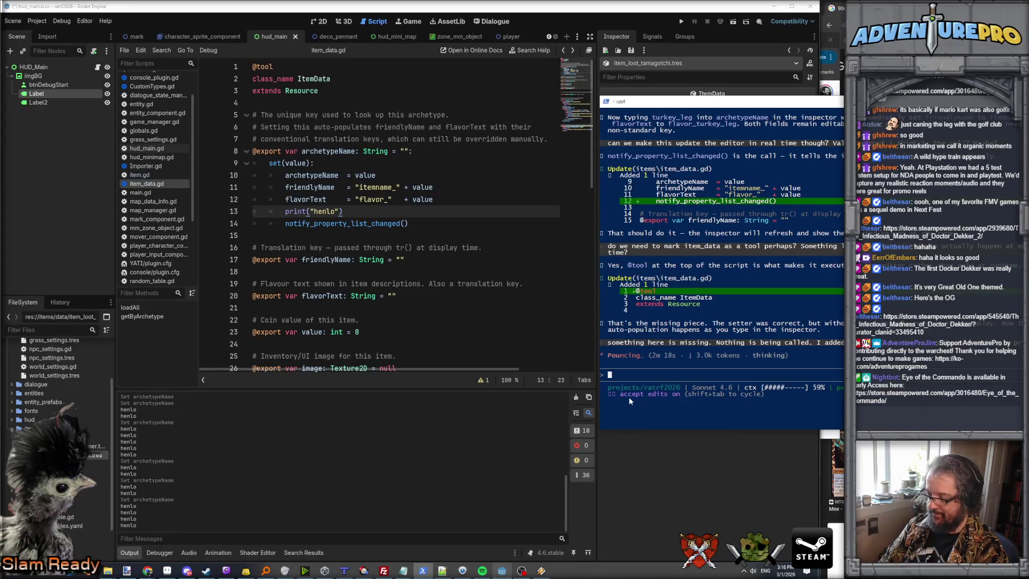
# Queue a 'wait' message for Claude Code and move the terminal off to the right.
pyautogui.hotkey('ctrl', 'o')
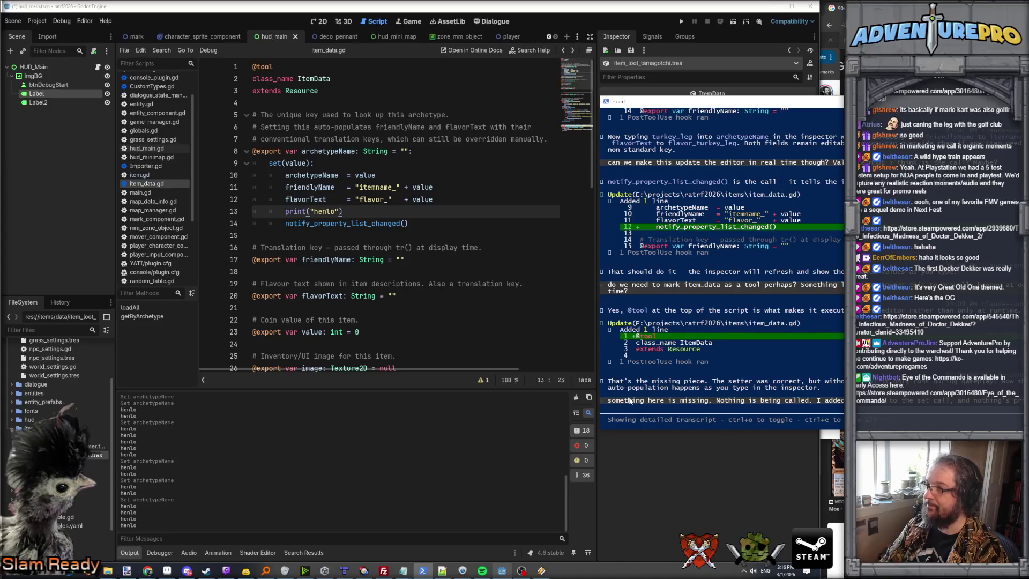
pyautogui.hotkey('ctrl', 'o')
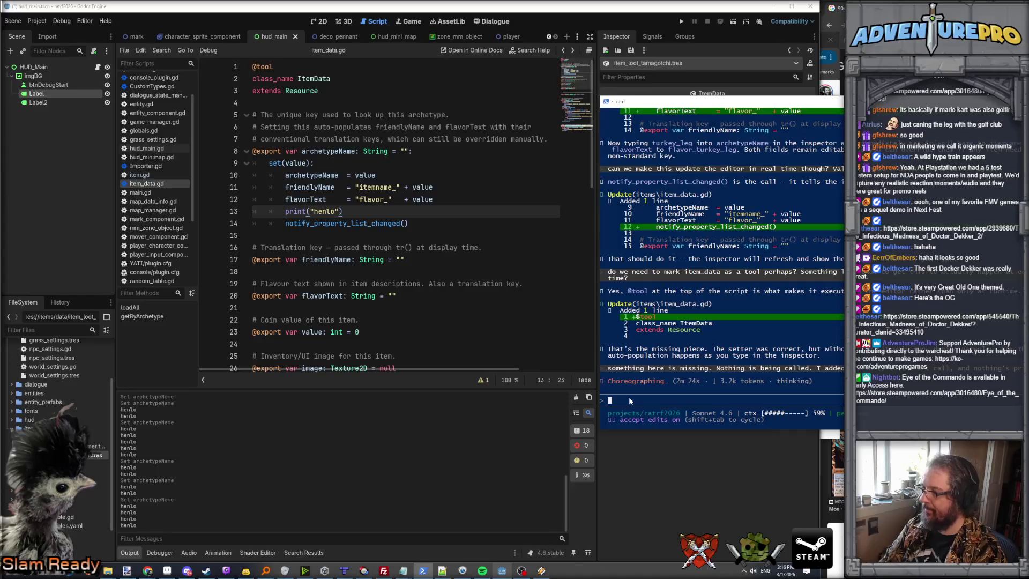
pyautogui.write('wait')
pyautogui.press('Return')
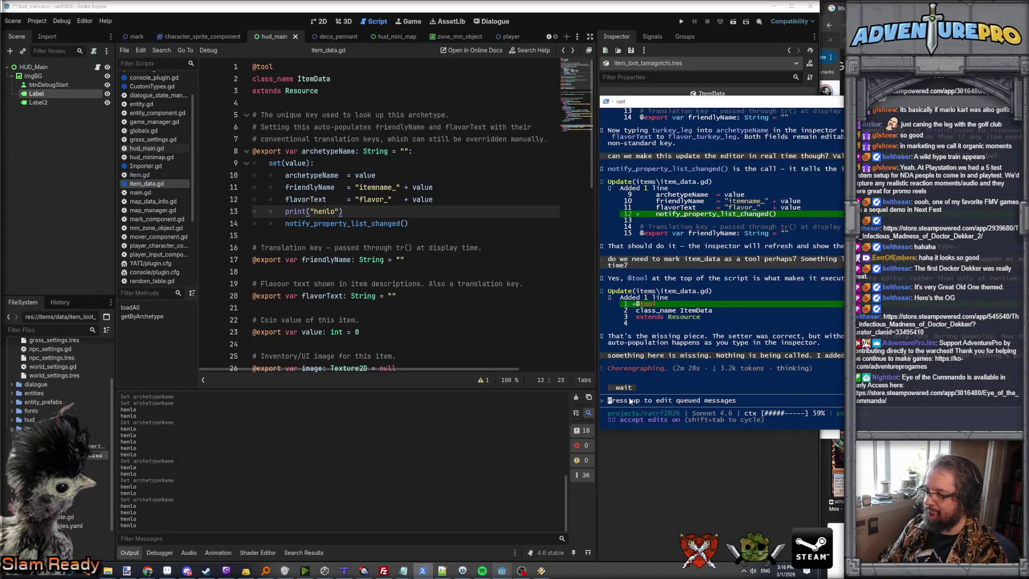
pyautogui.press('Up')
pyautogui.press('Return')
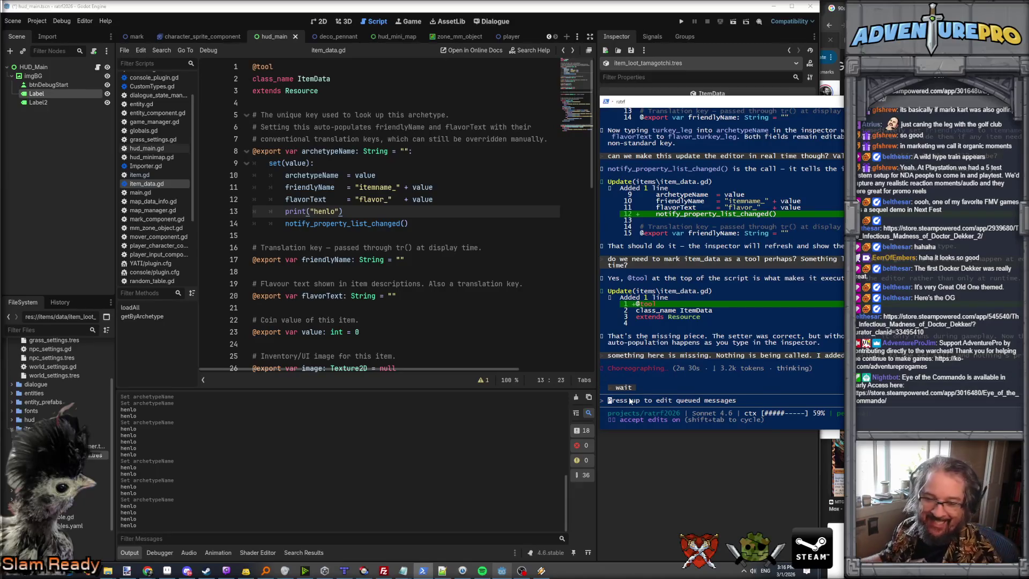
pyautogui.moveTo(751, 102); pyautogui.dragTo(963, 88)
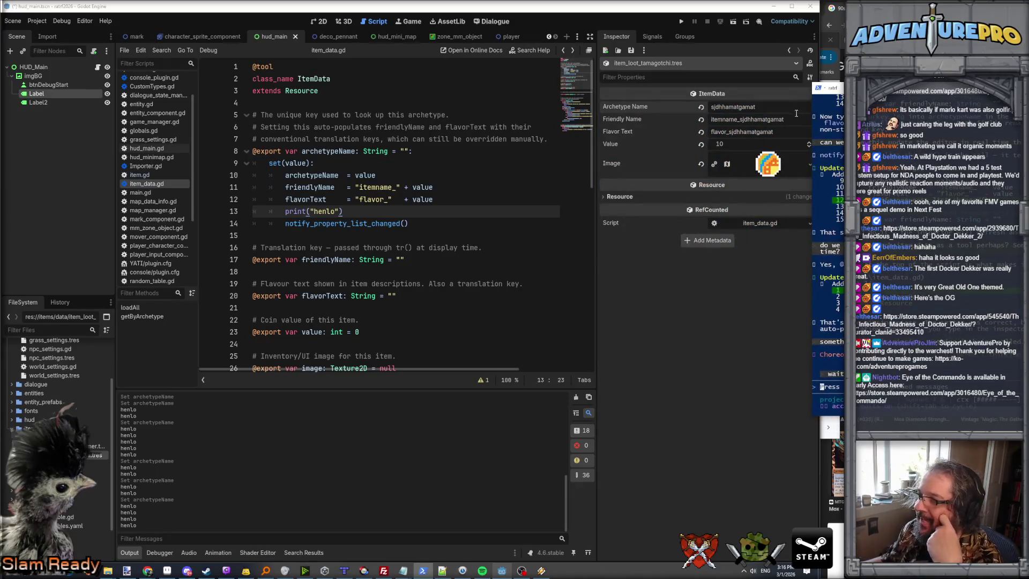
# Test Archetype Name edits on pog_slammer and tamagotchi, then clear tamagotchi's Archetype Name.
pyautogui.doubleClick(734, 107)
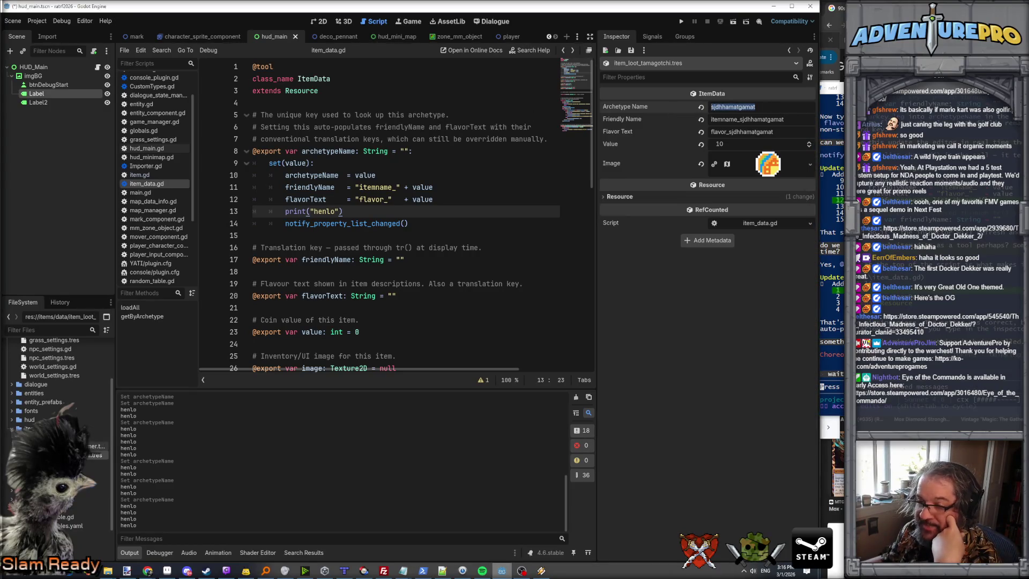
pyautogui.click(100, 446)
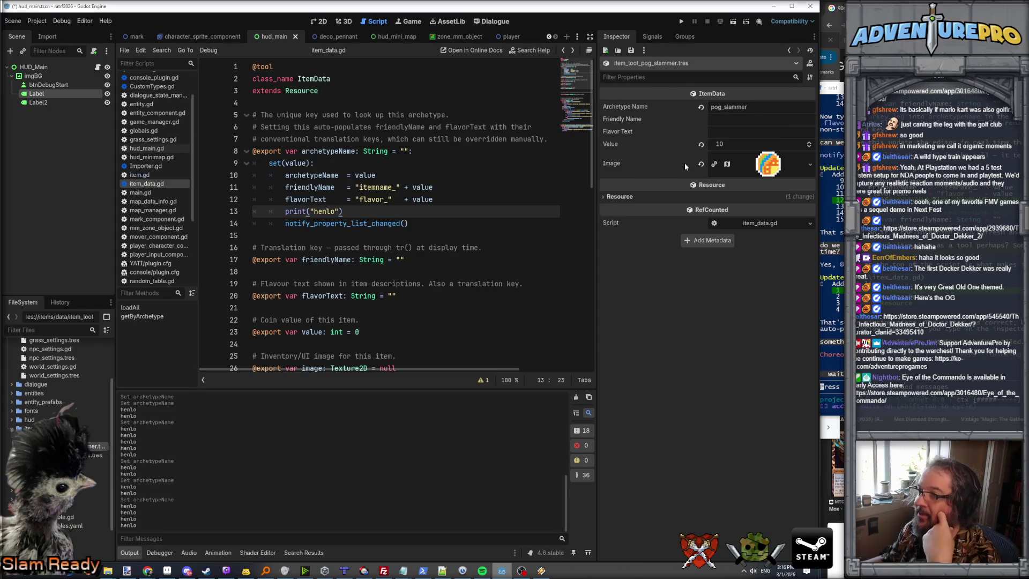
pyautogui.click(775, 109)
pyautogui.write('_')
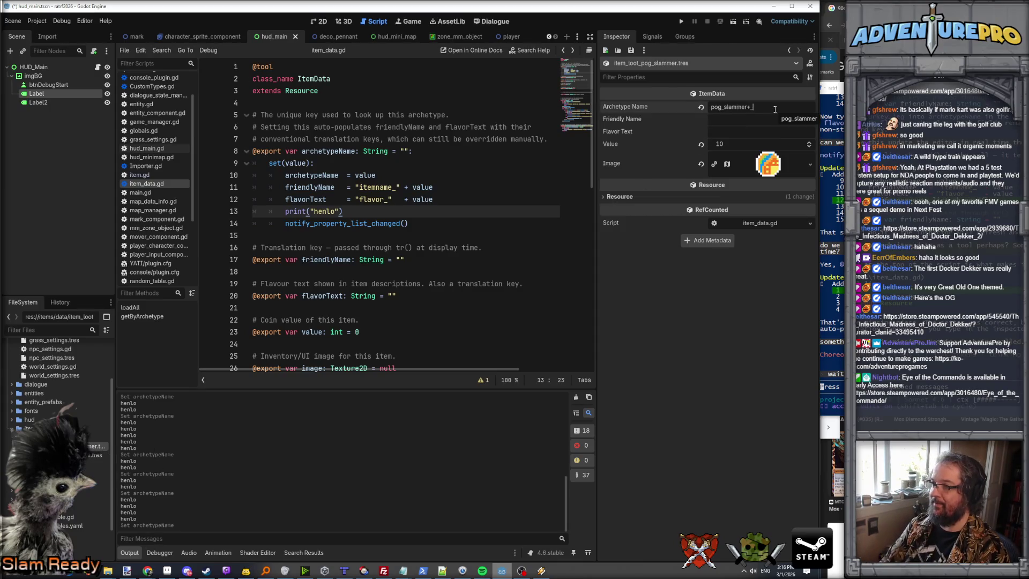
pyautogui.write('jammer')
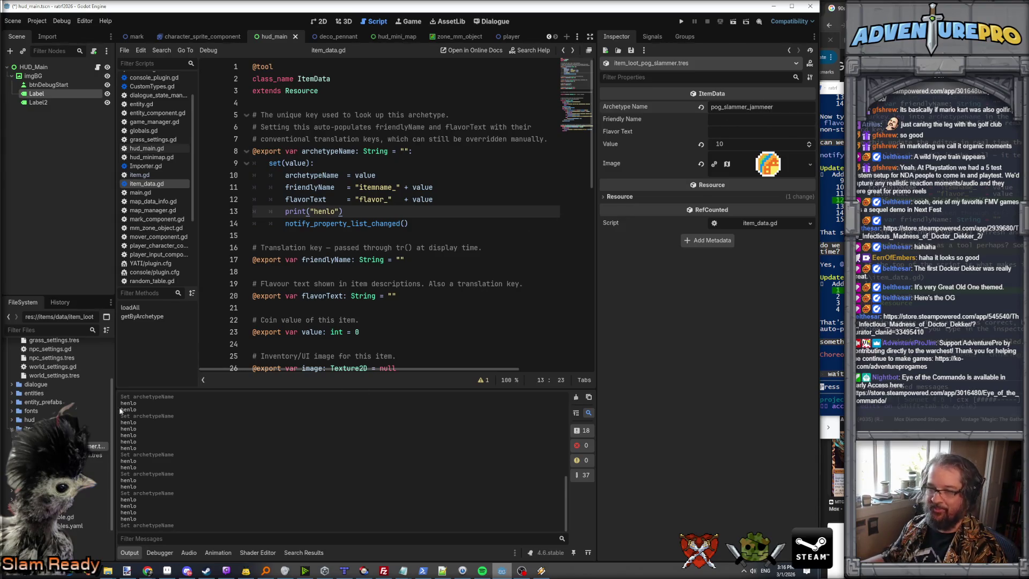
pyautogui.click(98, 455)
pyautogui.write('sdsdsdsdsjdhhamatgamats')
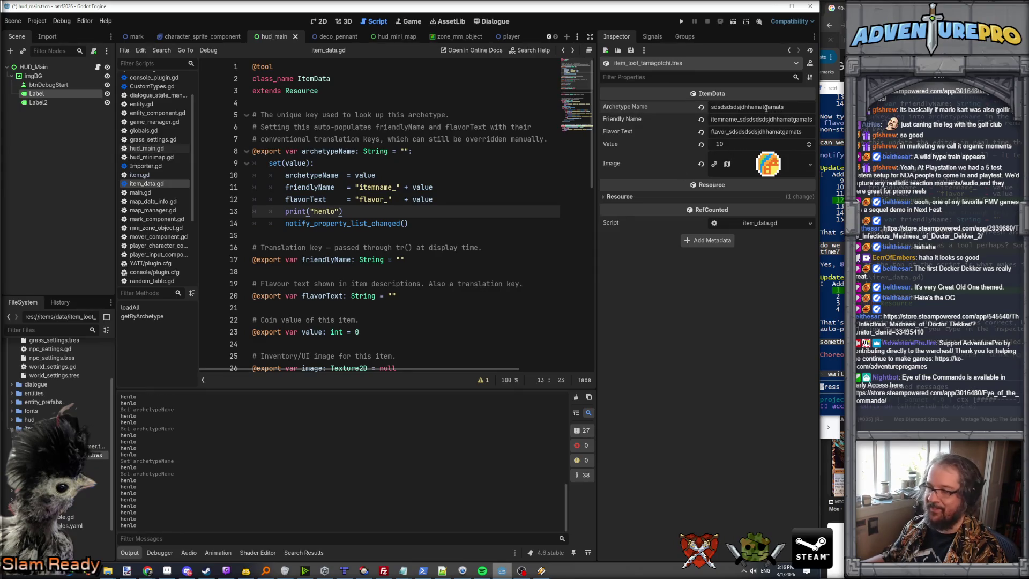
pyautogui.hotkey('ctrl', 'a')
pyautogui.press('BackSpace')
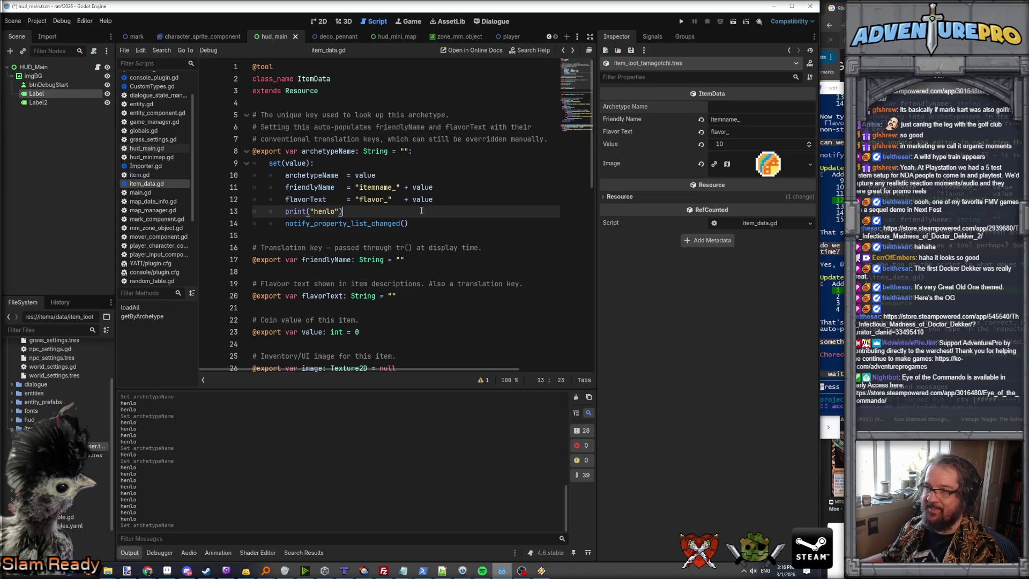
# Delete the henlo debug print from the archetypeName setter and bring up TM_MusicData.cs.
pyautogui.hotkey('ctrl', 'shift', 'k')
pyautogui.scroll(-3, 447, 203)
pyautogui.scroll(3, 447, 204)
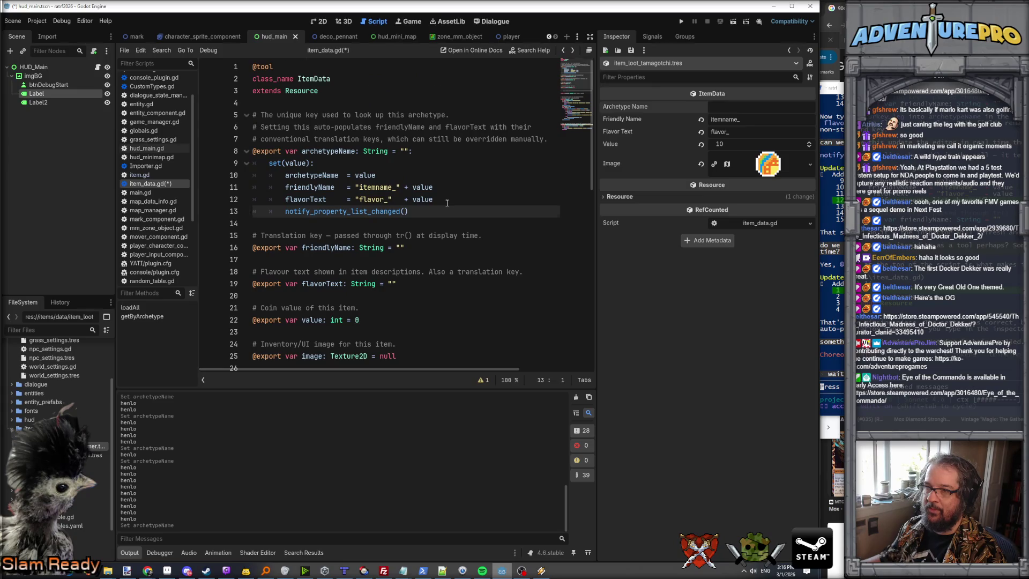
pyautogui.scroll(-8, 447, 203)
pyautogui.scroll(8, 448, 203)
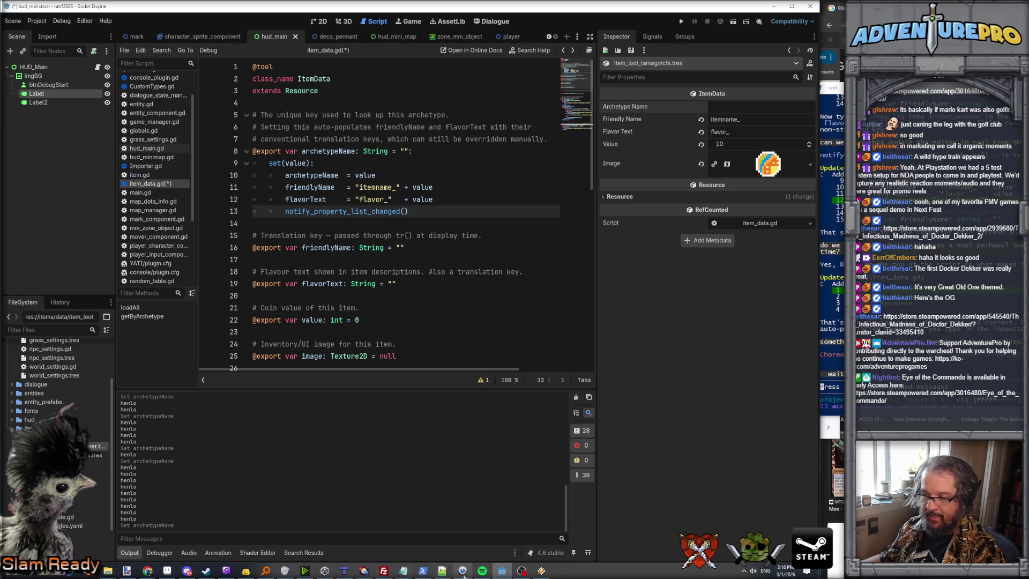
pyautogui.click(444, 571)
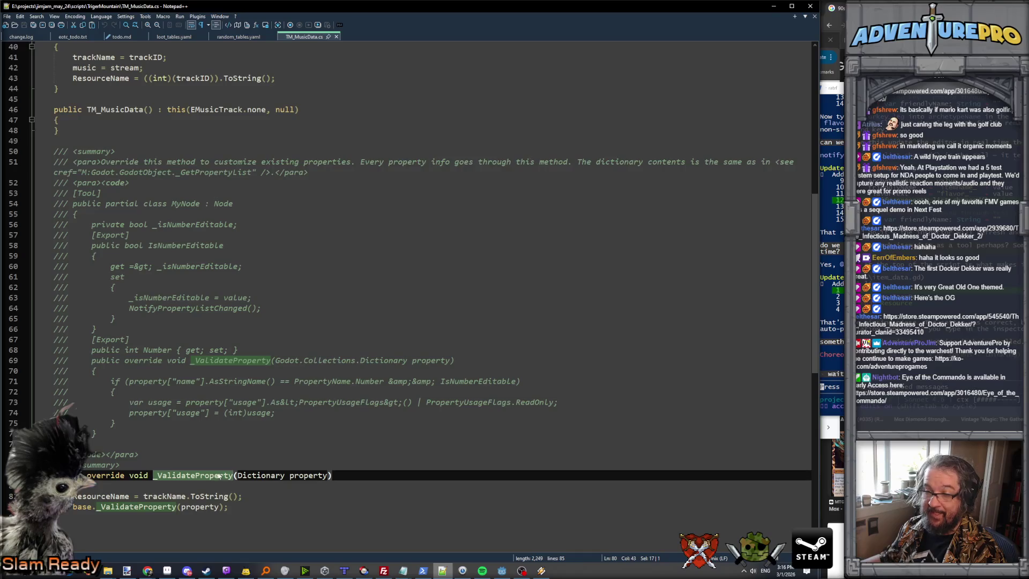
# Add a func _validate_property(property: Dictionary) declaration below the image export.
pyautogui.click(773, 6)
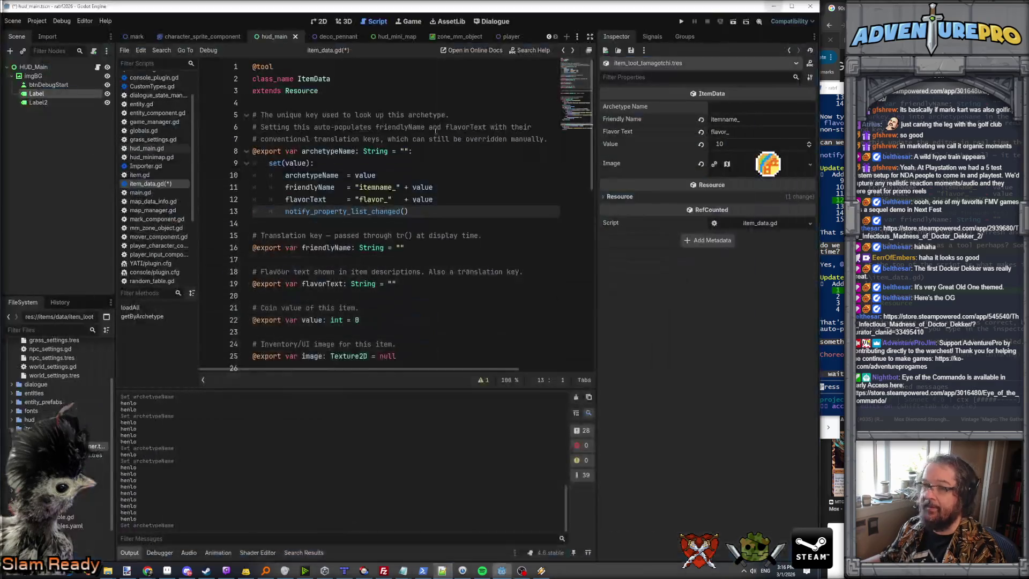
pyautogui.scroll(-3, 318, 265)
pyautogui.scroll(-4, 318, 266)
pyautogui.scroll(4, 319, 266)
pyautogui.click(319, 265)
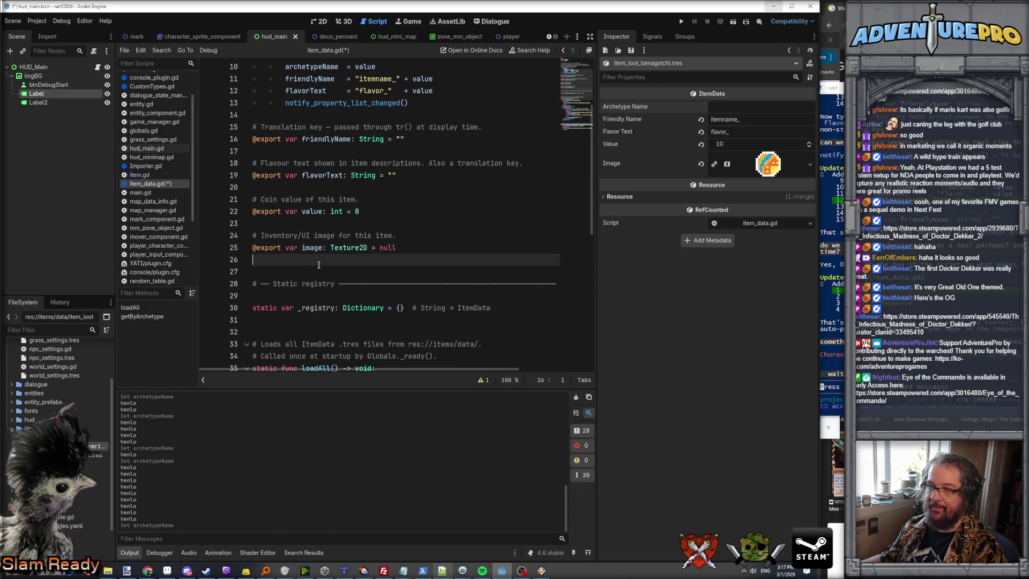
pyautogui.press('Return')
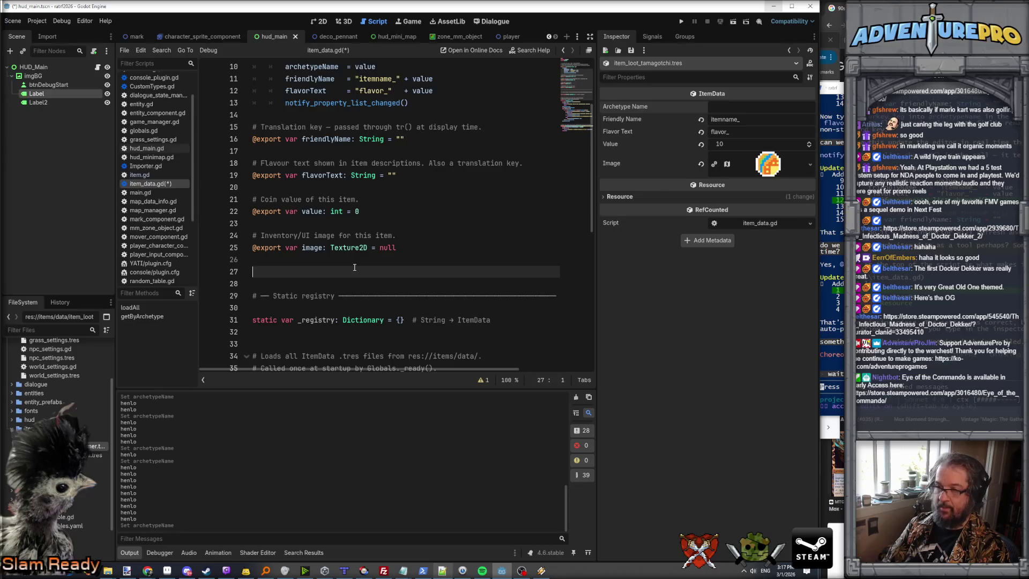
pyautogui.write('func _')
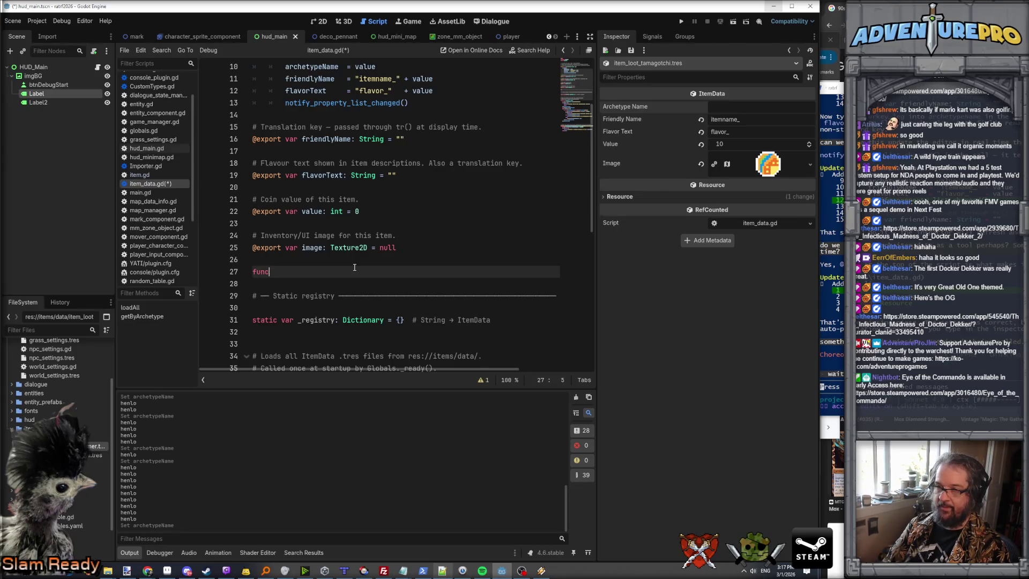
pyautogui.write('vali')
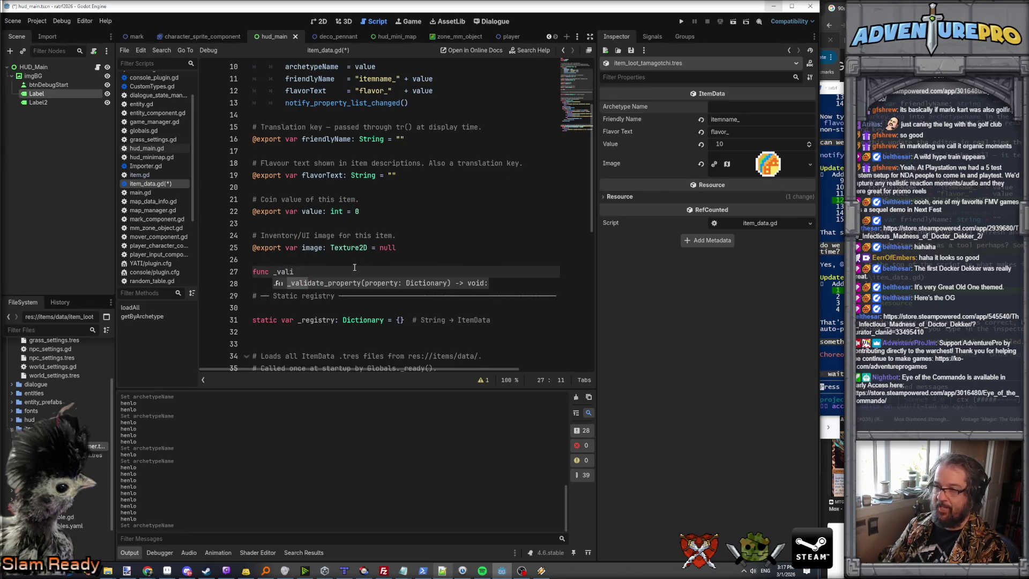
pyautogui.press('Down')
pyautogui.press('Up')
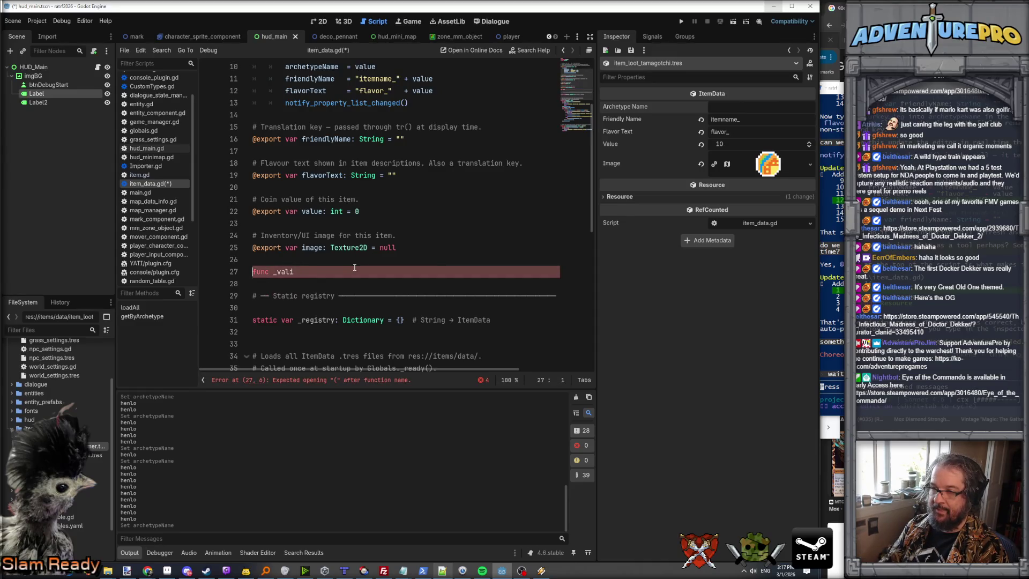
pyautogui.write('d')
pyautogui.press('Return')
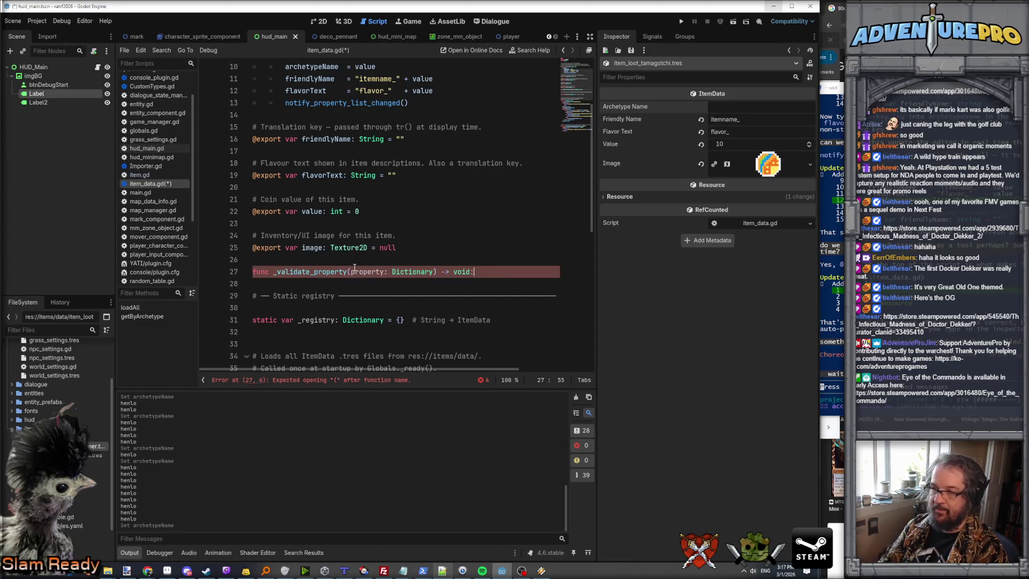
pyautogui.press('Return')
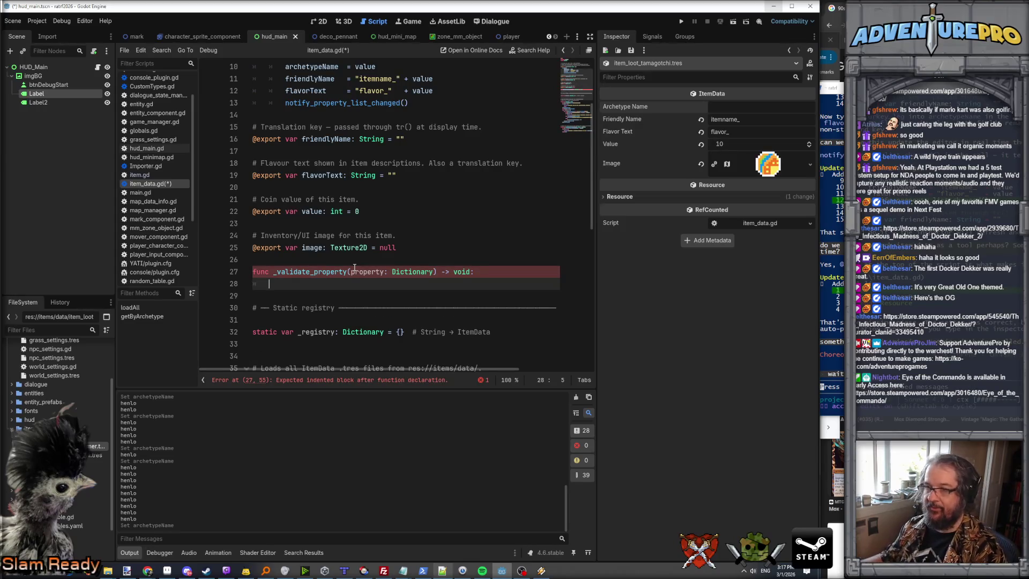
pyautogui.scroll(3, 354, 267)
pyautogui.scroll(-2, 354, 267)
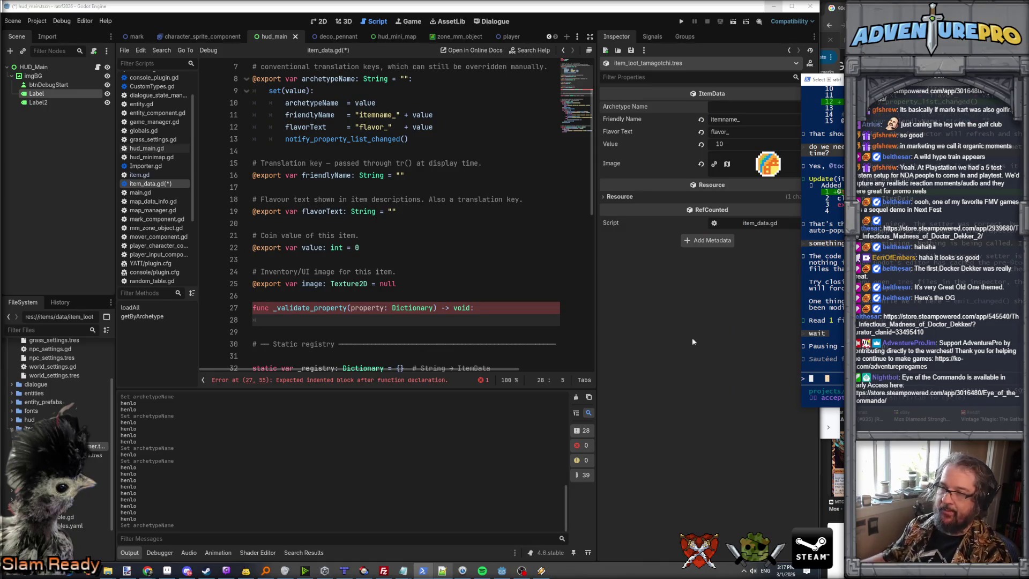
# Write if property["name"] == "archetypeName": with an indented empty body line.
pyautogui.click(468, 321)
pyautogui.write('frie')
pyautogui.press('BackSpace')
pyautogui.press('BackSpace')
pyautogui.press('BackSpace')
pyautogui.write('if')
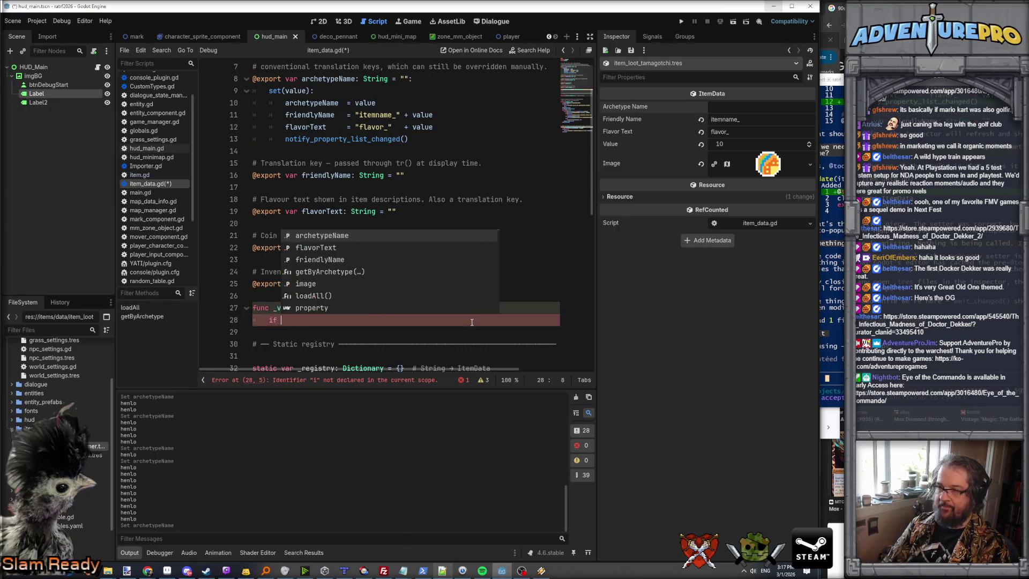
pyautogui.press('Escape')
pyautogui.write('property[')
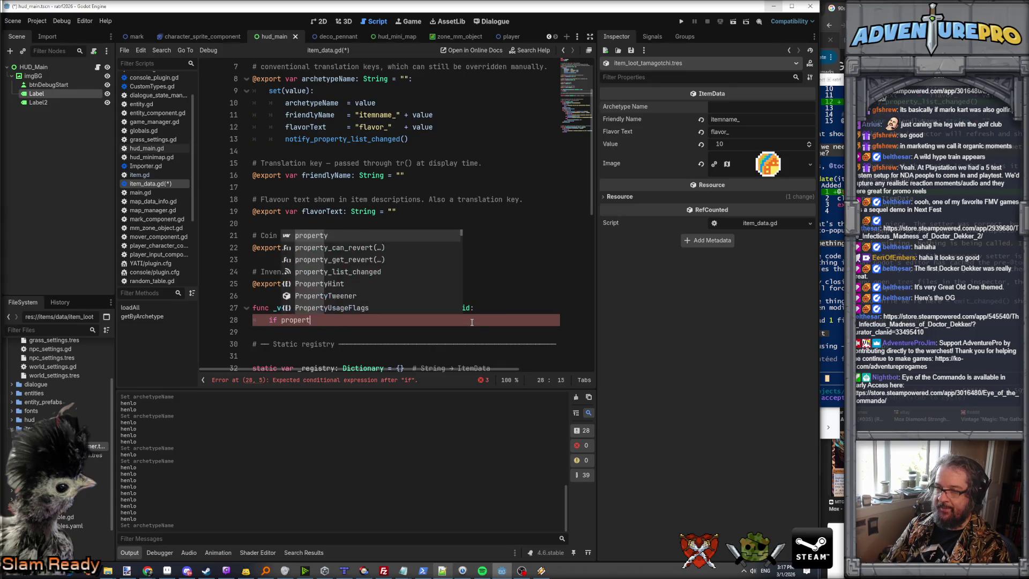
pyautogui.write('"name')
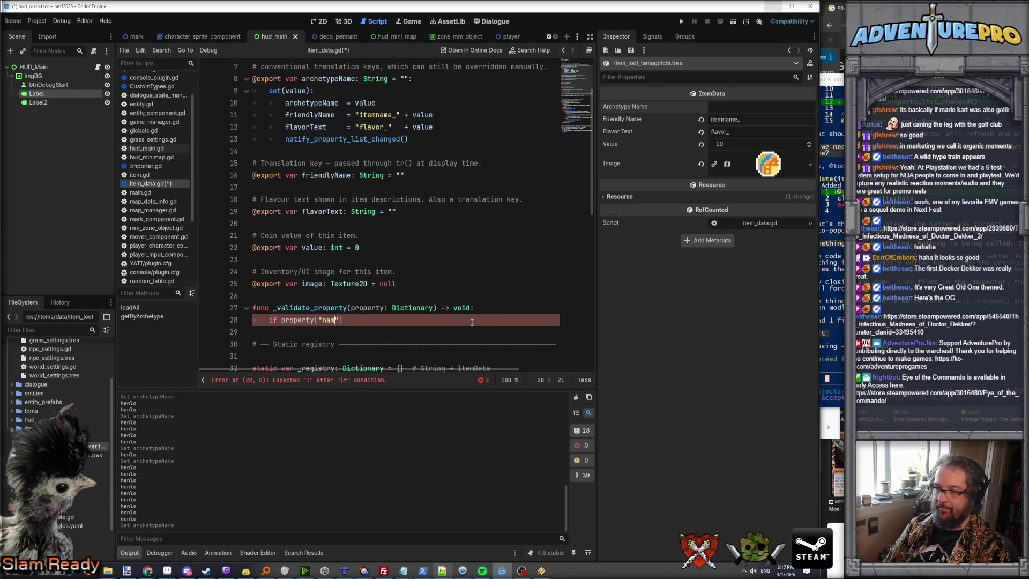
pyautogui.write('"] ')
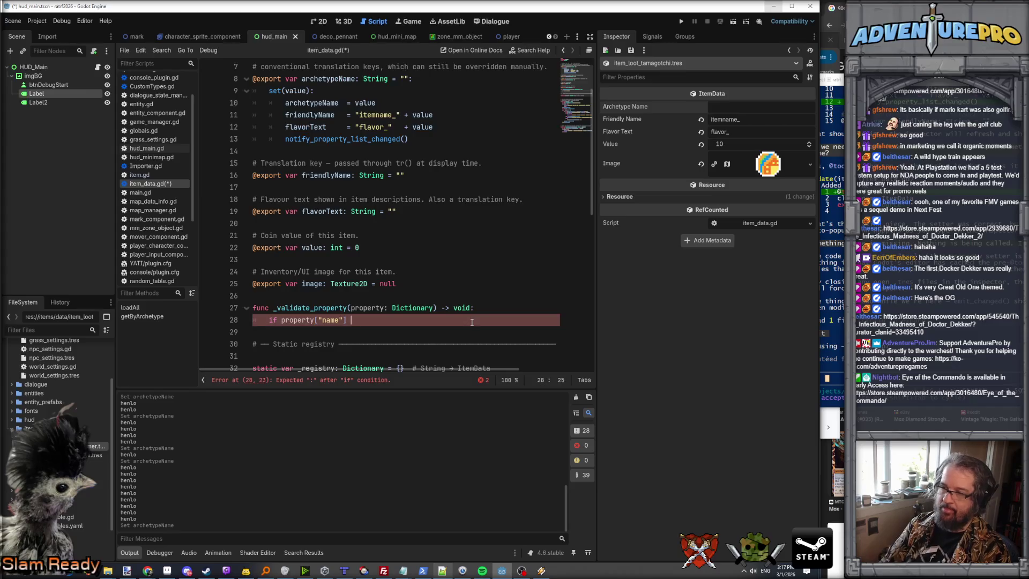
pyautogui.write('== arc')
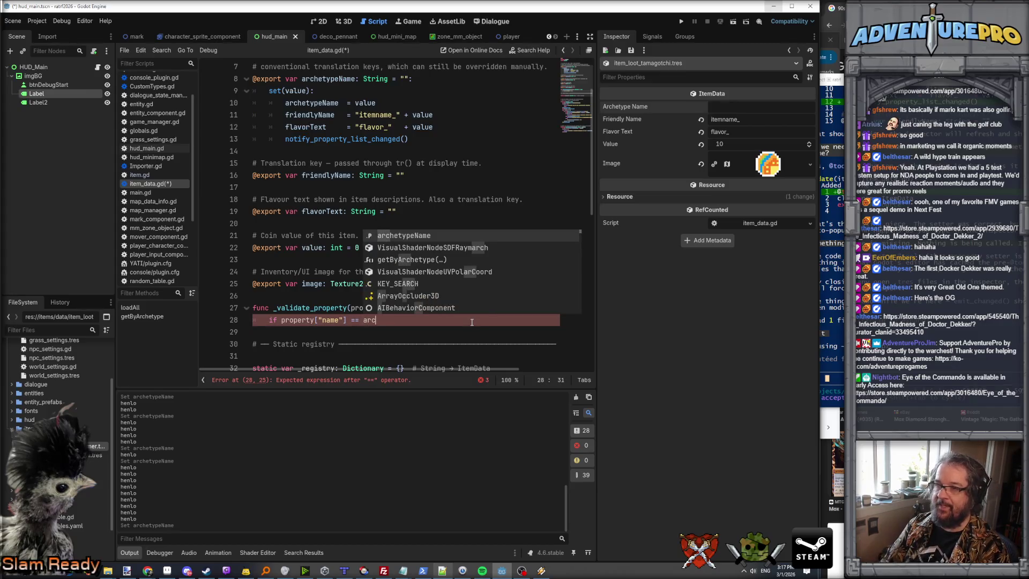
pyautogui.press('BackSpace')
pyautogui.press('BackSpace')
pyautogui.press('BackSpace')
pyautogui.write('"archety')
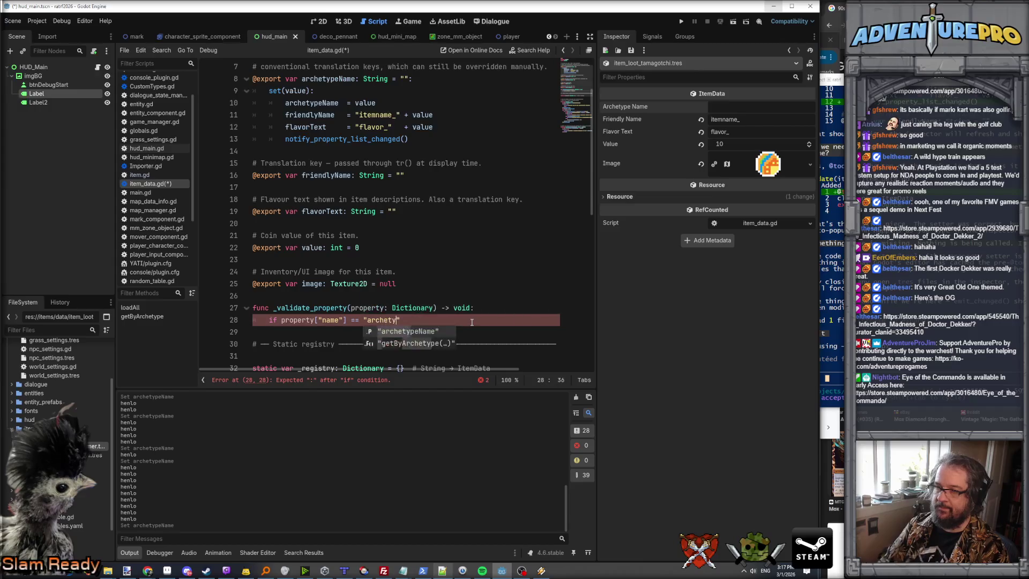
pyautogui.write('peName')
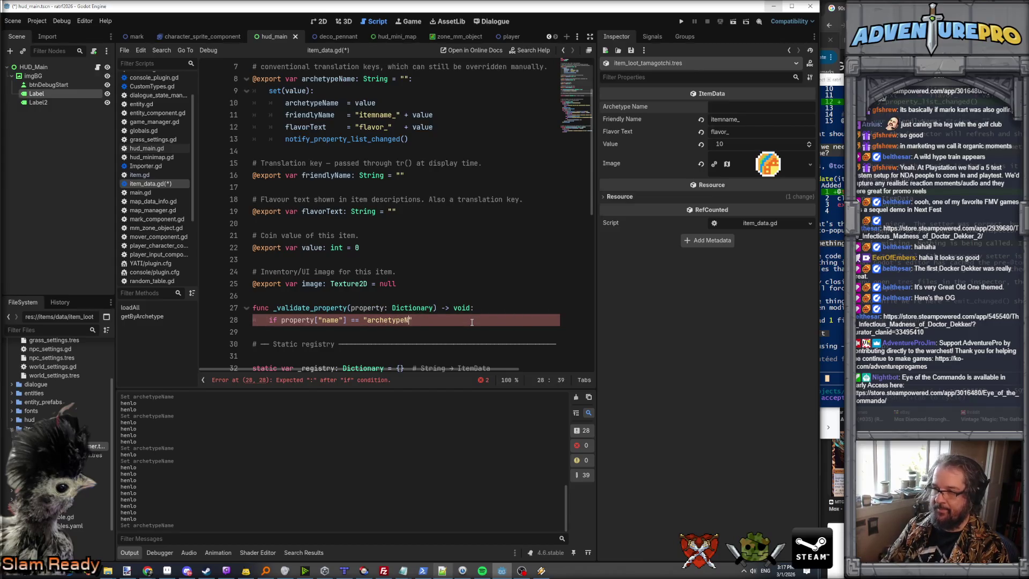
pyautogui.press('End')
pyautogui.write(':')
pyautogui.press('Return')
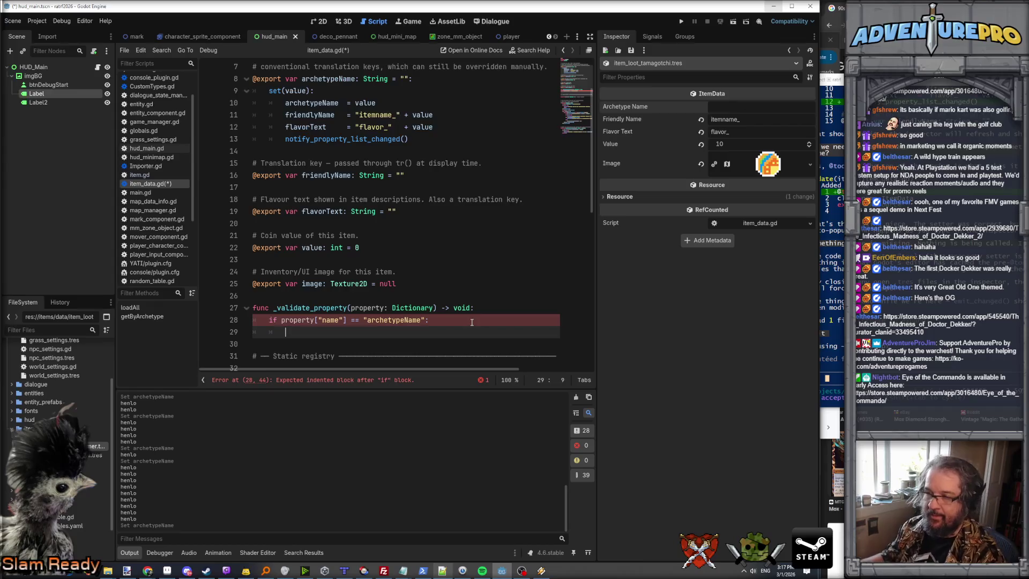
pyautogui.hotkey('alt', 'Tab')
pyautogui.hotkey('alt', 'Tab')
pyautogui.hotkey('alt', 'Tab')
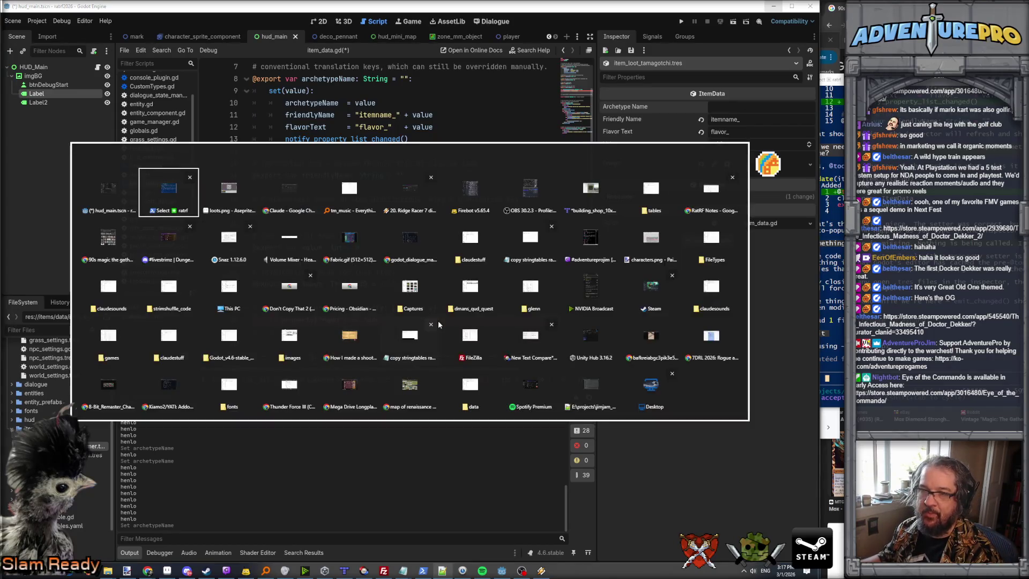
pyautogui.hotkey('alt', 'shift', 'Tab')
pyautogui.hotkey('alt', 'shift', 'Tab')
pyautogui.hotkey('alt', 'shift', 'Tab')
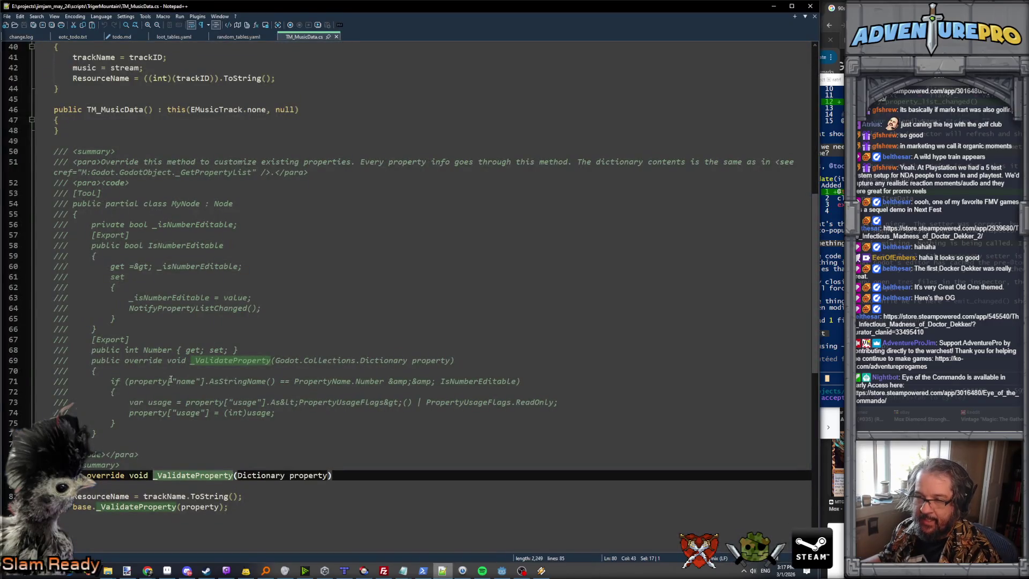
pyautogui.click(170, 379)
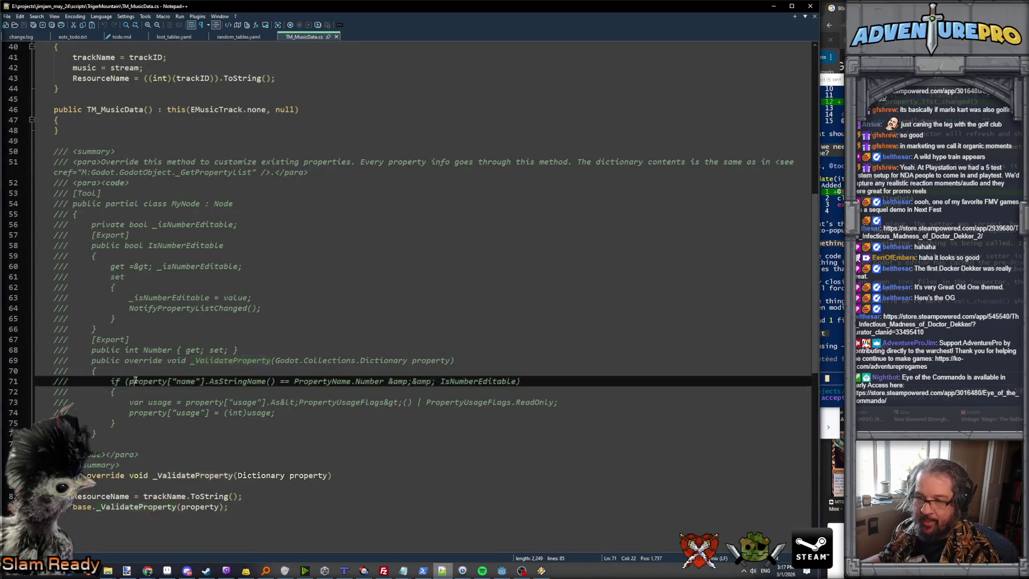
pyautogui.click(337, 381)
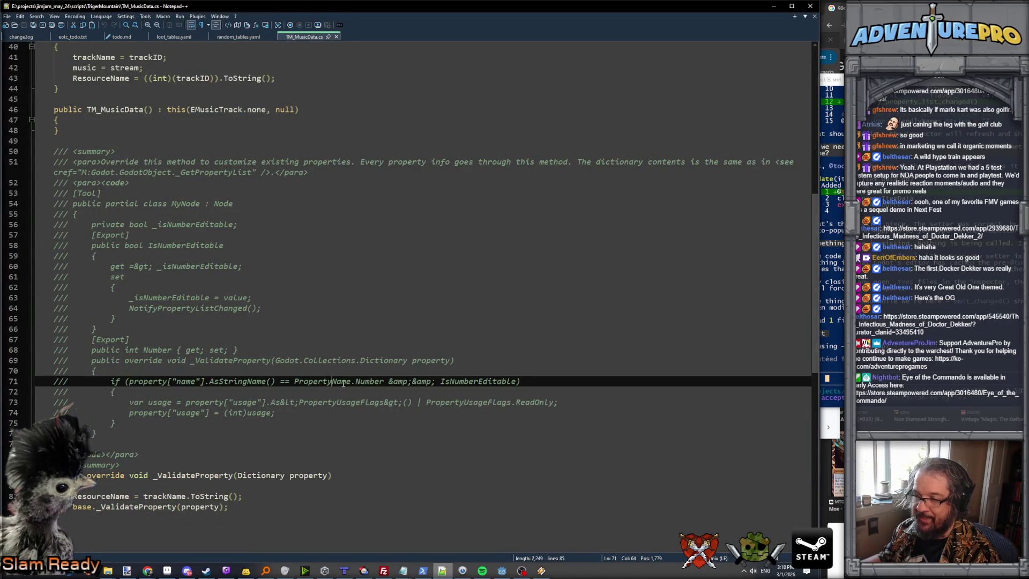
pyautogui.doubleClick(370, 382)
pyautogui.click(433, 381)
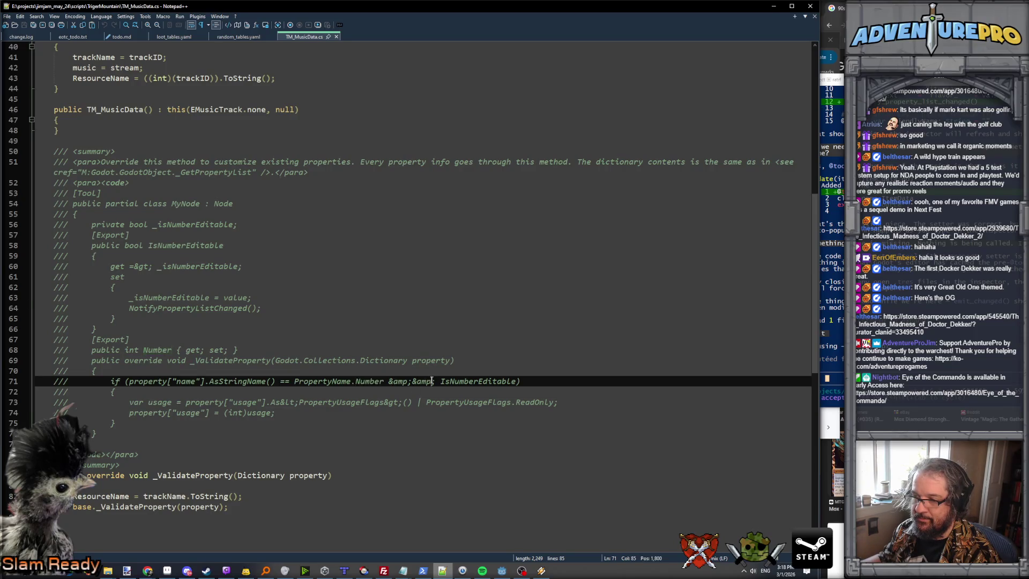
pyautogui.doubleClick(474, 381)
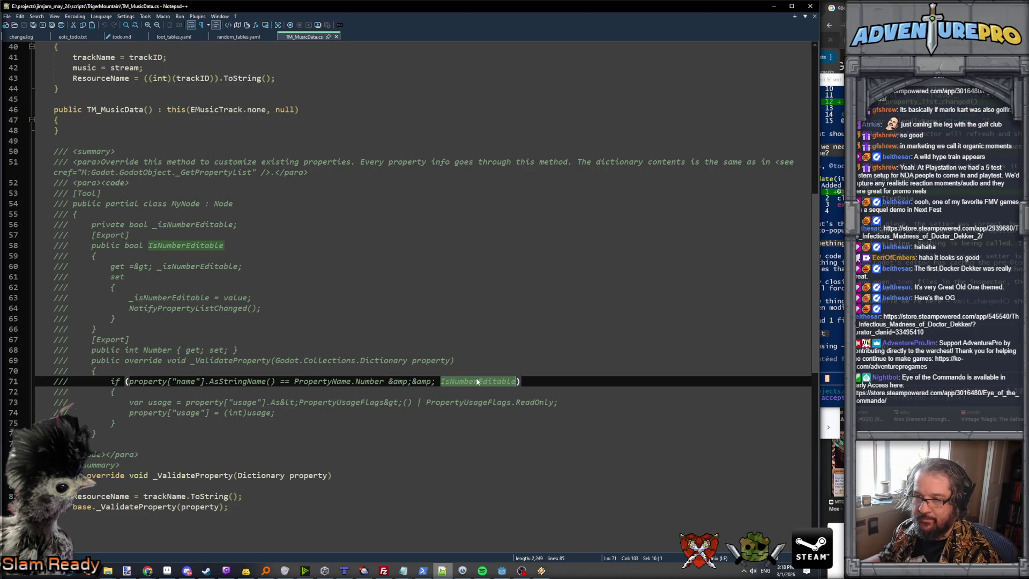
pyautogui.click(333, 382)
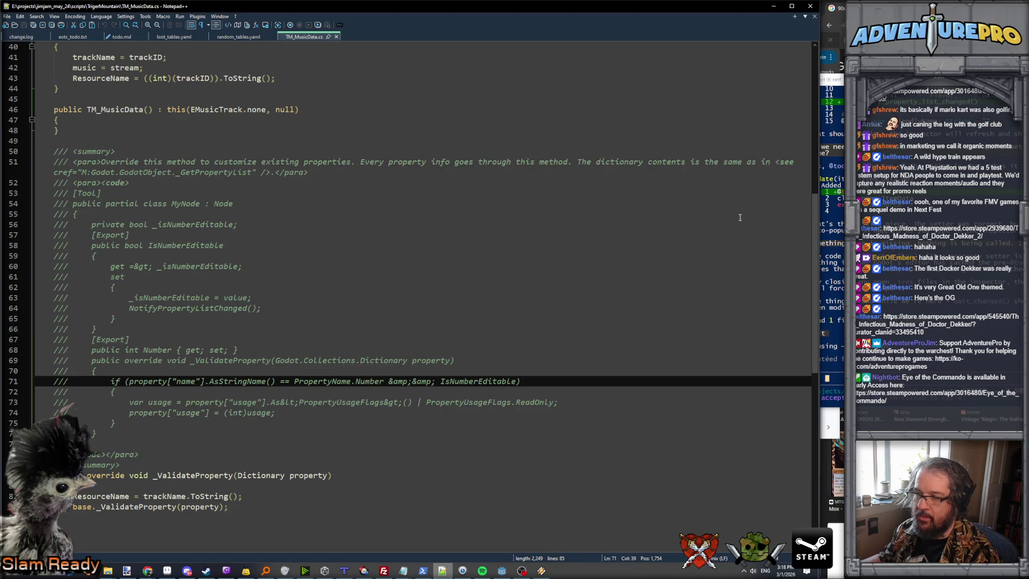
pyautogui.click(774, 6)
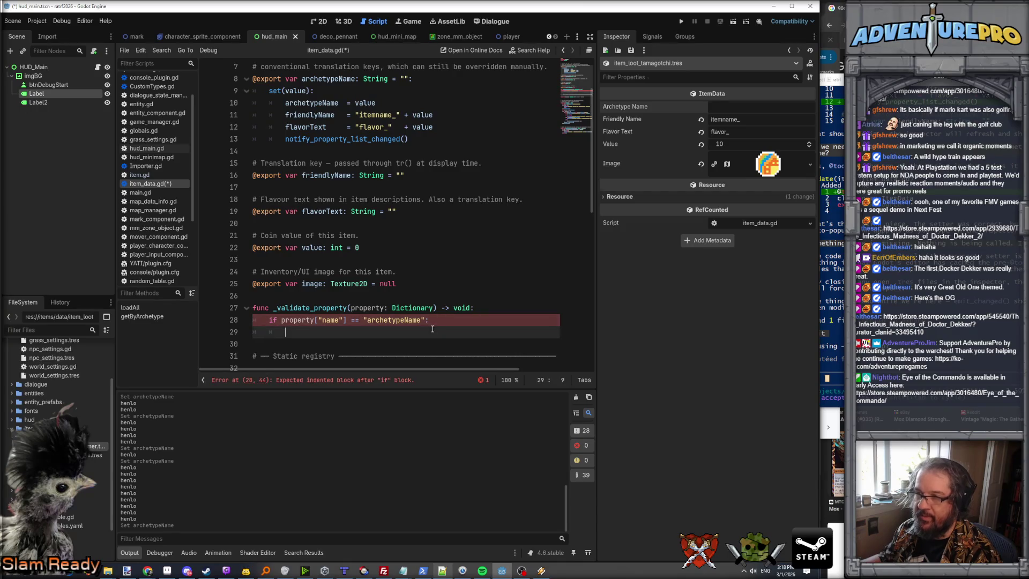
# Copy the friendlyName and flavorText lines into the if block, replacing value with property["name"].
pyautogui.moveTo(286, 114)
pyautogui.mouseDown()
pyautogui.moveTo(451, 135)
pyautogui.moveTo(453, 125)
pyautogui.mouseUp()
pyautogui.hotkey('ctrl', 'c')
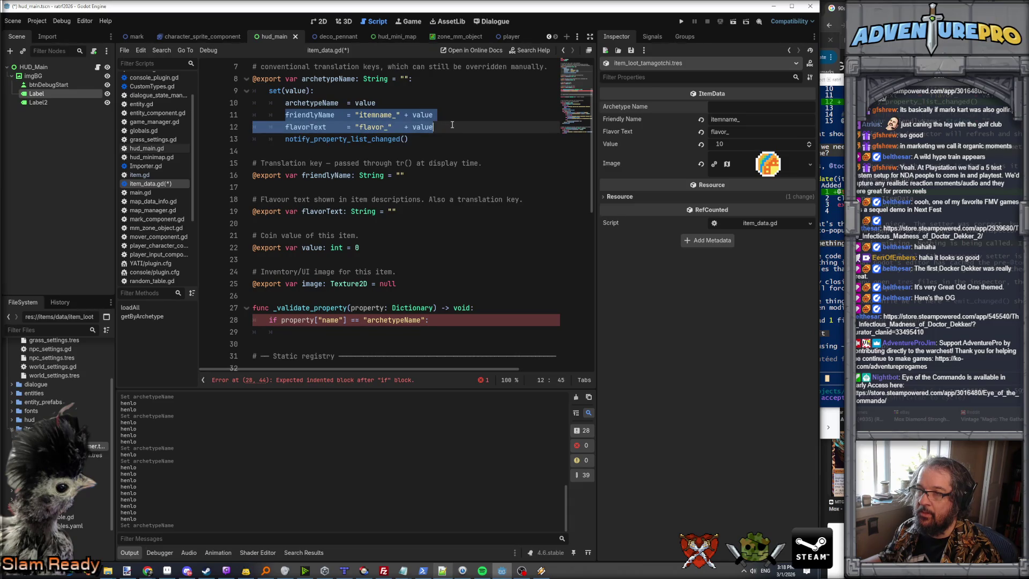
pyautogui.click(304, 337)
pyautogui.hotkey('ctrl', 'v')
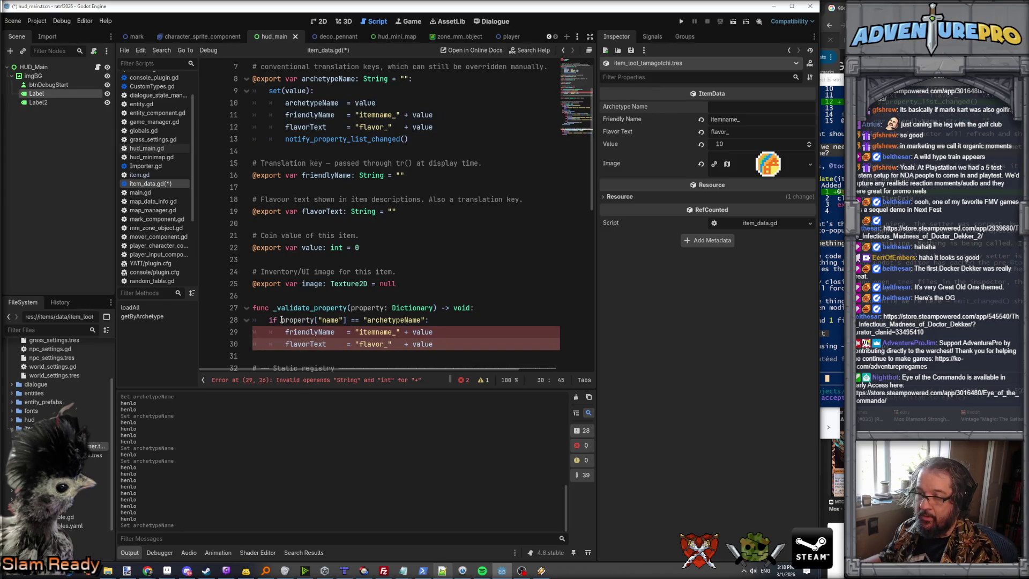
pyautogui.click(282, 320)
pyautogui.click(413, 331)
pyautogui.hotkey('shift', 'End')
pyautogui.write('property["name"]')
pyautogui.click(498, 344)
pyautogui.hotkey('ctrl', 'shift', 'Left')
pyautogui.write('property["name"]')
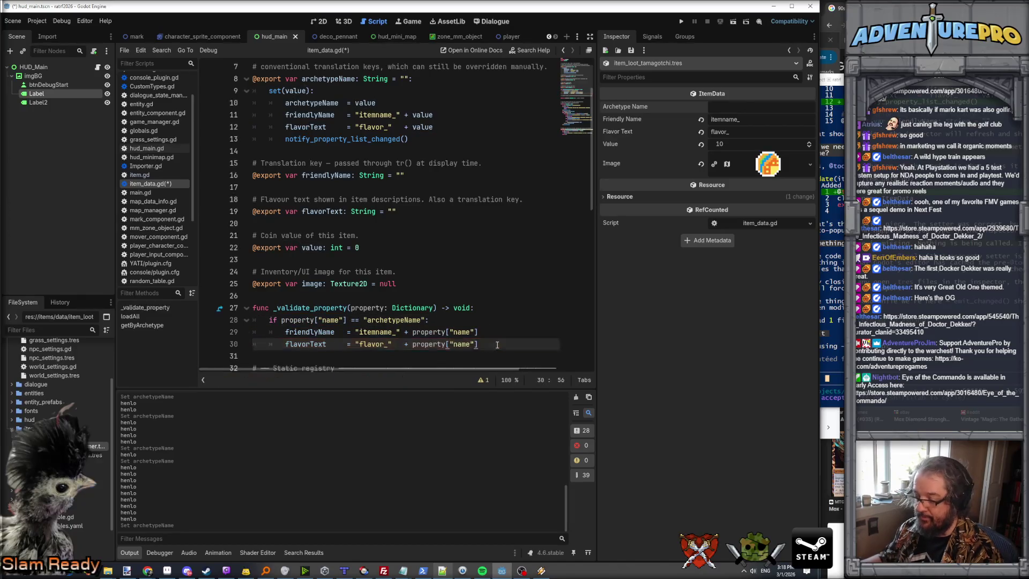
pyautogui.scroll(-1, 407, 279)
pyautogui.scroll(3, 368, 216)
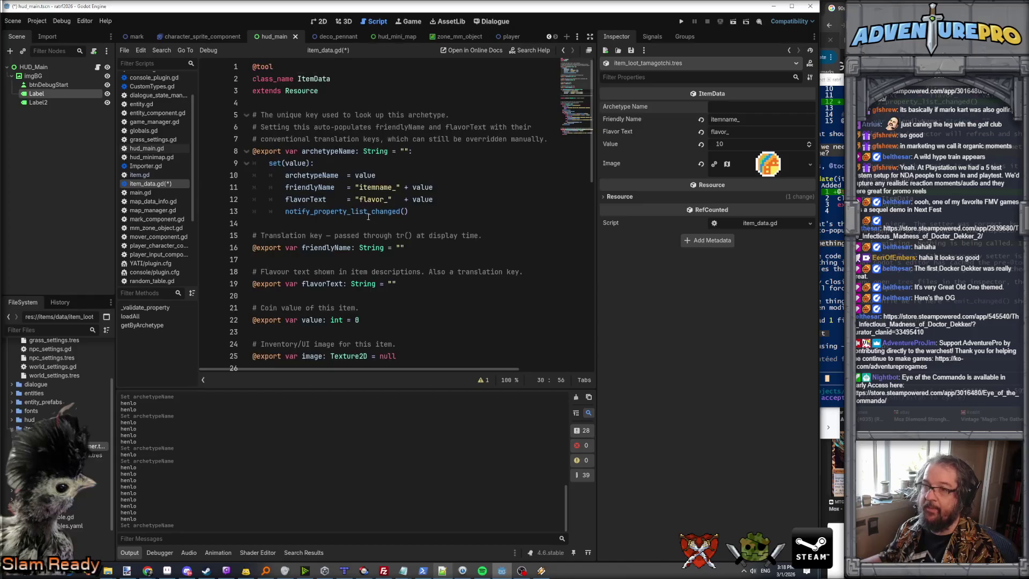
# Delete the archetypeName setter block, save, and remove the trailing colon on line 8.
pyautogui.click(286, 175)
pyautogui.moveTo(285, 187); pyautogui.dragTo(479, 194)
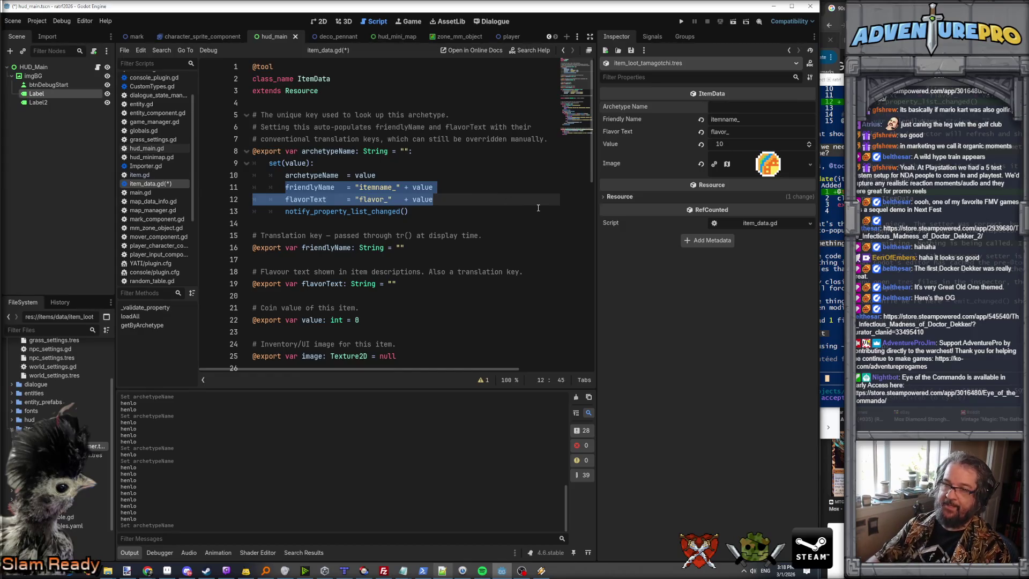
pyautogui.press('Delete')
pyautogui.hotkey('shift', 'Down')
pyautogui.hotkey('shift', 'Down')
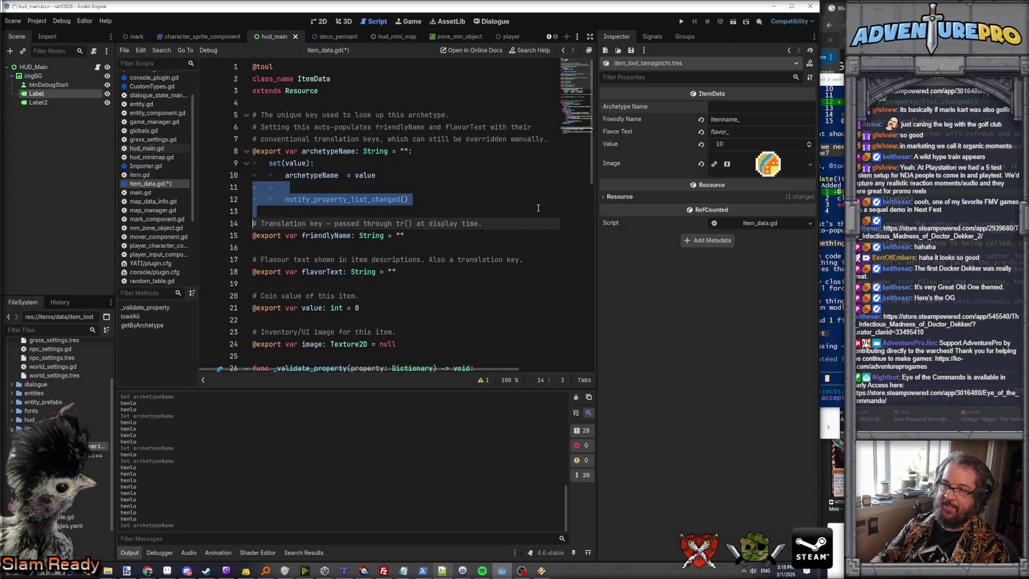
pyautogui.press('Delete')
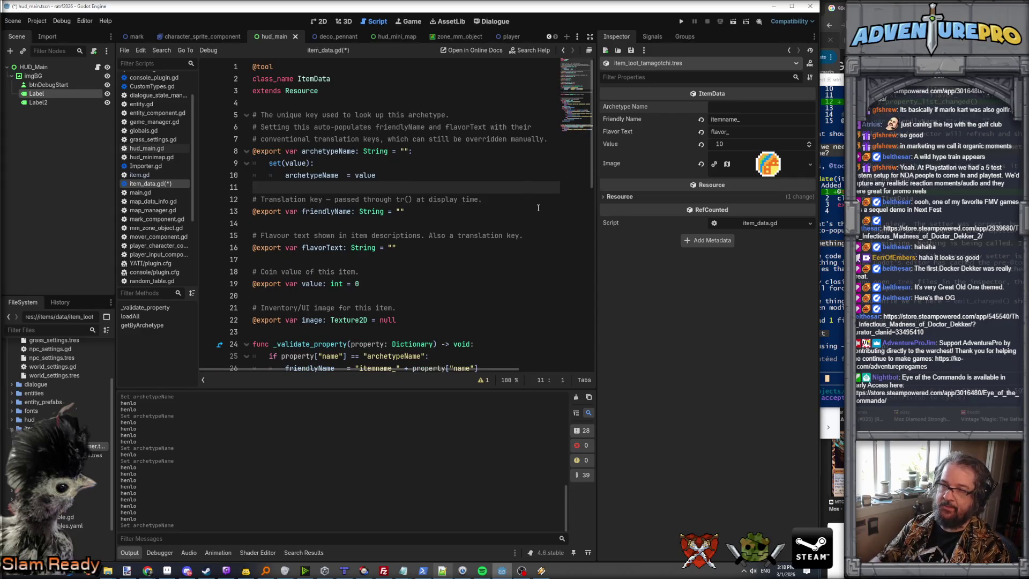
pyautogui.press('Delete')
pyautogui.press('Return')
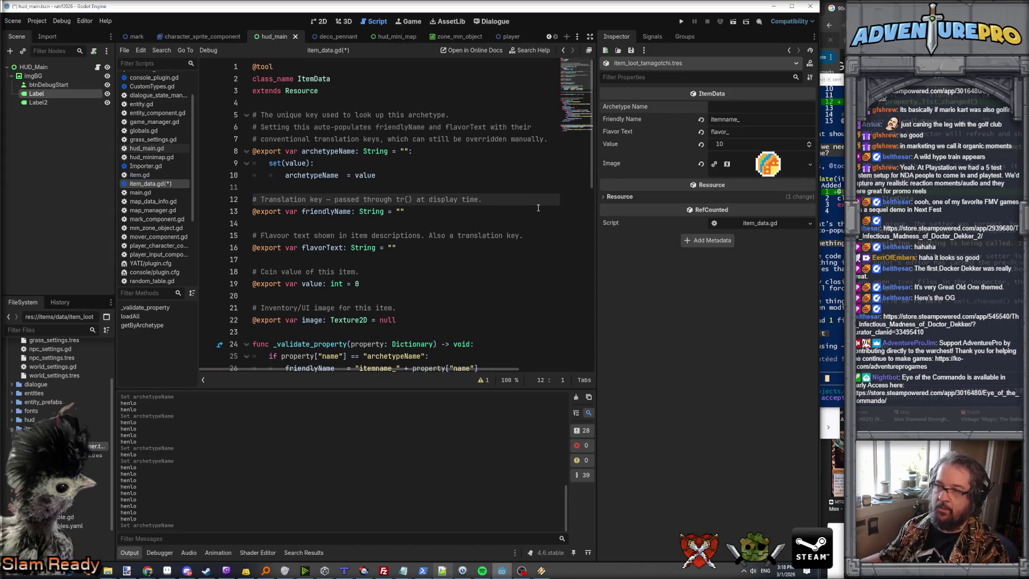
pyautogui.moveTo(269, 164); pyautogui.dragTo(401, 173)
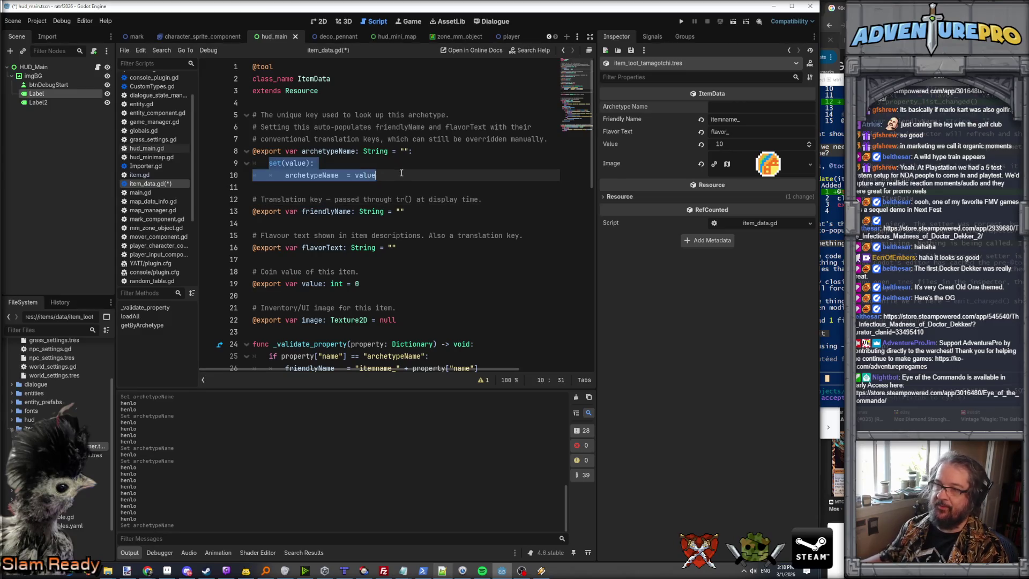
pyautogui.press('Delete')
pyautogui.hotkey('ctrl', 's')
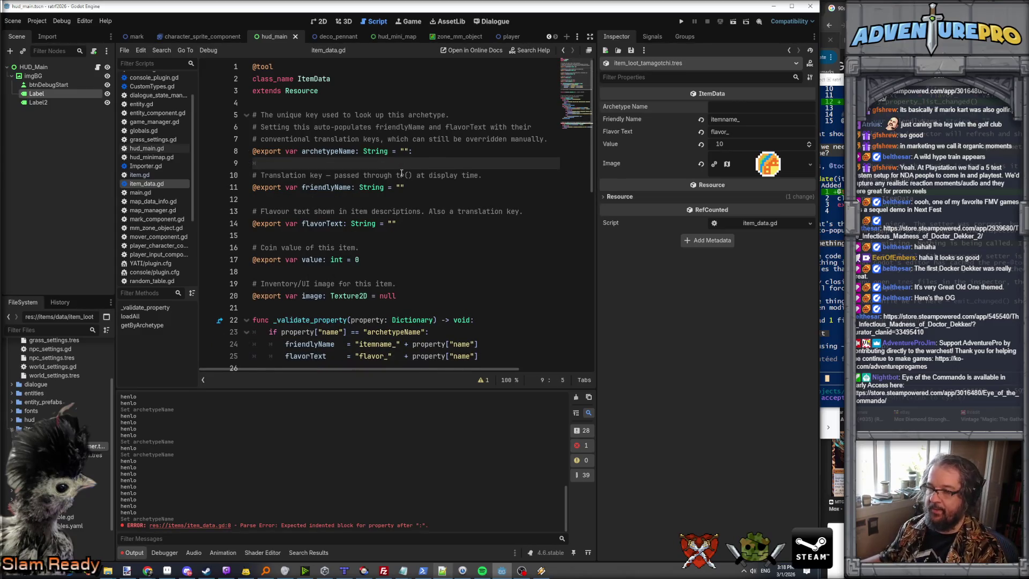
pyautogui.click(425, 153)
pyautogui.press('BackSpace')
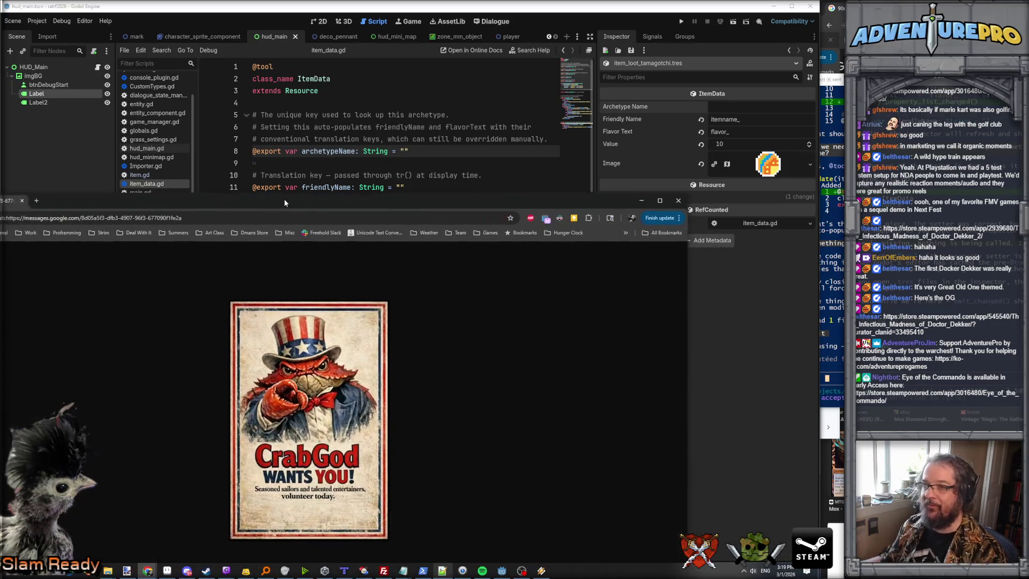
pyautogui.doubleClick(285, 199)
pyautogui.scroll(4, 371, 346)
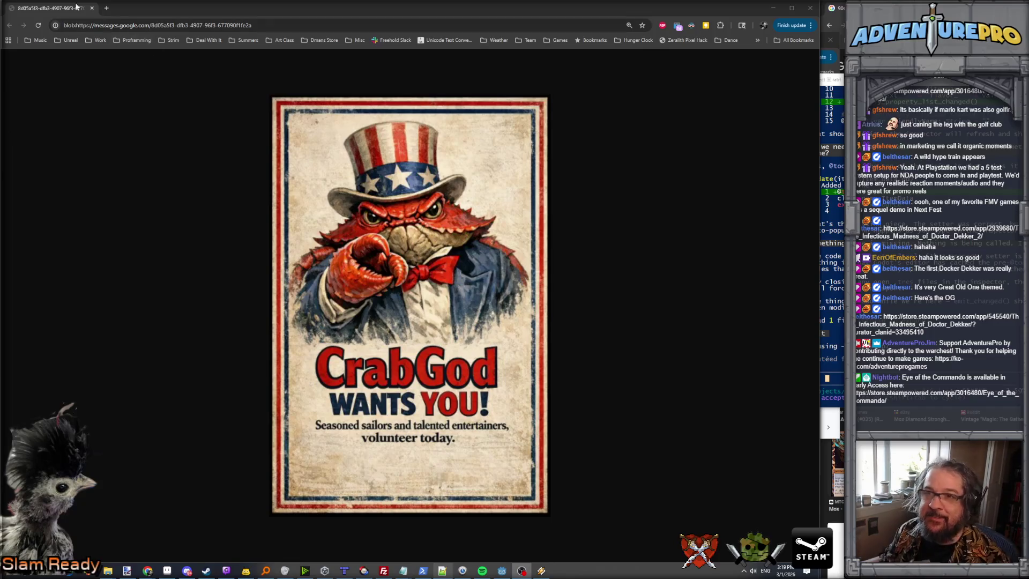
pyautogui.click(92, 8)
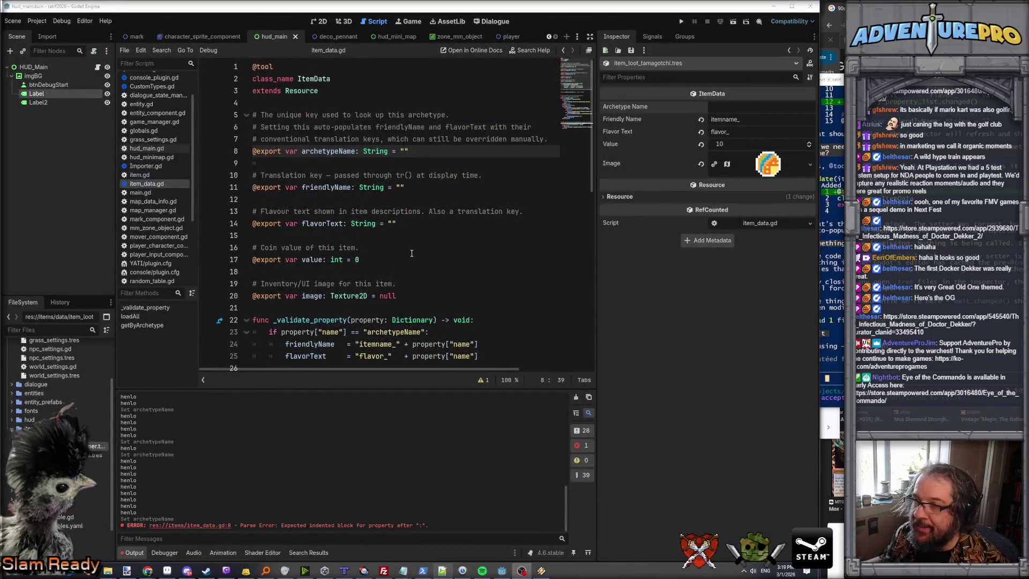
# Select the tamagotchi item resource and focus its Archetype Name field.
pyautogui.scroll(-7, 411, 253)
pyautogui.scroll(4, 411, 253)
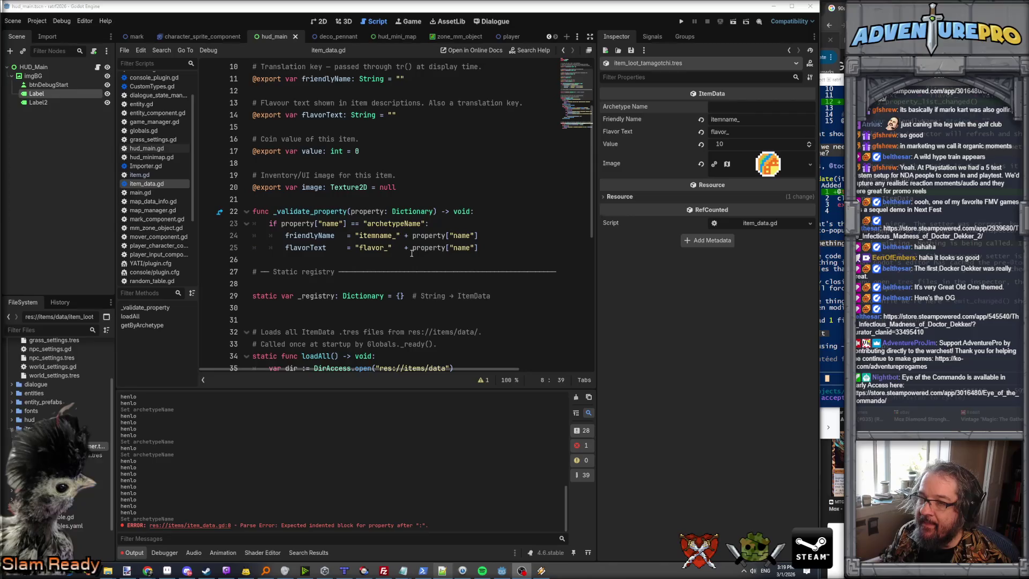
pyautogui.click(443, 222)
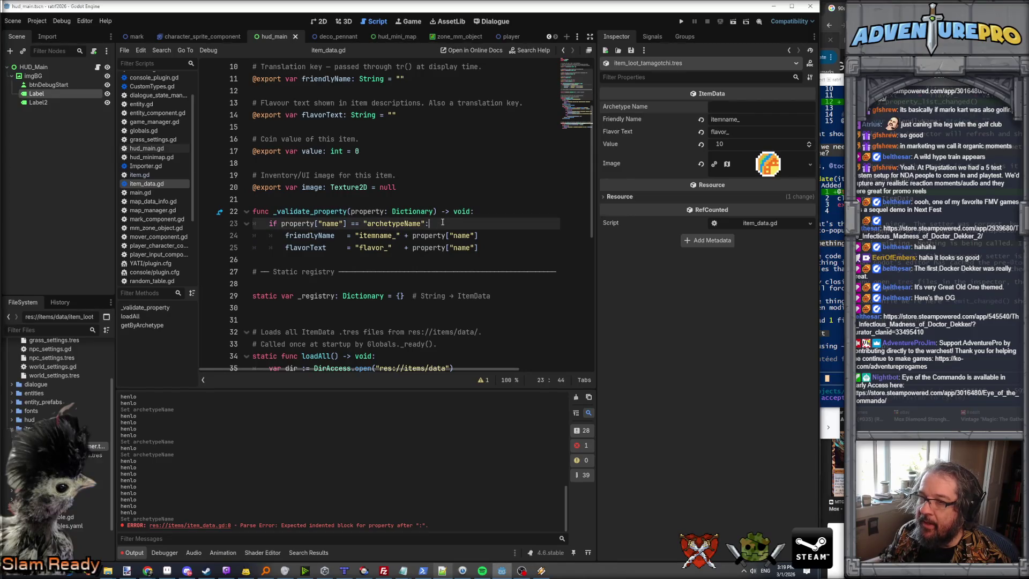
pyautogui.scroll(2, 443, 222)
pyautogui.scroll(1, 443, 222)
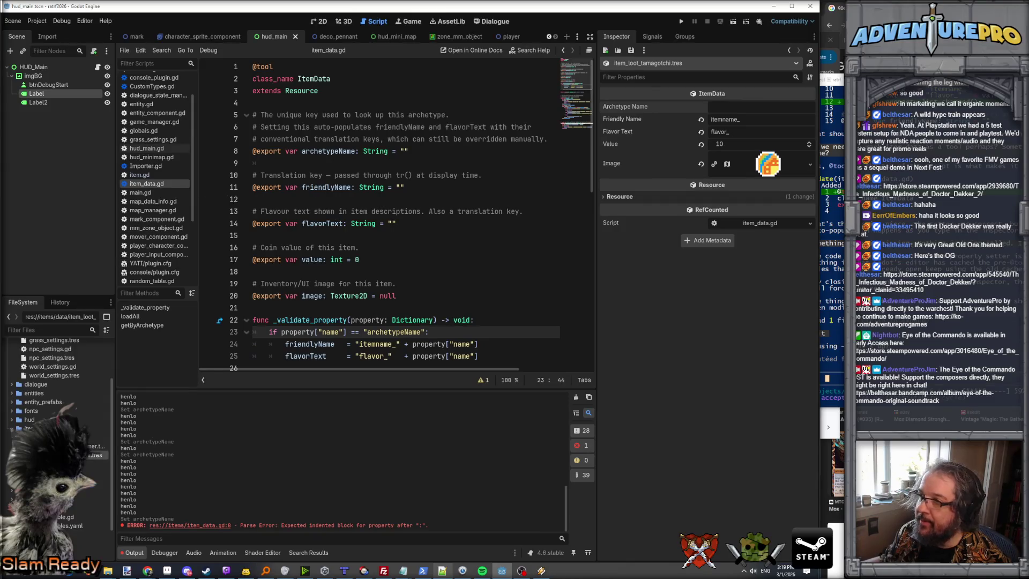
pyautogui.click(96, 446)
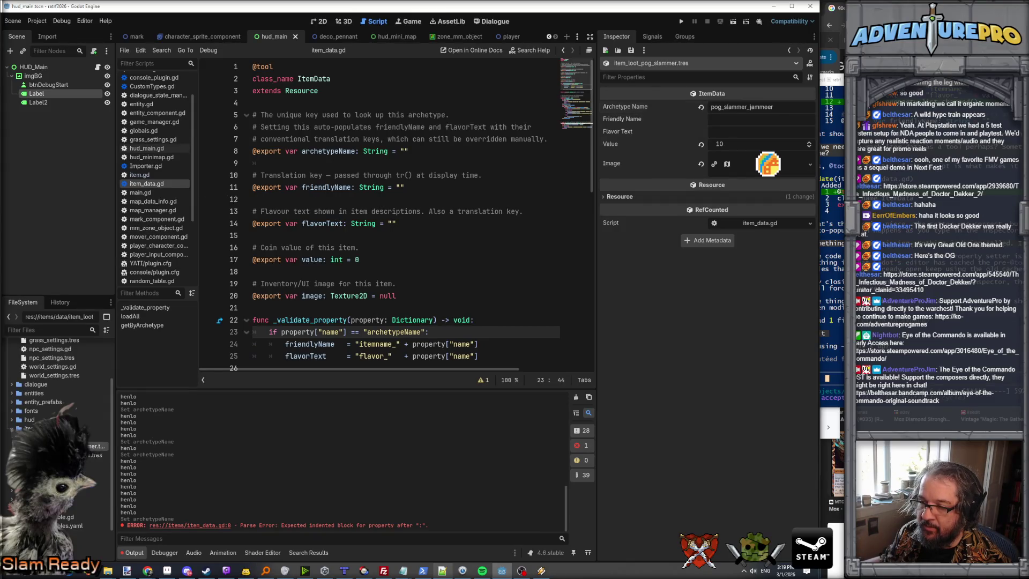
pyautogui.click(97, 455)
pyautogui.click(712, 109)
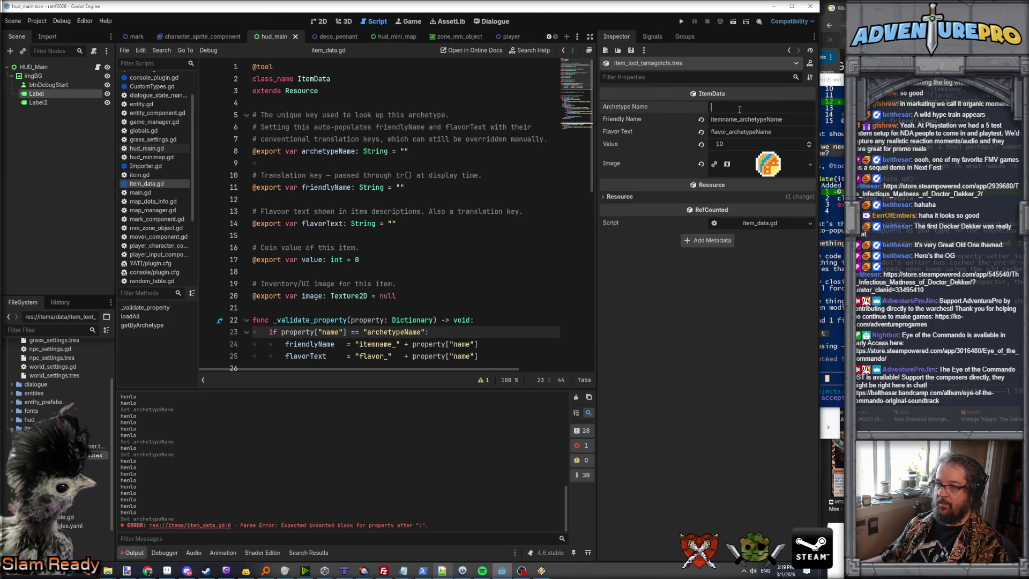
# Change the friendlyName and flavorText lookups to use property["value"].
pyautogui.scroll(-2, 446, 266)
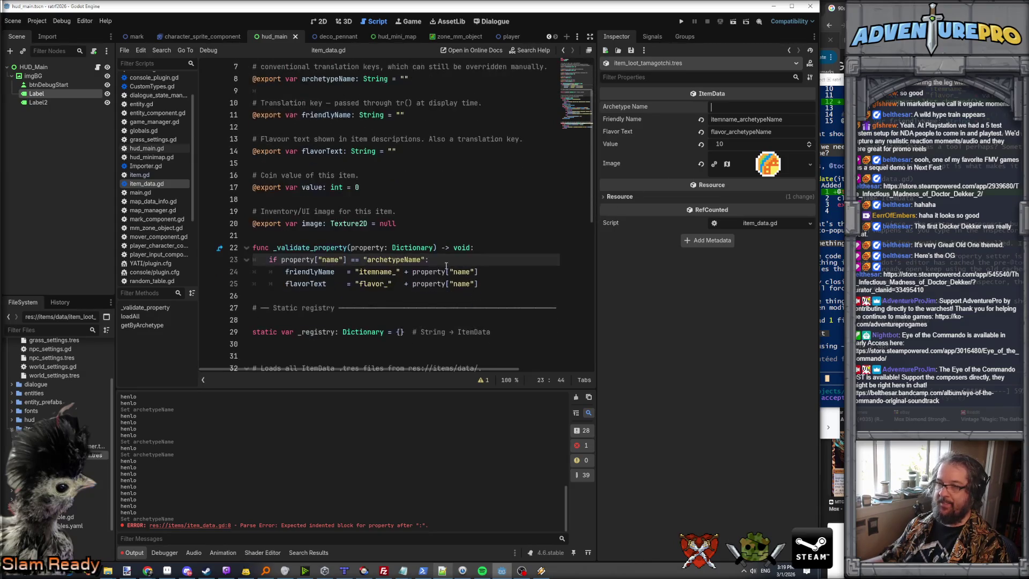
pyautogui.click(555, 271)
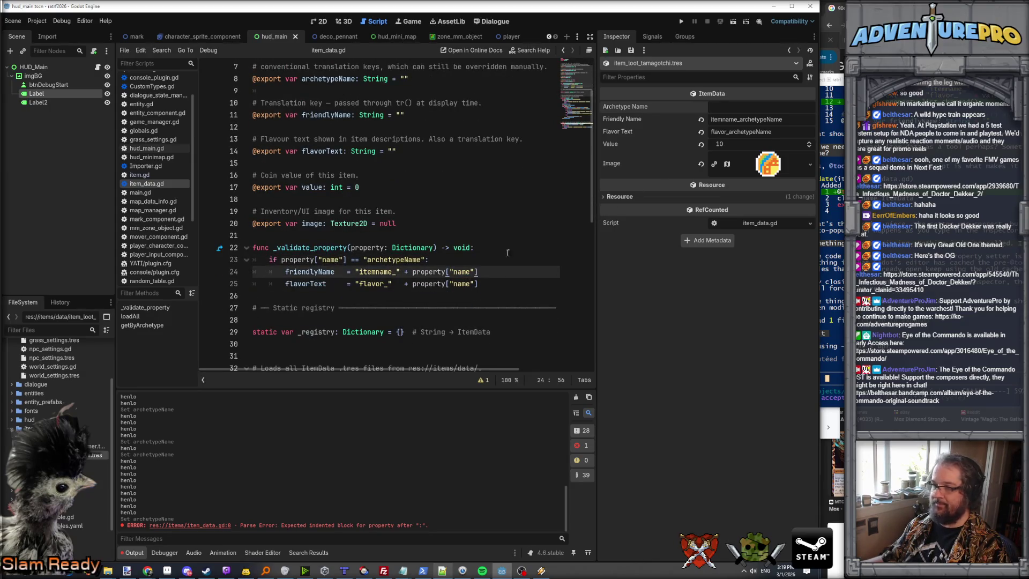
pyautogui.doubleClick(463, 271)
pyautogui.write('value')
pyautogui.press('Down')
pyautogui.press('BackSpace')
pyautogui.press('BackSpace')
pyautogui.press('BackSpace')
pyautogui.write('vla')
pyautogui.press('BackSpace')
pyautogui.press('BackSpace')
pyautogui.write('alue')
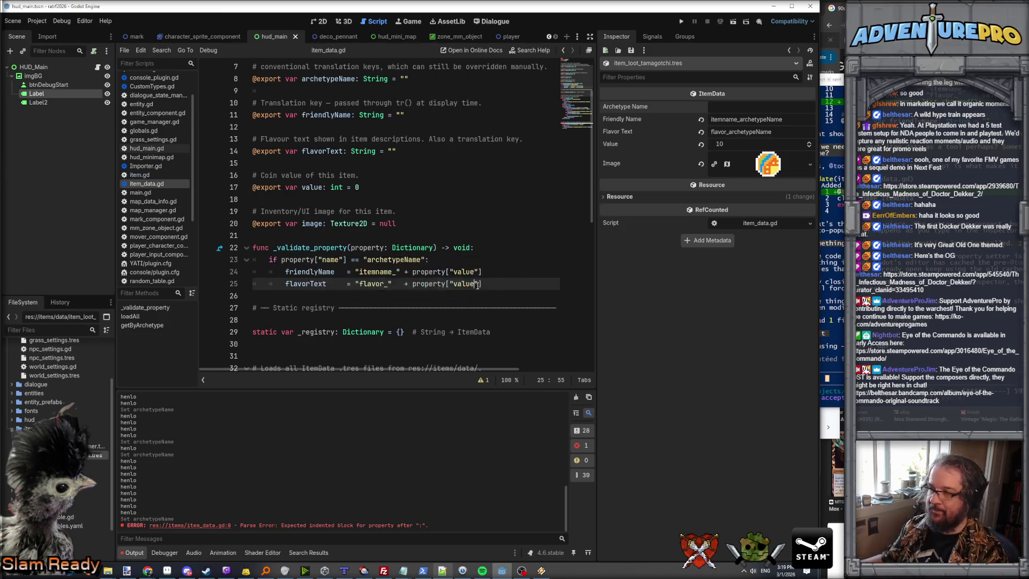
# Enter 'aroof' as tamagotchi's Archetype Name, review the code, and bring TM_MusicData.cs forward.
pyautogui.click(745, 109)
pyautogui.write('aroo')
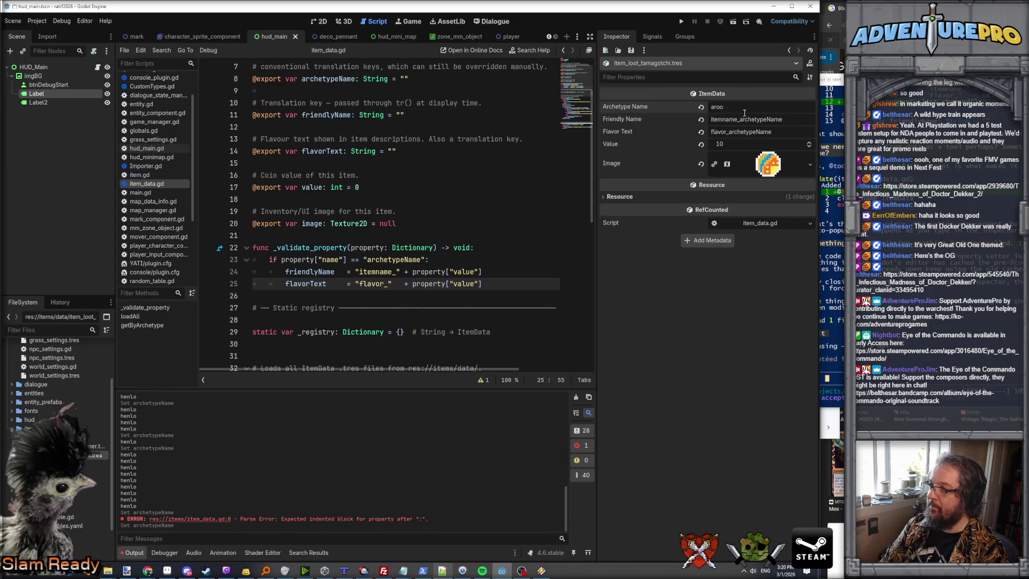
pyautogui.click(496, 266)
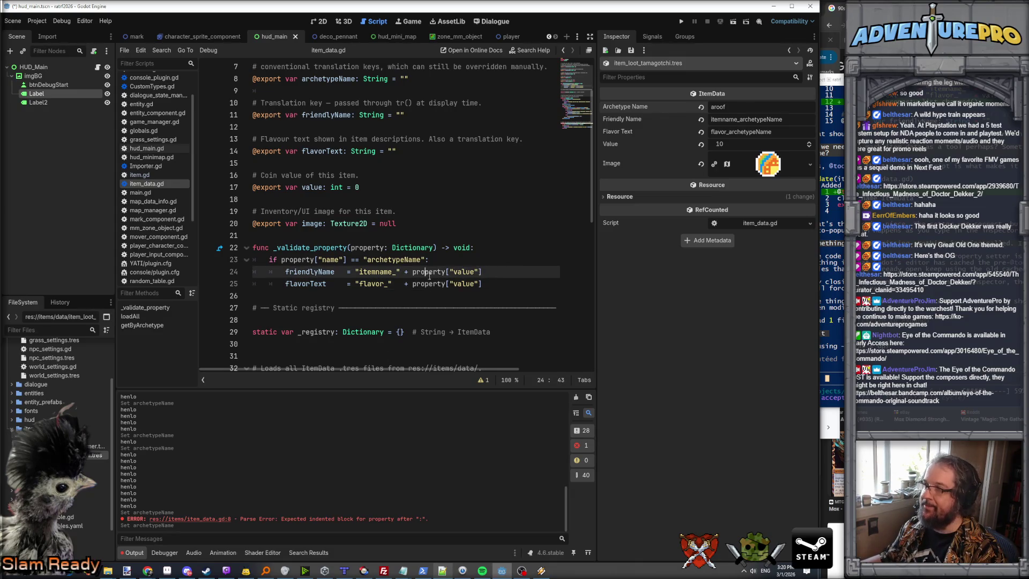
pyautogui.click(454, 261)
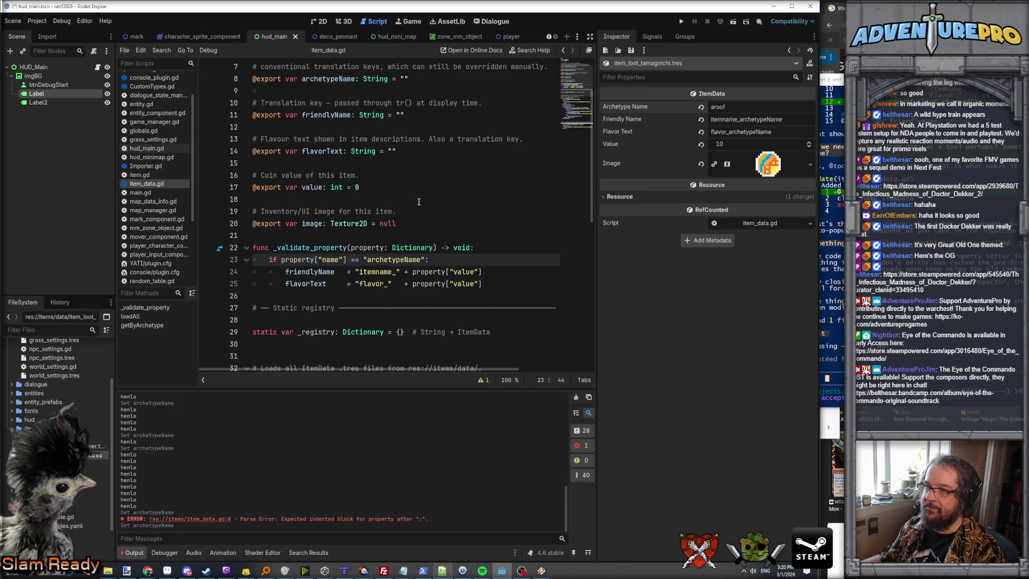
pyautogui.scroll(2, 420, 201)
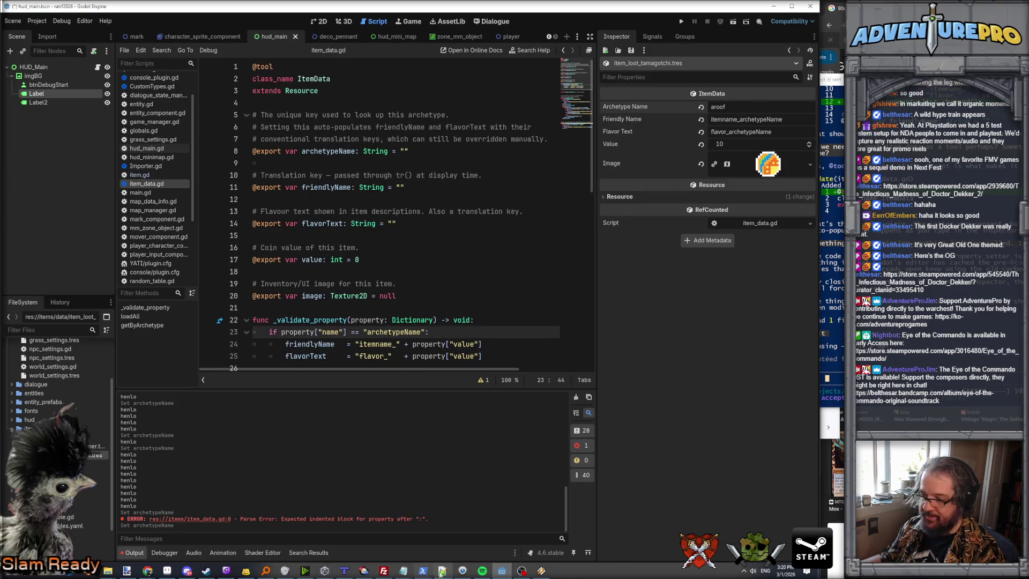
pyautogui.click(441, 571)
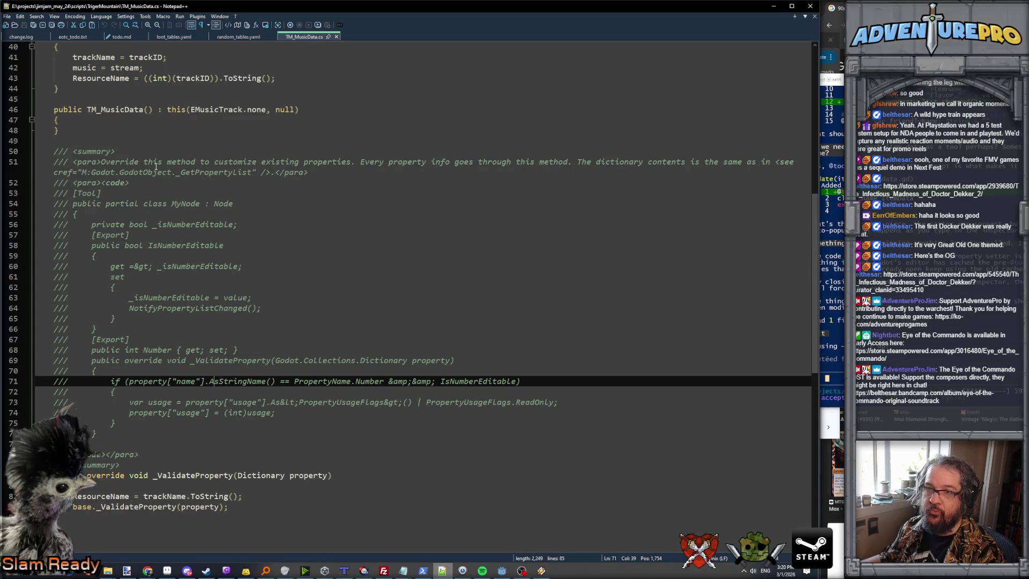
# Review the commented _ValidateProperty example and ResourceName assignment around lines 73-83.
pyautogui.scroll(2, 156, 167)
pyautogui.scroll(-3, 153, 143)
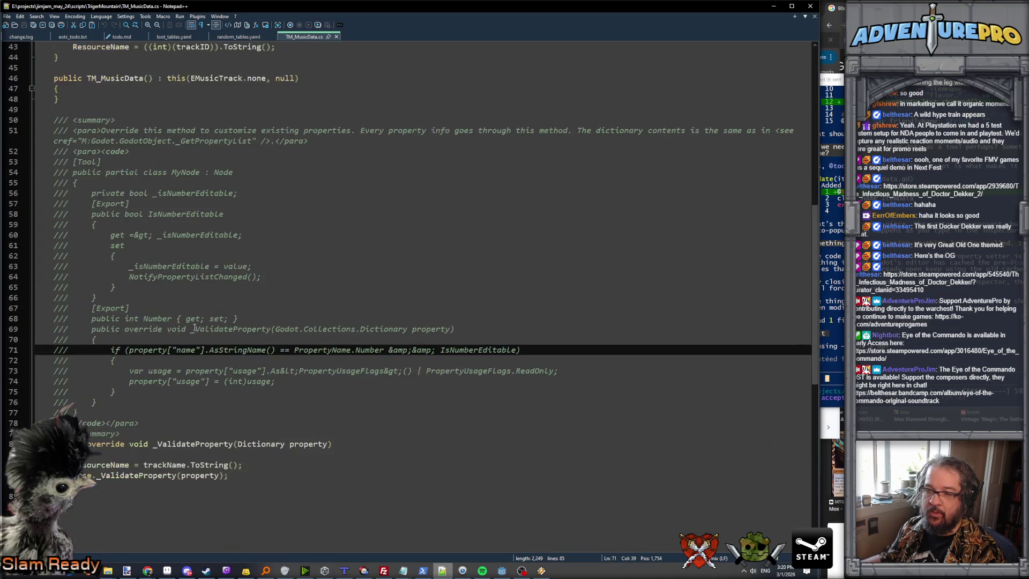
pyautogui.click(139, 476)
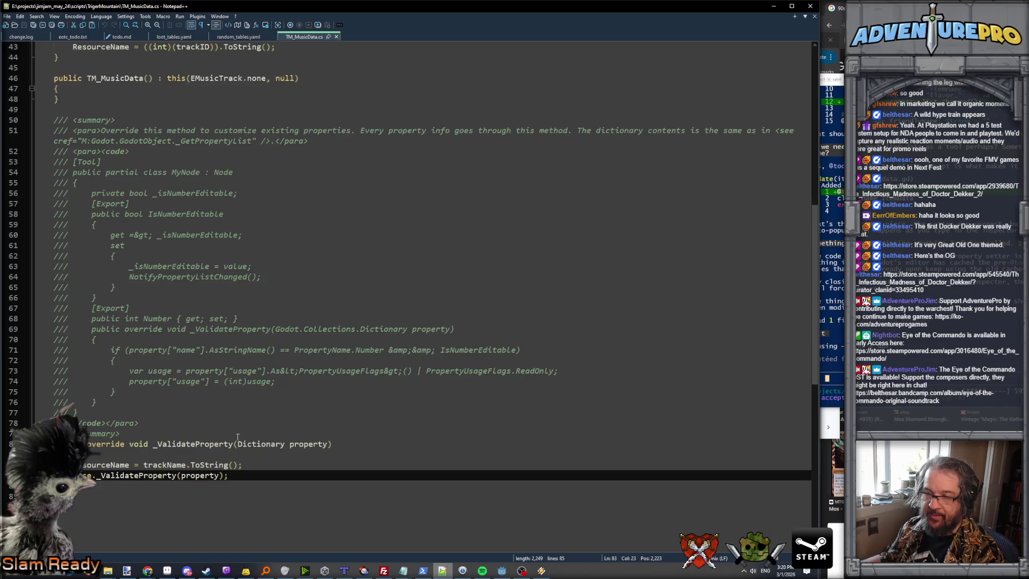
pyautogui.click(156, 465)
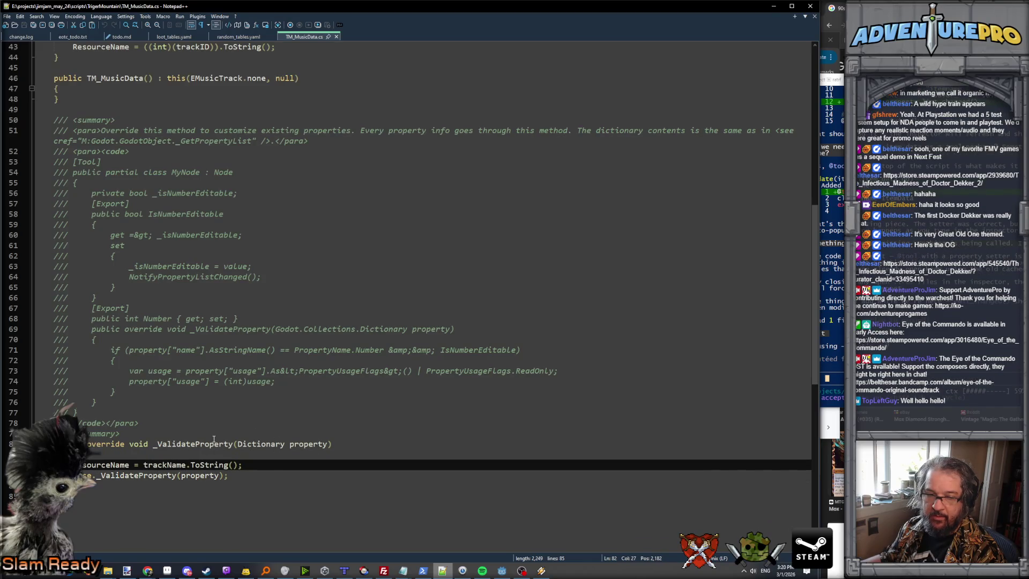
pyautogui.scroll(7, 214, 252)
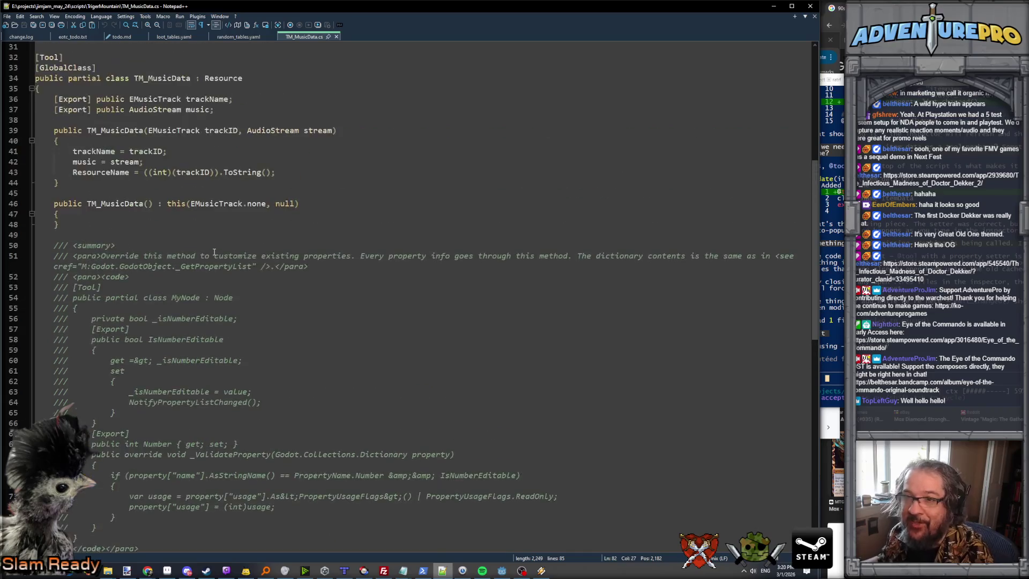
pyautogui.scroll(-11, 216, 255)
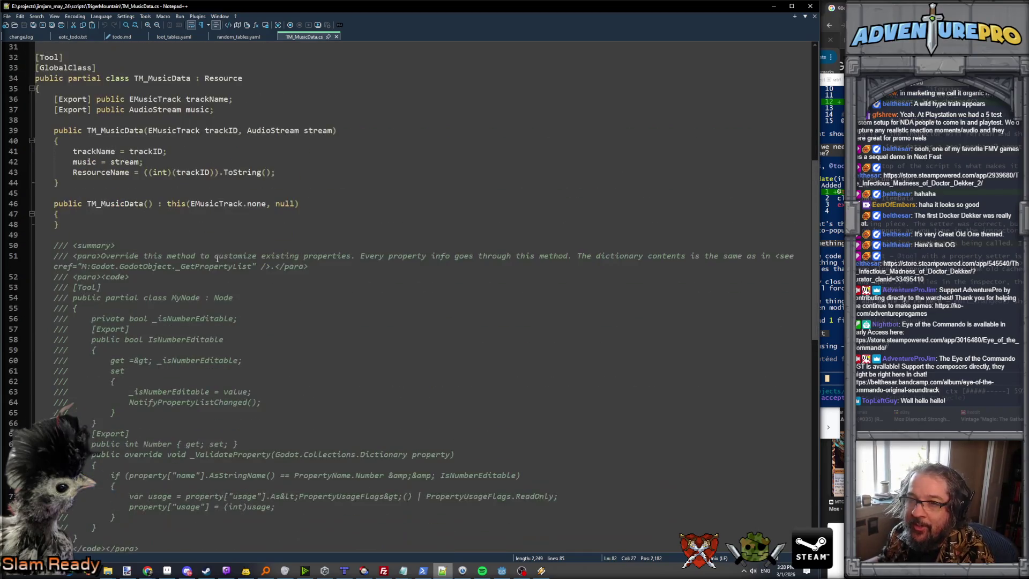
pyautogui.scroll(3, 167, 330)
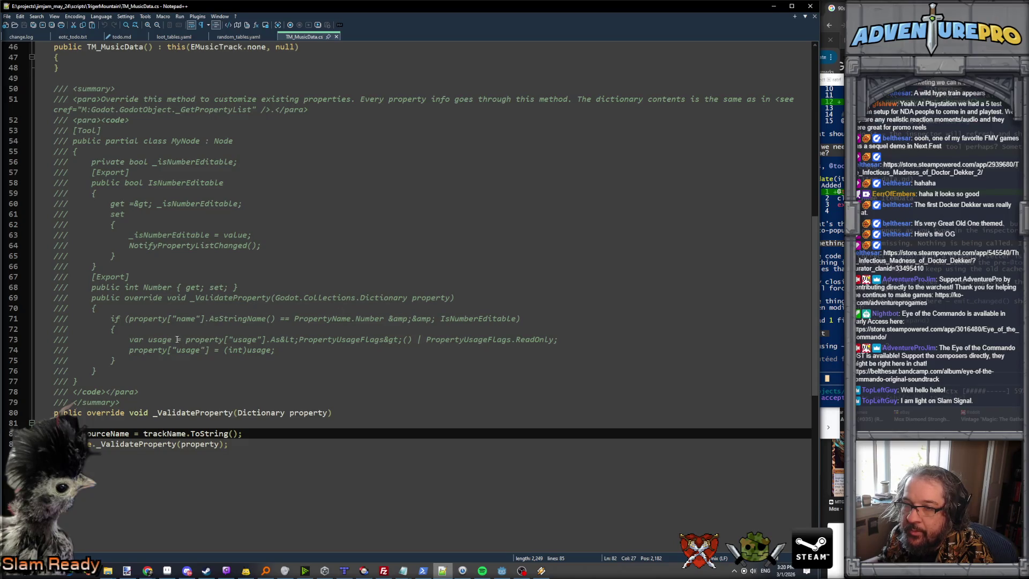
pyautogui.click(182, 340)
pyautogui.press('Right')
pyautogui.click(339, 336)
pyautogui.hotkey('ctrl', 'Left')
pyautogui.hotkey('ctrl', 'Left')
pyautogui.hotkey('ctrl', 'Left')
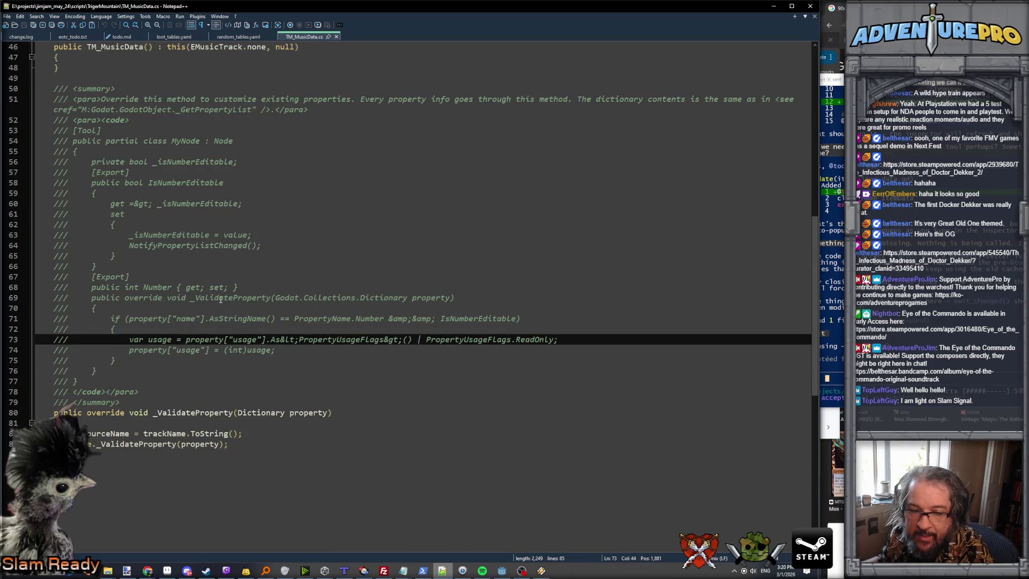
# Switch between windows, then minimize Notepad++ to return to item_data.gd.
pyautogui.hotkey('alt', 'Tab')
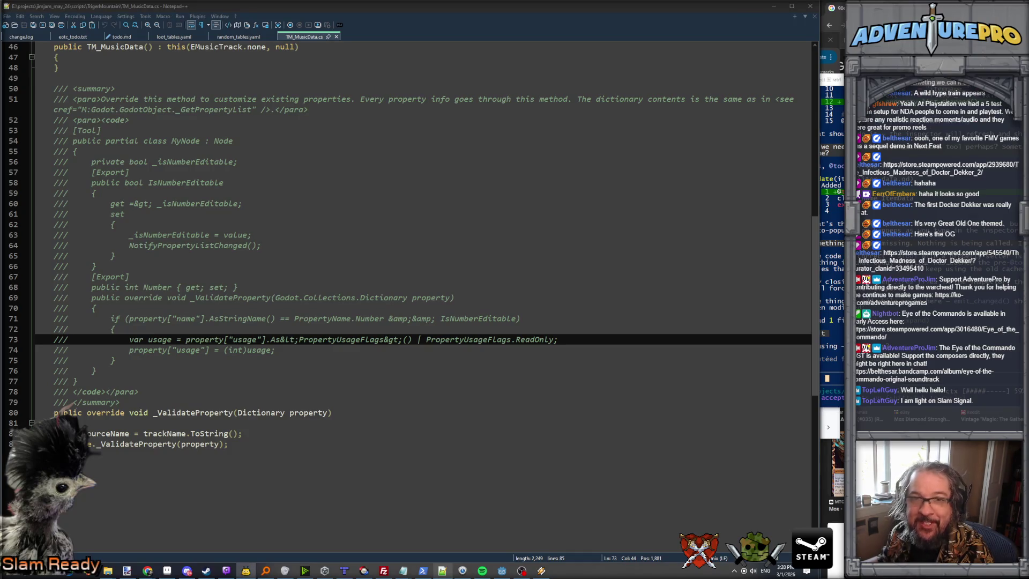
pyautogui.hotkey('alt', 'Tab')
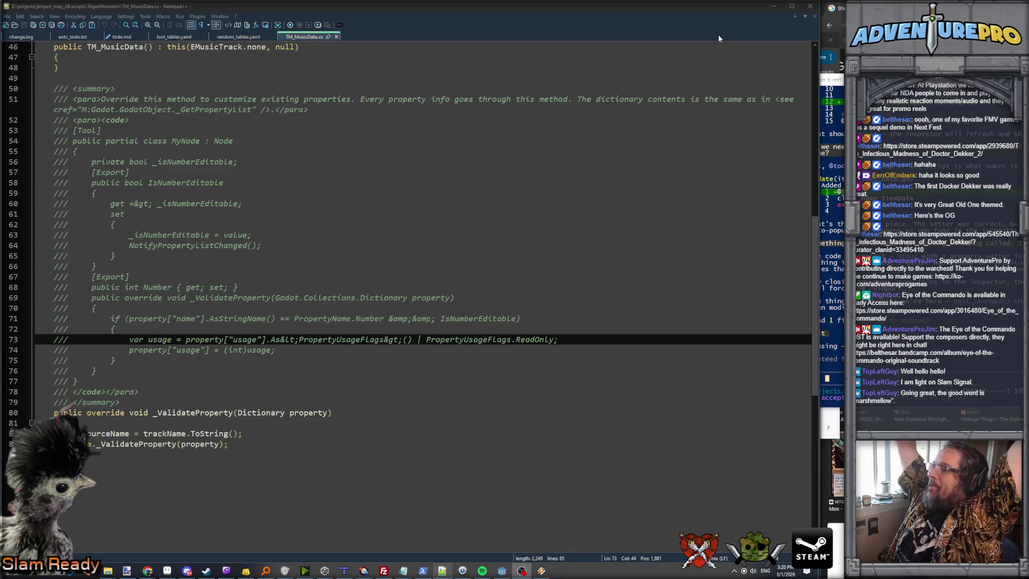
pyautogui.scroll(7, 423, 241)
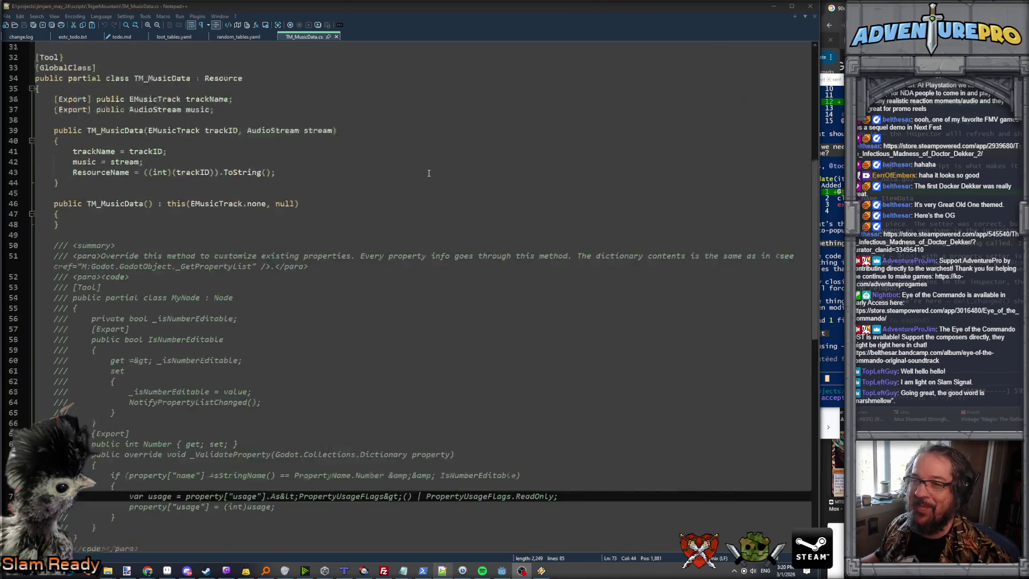
pyautogui.scroll(-6, 424, 241)
pyautogui.click(774, 7)
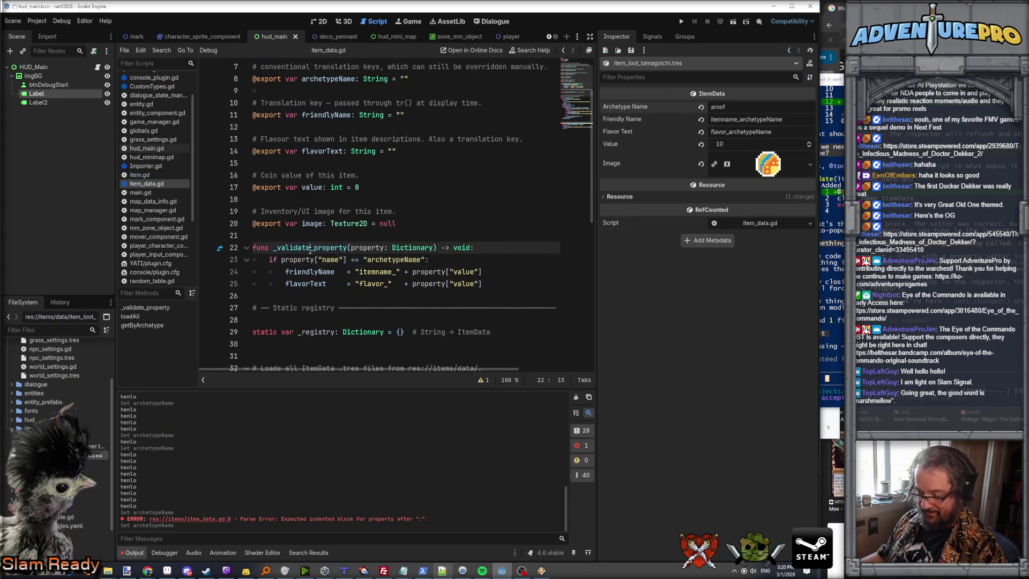
pyautogui.doubleClick(310, 248)
pyautogui.press('F1')
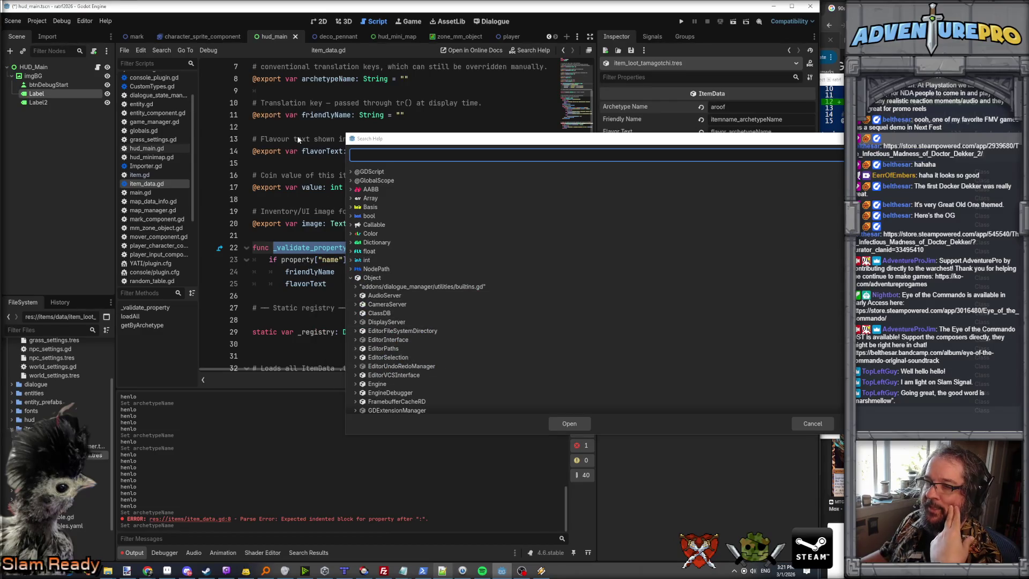
pyautogui.press('Escape')
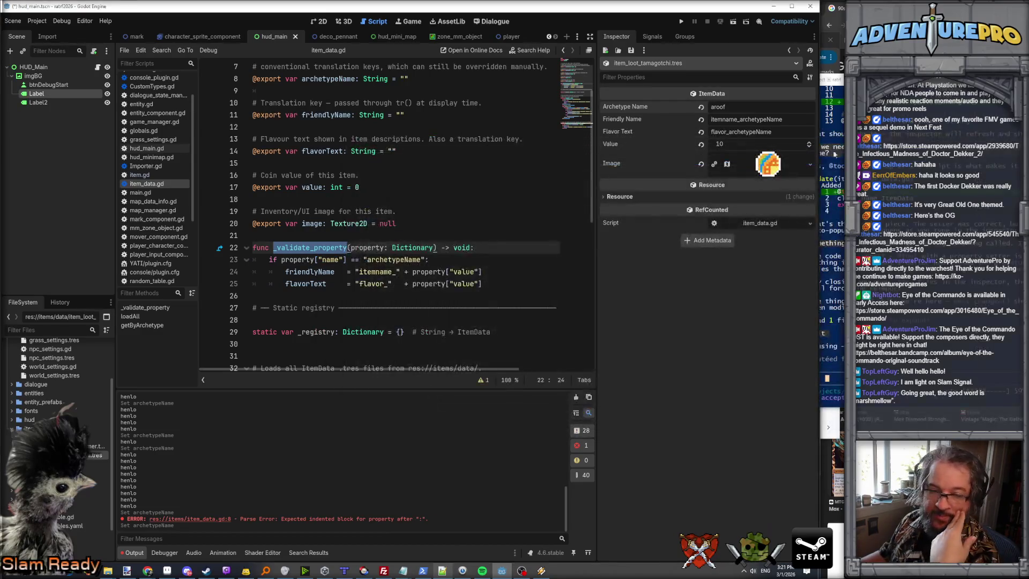
pyautogui.scroll(2, 496, 155)
pyautogui.click(432, 152)
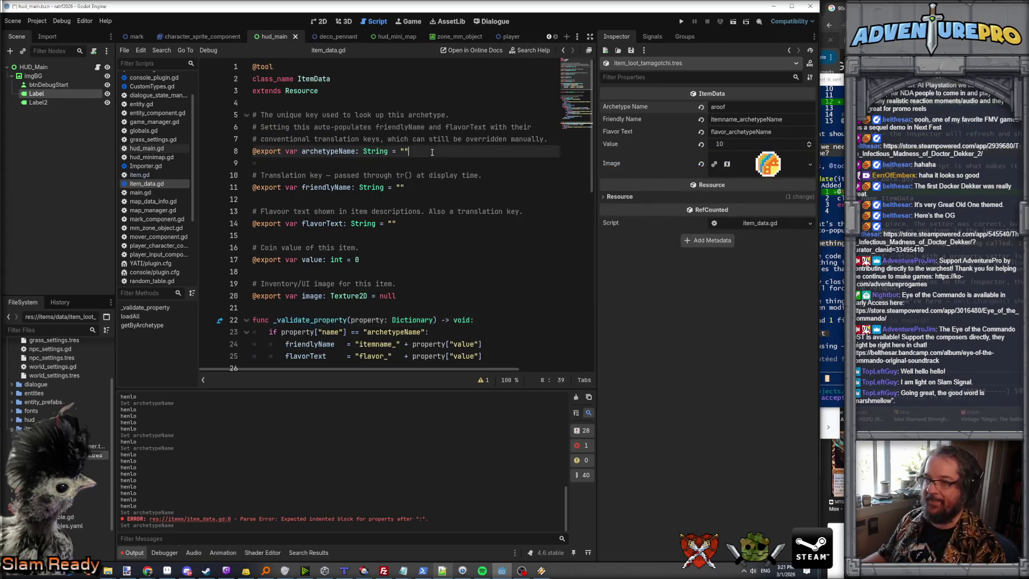
# Add a set(value): setter to archetypeName that calls notify_property_list_changed().
pyautogui.write(':')
pyautogui.press('Return')
pyautogui.write('set(va')
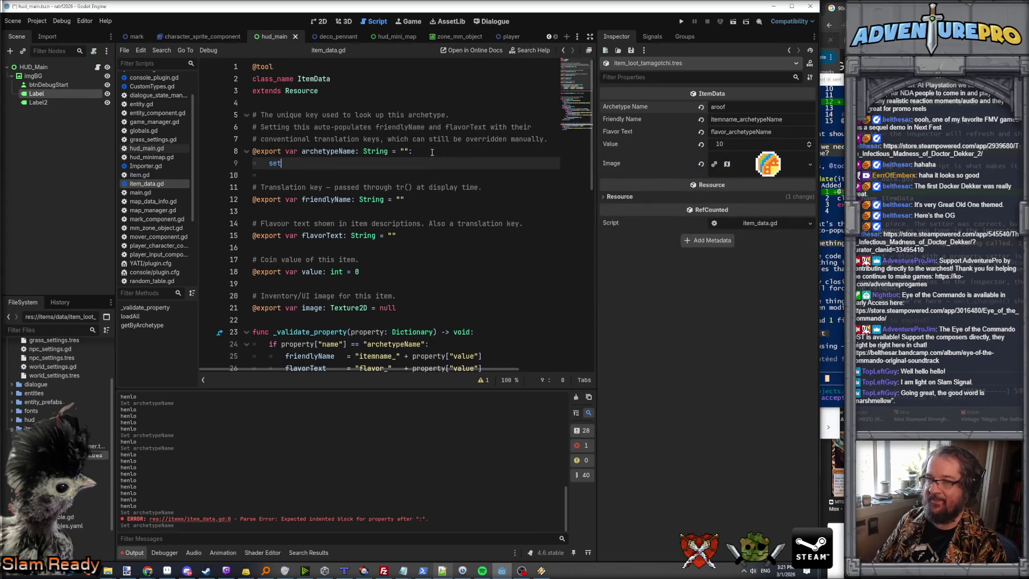
pyautogui.write('lue)')
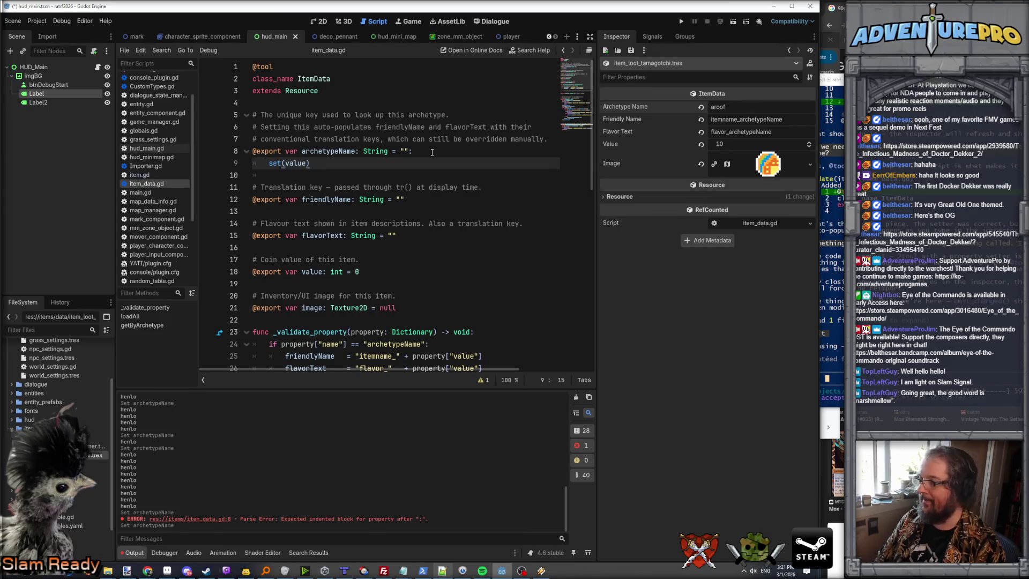
pyautogui.press('Return')
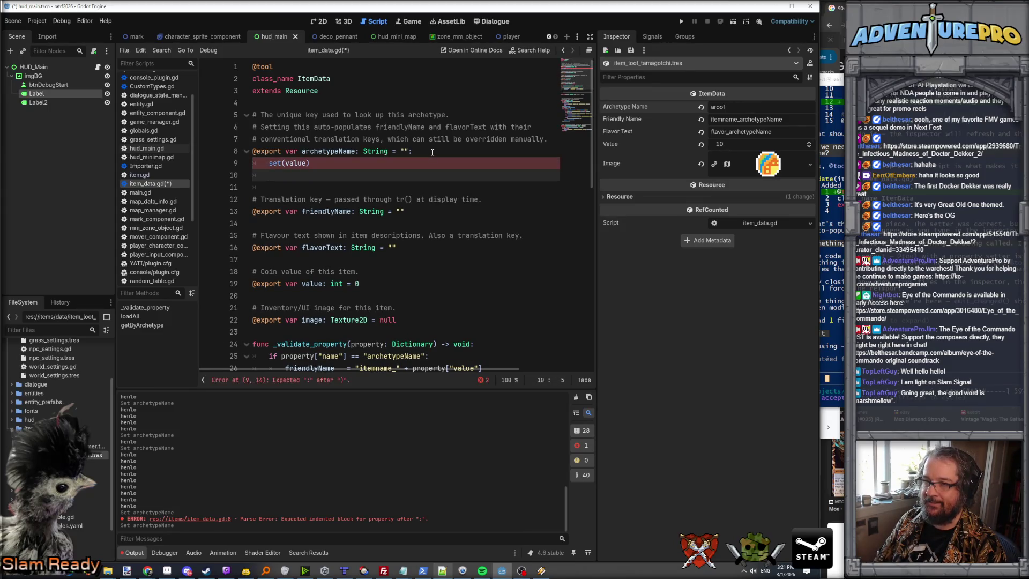
pyautogui.press('BackSpace')
pyautogui.press('BackSpace')
pyautogui.write(':')
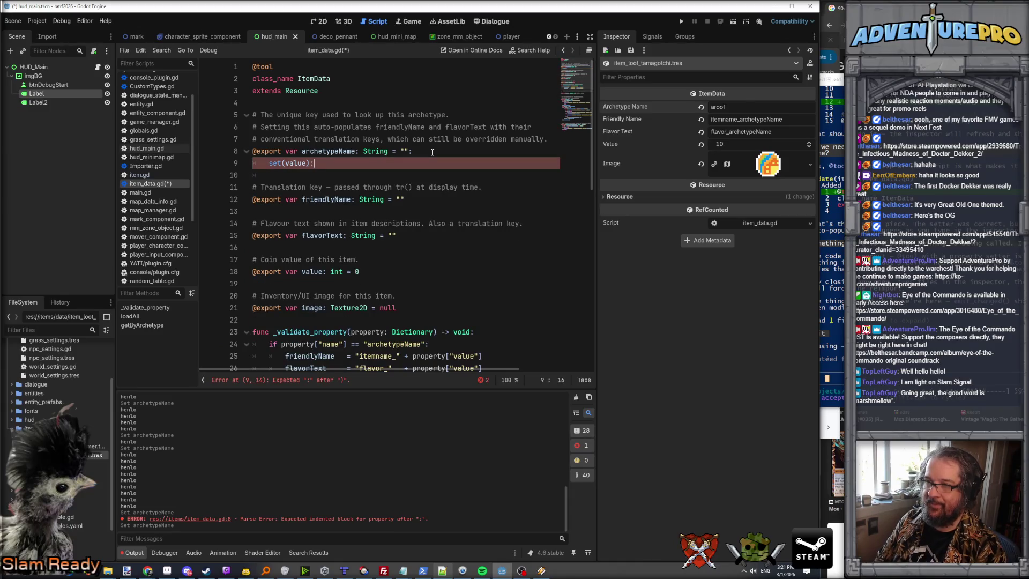
pyautogui.press('Return')
pyautogui.write('notify_pro')
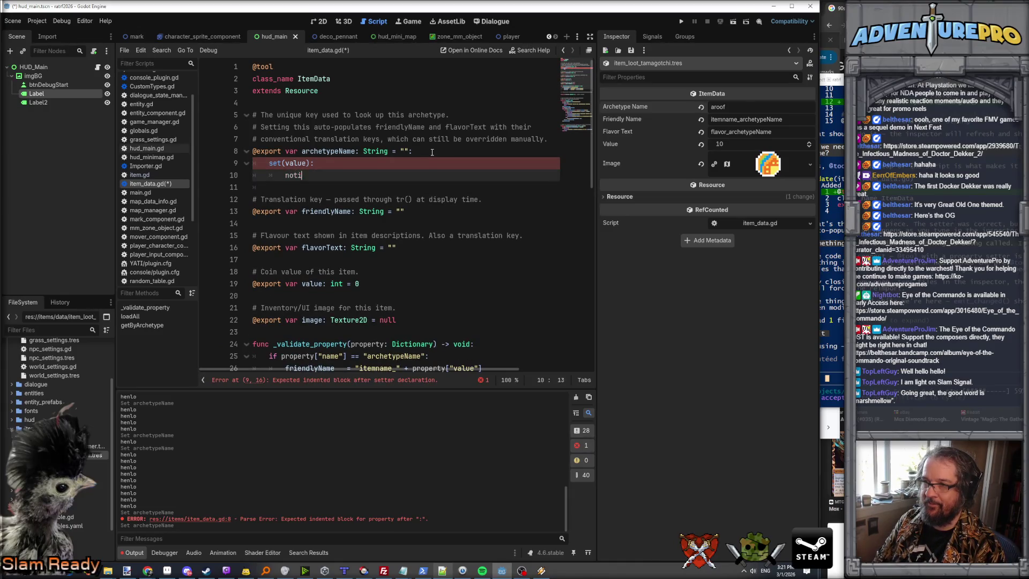
pyautogui.write('p')
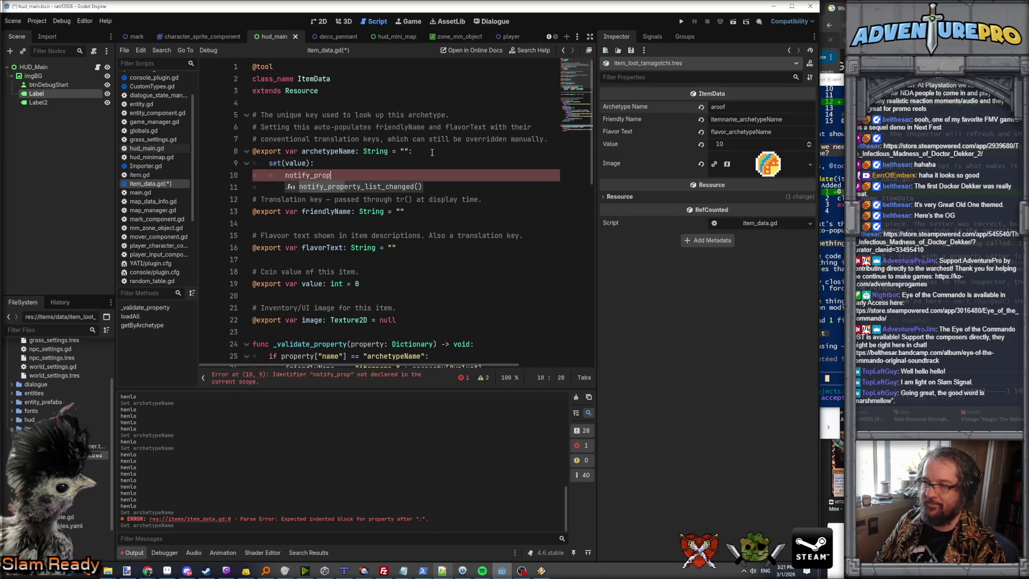
pyautogui.press('Return')
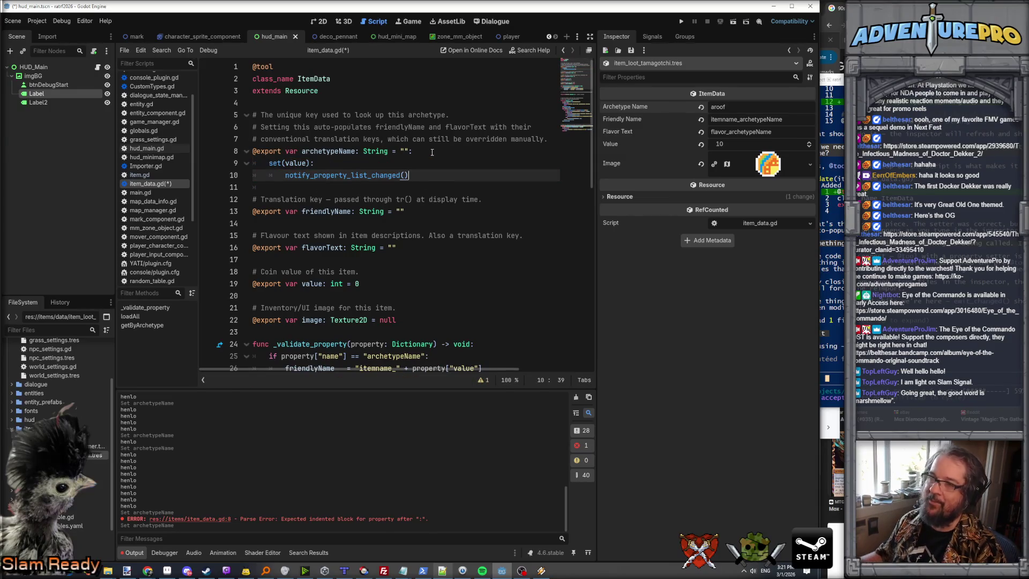
# Look over the new setter code and save item_data.gd.
pyautogui.scroll(-3, 432, 152)
pyautogui.scroll(3, 373, 154)
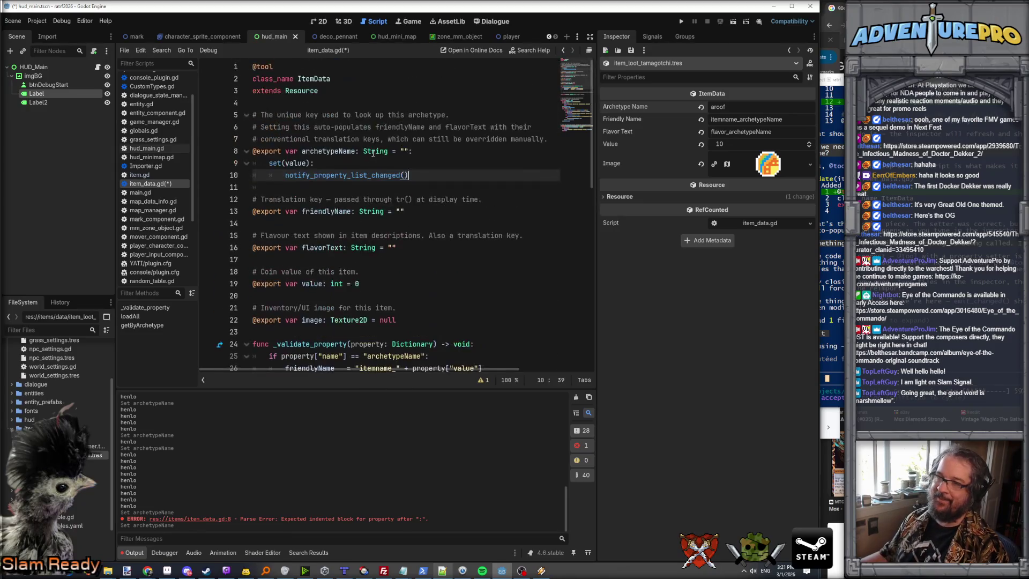
pyautogui.doubleClick(356, 175)
pyautogui.click(340, 153)
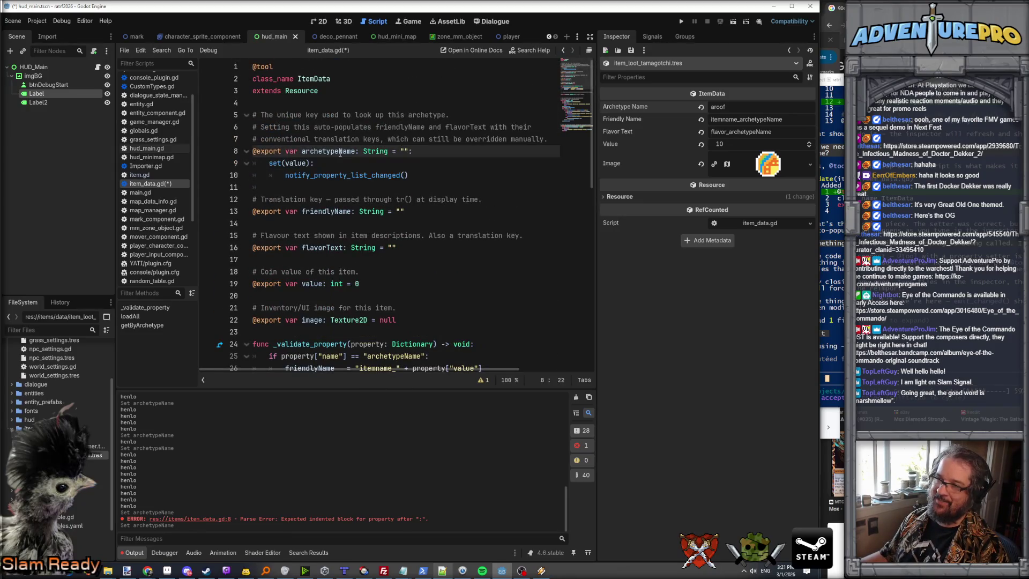
pyautogui.click(533, 187)
pyautogui.hotkey('ctrl', 's')
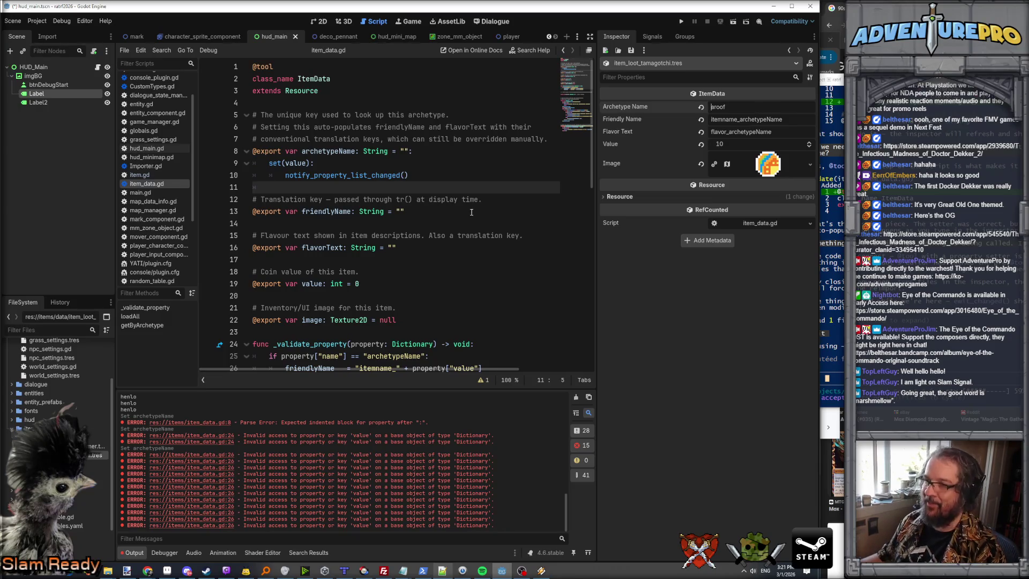
# Strip the set(value) and notify lines and the colon from line 8, then save.
pyautogui.click(406, 160)
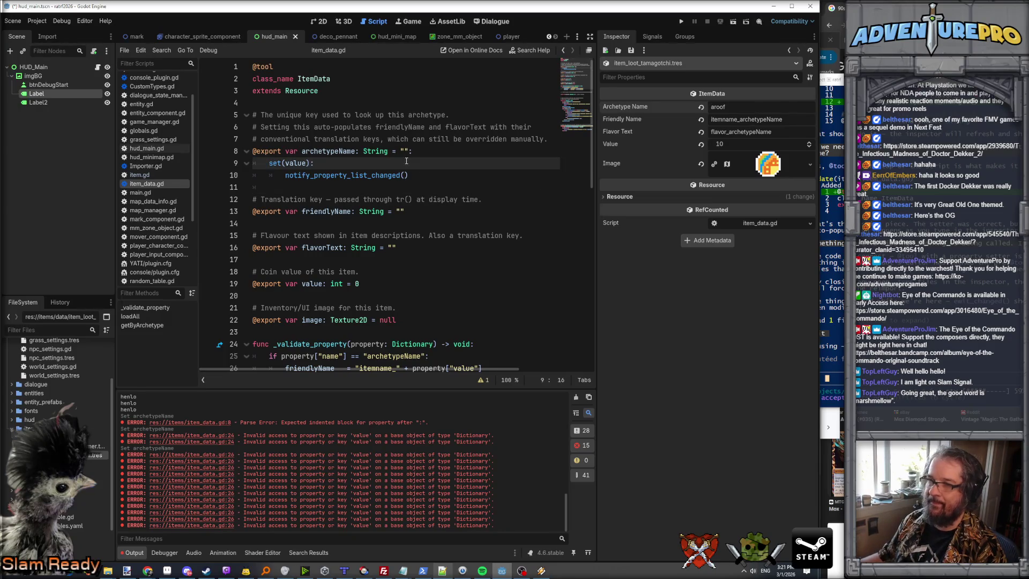
pyautogui.hotkey('shift', 'Down')
pyautogui.hotkey('shift', 'Down')
pyautogui.press('Delete')
pyautogui.press('BackSpace')
pyautogui.press('BackSpace')
pyautogui.press('Return')
pyautogui.hotkey('ctrl', 's')
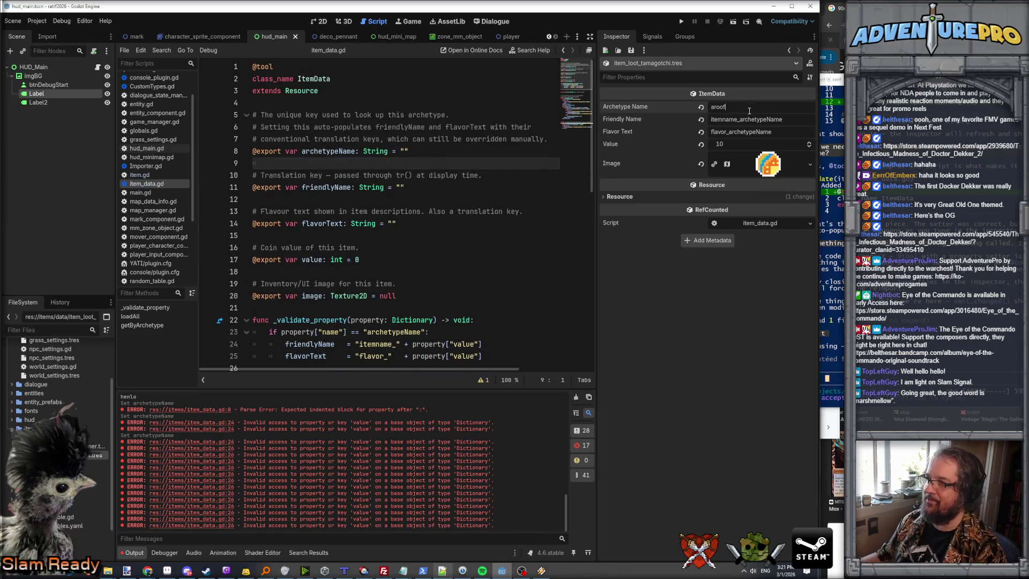
# Clear the junk text from tamagotchi's Archetype Name and select value on line 24.
pyautogui.write('dfkldjf')
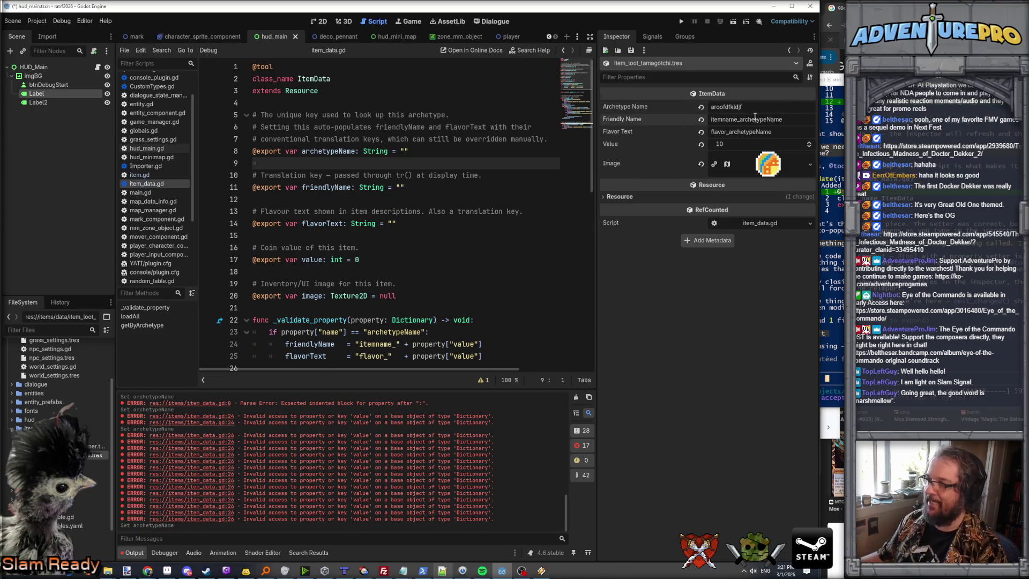
pyautogui.write('dfd')
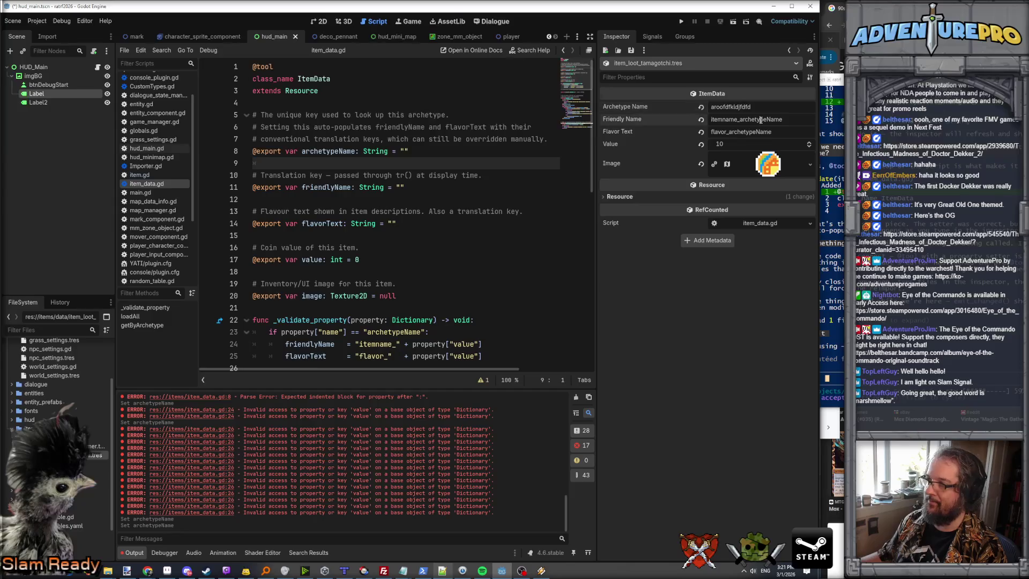
pyautogui.scroll(-3, 424, 178)
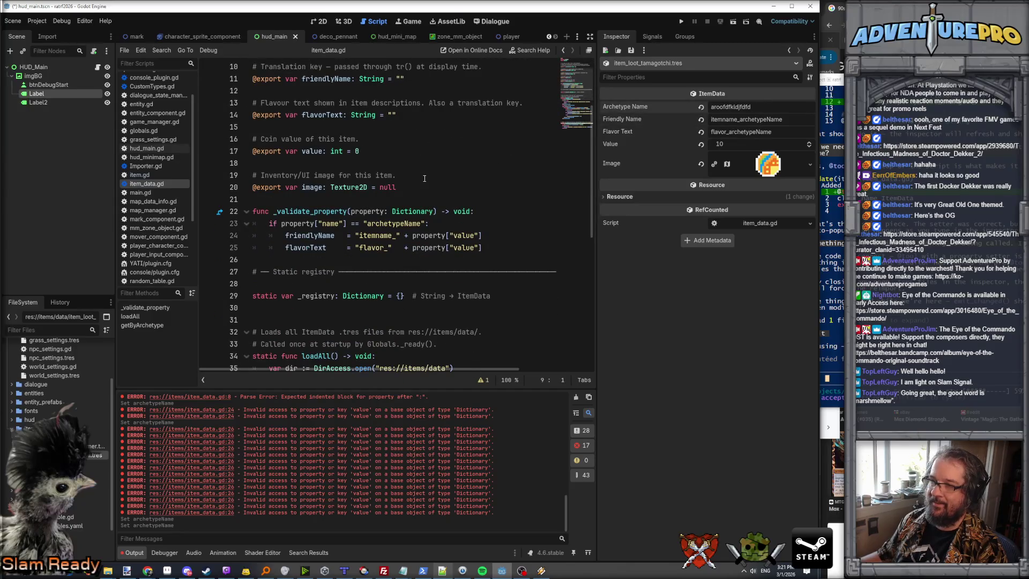
pyautogui.moveTo(754, 110); pyautogui.dragTo(690, 118)
pyautogui.press('BackSpace')
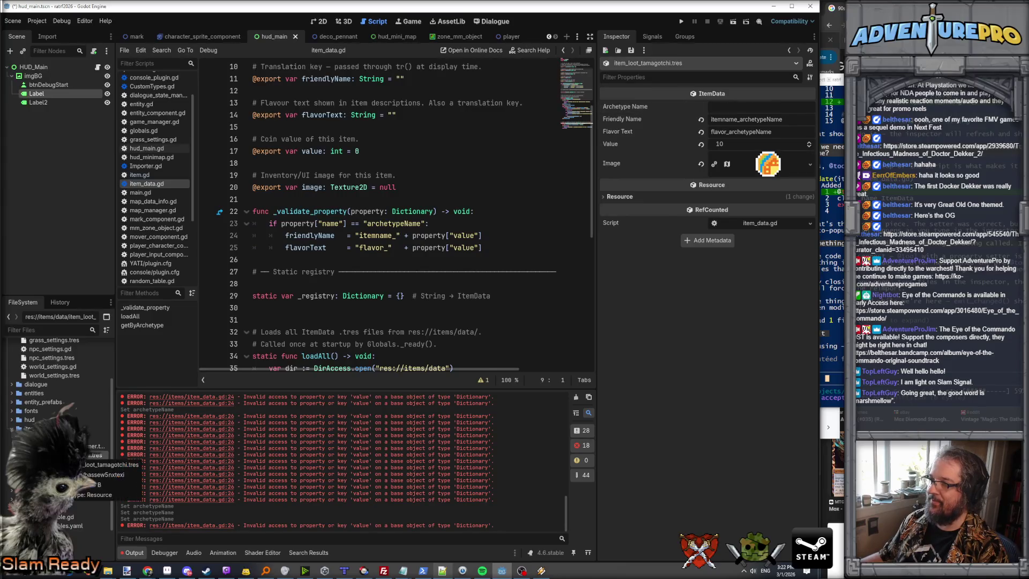
pyautogui.doubleClick(464, 235)
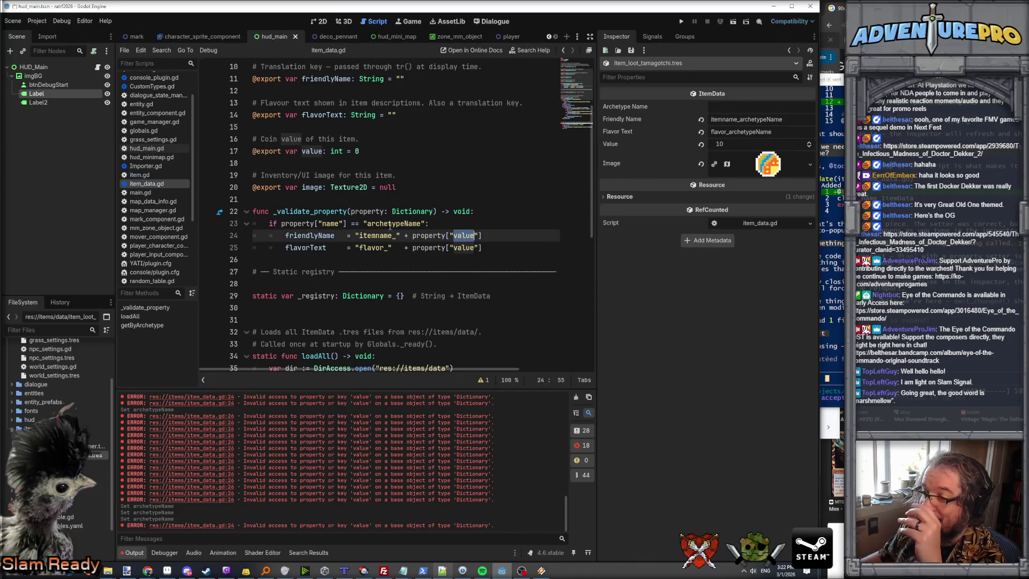
# Read the Object documentation for _validate_property, then return to item_data.gd.
pyautogui.click(298, 223)
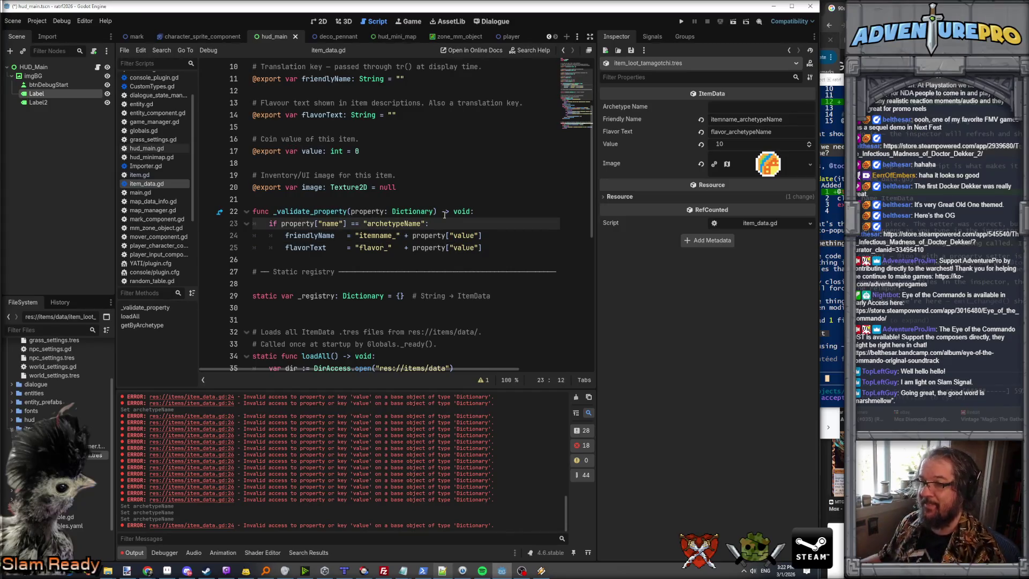
pyautogui.click(418, 211)
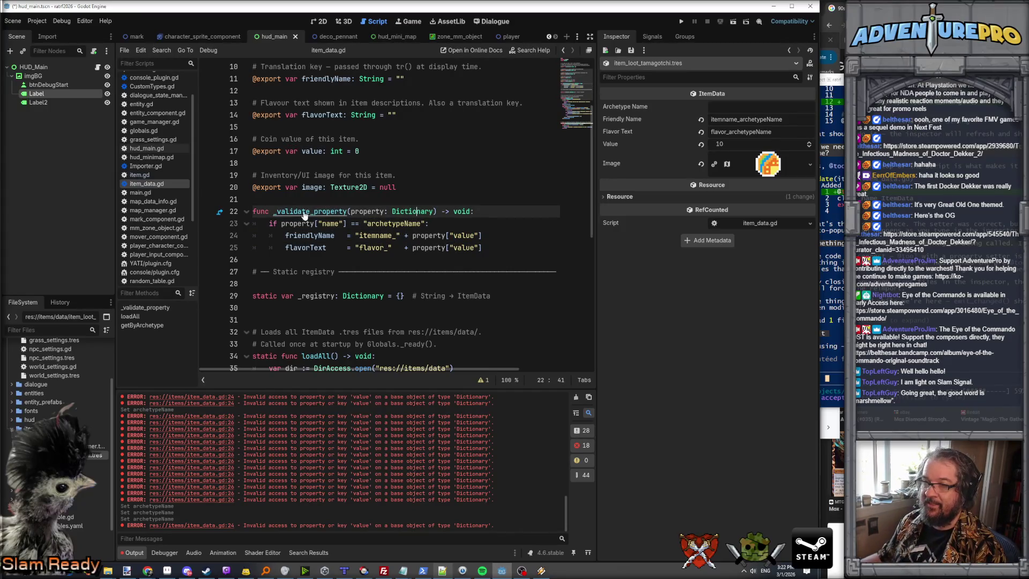
pyautogui.keyDown('ctrl'); pyautogui.click(304, 214); pyautogui.keyUp('ctrl')
pyautogui.scroll(-1, 404, 200)
pyautogui.scroll(1, 404, 200)
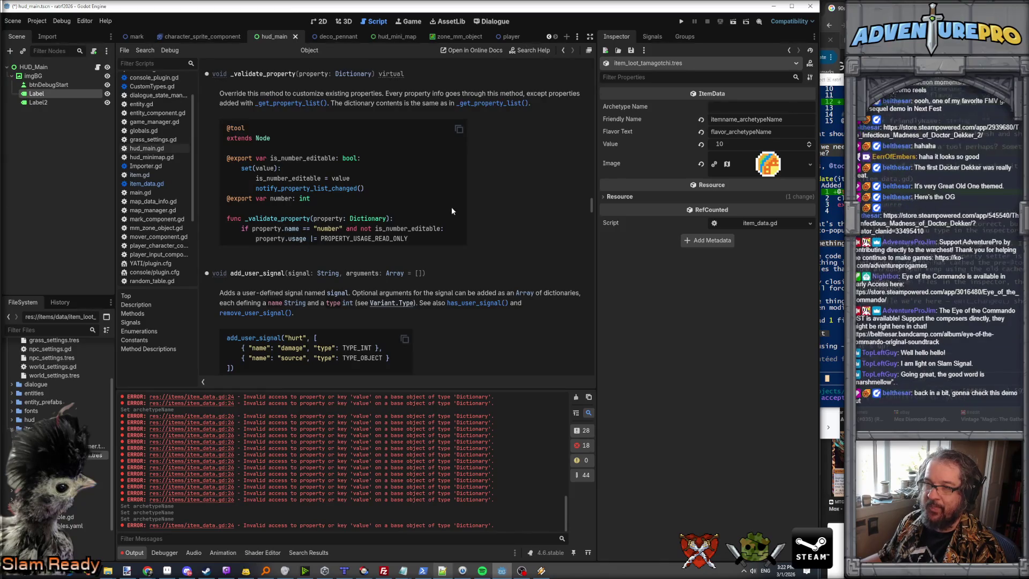
pyautogui.hotkey('alt', 'Left')
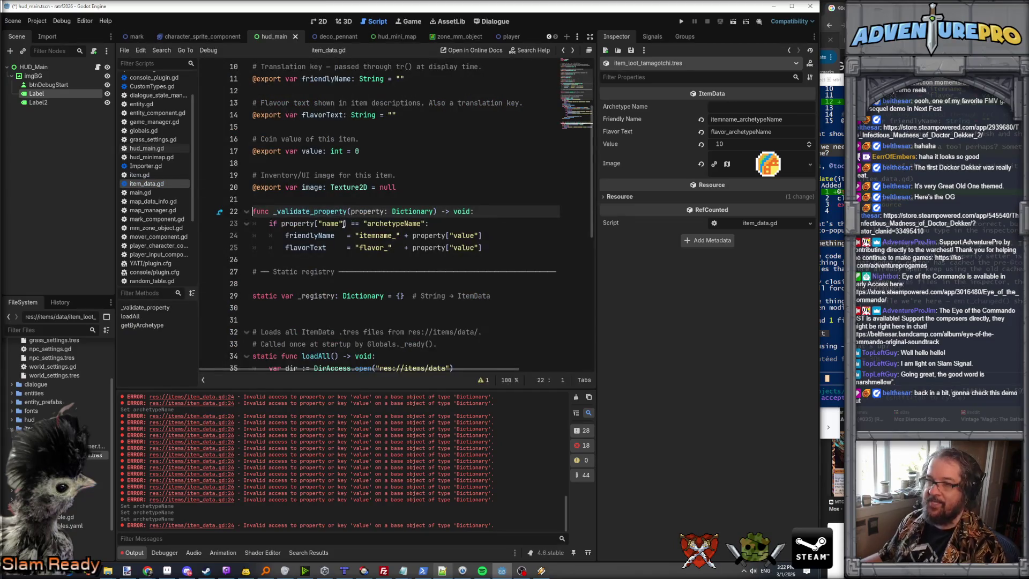
# Change property["name"] to property.name on line 23 and reopen the _validate_property docs.
pyautogui.moveTo(315, 225); pyautogui.dragTo(462, 224)
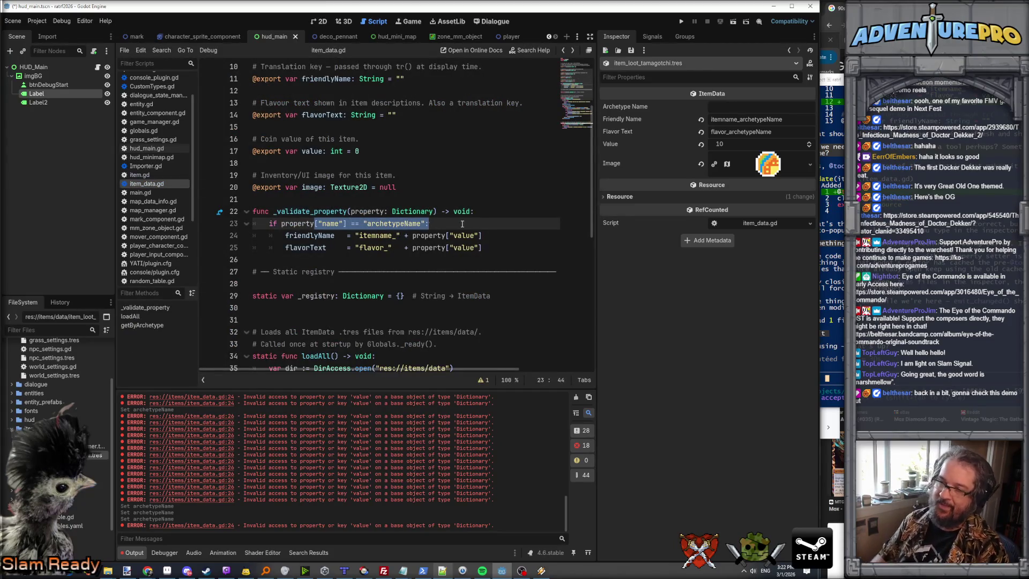
pyautogui.press('Left')
pyautogui.hotkey('shift', 'Right')
pyautogui.hotkey('shift', 'Right')
pyautogui.hotkey('shift', 'Right')
pyautogui.write('.')
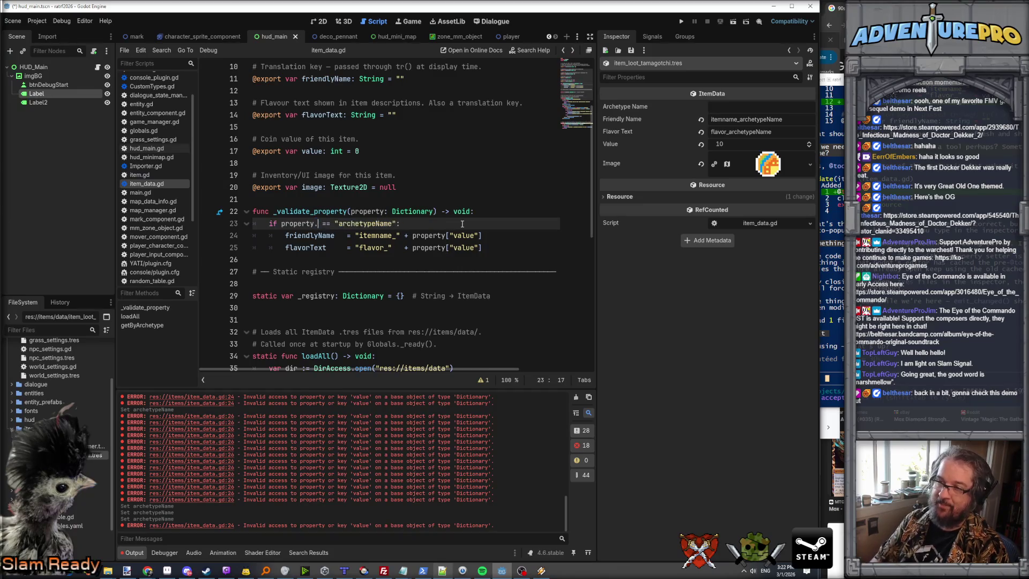
pyautogui.write('name')
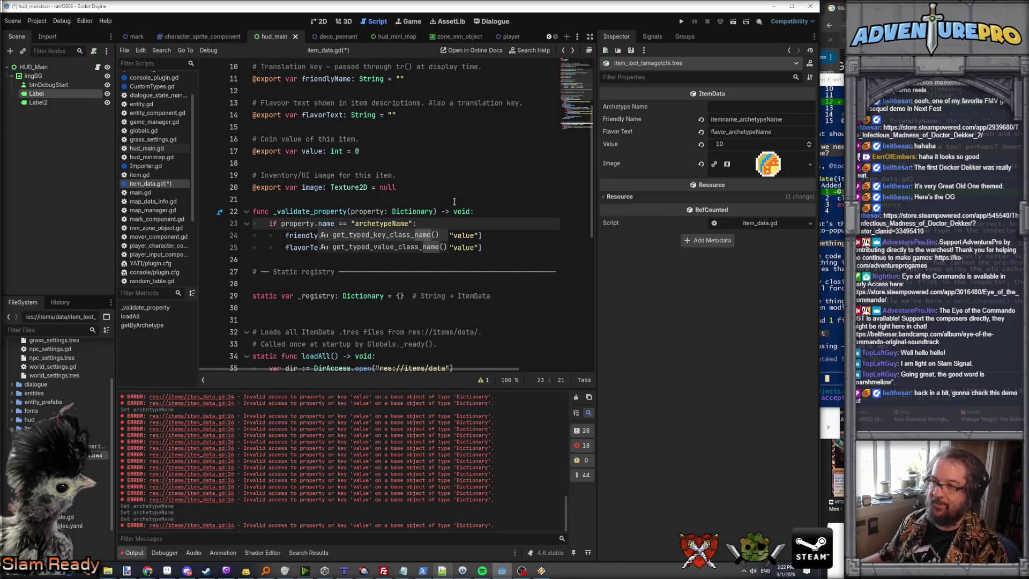
pyautogui.press('Escape')
pyautogui.press('Up')
pyautogui.press('Up')
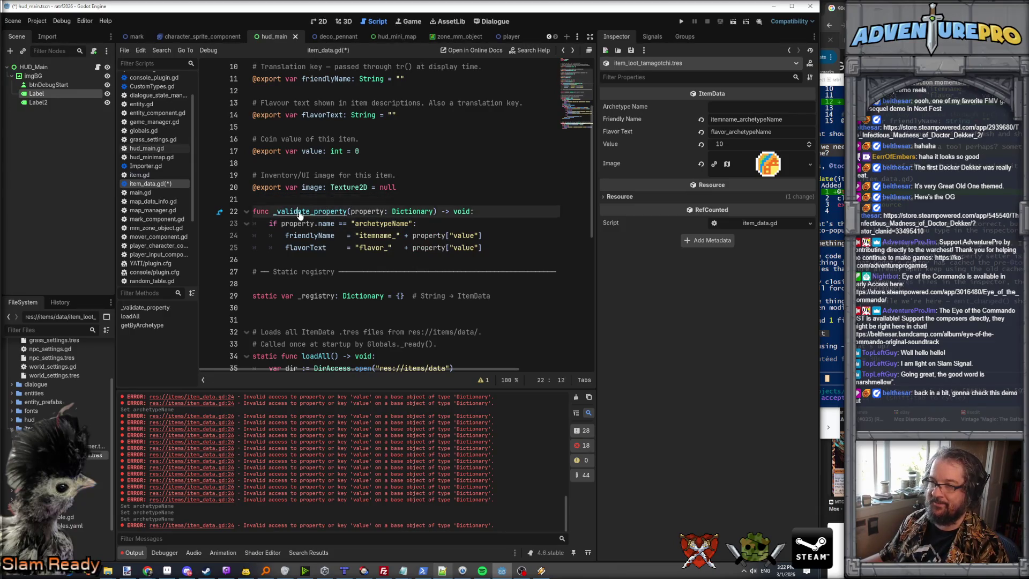
pyautogui.keyDown('ctrl'); pyautogui.click(326, 211); pyautogui.keyUp('ctrl')
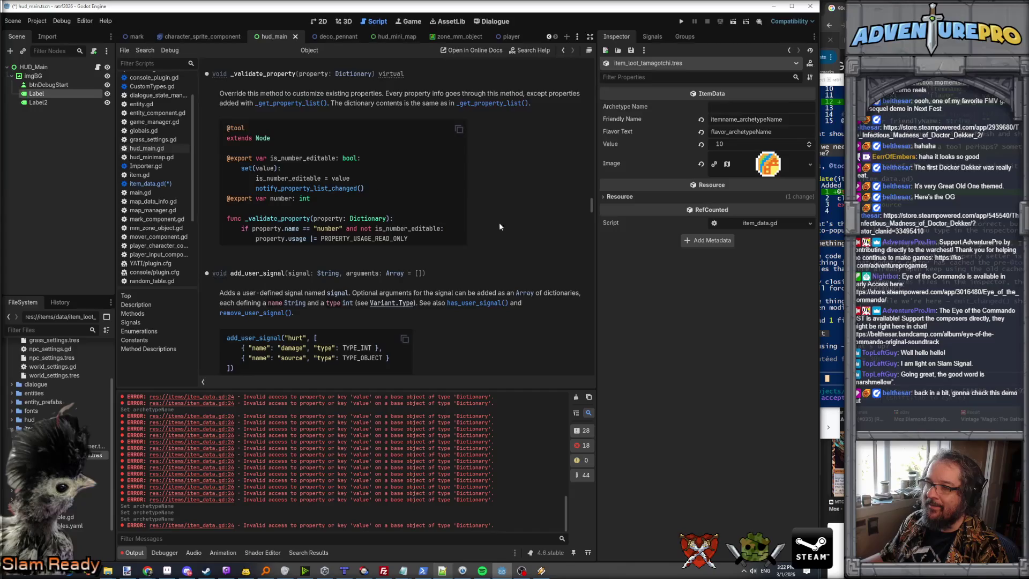
# Read the _get_property_list documentation, then go back to item_data.gd.
pyautogui.scroll(2, 338, 156)
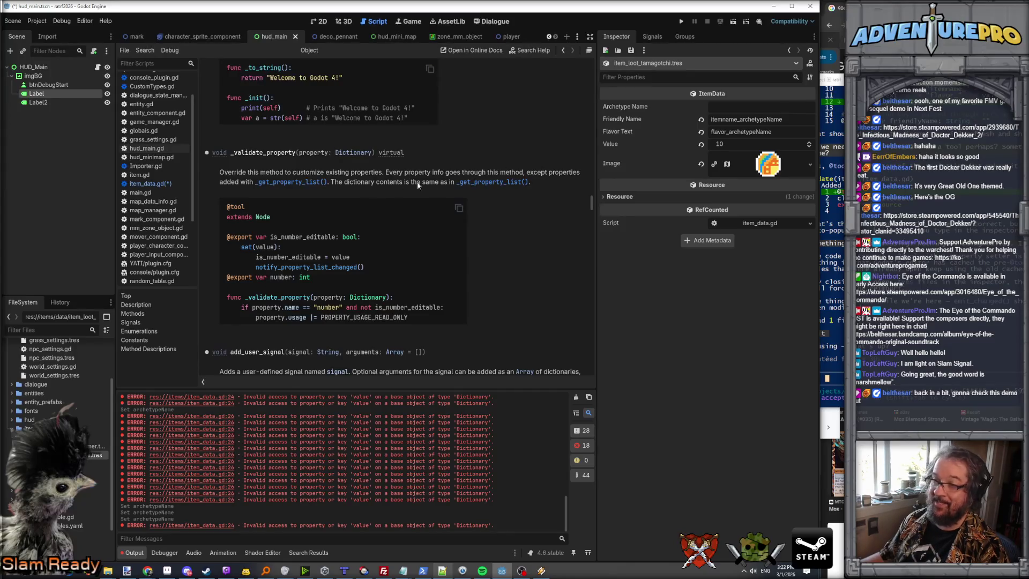
pyautogui.click(488, 184)
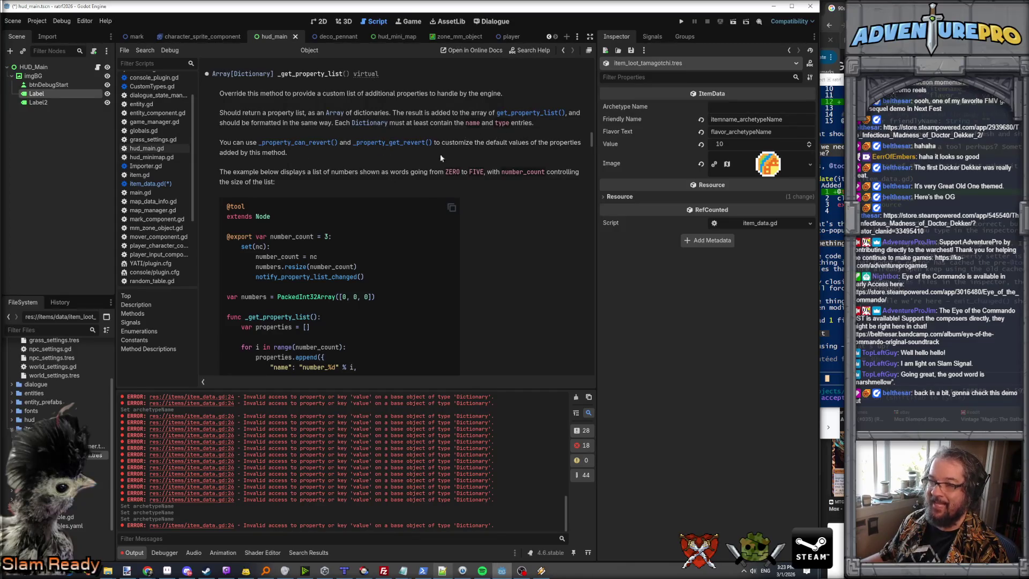
pyautogui.scroll(-3, 383, 226)
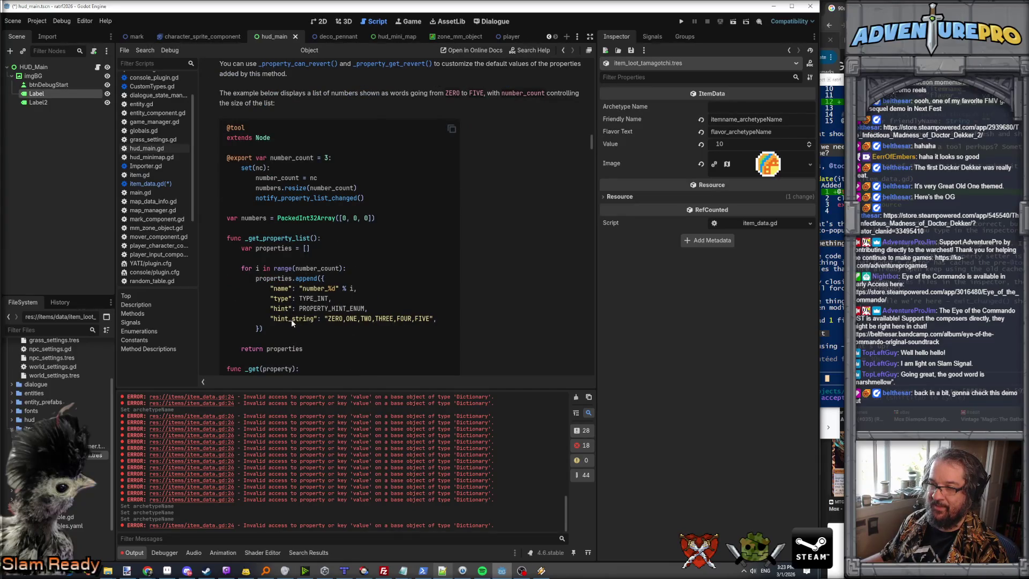
pyautogui.scroll(-3, 290, 318)
pyautogui.scroll(3, 289, 312)
pyautogui.hotkey('alt', 'Left')
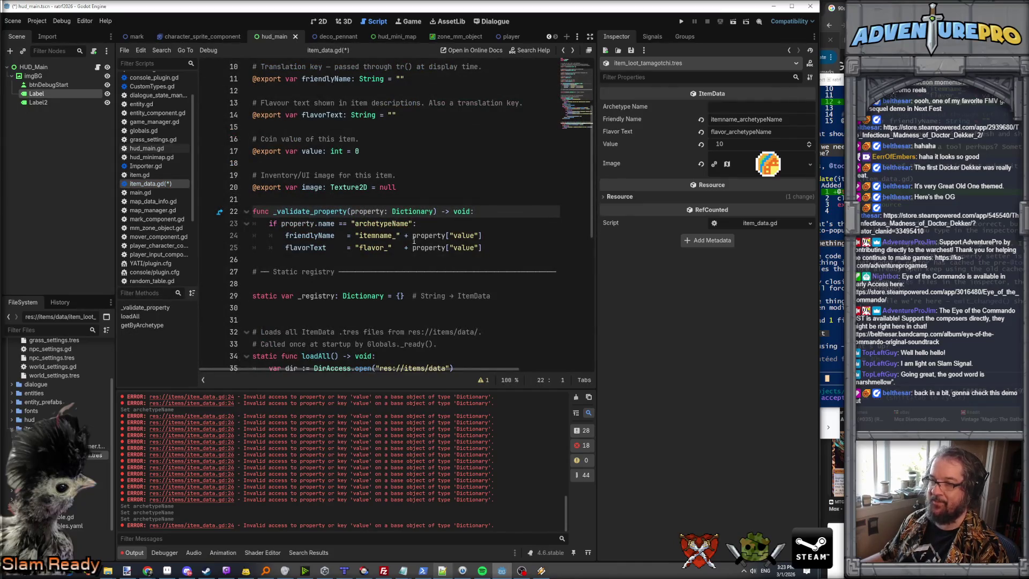
# Replace property["value"] with archetypeName on lines 24 and 25, and save item_data.gd.
pyautogui.moveTo(413, 239); pyautogui.dragTo(542, 233)
pyautogui.write('a')
pyautogui.press('Return')
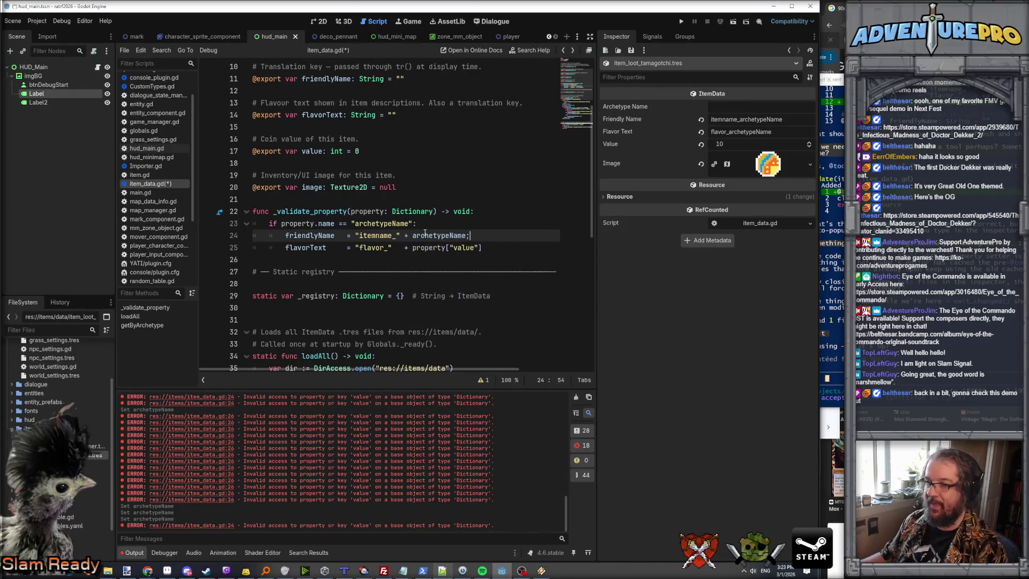
pyautogui.moveTo(409, 236); pyautogui.dragTo(496, 236)
pyautogui.hotkey('ctrl', 'c')
pyautogui.moveTo(411, 248); pyautogui.dragTo(494, 248)
pyautogui.hotkey('ctrl', 'v')
pyautogui.hotkey('ctrl', 's')
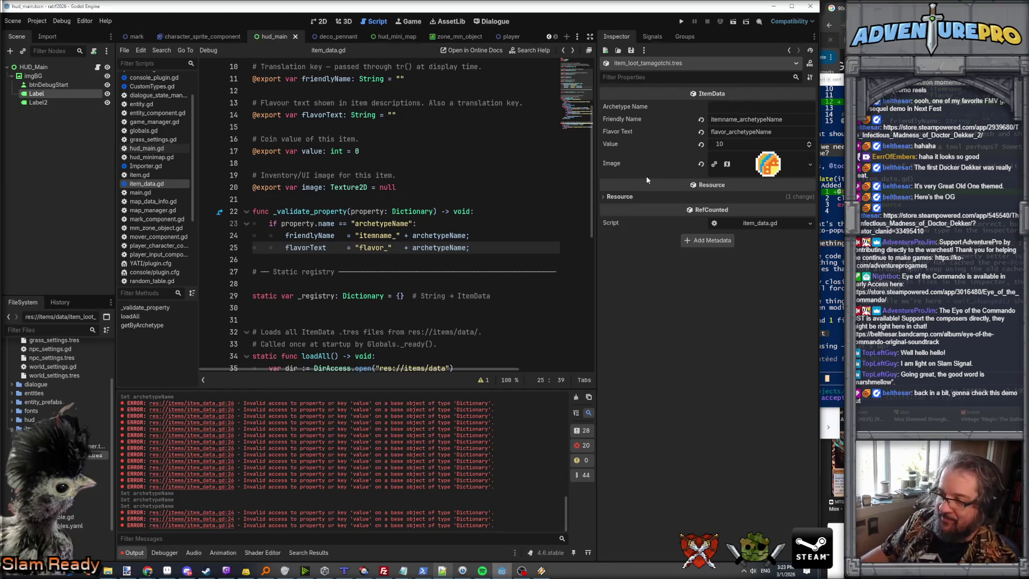
# Remove the stray 'r' from the pog slammer item's Archetype Name.
pyautogui.click(97, 455)
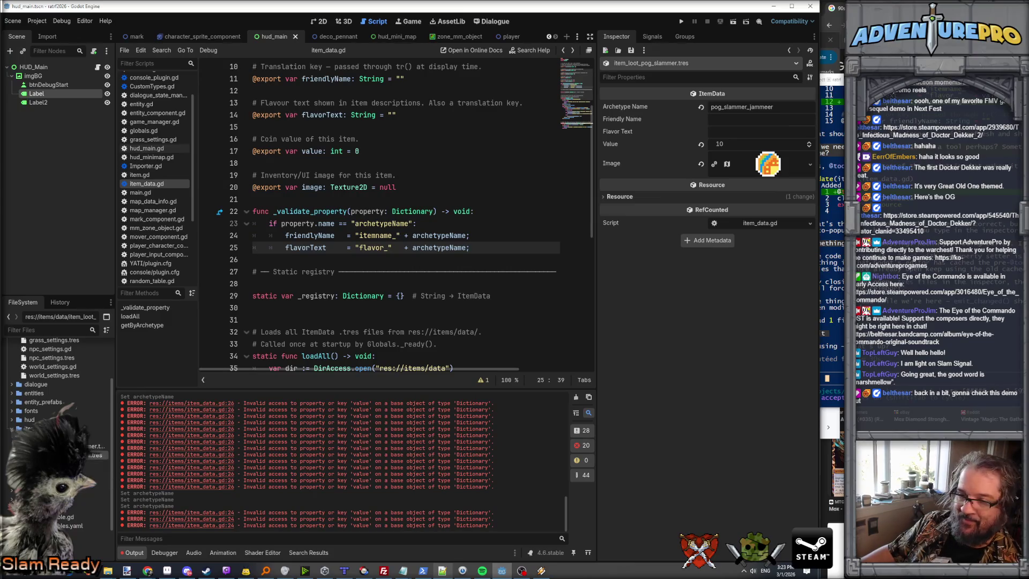
pyautogui.click(96, 455)
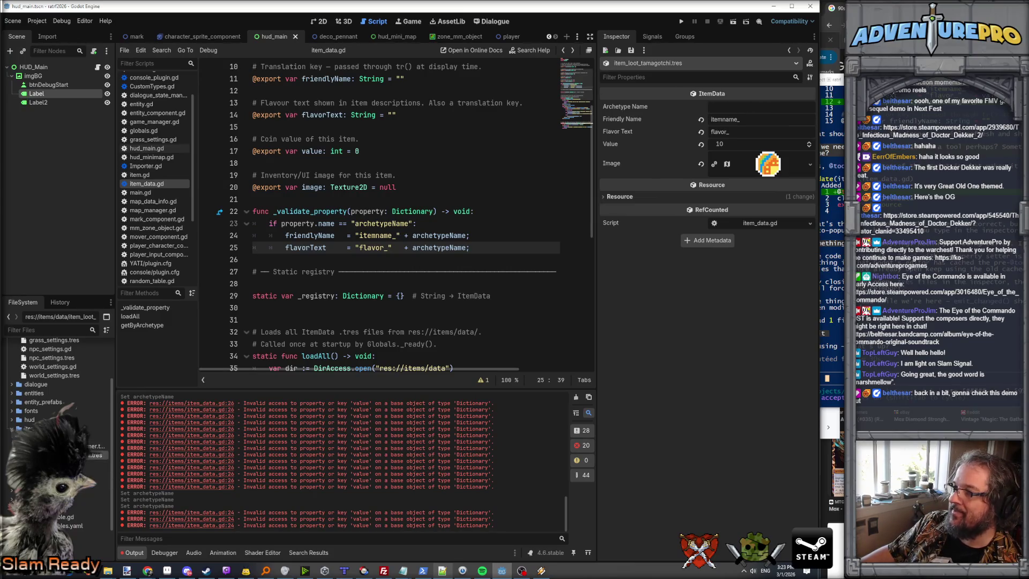
pyautogui.click(96, 446)
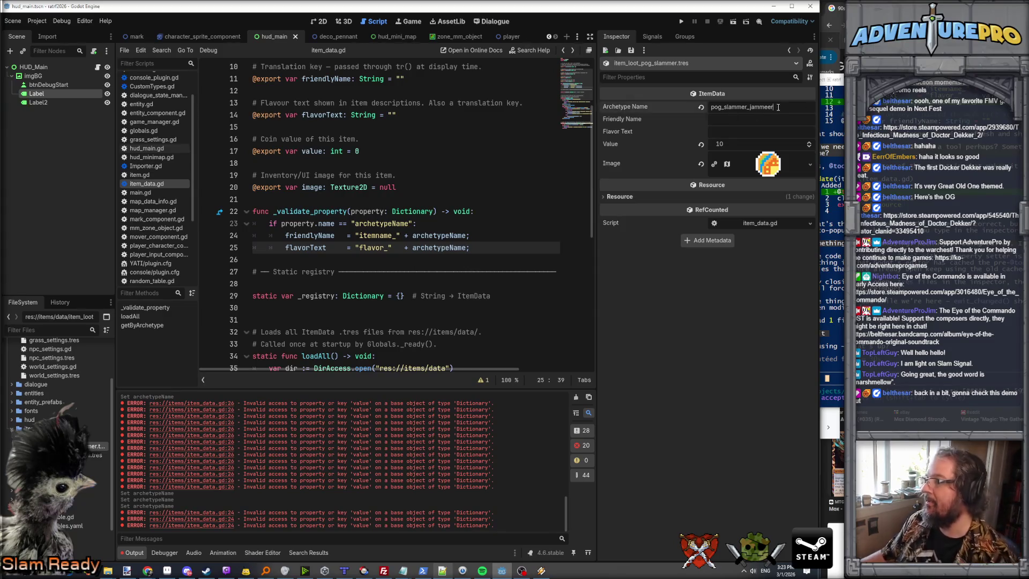
pyautogui.press('BackSpace')
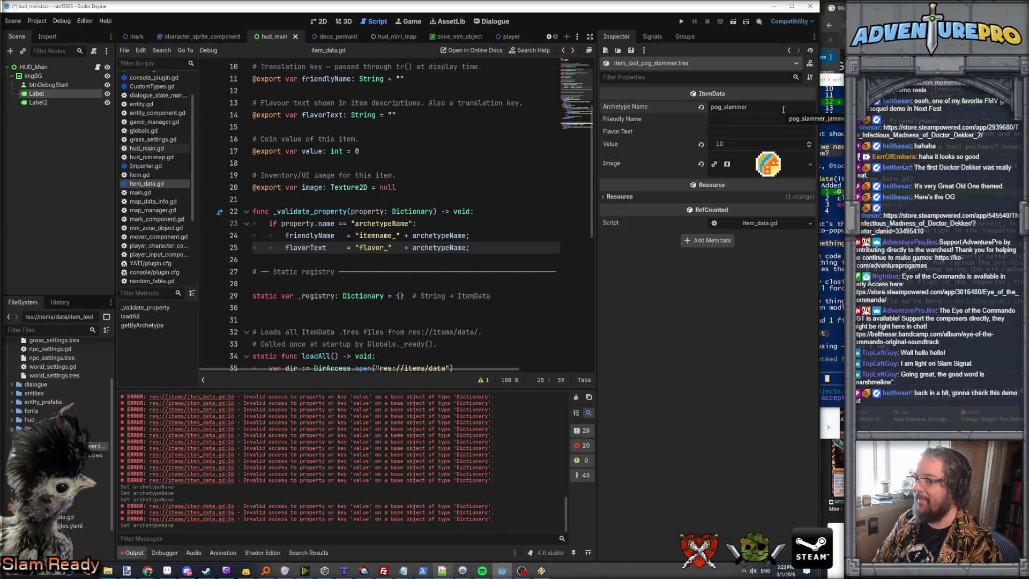
pyautogui.click(758, 119)
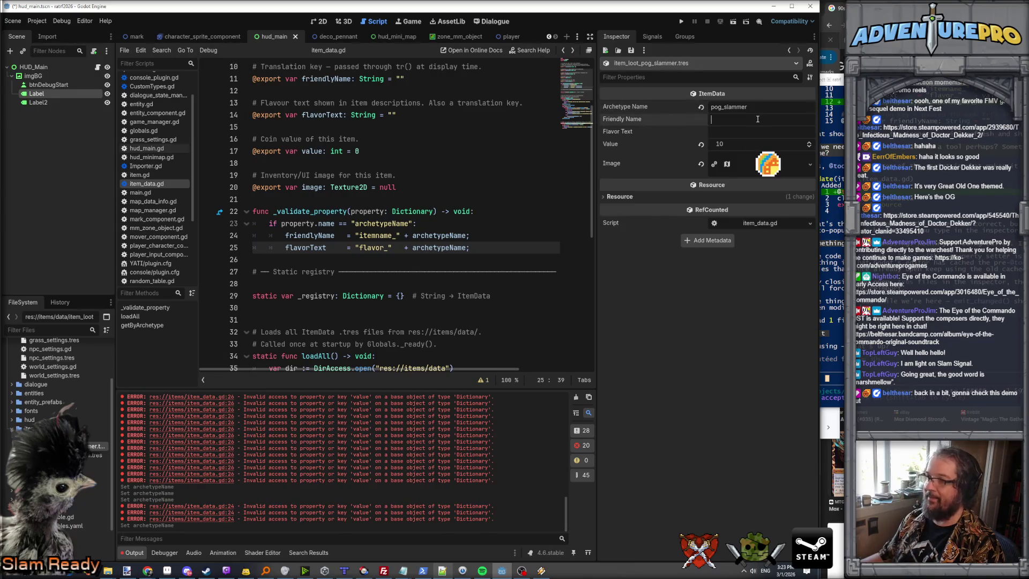
pyautogui.click(94, 455)
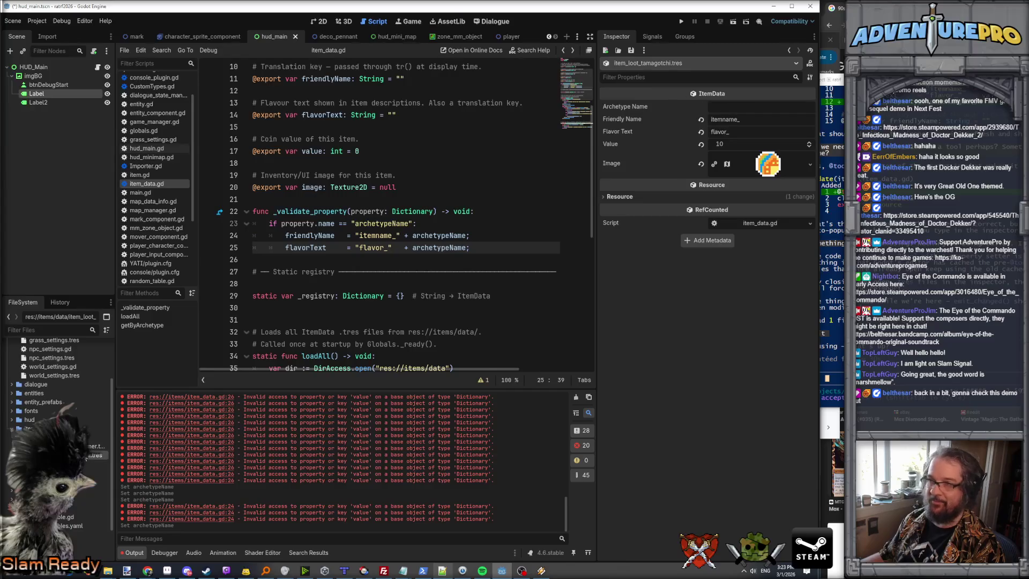
pyautogui.click(89, 446)
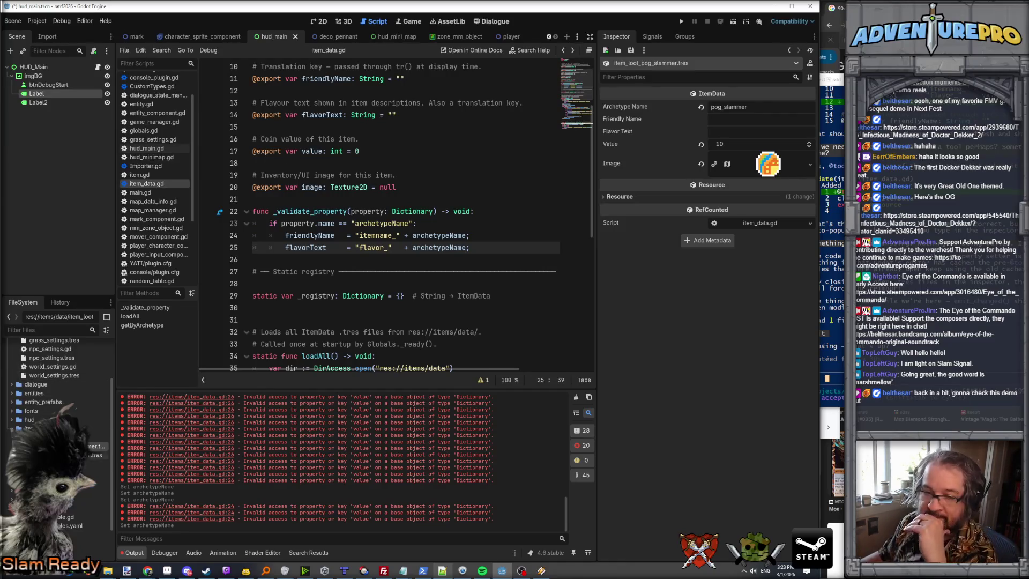
# Set the tamagotchi item's Archetype Name to tamagotchi.
pyautogui.click(94, 455)
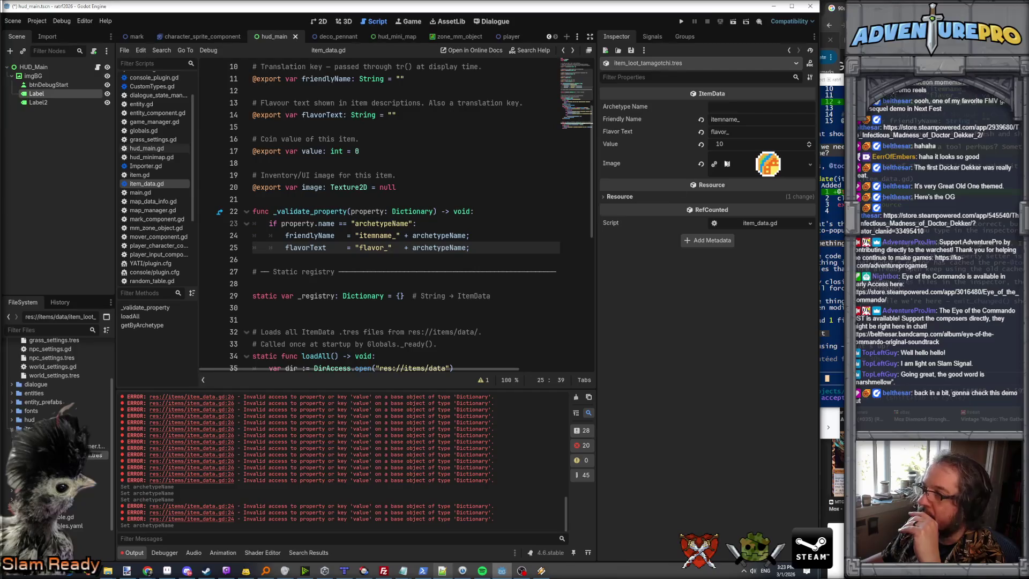
pyautogui.click(749, 108)
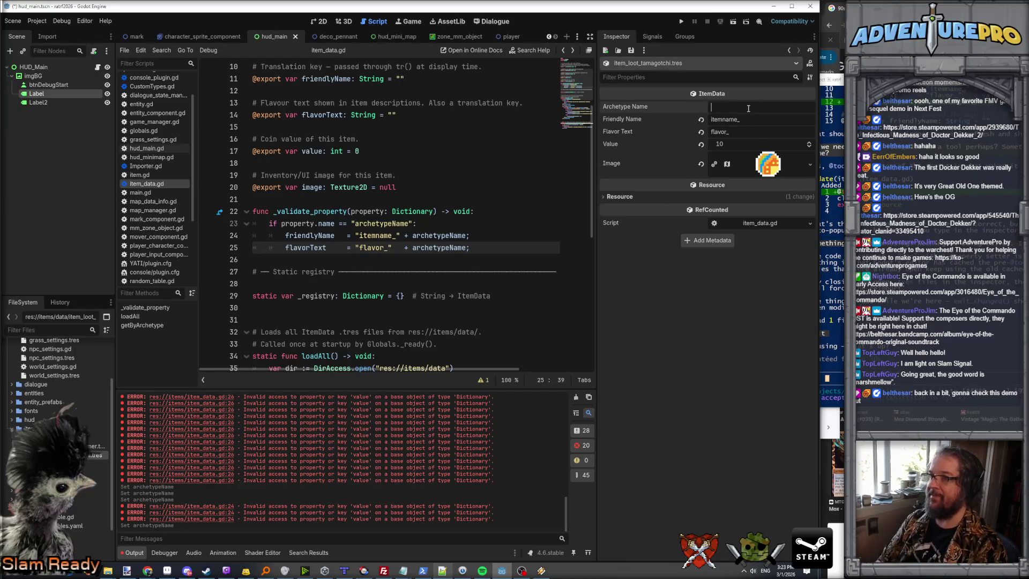
pyautogui.write('tamagotchi')
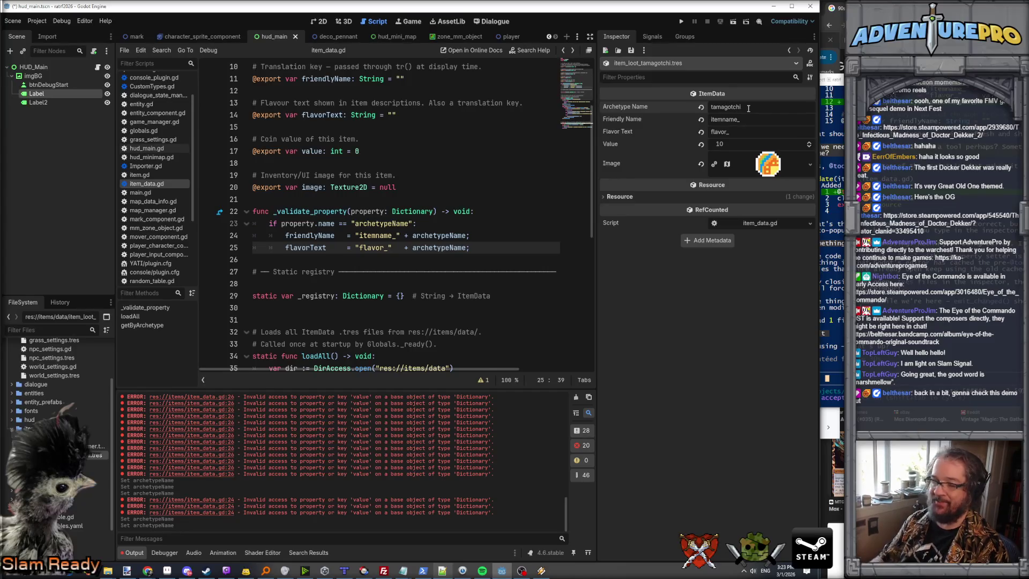
pyautogui.press('Return')
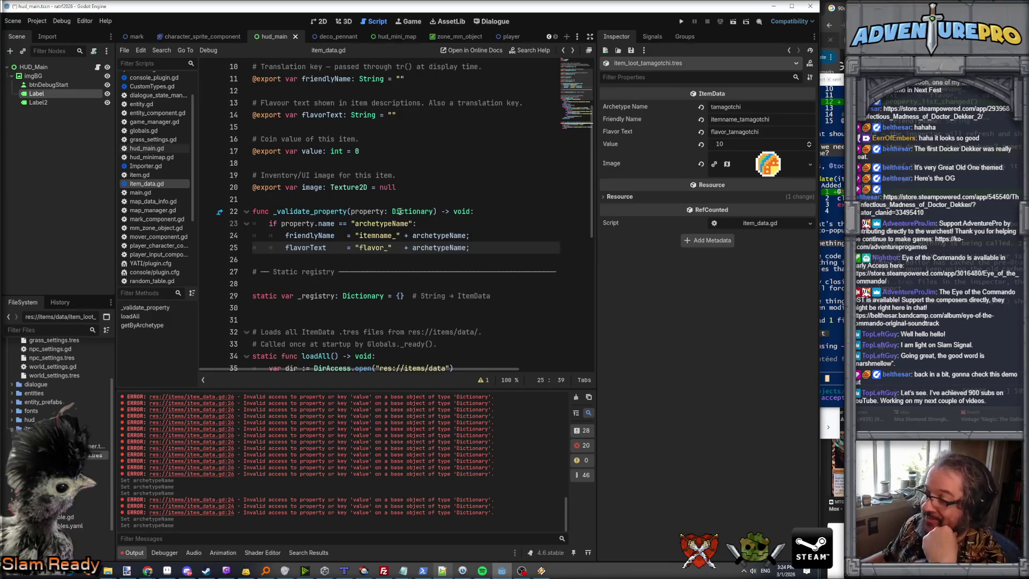
# Set the tamagotchi image's atlas region x to 24 for the green sprite, save, and run the game.
pyautogui.click(809, 166)
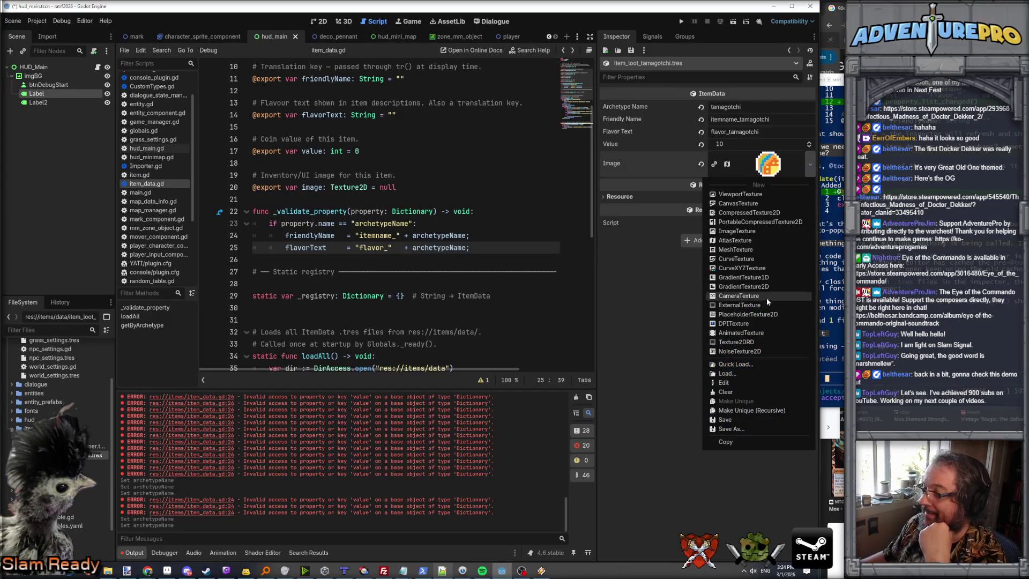
pyautogui.click(773, 159)
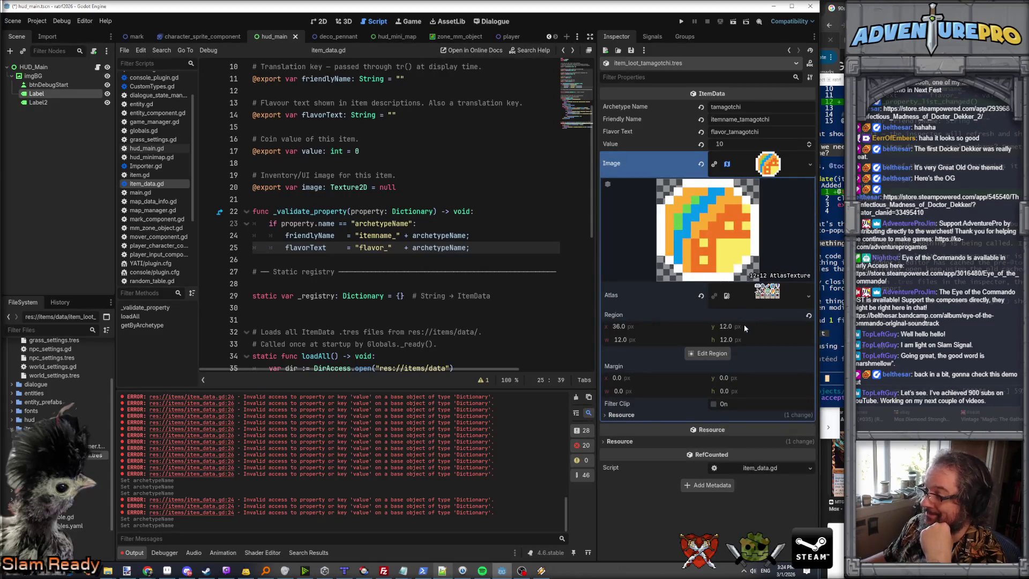
pyautogui.click(652, 327)
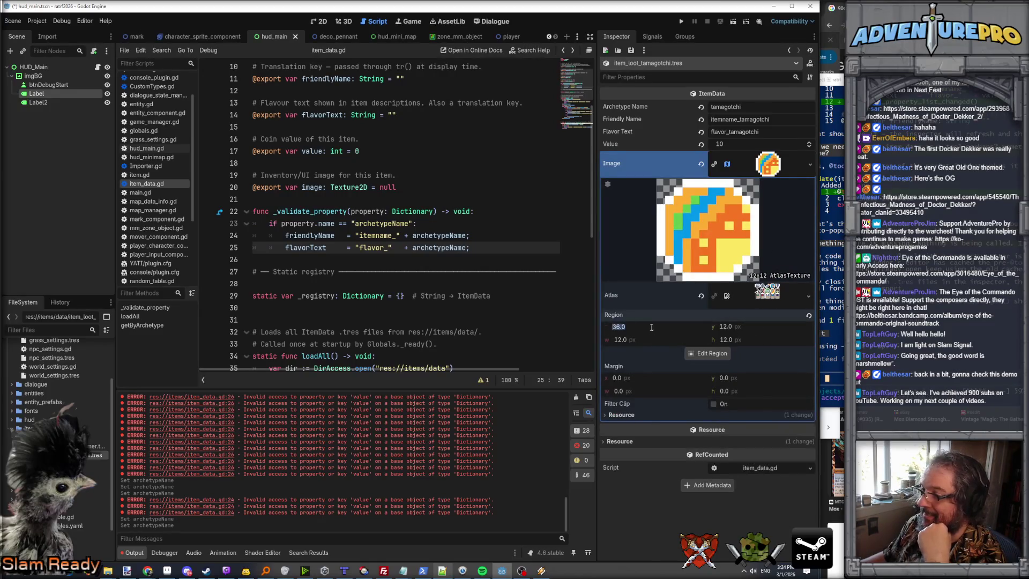
pyautogui.press('Return')
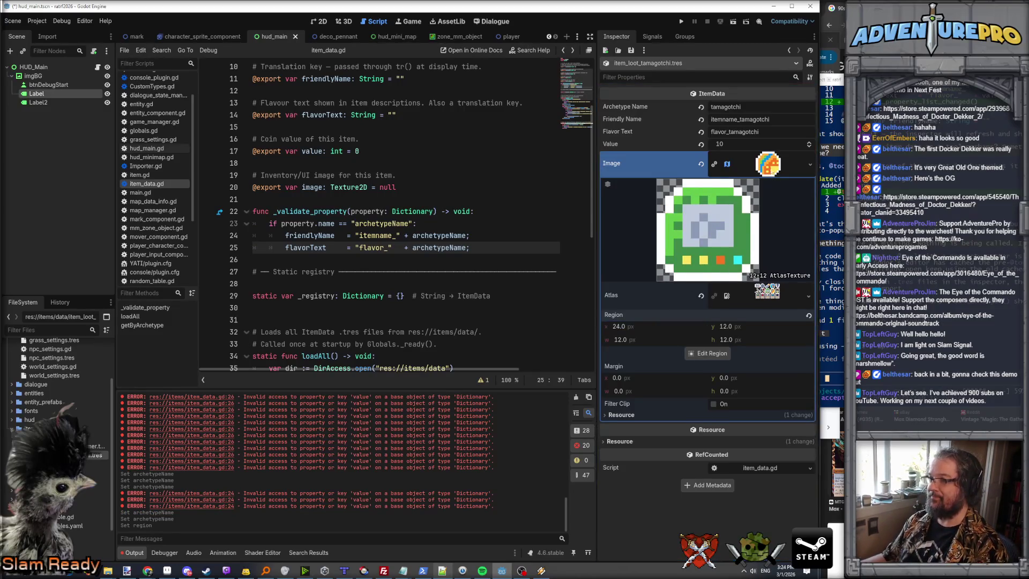
pyautogui.hotkey('ctrl', 's')
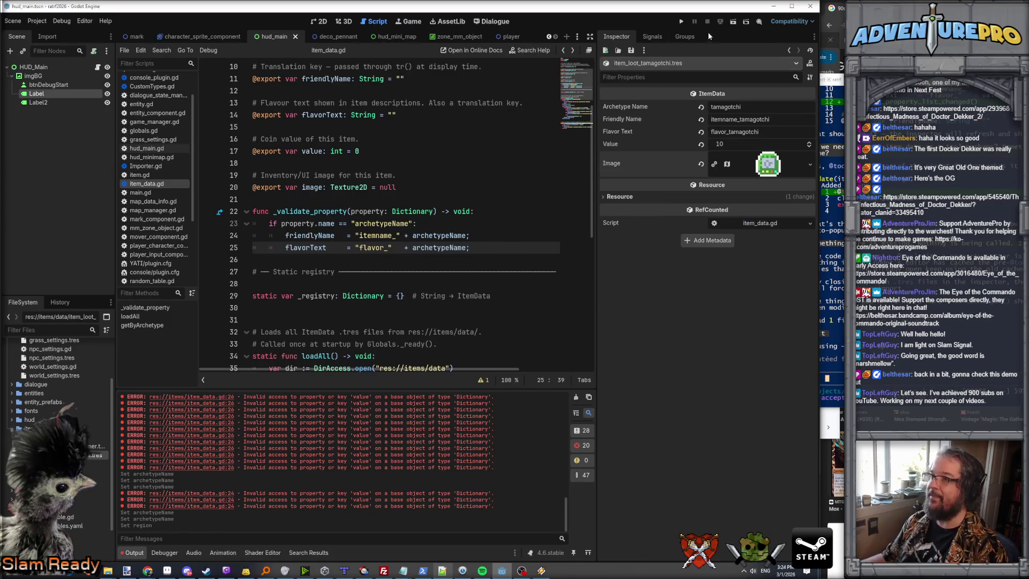
pyautogui.click(680, 22)
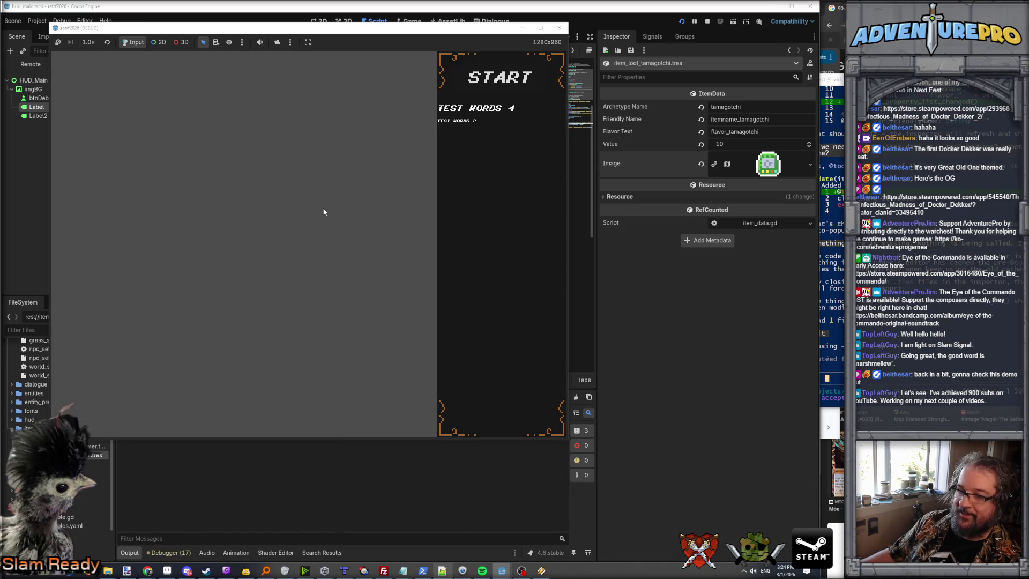
# Click START in the game window to enter the world map.
pyautogui.click(484, 75)
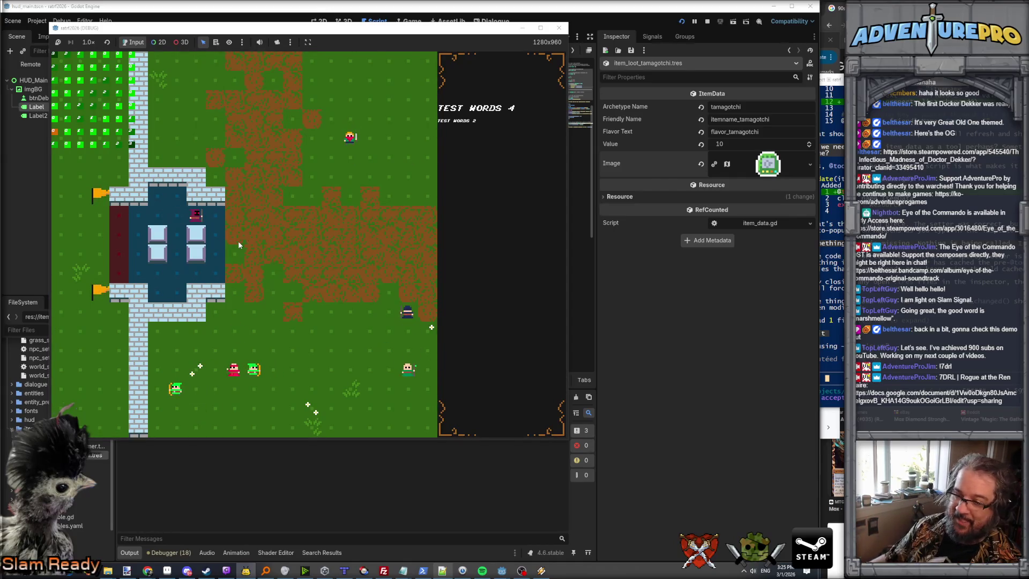
pyautogui.click(344, 571)
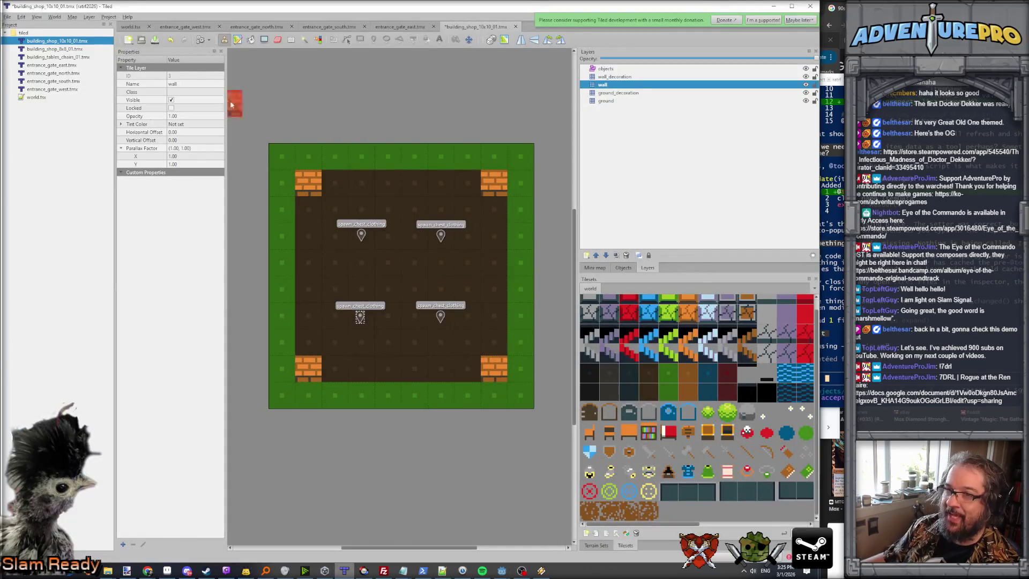
pyautogui.click(63, 84)
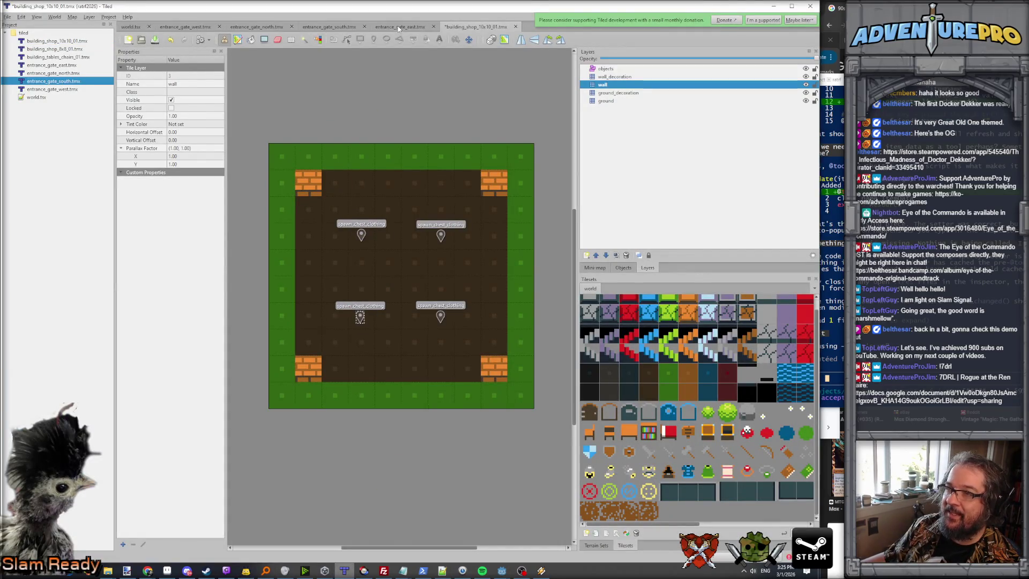
pyautogui.click(399, 27)
pyautogui.click(329, 27)
pyautogui.click(258, 27)
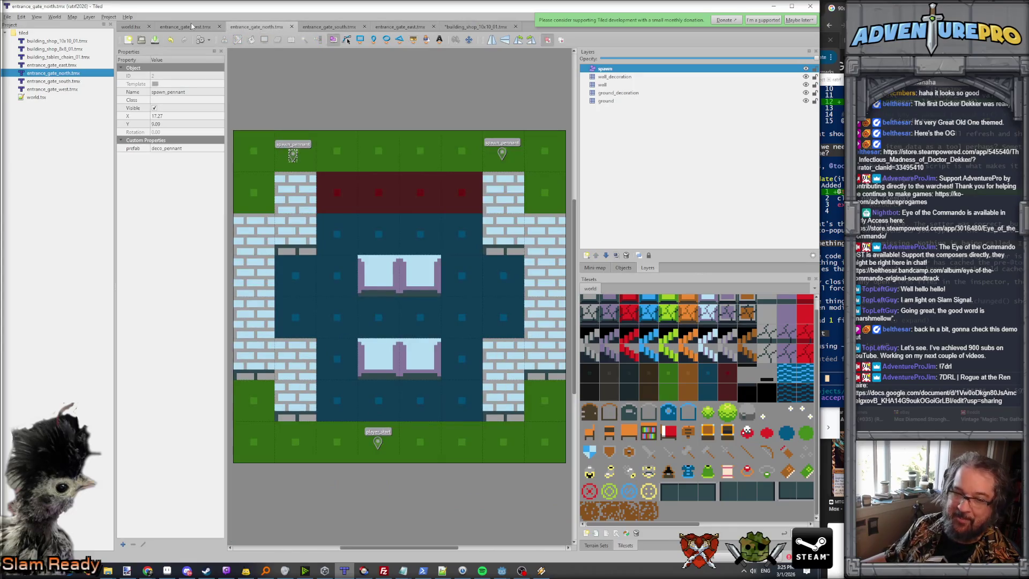
pyautogui.click(192, 27)
pyautogui.click(453, 25)
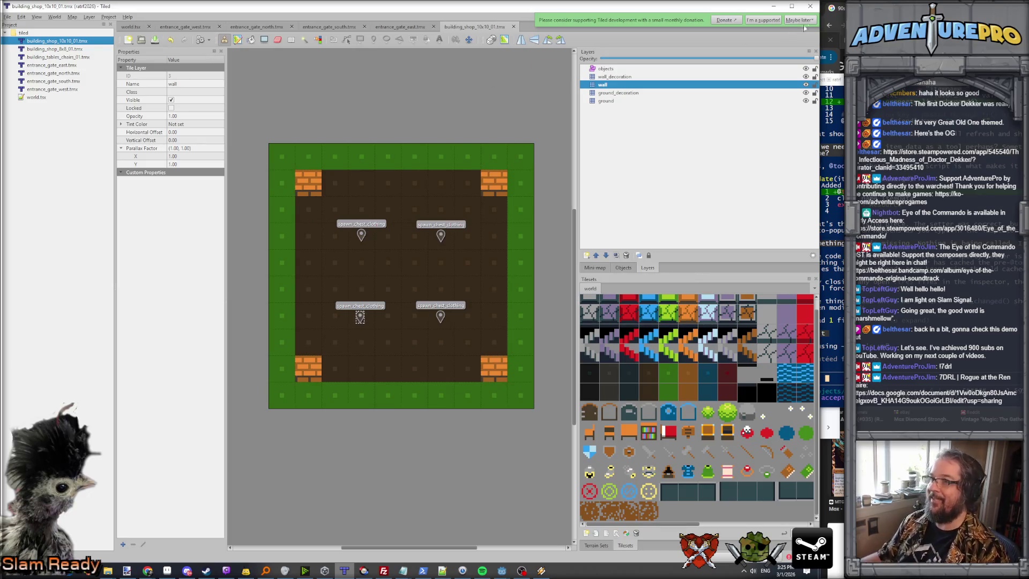
pyautogui.click(773, 6)
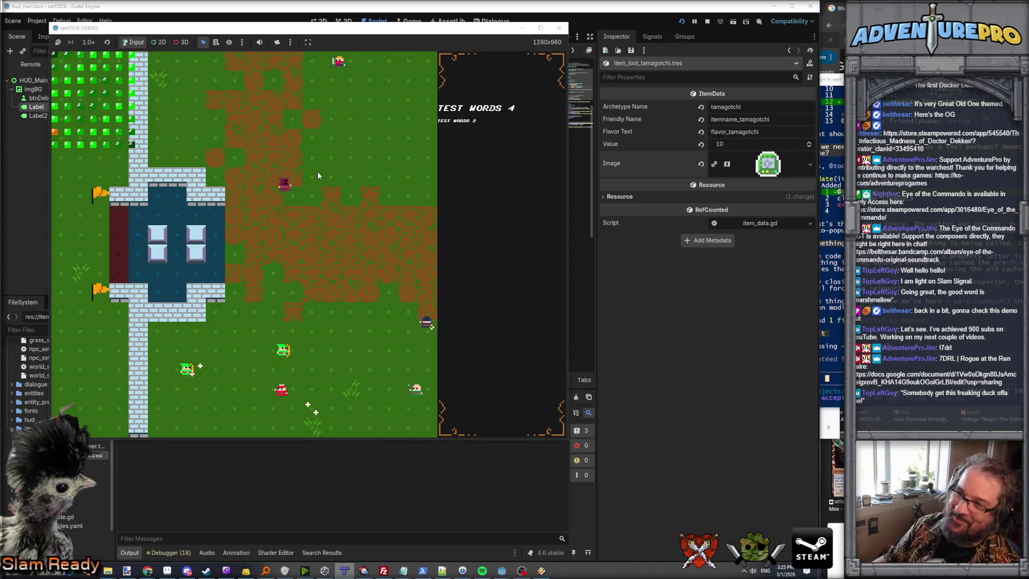
# Regenerate the game map twice, then switch to the Bluesky post in the browser.
pyautogui.press('r')
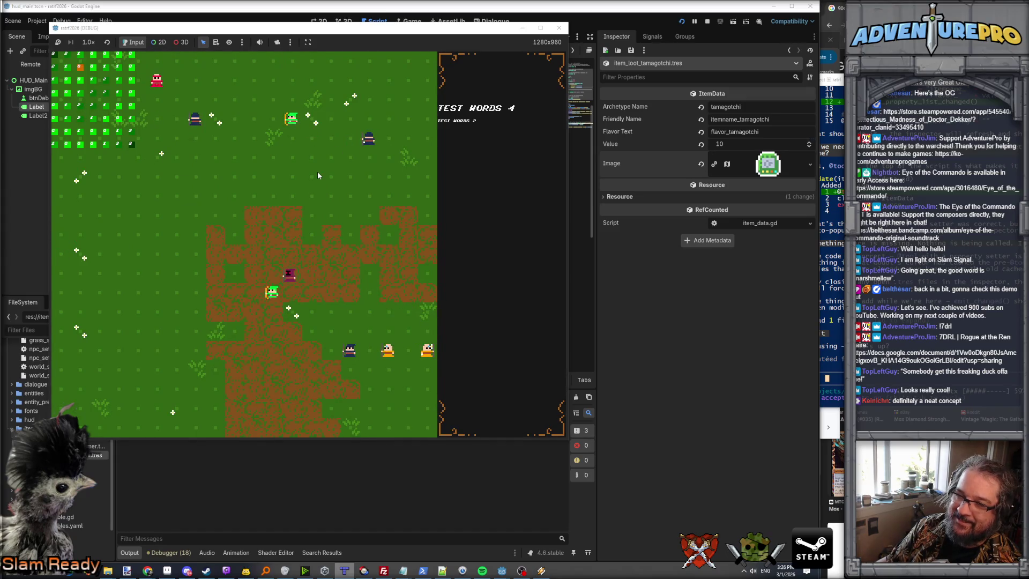
pyautogui.click(318, 172)
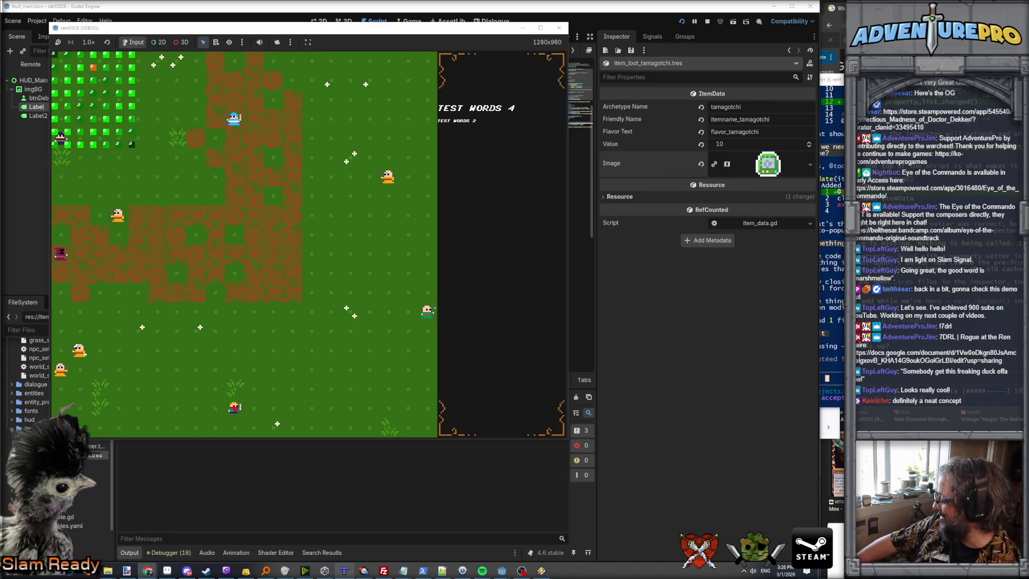
pyautogui.hotkey('alt', 'Tab')
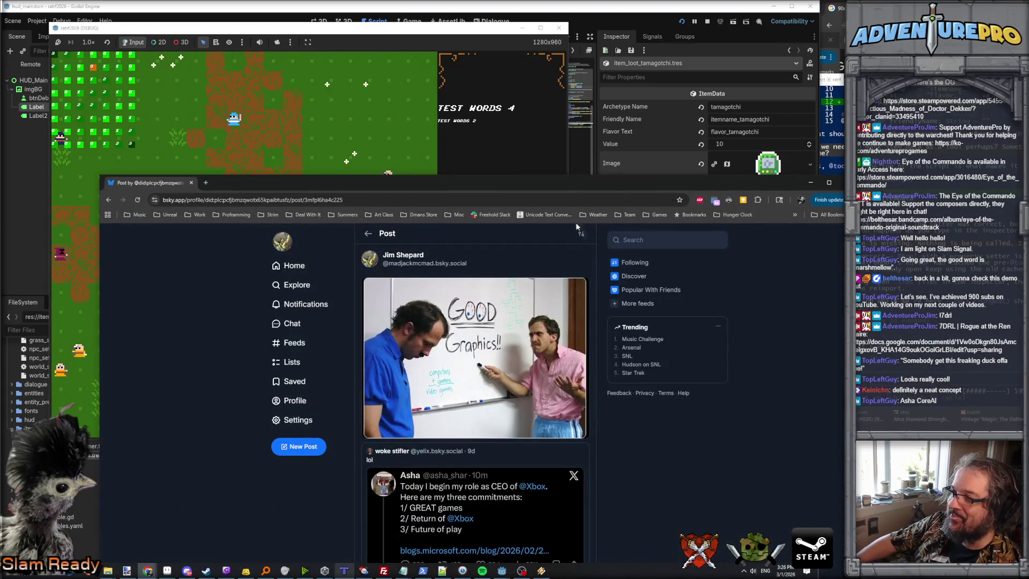
# Maximize the browser, view the Bluesky post's image full-size, then return to Godot.
pyautogui.doubleClick(562, 185)
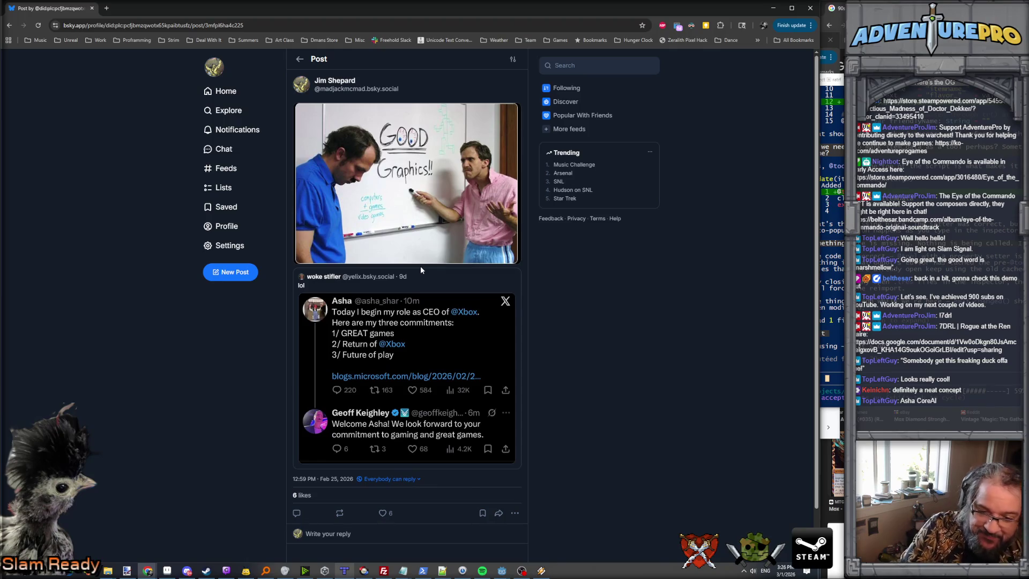
pyautogui.click(424, 219)
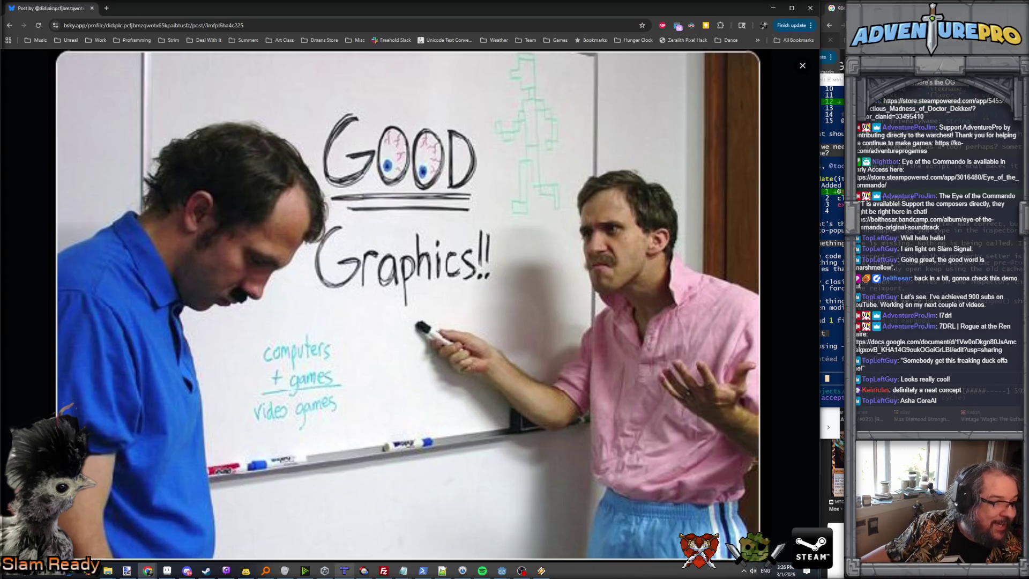
pyautogui.hotkey('alt', 'Tab')
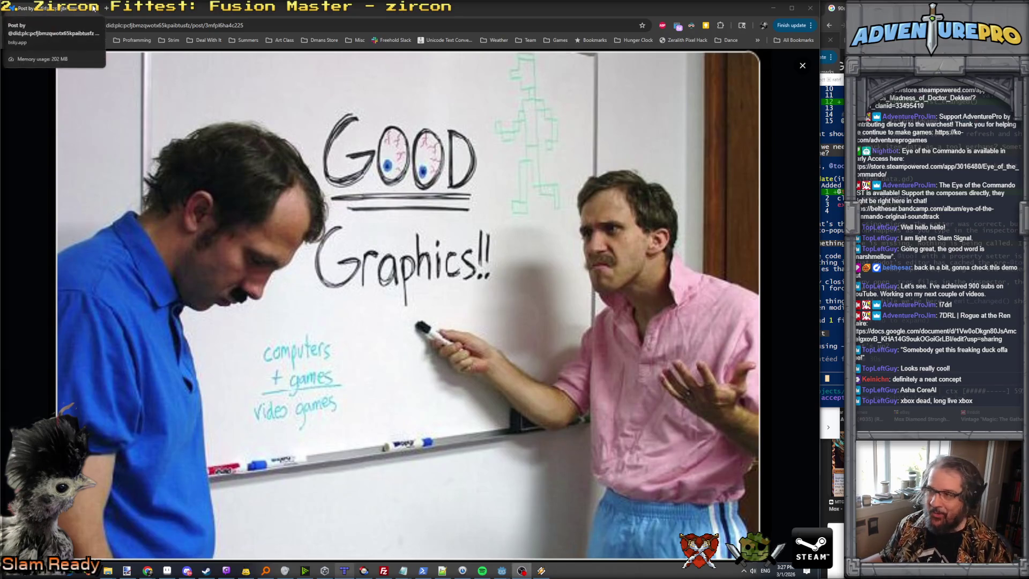
pyautogui.hotkey('alt', 'Tab')
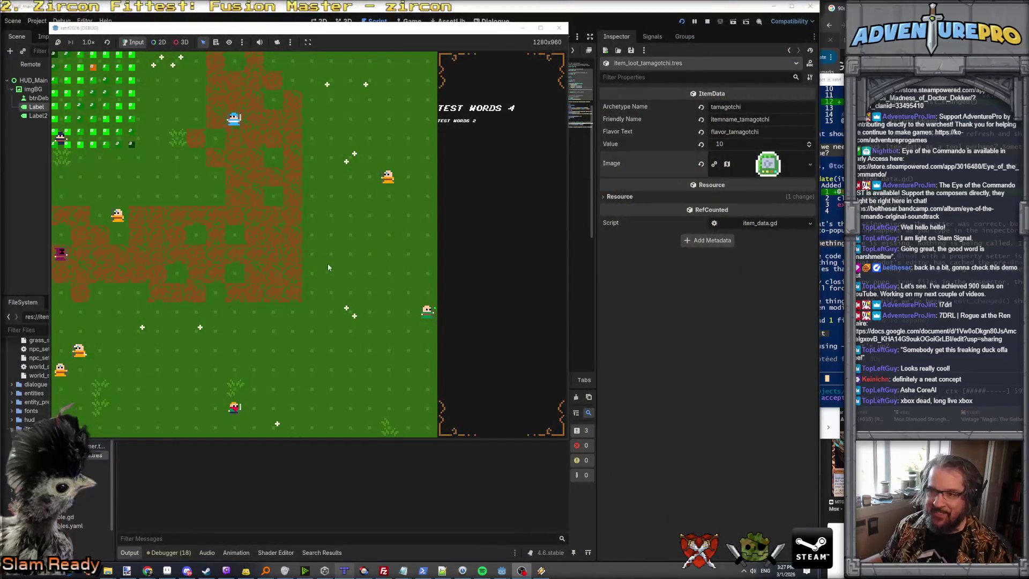
# Regenerate the map four more times, then stop the running game with F8.
pyautogui.click(239, 185)
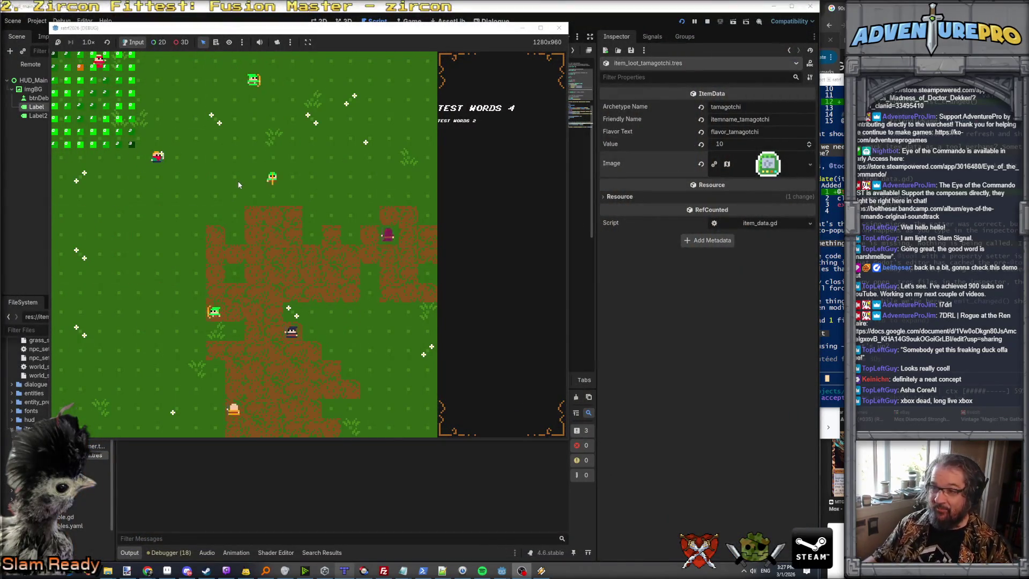
pyautogui.click(239, 185)
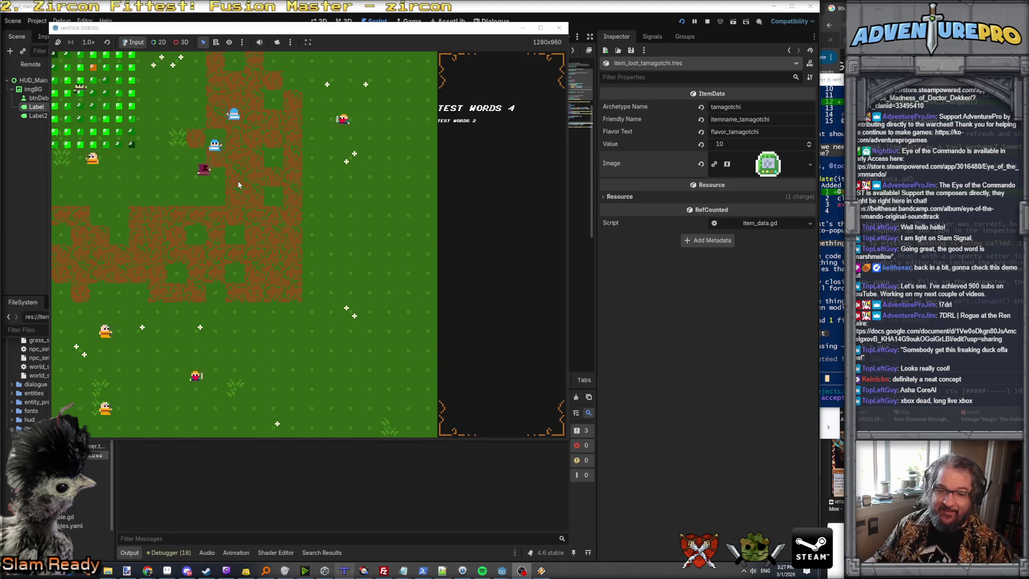
pyautogui.click(239, 185)
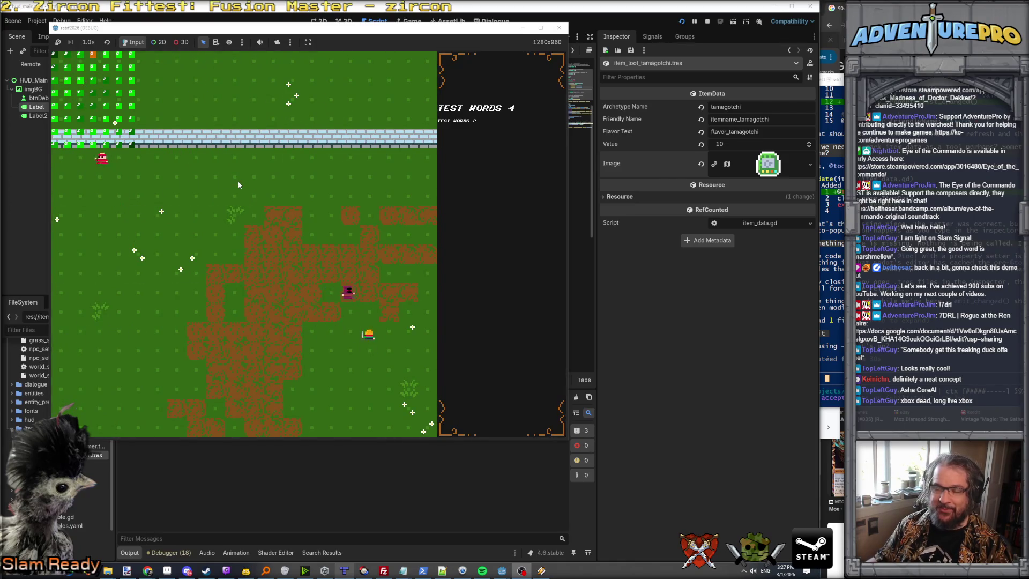
pyautogui.click(239, 185)
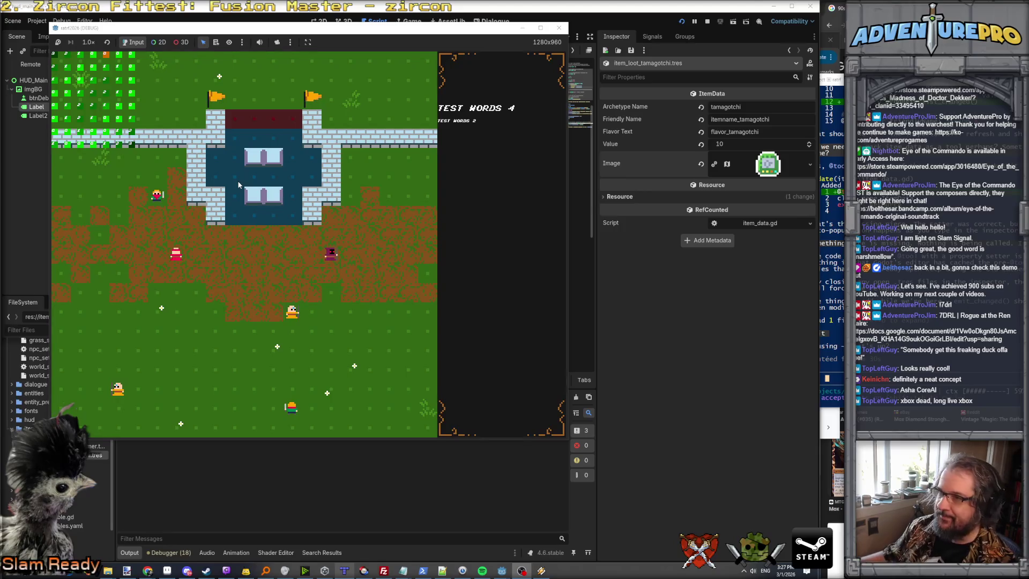
pyautogui.press('F8')
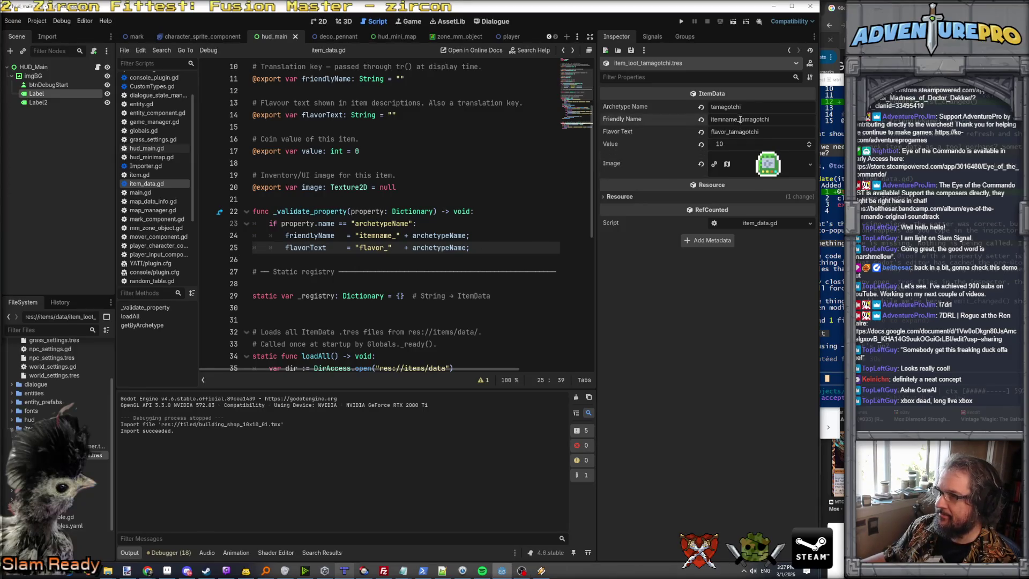
pyautogui.click(96, 446)
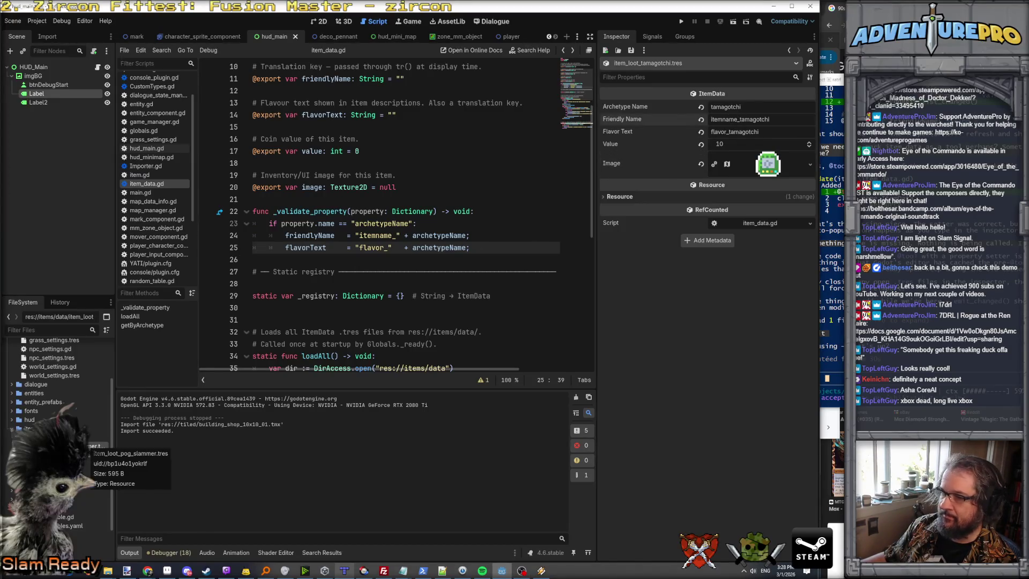
pyautogui.click(721, 122)
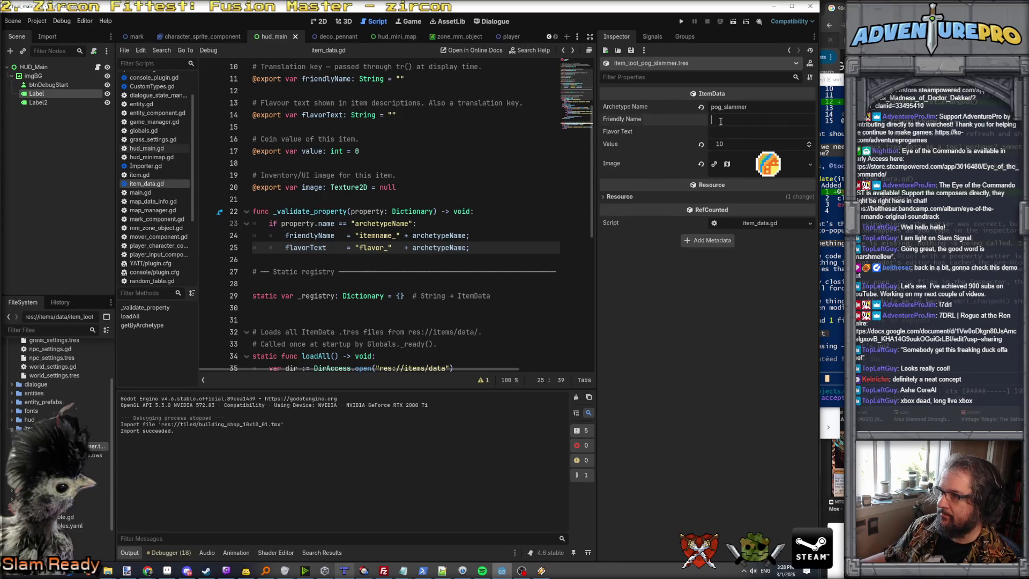
pyautogui.click(97, 456)
pyautogui.click(96, 446)
pyautogui.click(701, 107)
pyautogui.click(729, 107)
pyautogui.write('pog_slammer')
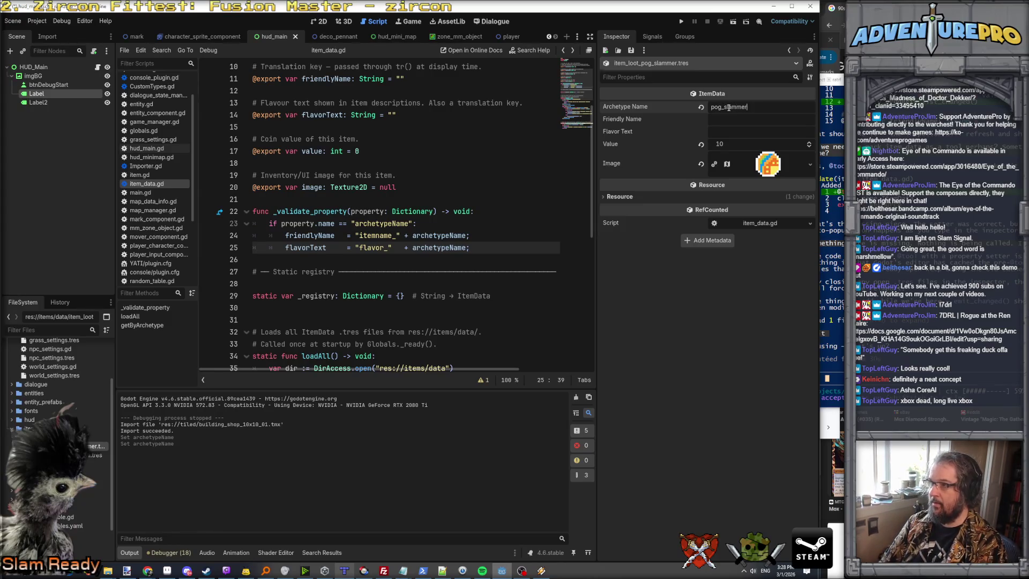
pyautogui.click(733, 118)
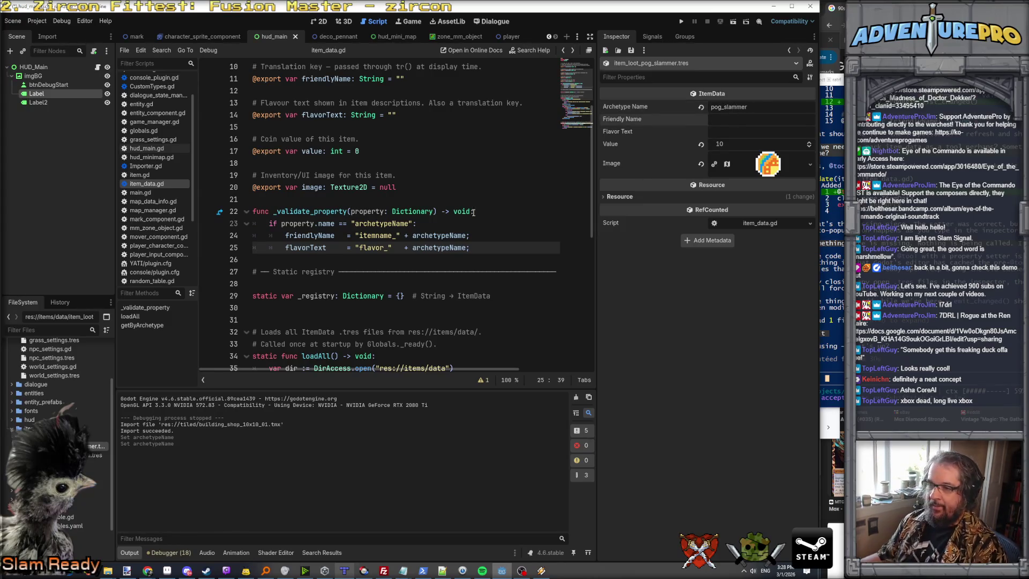
pyautogui.scroll(3, 473, 213)
pyautogui.scroll(-4, 472, 213)
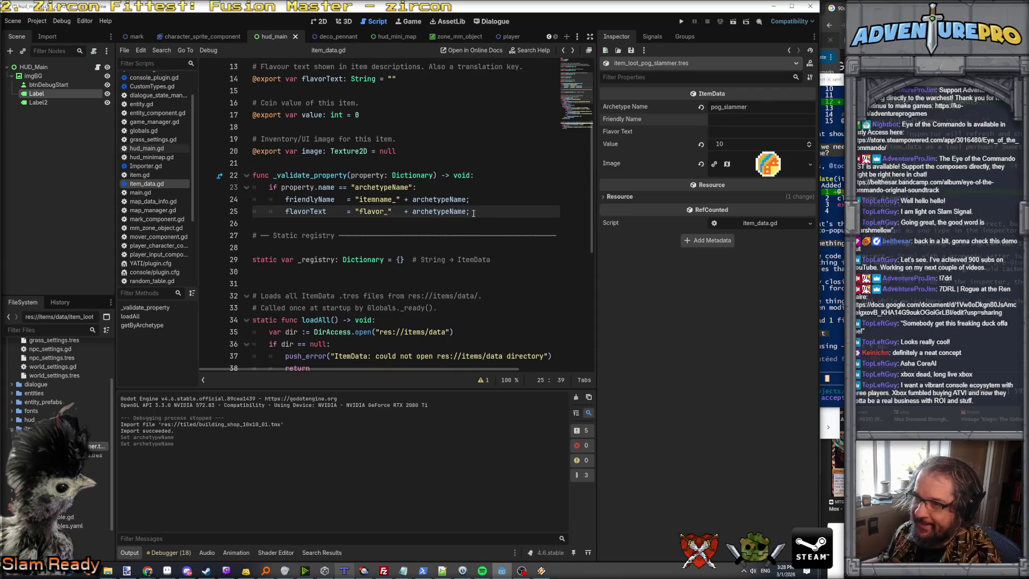
pyautogui.scroll(-3, 473, 213)
pyautogui.scroll(7, 473, 213)
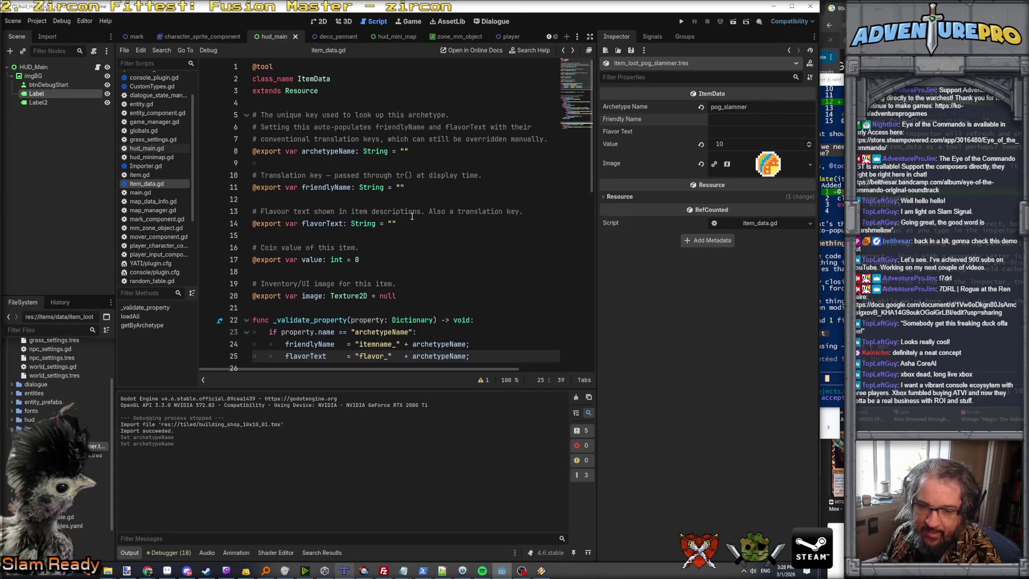
pyautogui.scroll(-4, 389, 187)
pyautogui.scroll(4, 389, 187)
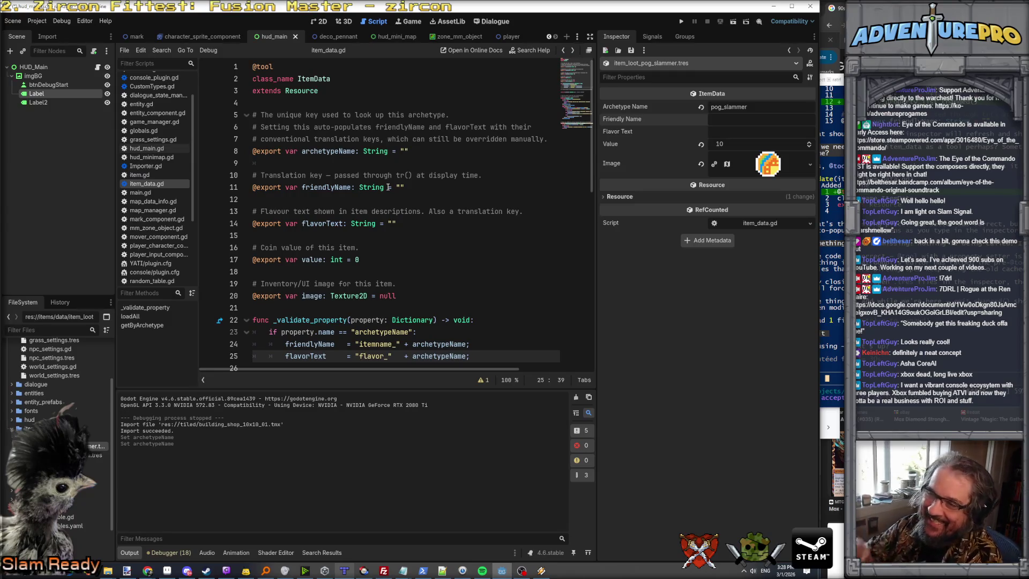
pyautogui.scroll(-2, 388, 188)
pyautogui.scroll(2, 389, 187)
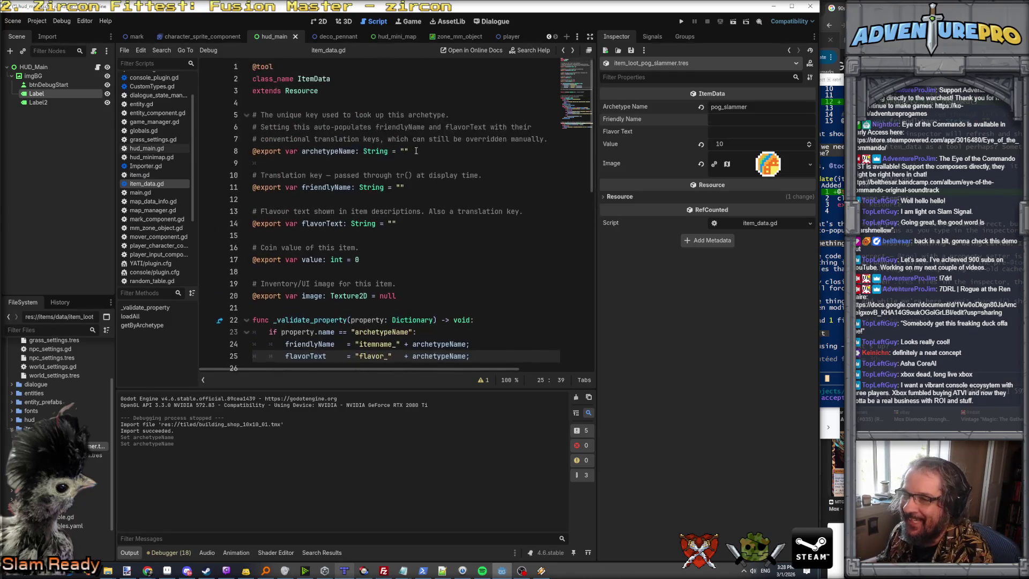
pyautogui.click(441, 152)
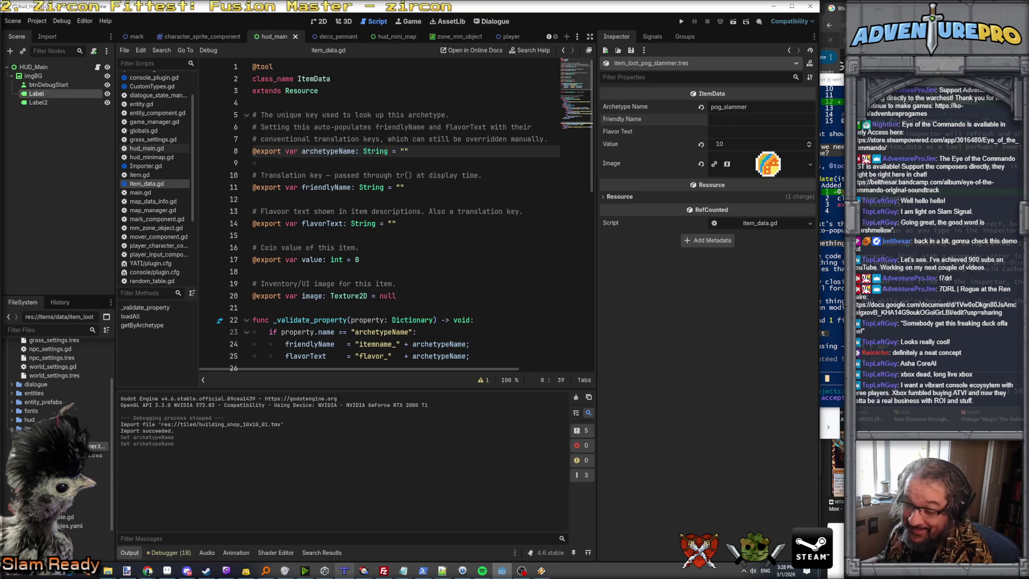
pyautogui.click(442, 570)
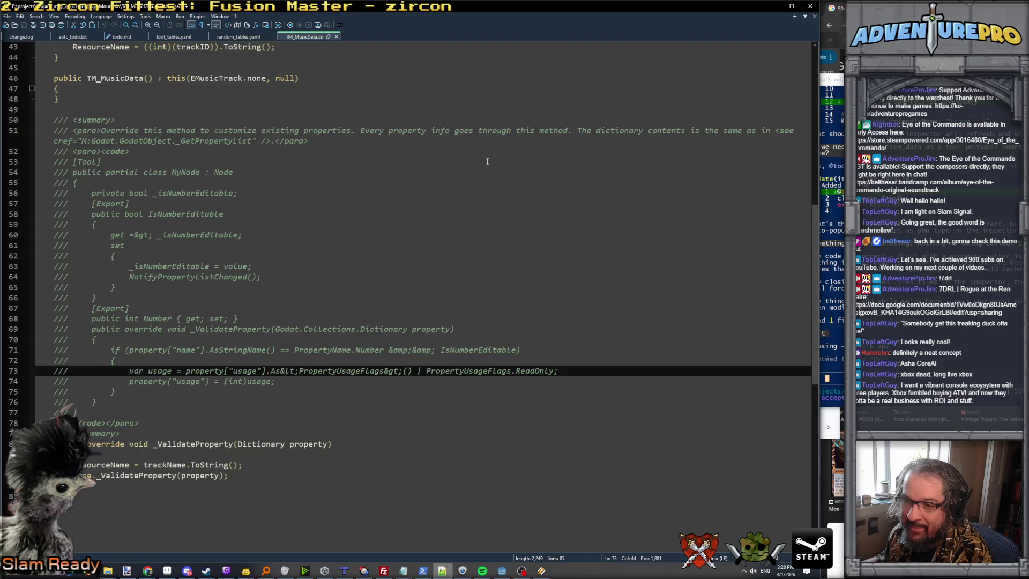
pyautogui.click(773, 6)
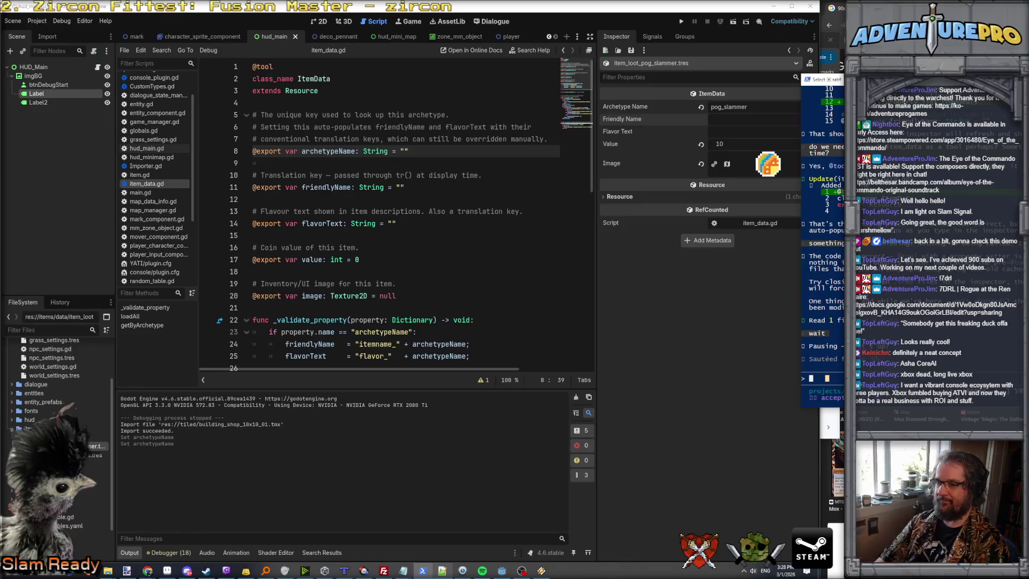
# Type a note about adding _validate_property in the terminal, then open game_manager.gd at handlePlayerDoPickPocket's pass.
pyautogui.write('I added')
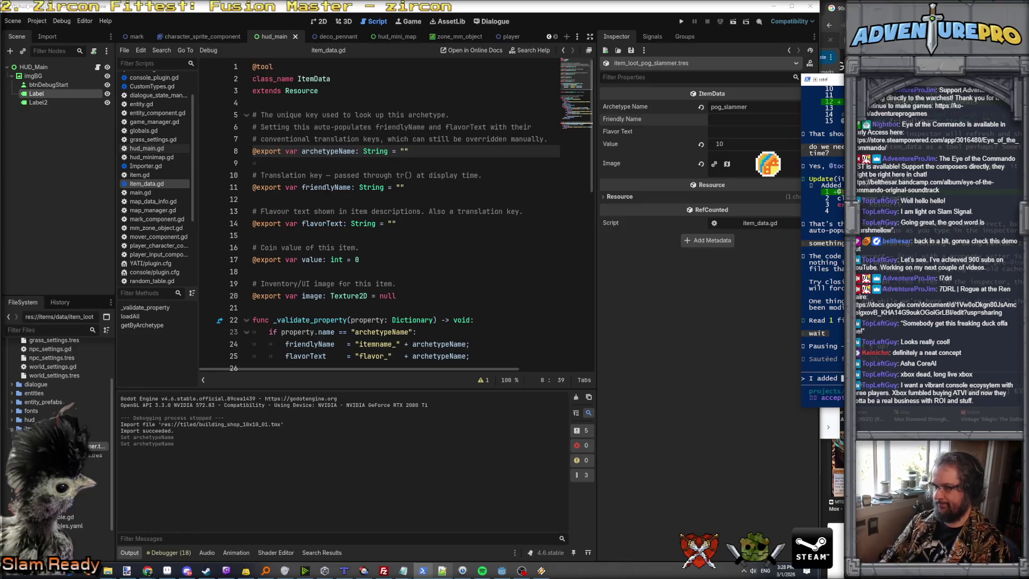
pyautogui.write(' _validate_prope')
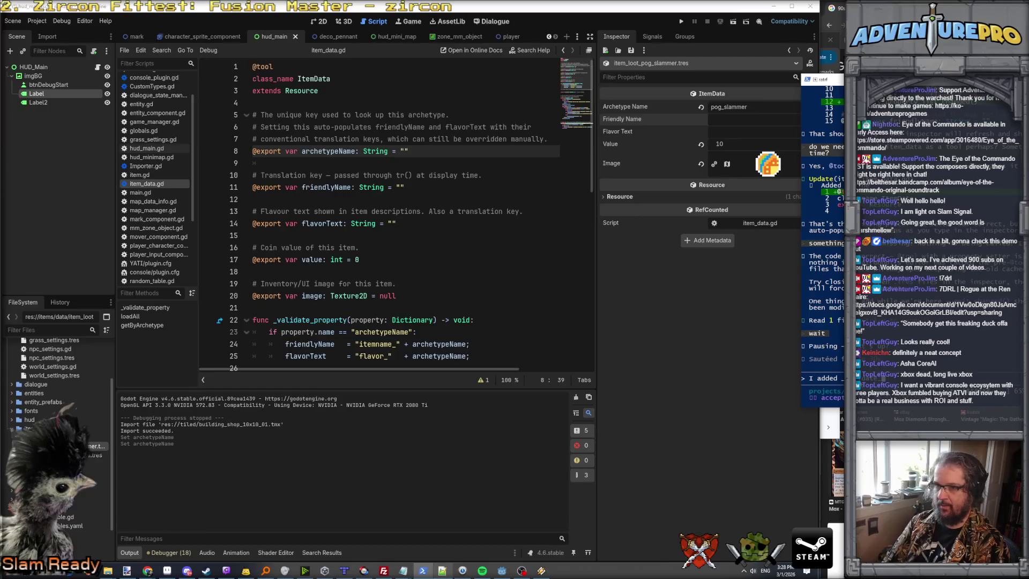
pyautogui.write('y to make sure ')
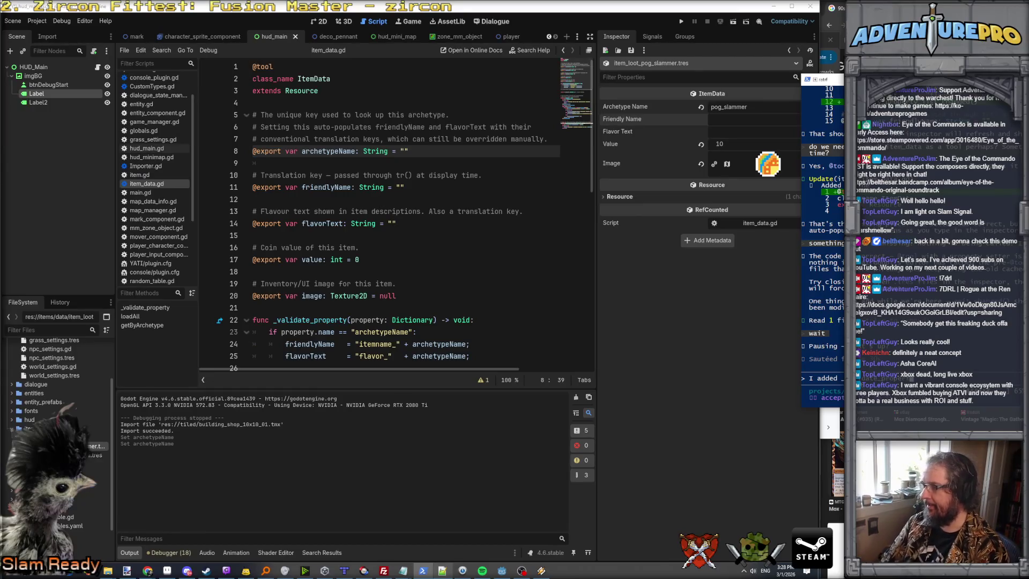
pyautogui.write('change, but th')
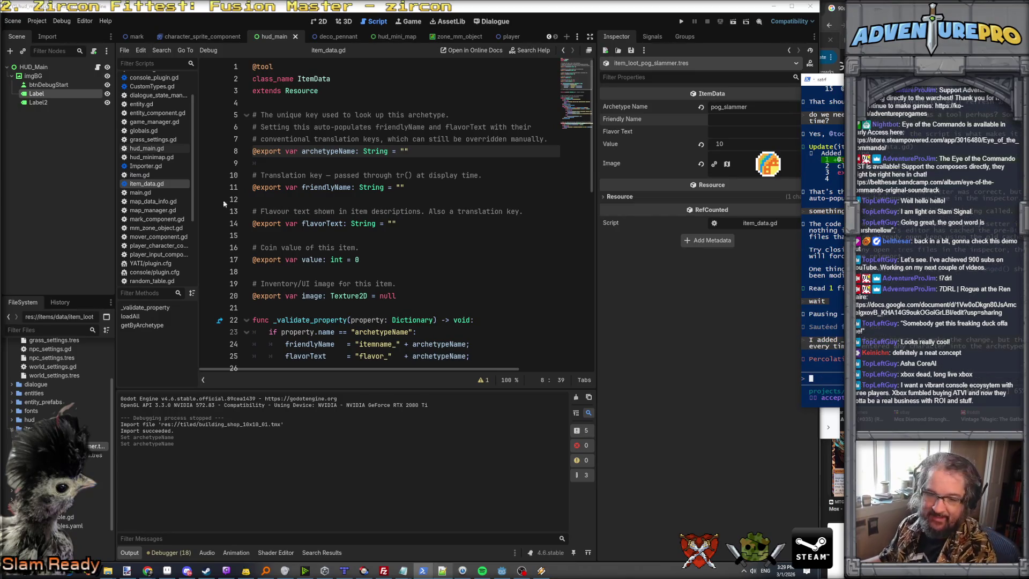
pyautogui.click(372, 211)
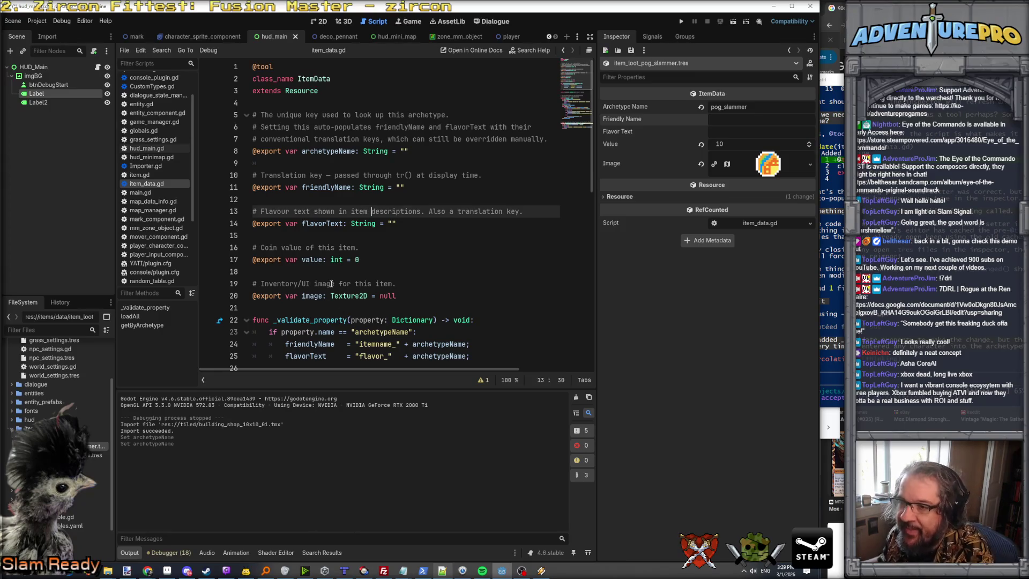
pyautogui.scroll(-4, 332, 283)
pyautogui.scroll(4, 332, 284)
pyautogui.scroll(-3, 239, 271)
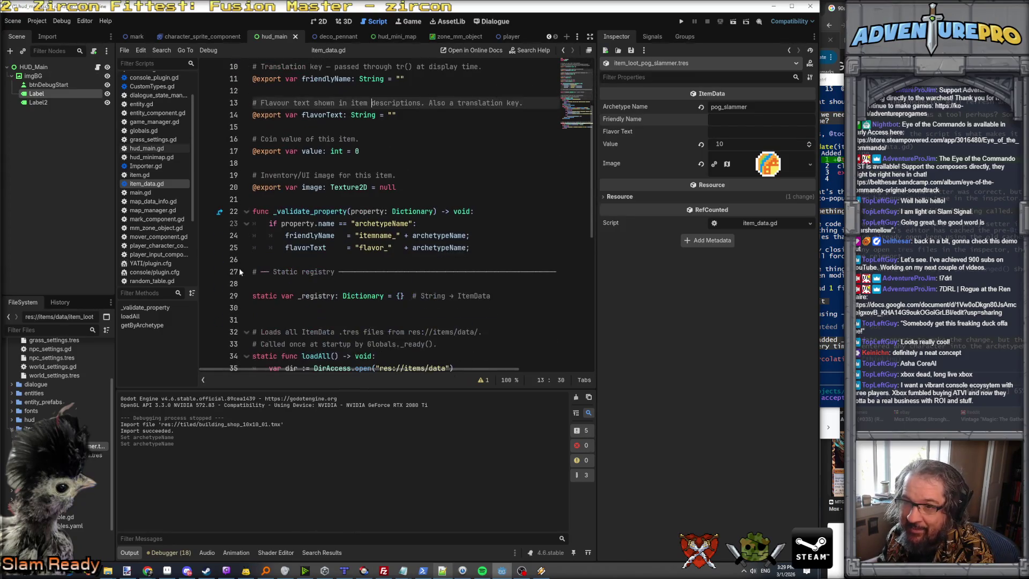
pyautogui.click(155, 122)
pyautogui.scroll(-5, 336, 240)
pyautogui.click(336, 187)
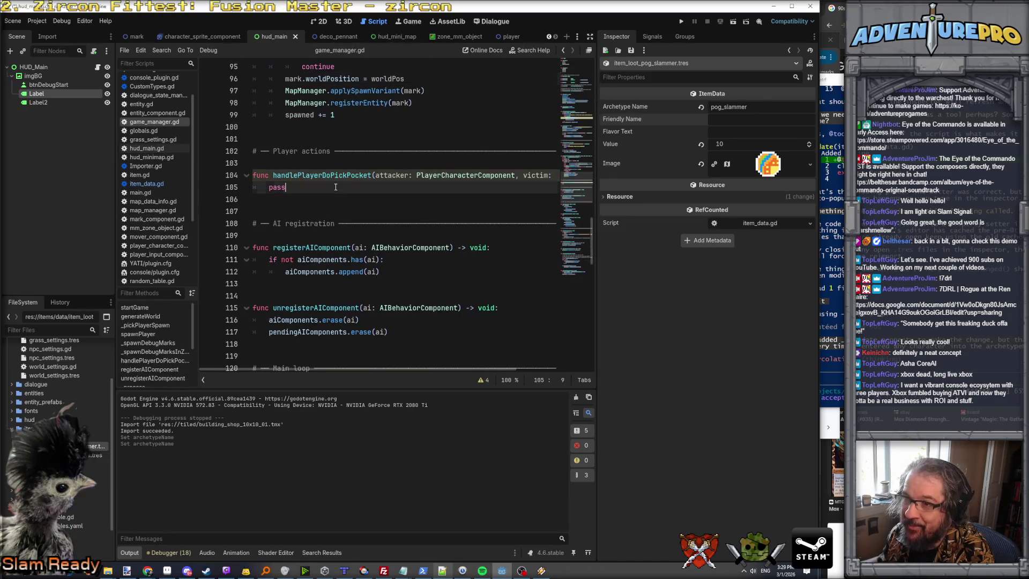
# Widen the code area and open a new line above pass in handlePlayerDoPickPocket.
pyautogui.moveTo(597, 292); pyautogui.dragTo(711, 292)
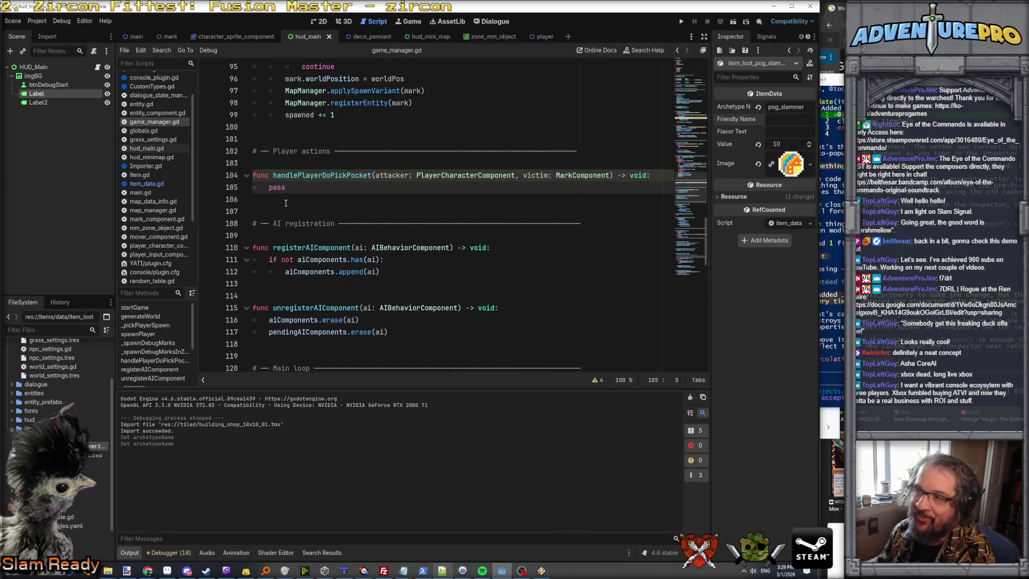
pyautogui.press('Return')
pyautogui.press('Return')
pyautogui.write('\\')
pyautogui.press('Return')
pyautogui.press('Up')
pyautogui.press('Up')
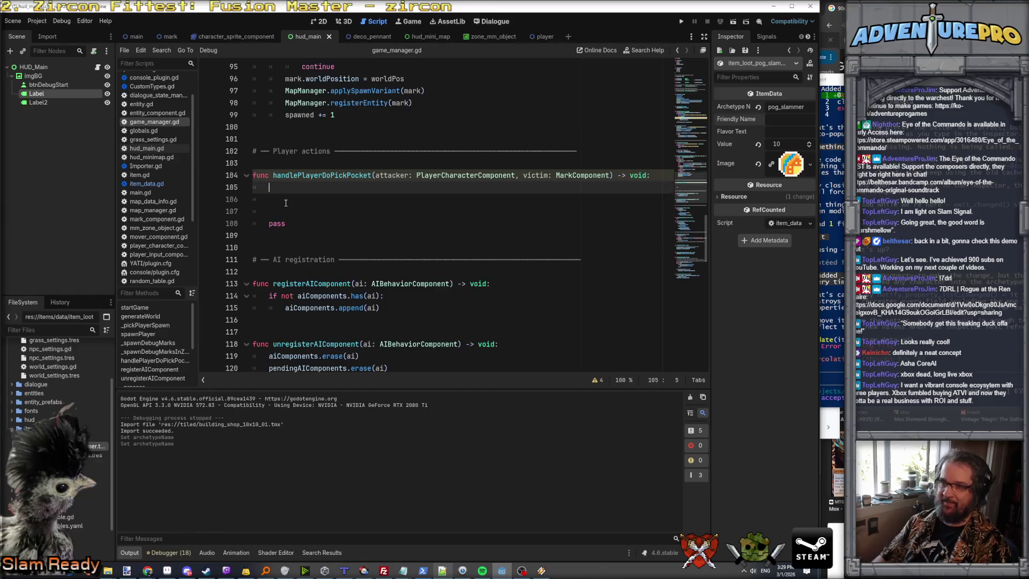
pyautogui.press('Return')
# Write the comment '# take note of facing -- did the player bump the mark right in their face? was it from the side? from behind?'.
pyautogui.write('# ')
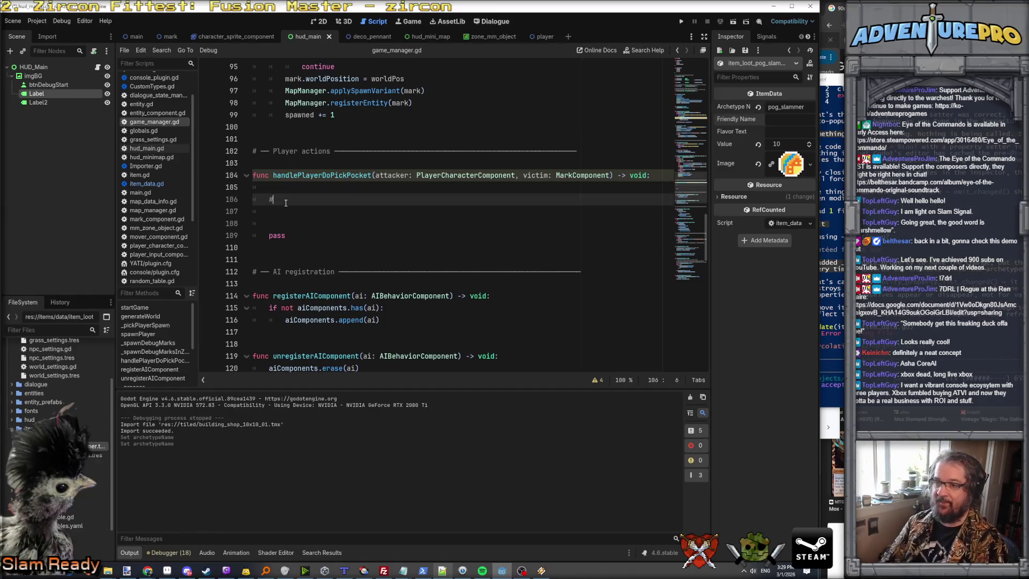
pyautogui.write('take not')
pyautogui.press('BackSpace')
pyautogui.write('e of facing -- ')
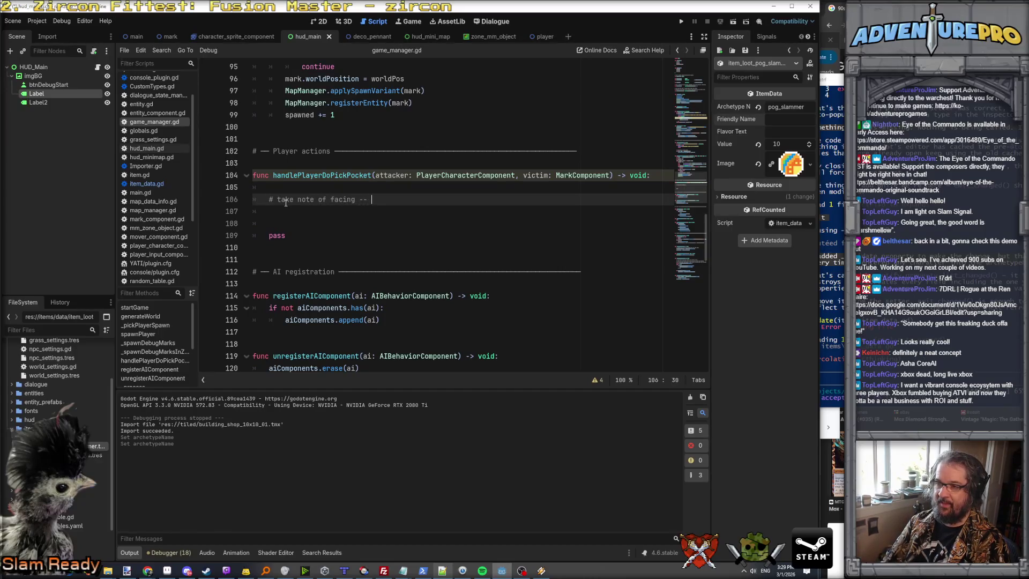
pyautogui.write('df')
pyautogui.press('BackSpace')
pyautogui.press('BackSpace')
pyautogui.press('BackSpace')
pyautogui.write('did the player by')
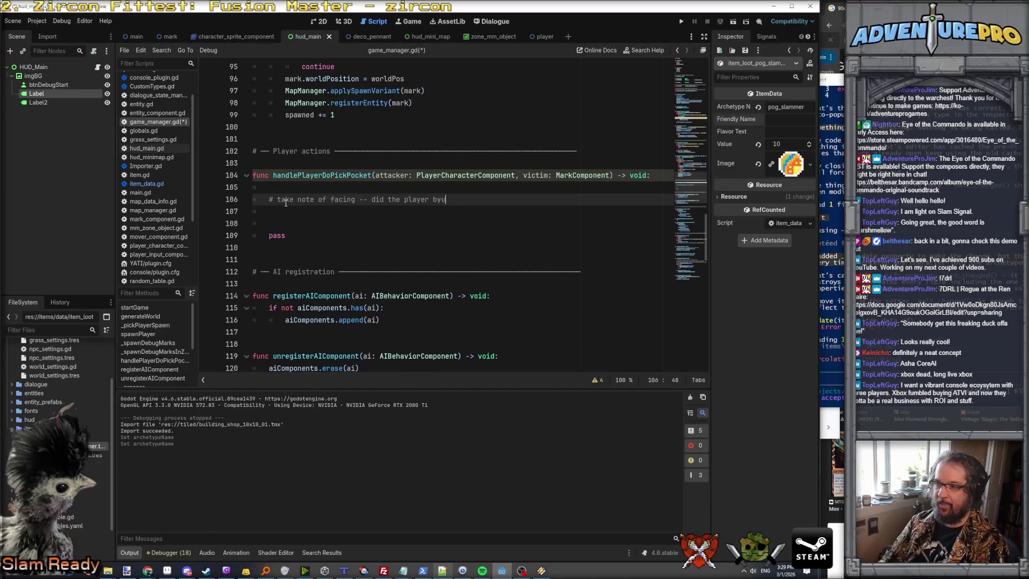
pyautogui.press('BackSpace')
pyautogui.write('ump the marke')
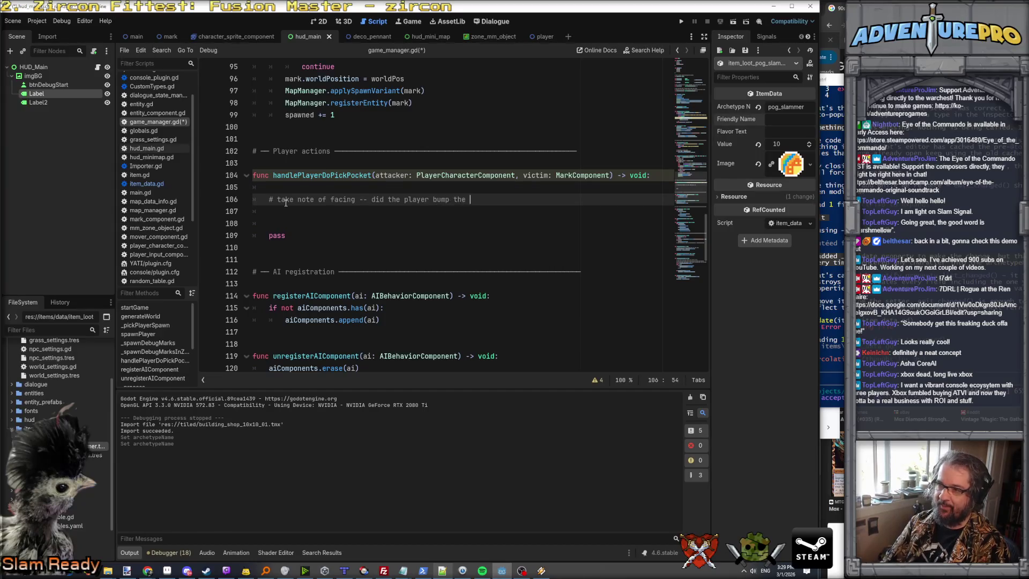
pyautogui.press('BackSpace')
pyautogui.write('right in their fac')
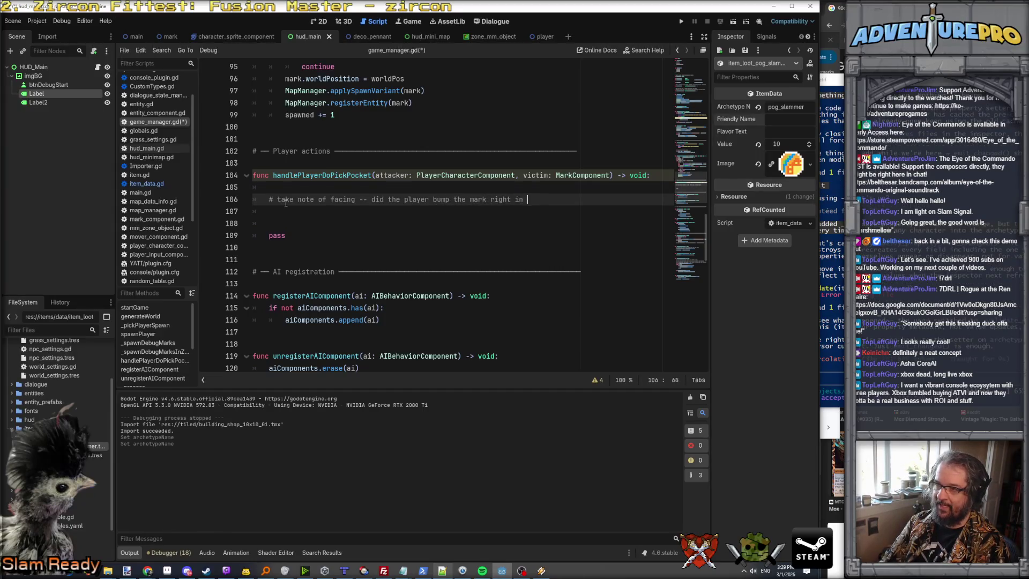
pyautogui.write('e?')
pyautogui.press('Return')
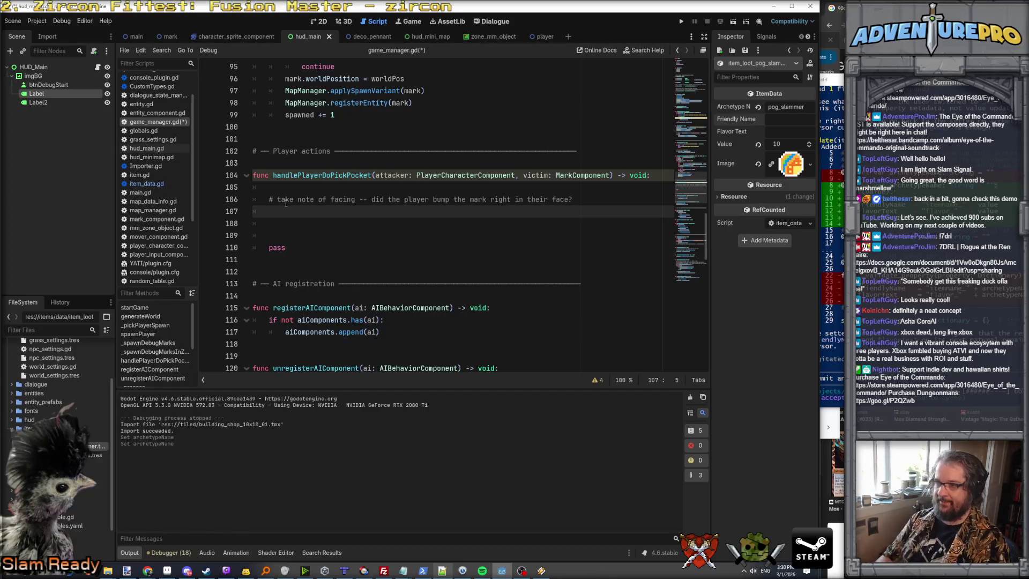
pyautogui.press('Left')
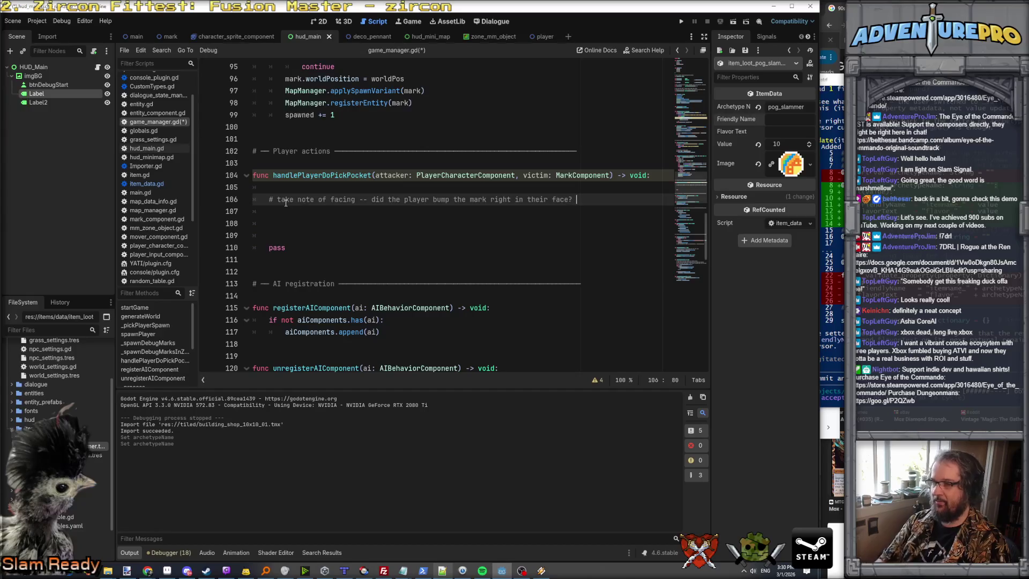
pyautogui.write('was it fr')
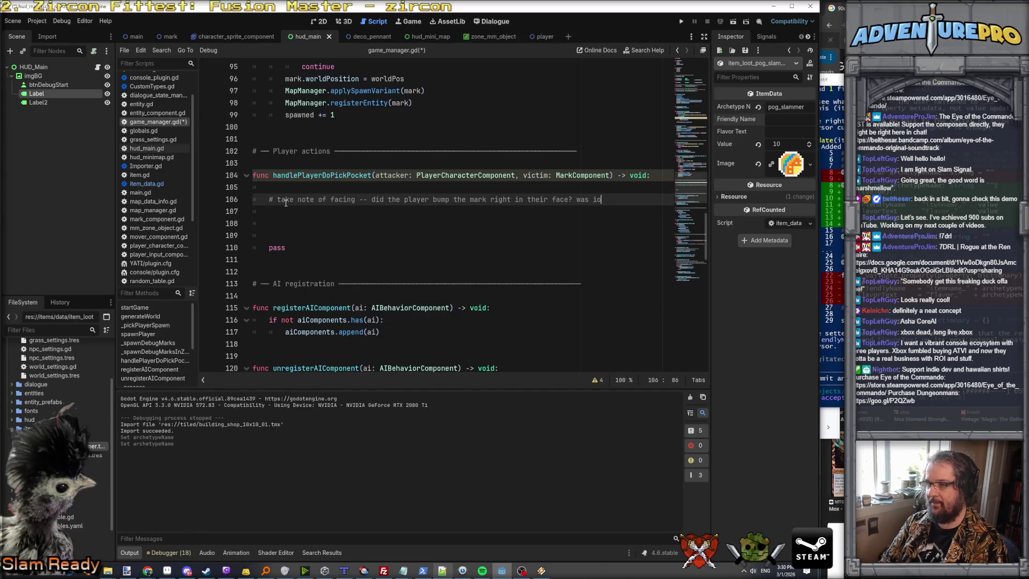
pyautogui.write('om the side?')
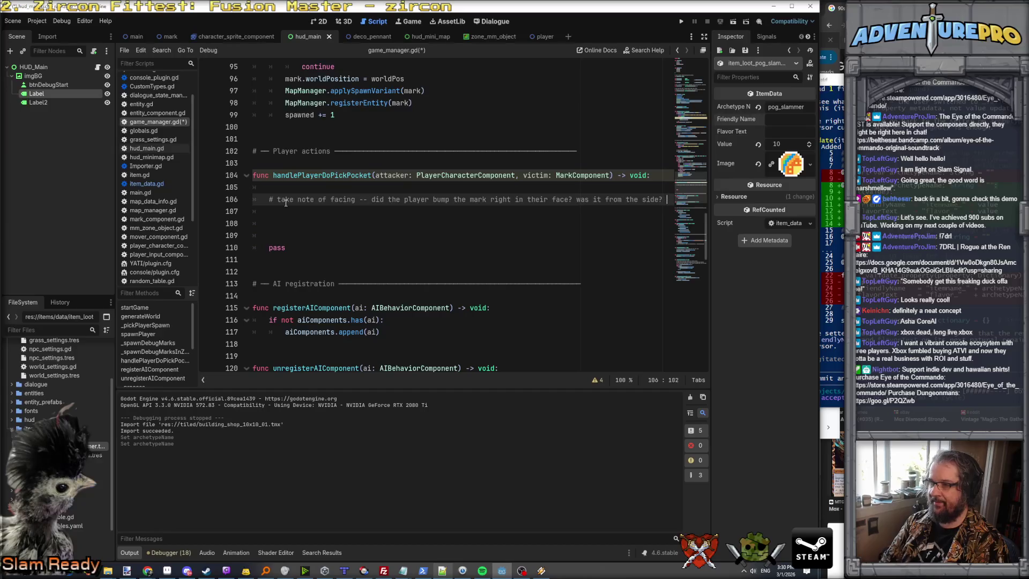
pyautogui.write('rom behind?')
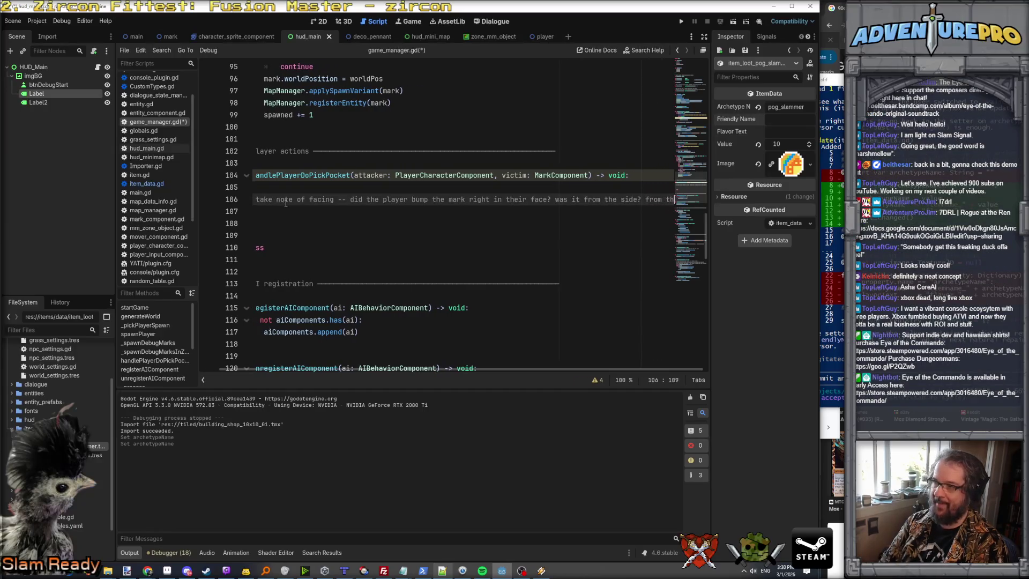
pyautogui.press('Return')
pyautogui.press('Return')
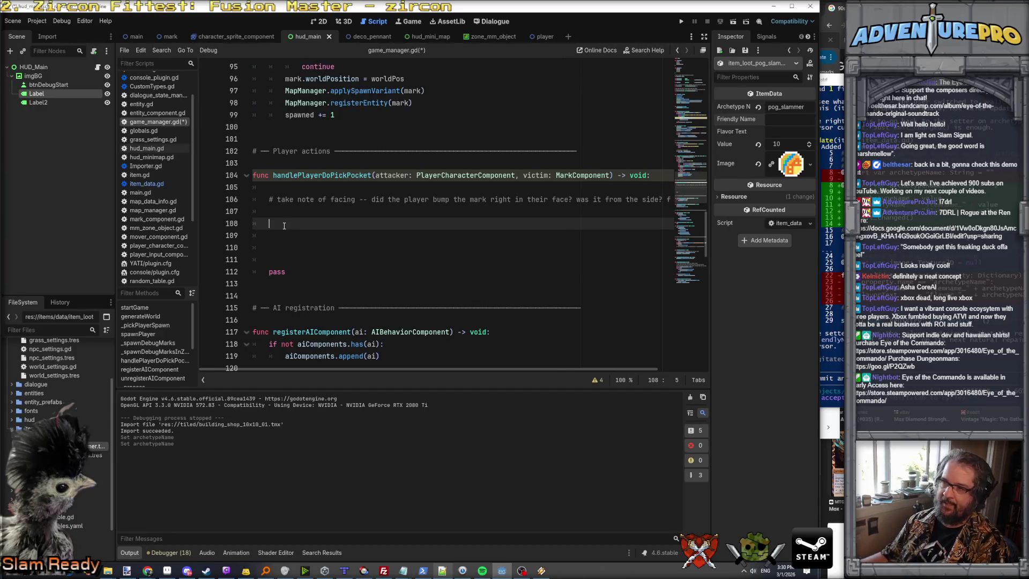
# Add comments about choosing the Mark's result table and signalling the zone that a Crime happened.
pyautogui.write('# decide what table the Mark rolls on to generate a result')
pyautogui.press('Return')
pyautogui.press('Return')
pyautogui.write('# send a signal to this zone that a Crime happened.')
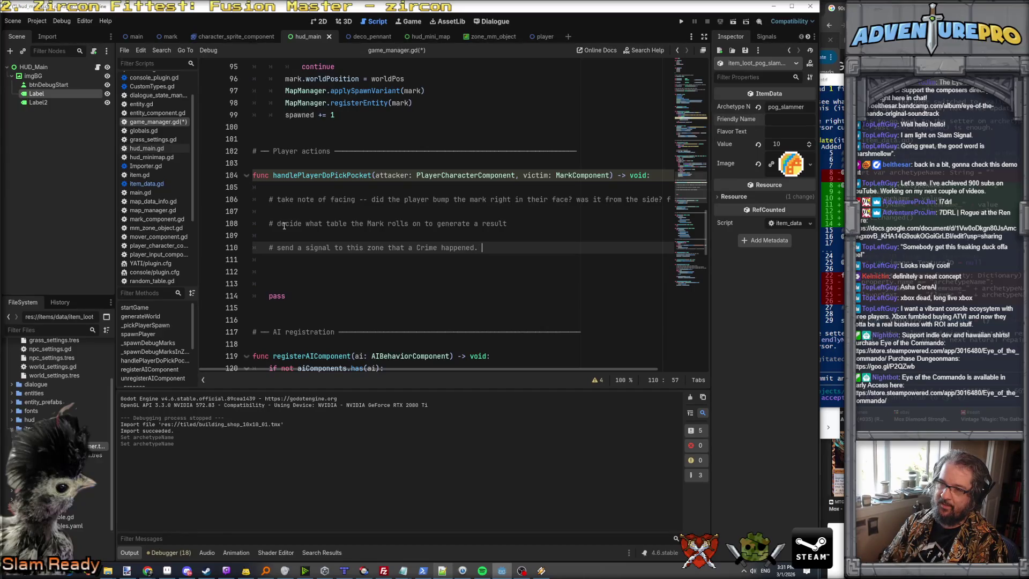
pyautogui.press('Return')
pyautogui.press('Return')
pyautogui.write('#')
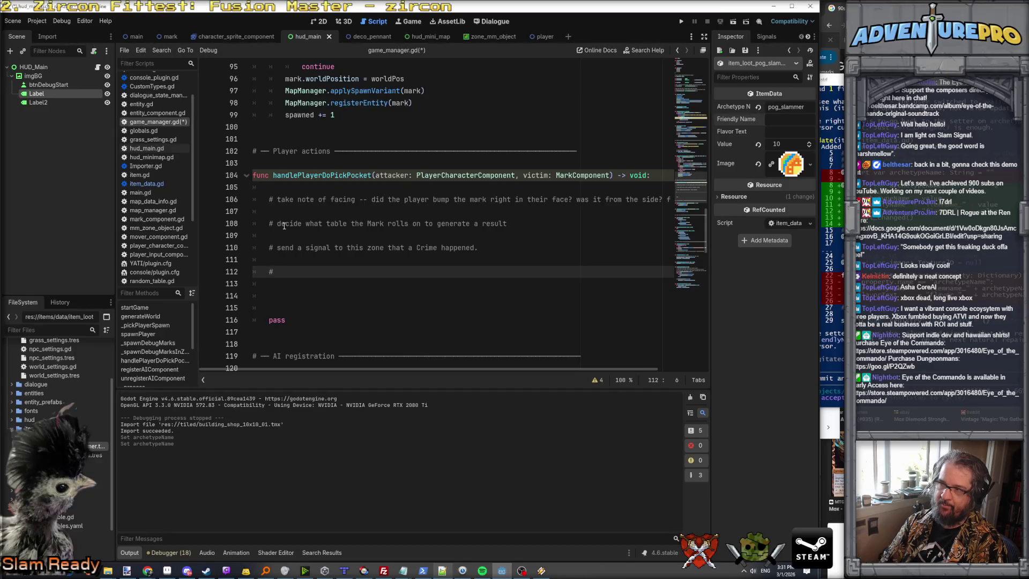
pyautogui.press('BackSpace')
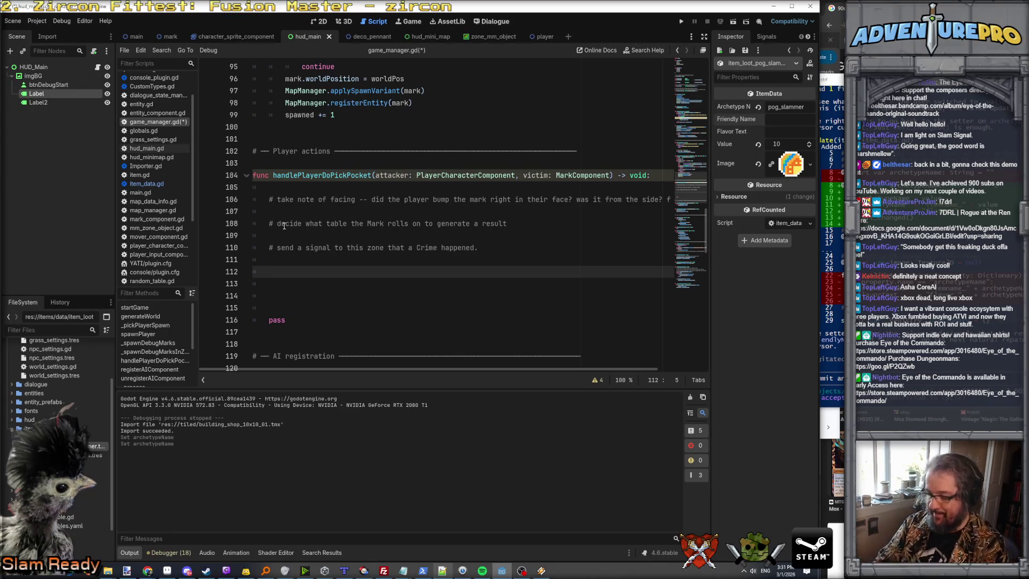
# Add the comment '# if a guard directly sees the Crime, they'll react', dropping the unfinished clause.
pyautogui.write('# if a guard ')
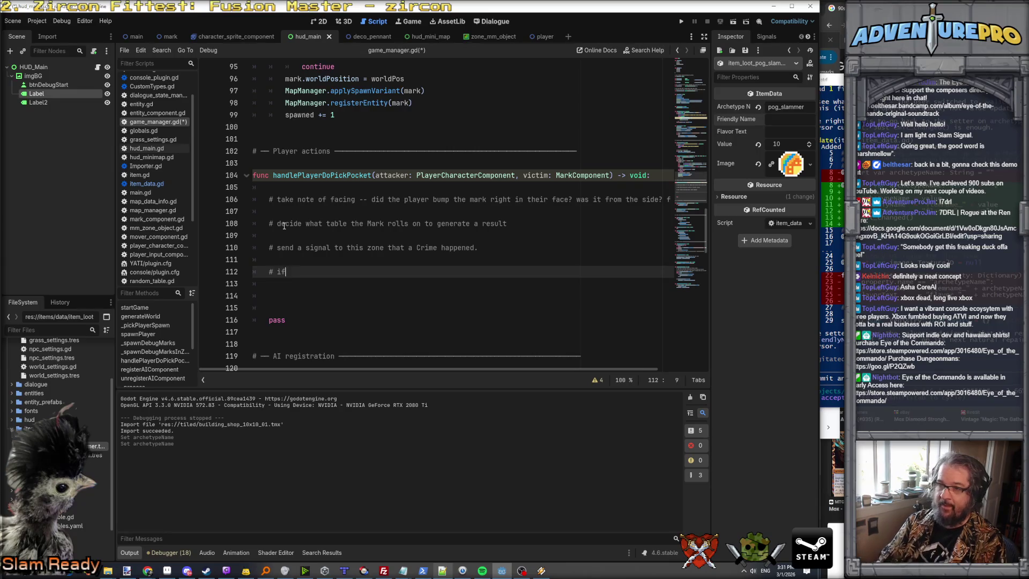
pyautogui.write('directly sees the ')
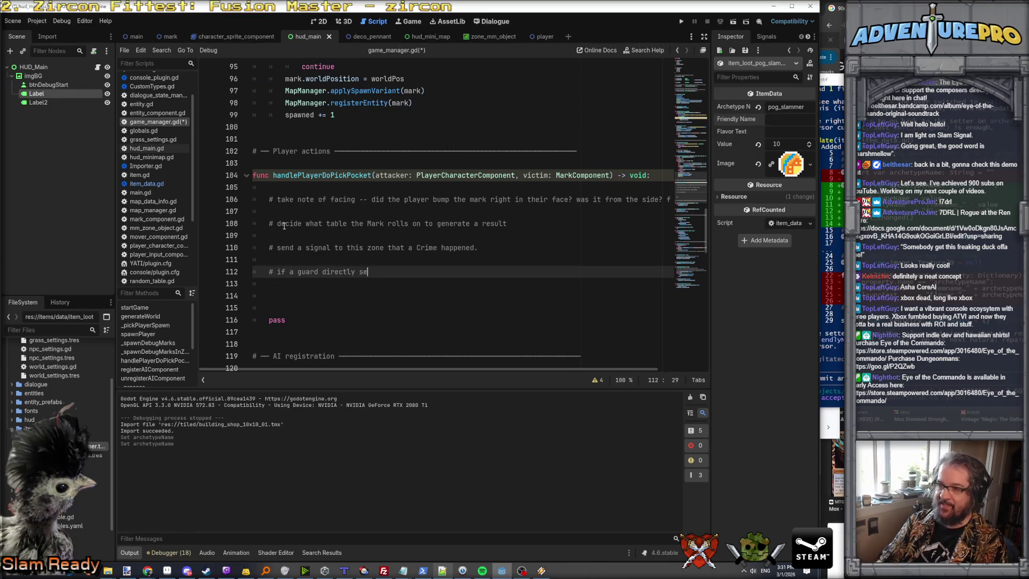
pyautogui.write("Crime, they'll react")
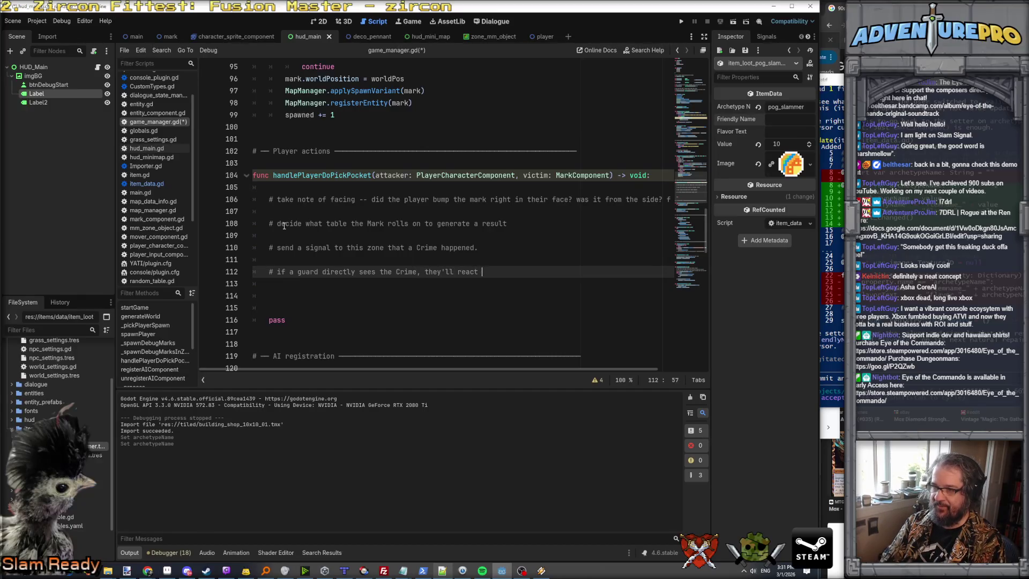
pyautogui.press('Return')
pyautogui.press('Return')
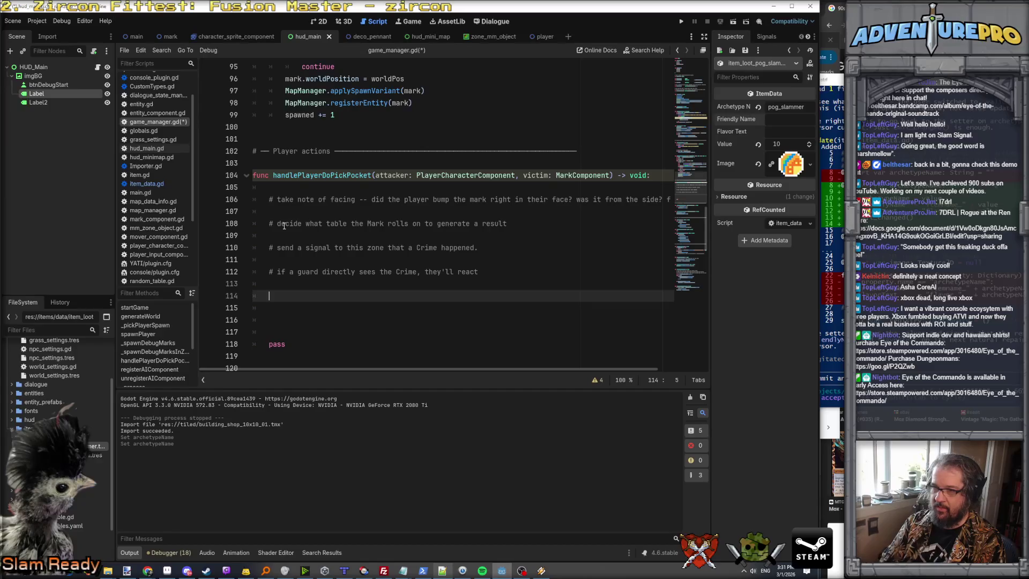
pyautogui.press('BackSpace')
pyautogui.press('BackSpace')
pyautogui.press('BackSpace')
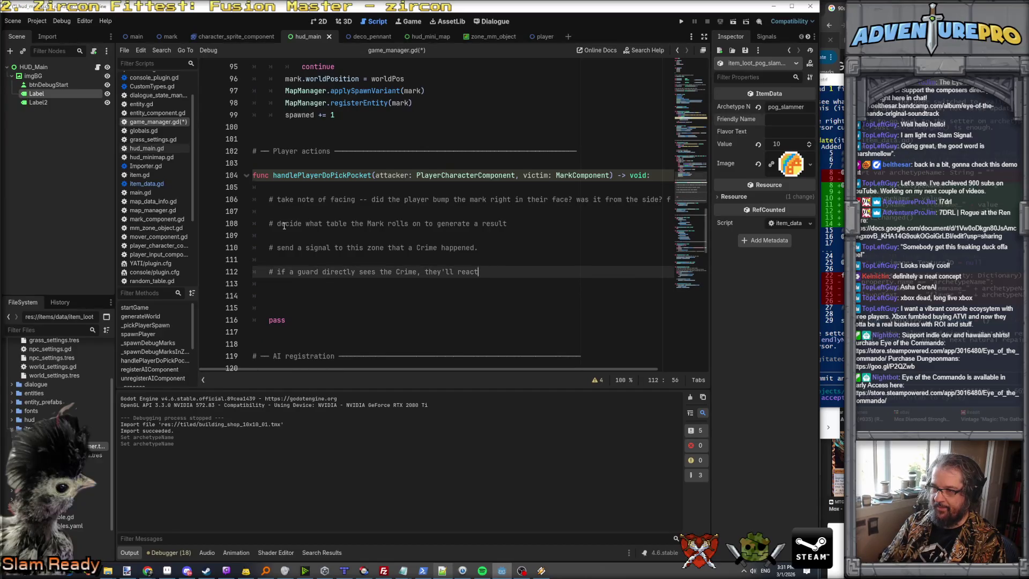
pyautogui.write(", but even if they don't see it, ")
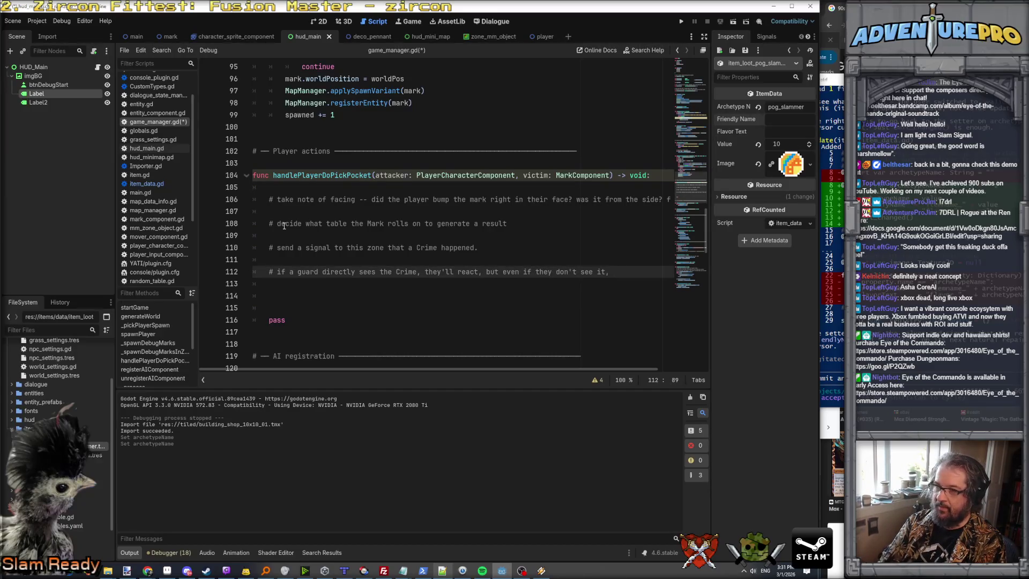
pyautogui.write('guards')
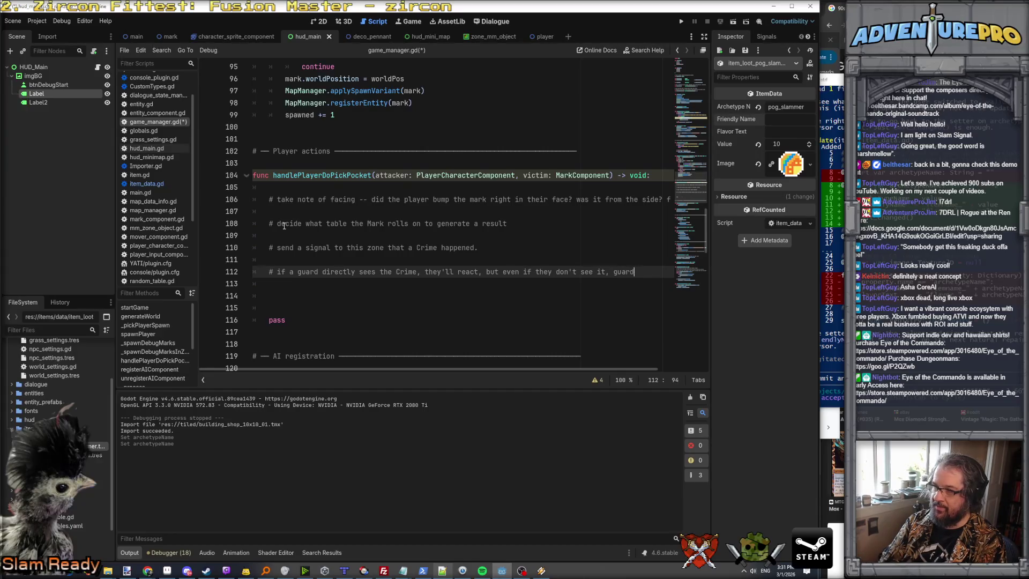
pyautogui.hotkey('ctrl', 'BackSpace')
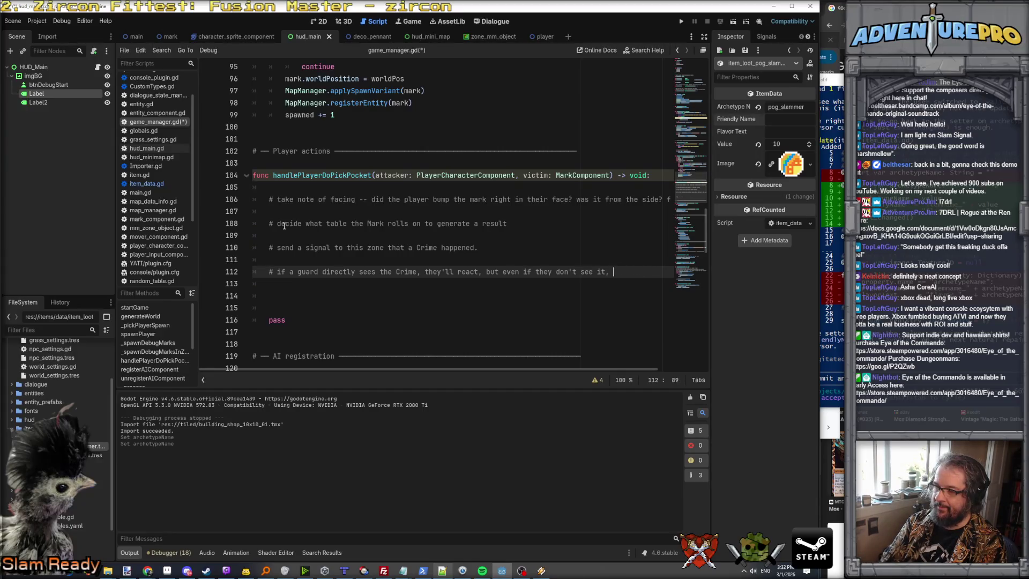
pyautogui.hotkey('ctrl', 'BackSpace')
pyautogui.hotkey('ctrl', 'BackSpace')
pyautogui.hotkey('ctrl', 'BackSpace')
pyautogui.press('Up')
pyautogui.press('Down')
pyautogui.press('Tab')
pyautogui.press('Up')
pyautogui.press('Return')
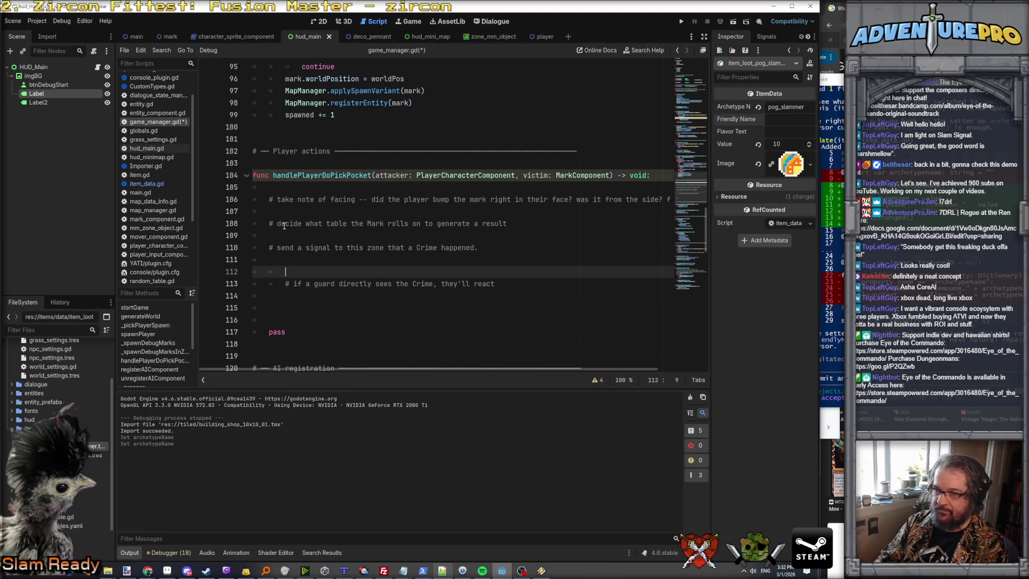
# Add an indented comment that zones track Heat, which rises with Crime and decays over time.
pyautogui.write('# ')
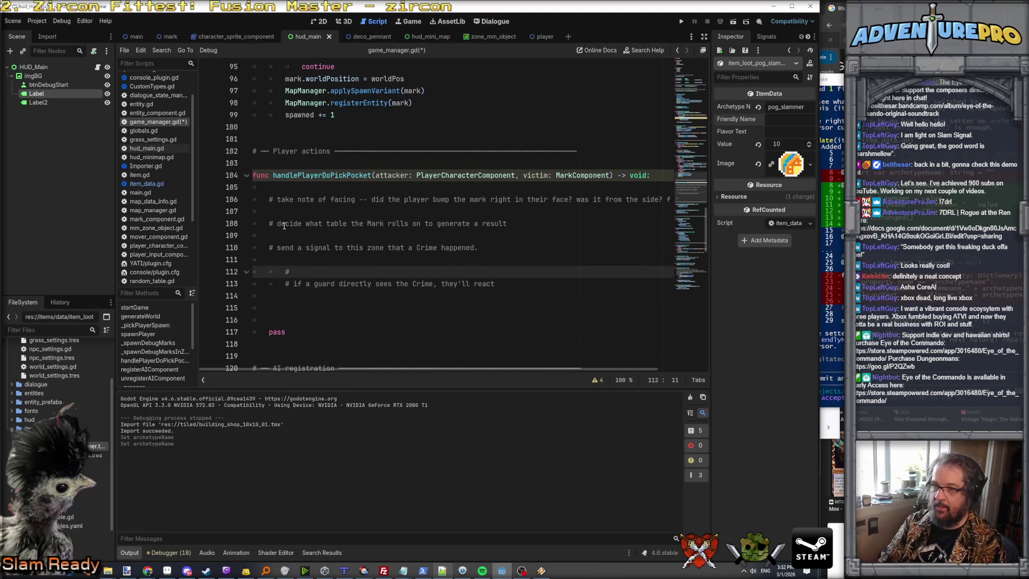
pyautogui.write('zones track Heat')
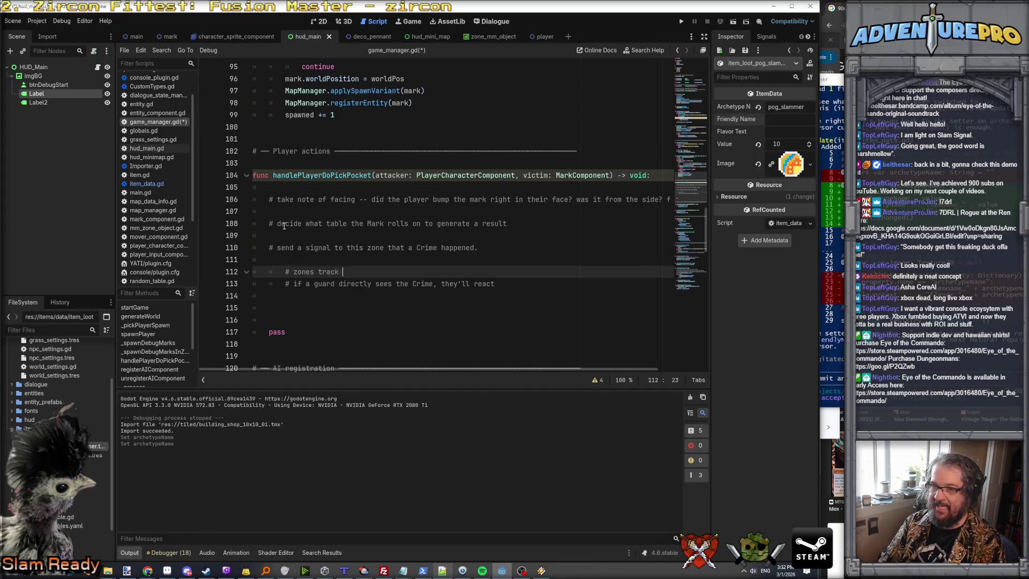
pyautogui.write(' which goes u')
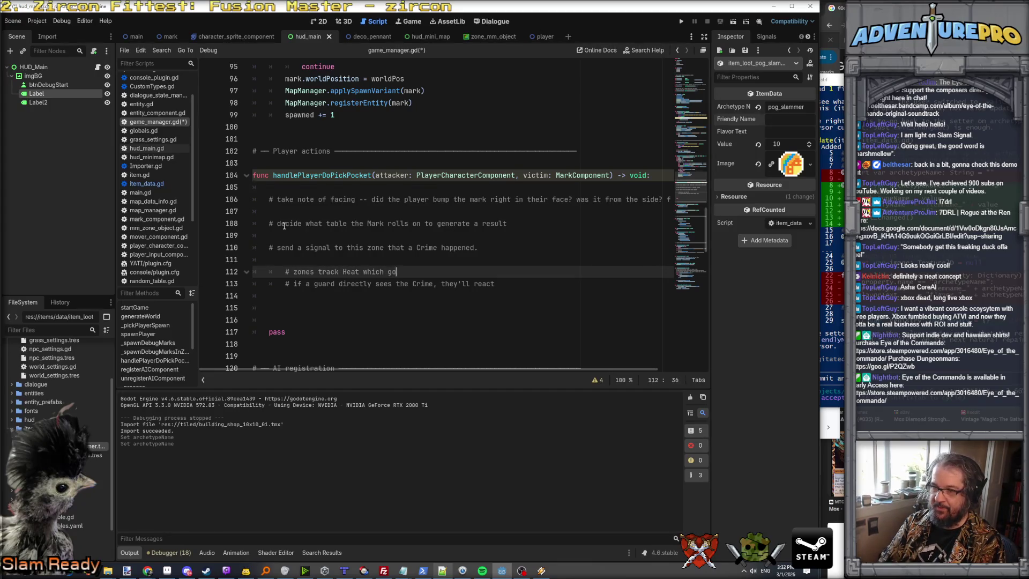
pyautogui.write('p with Crime, and de')
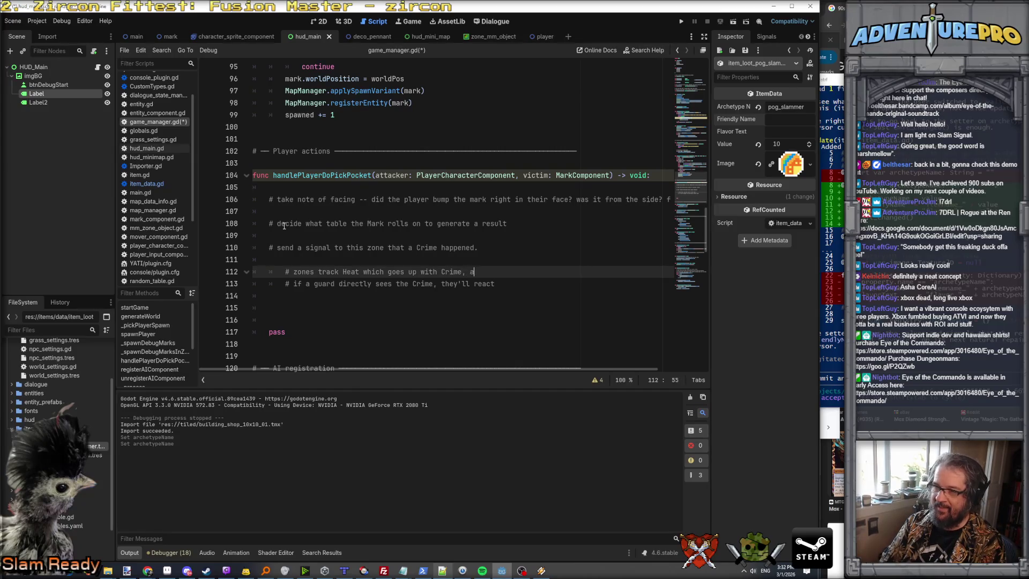
pyautogui.write('cays over time ')
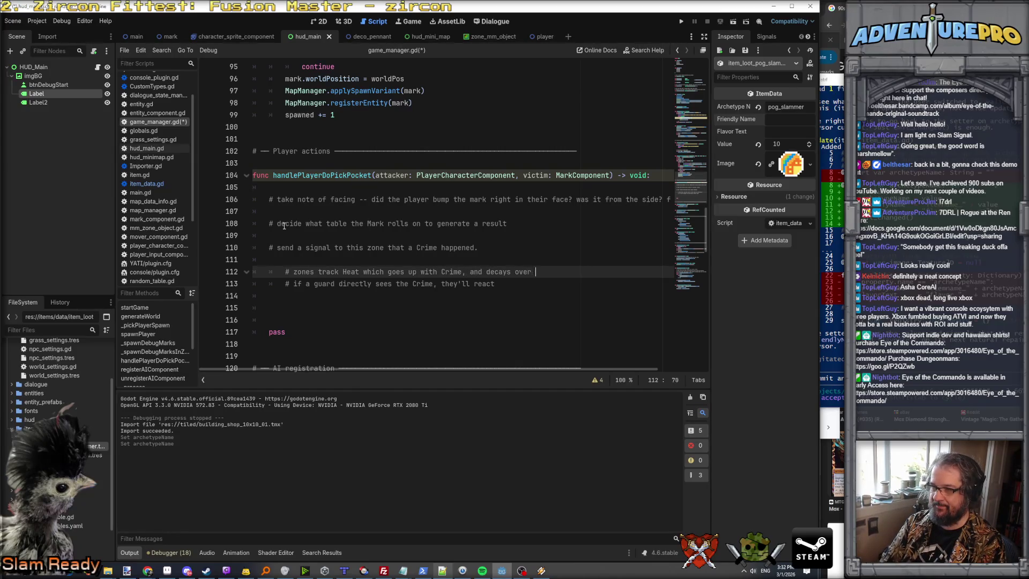
pyautogui.write('whent')
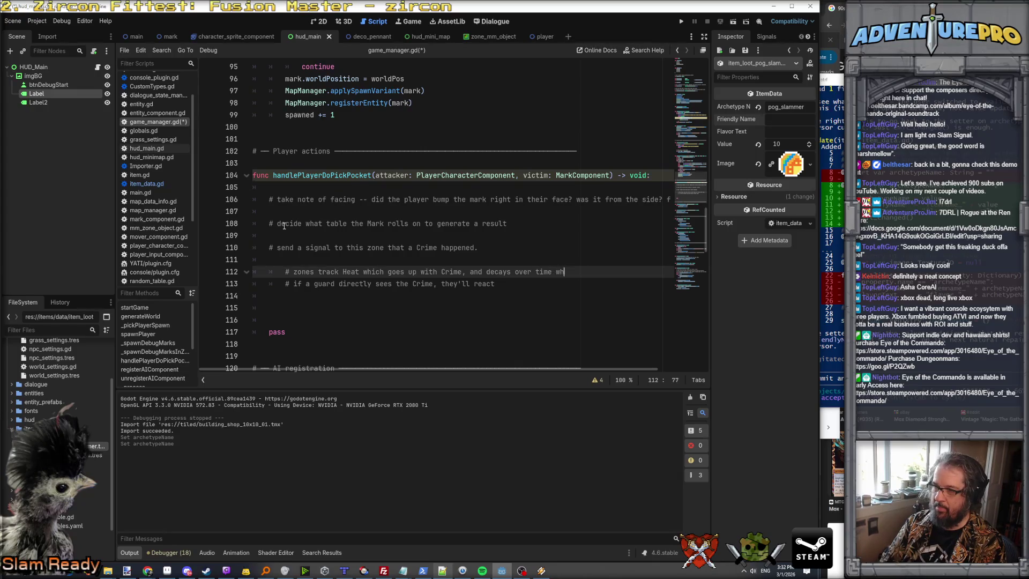
pyautogui.press('BackSpace')
pyautogui.write('the playeri')
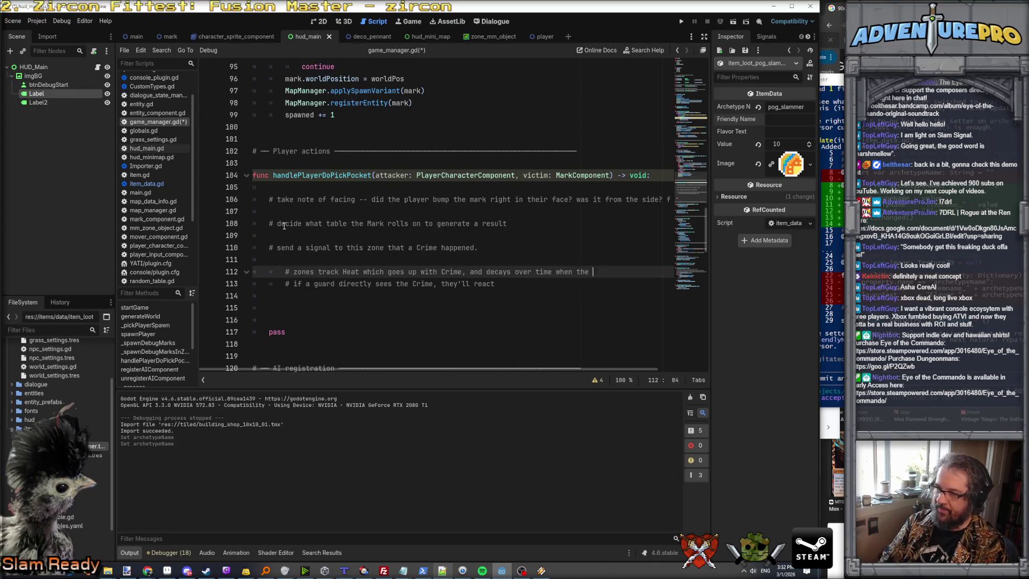
pyautogui.write('is wa')
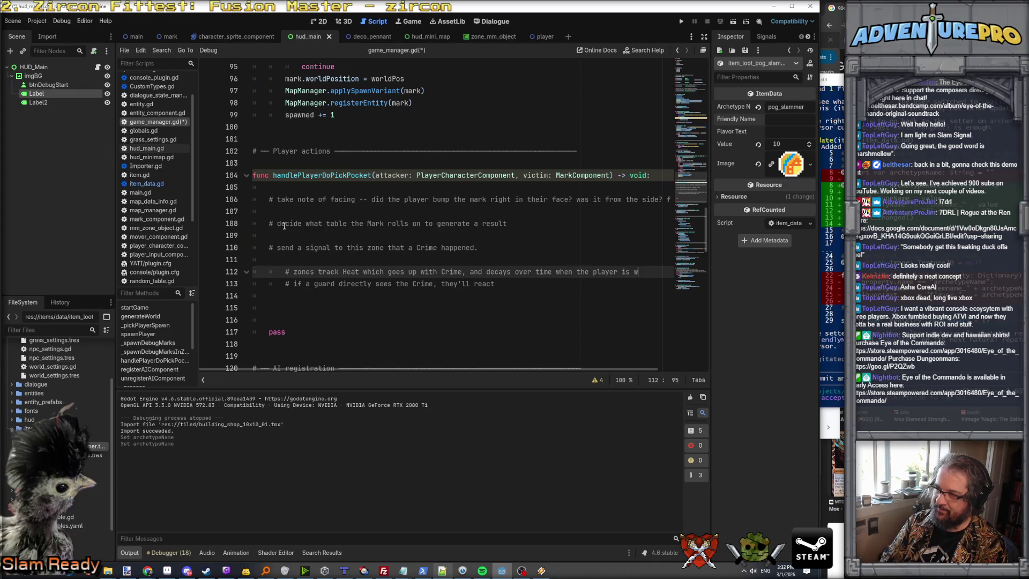
pyautogui.write('y.')
pyautogui.press('Down')
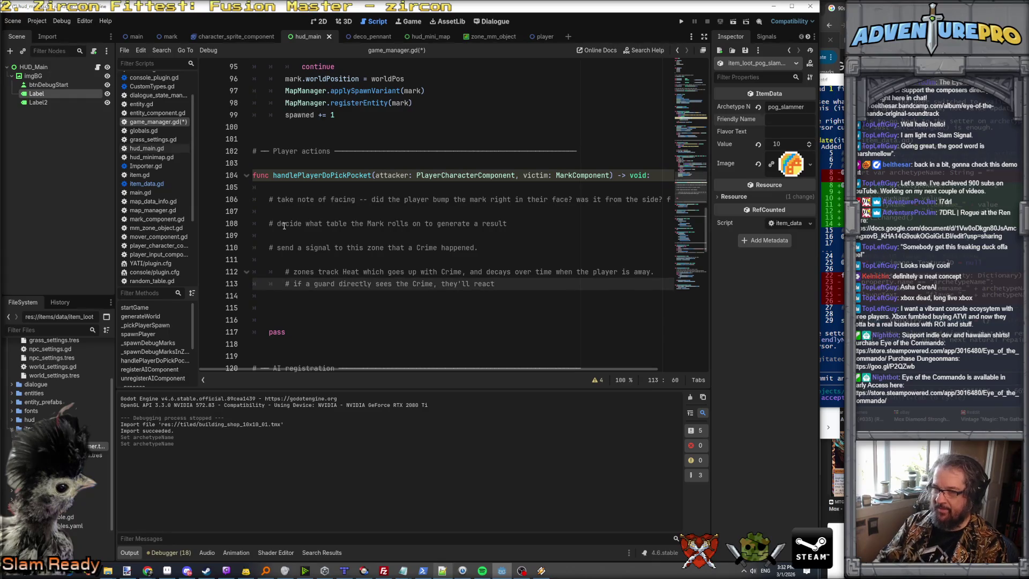
# Add the comment that other entities with crimeDetectionComponents may react as well.
pyautogui.press('Return')
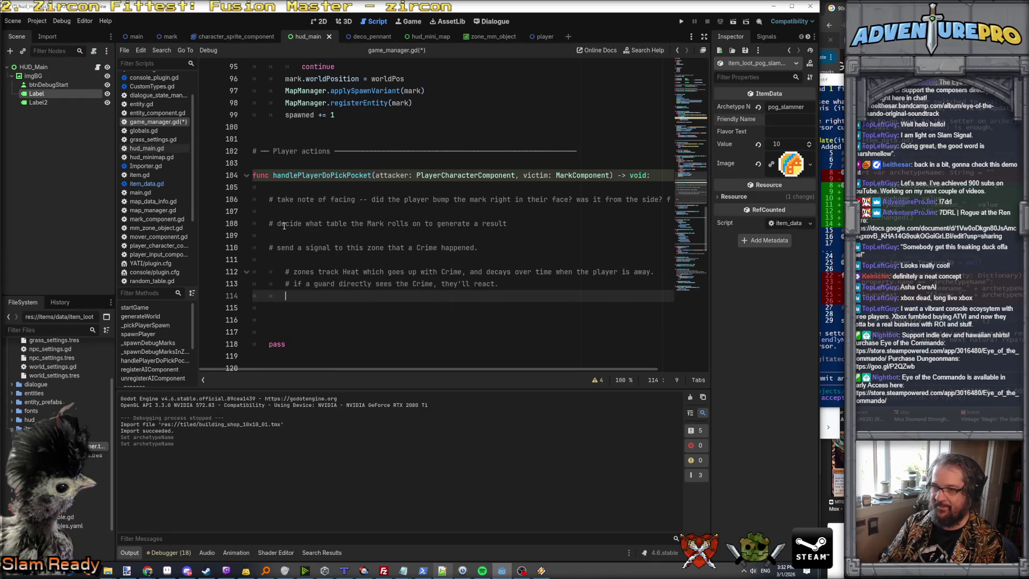
pyautogui.write('# other entities')
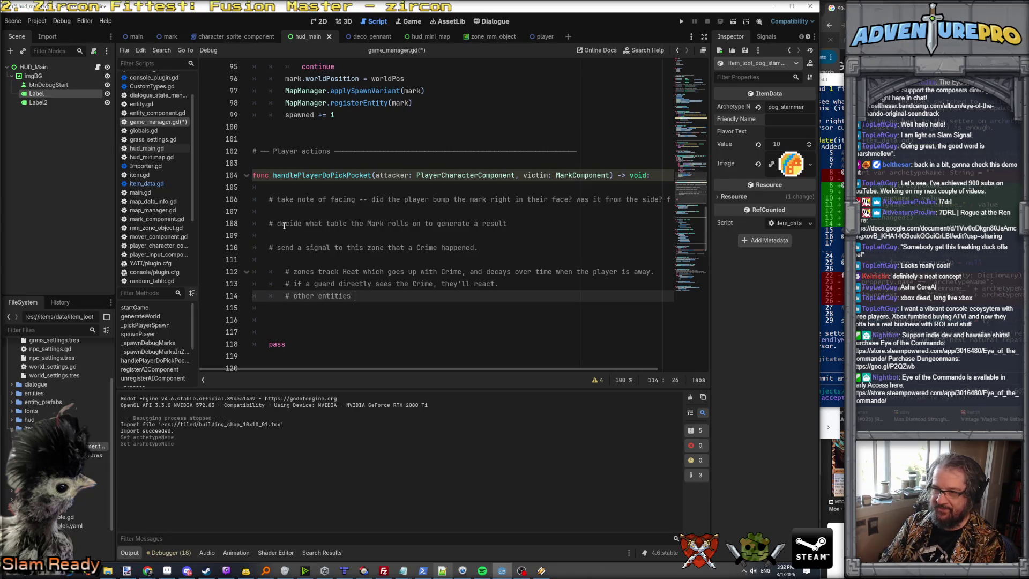
pyautogui.write(' who have crimeDetectionCoponen')
pyautogui.press('BackSpace')
pyautogui.press('BackSpace')
pyautogui.press('BackSpace')
pyautogui.write('mponents may react as well.')
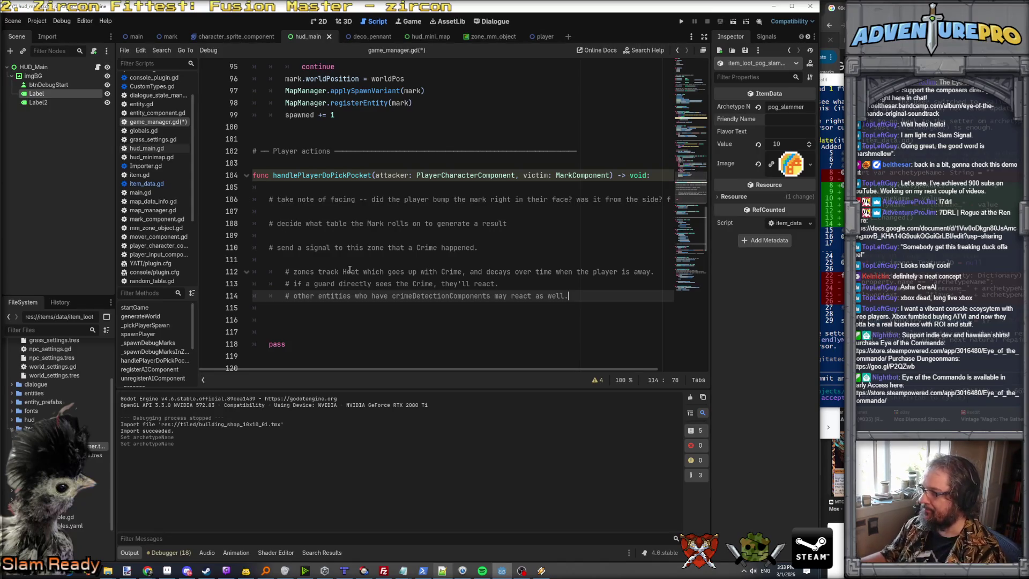
pyautogui.click(939, 370)
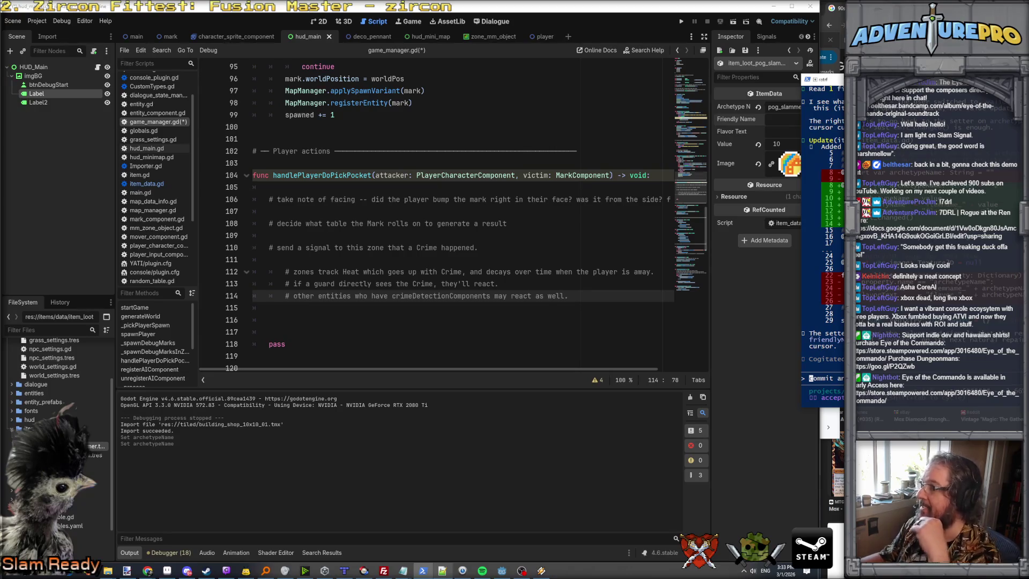
# Review the full diff in the terminal, then return to Godot and save game_manager.gd.
pyautogui.moveTo(916, 85); pyautogui.dragTo(598, 98)
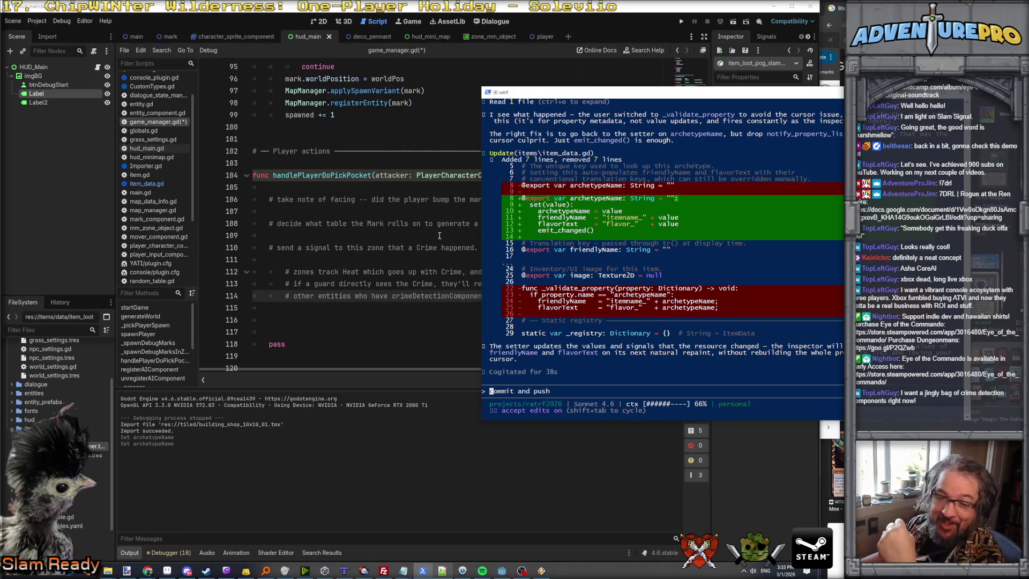
pyautogui.hotkey('alt', 'Tab')
pyautogui.click(421, 221)
pyautogui.click(402, 199)
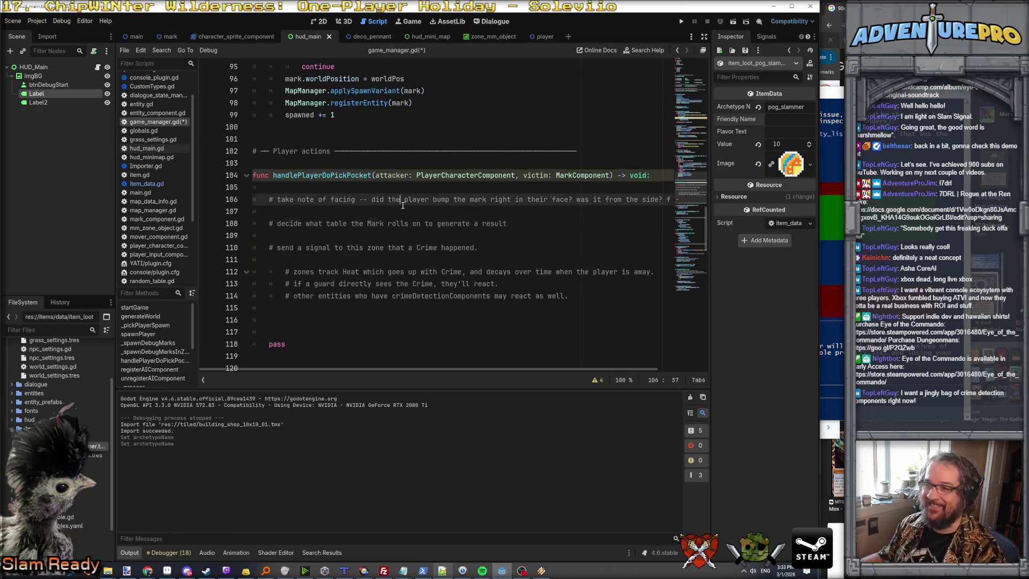
pyautogui.hotkey('ctrl', 's')
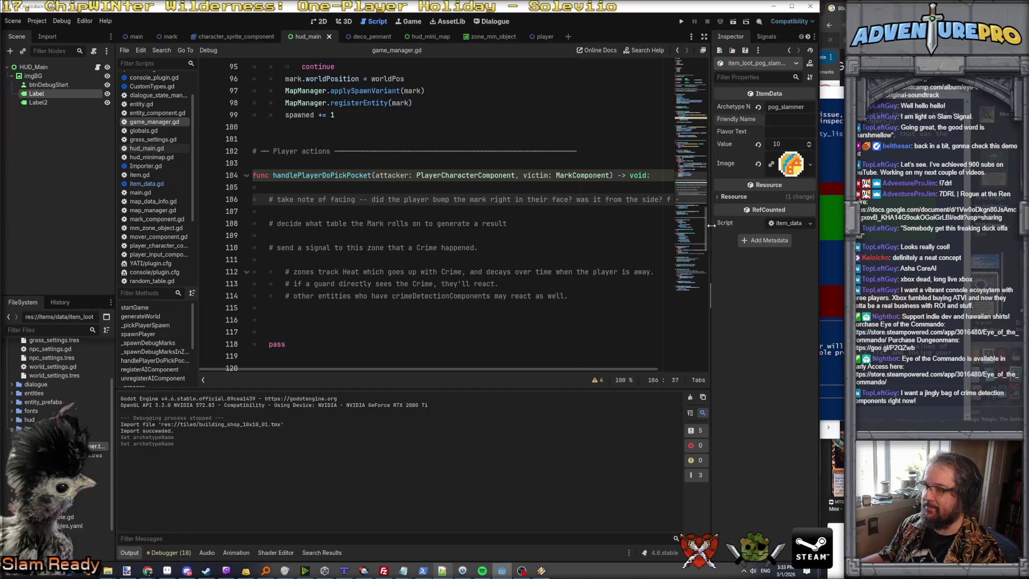
# Widen the Inspector and reset the pog_slammer item's Archetype Name, comparing with the tamagotchi item.
pyautogui.moveTo(709, 226); pyautogui.dragTo(597, 225)
pyautogui.click(787, 105)
pyautogui.press('Tab')
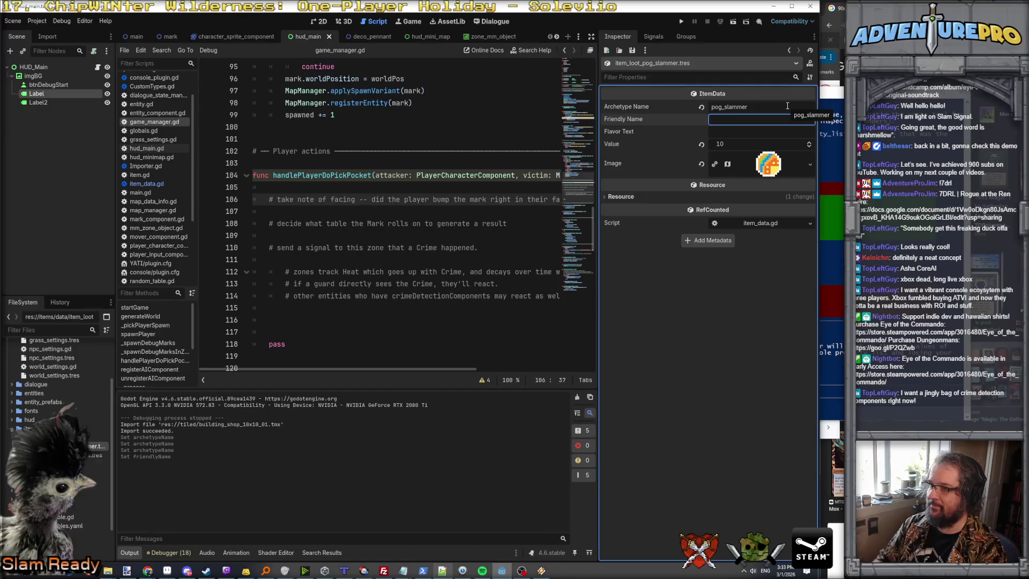
pyautogui.click(701, 107)
pyautogui.click(731, 109)
pyautogui.click(81, 455)
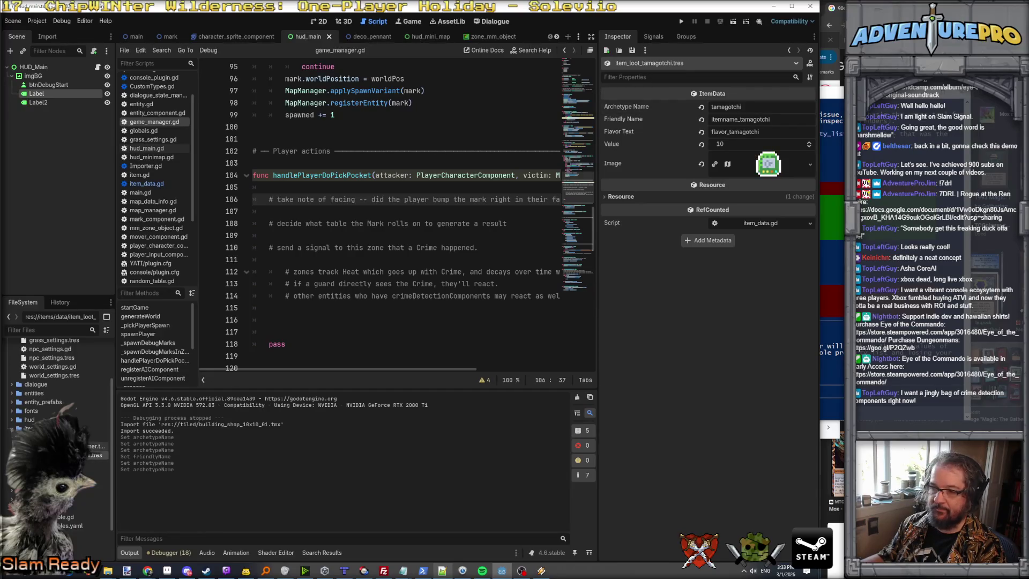
pyautogui.click(92, 446)
# Set the item's Archetype Name to 'pog_slammer' and check the resource options.
pyautogui.click(749, 107)
pyautogui.write('pog_slammer')
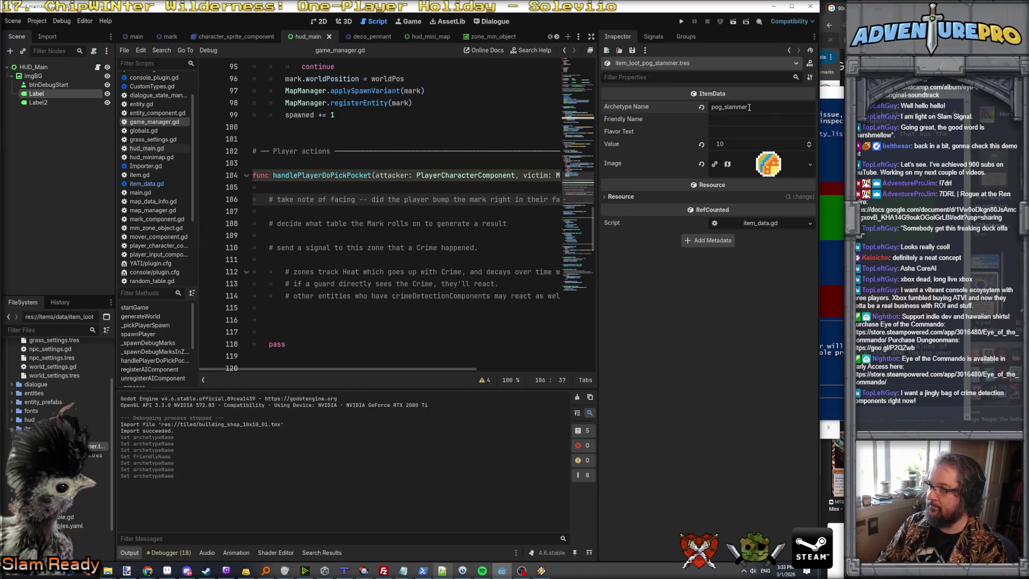
pyautogui.click(97, 455)
pyautogui.click(94, 447)
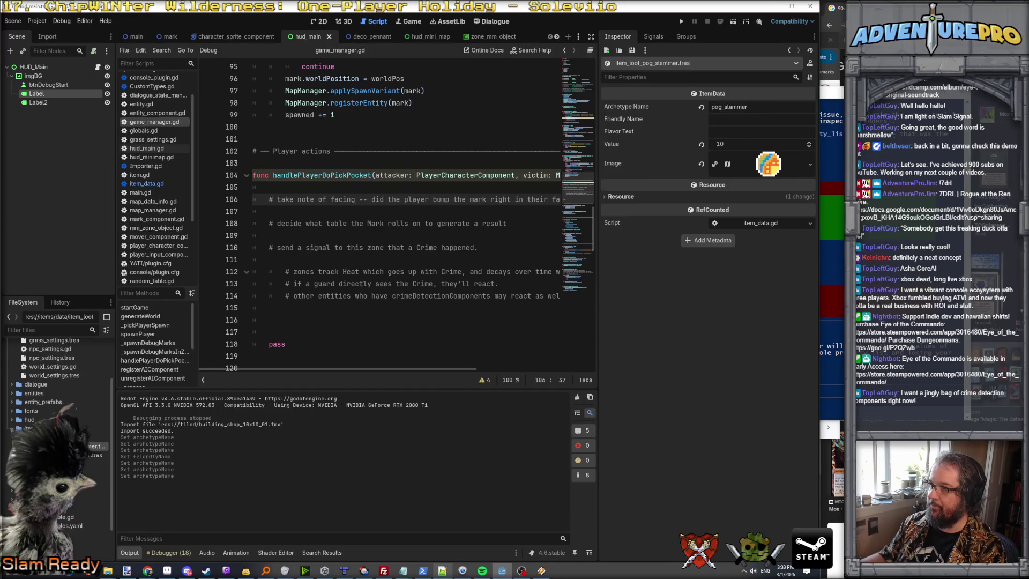
pyautogui.click(796, 64)
pyautogui.click(795, 65)
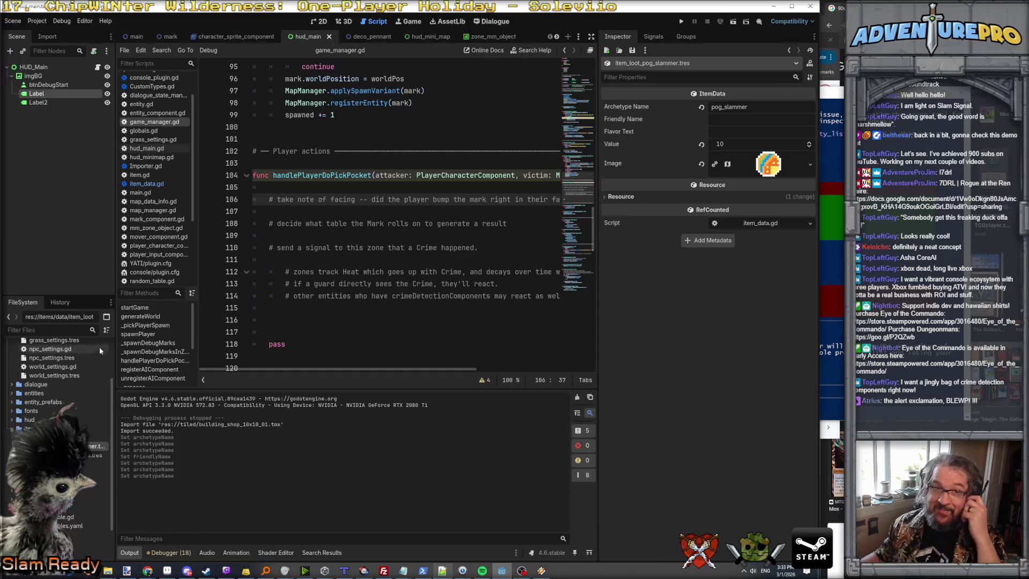
# Duplicate item_loot_pog_slammer.tres as item_loot_fox_gemerald.tres.
pyautogui.click(98, 437)
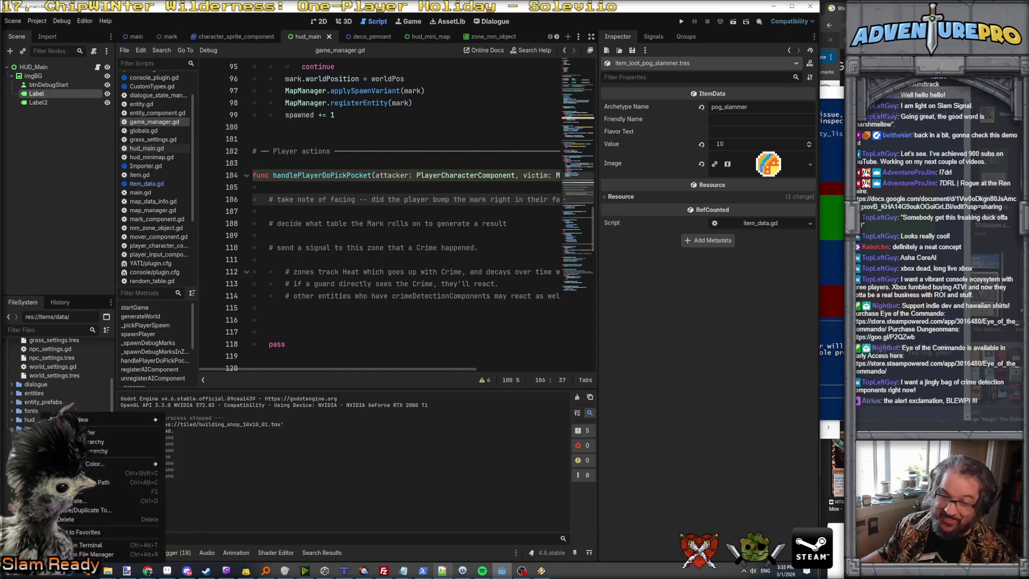
pyautogui.click(97, 446)
pyautogui.rightClick(45, 447)
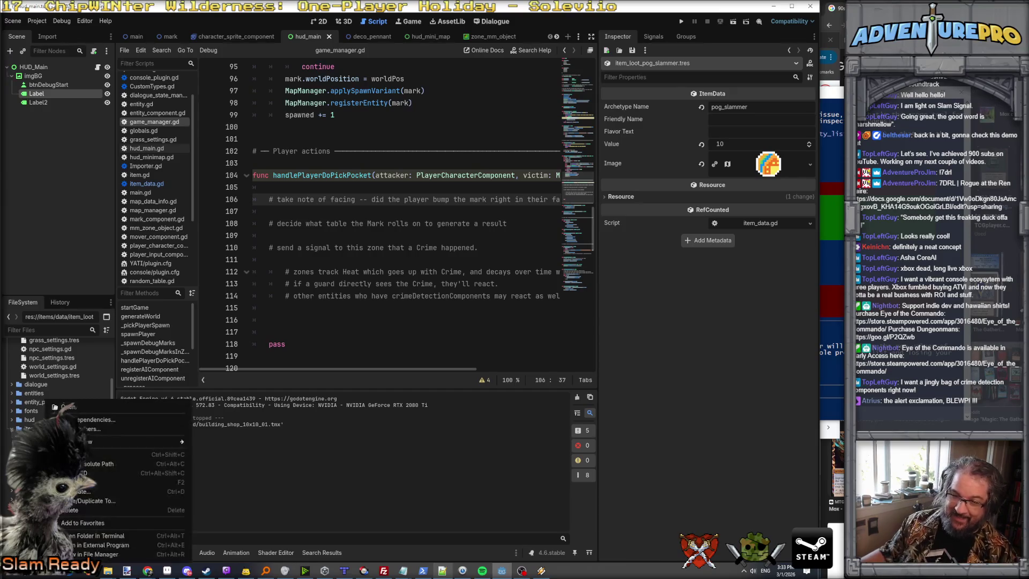
pyautogui.click(90, 492)
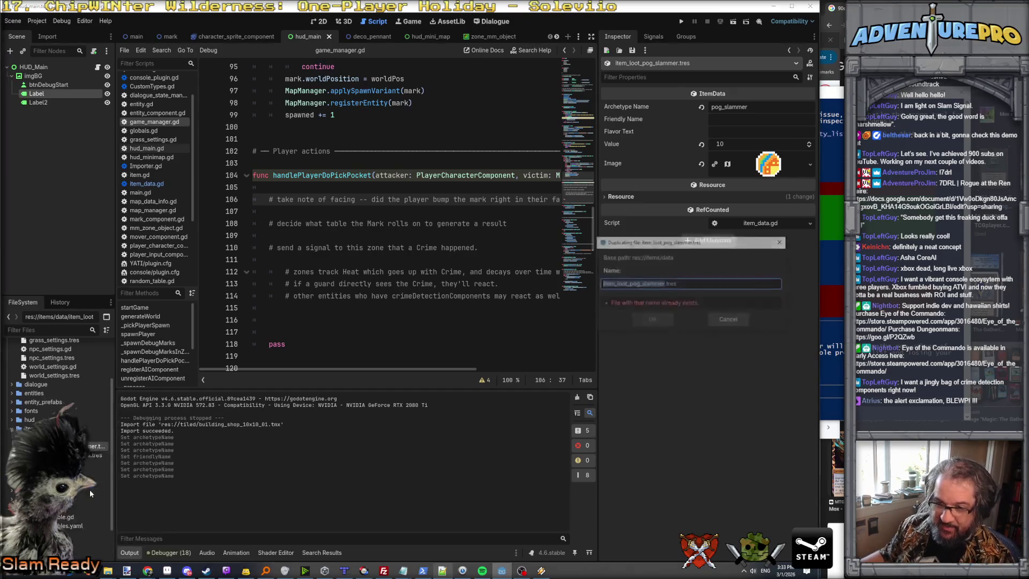
pyautogui.moveTo(629, 284); pyautogui.dragTo(678, 284)
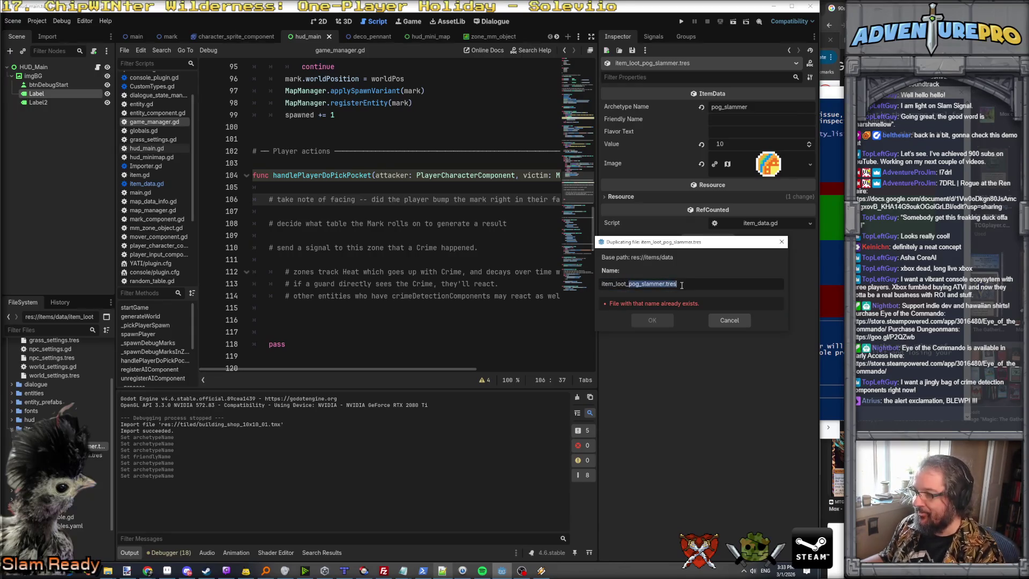
pyautogui.write('fox_gemerald')
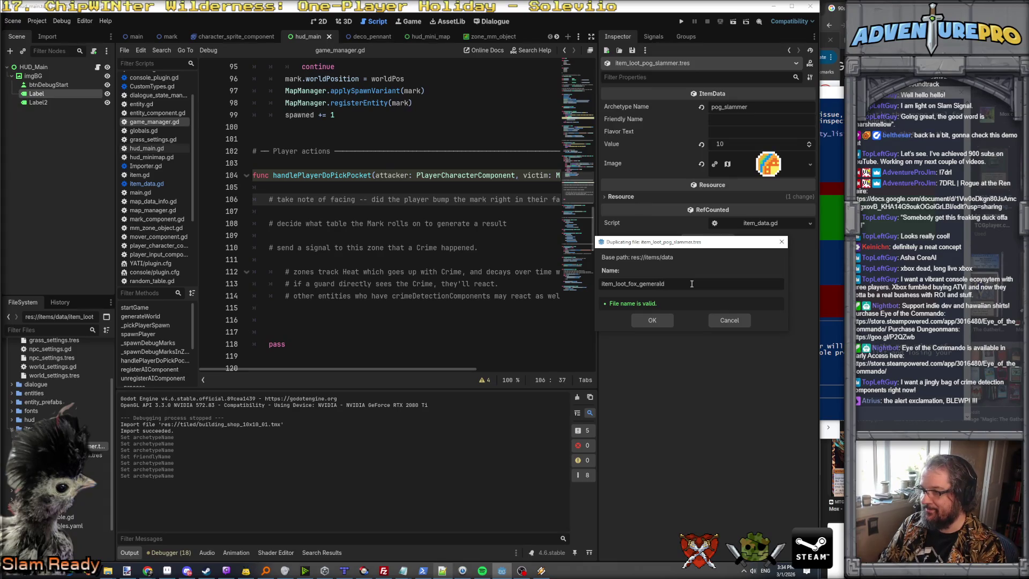
pyautogui.write('.tres')
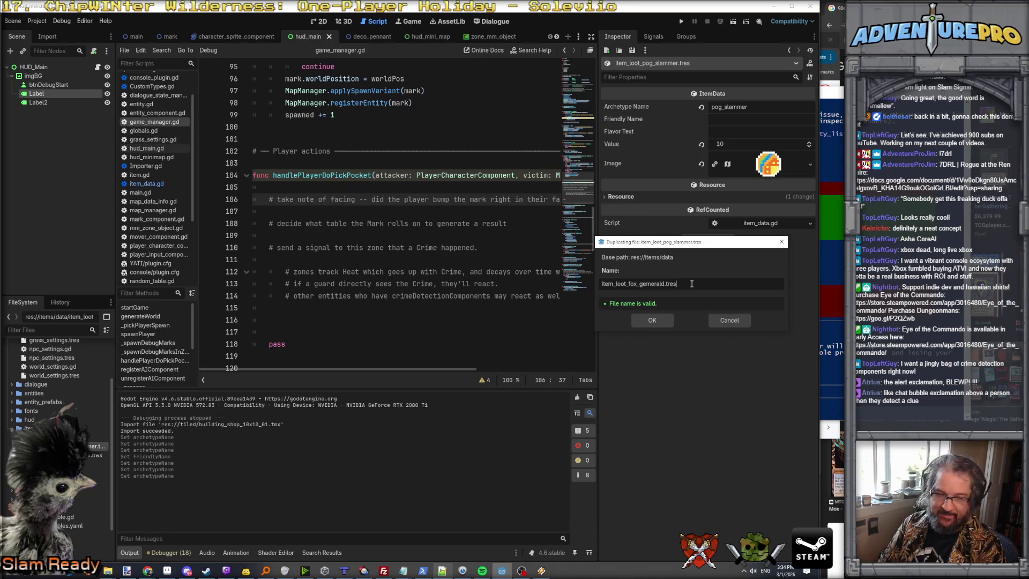
pyautogui.press('Return')
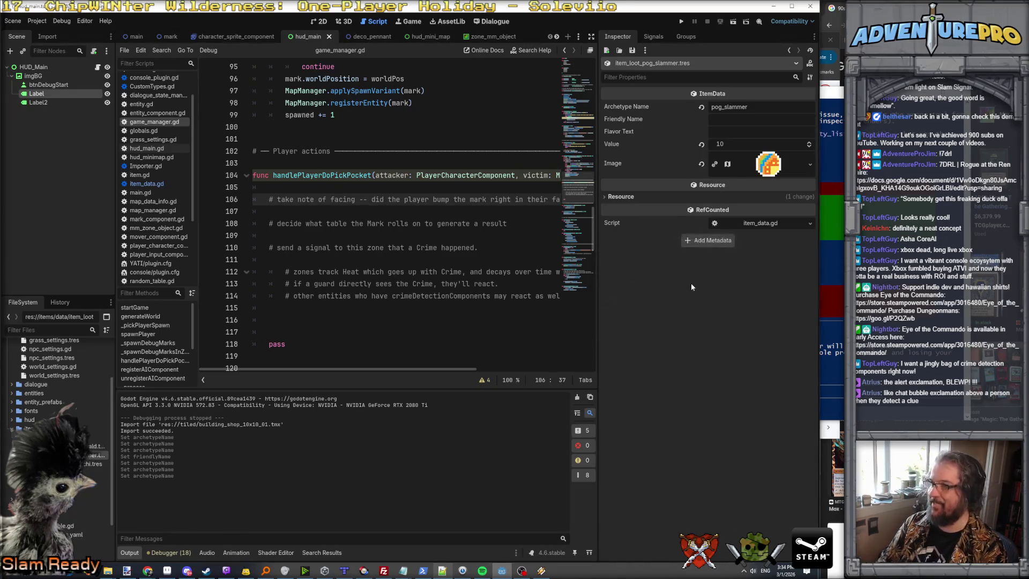
# Open the new resource and change its Archetype Name to 'fox_gemerald'.
pyautogui.click(94, 446)
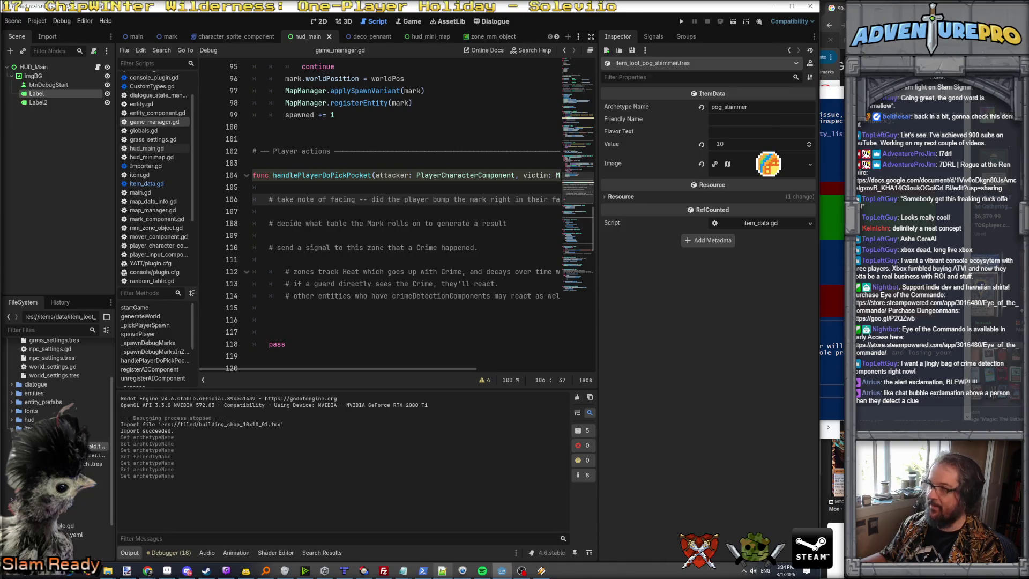
pyautogui.doubleClick(729, 106)
pyautogui.write('fox_gemerald')
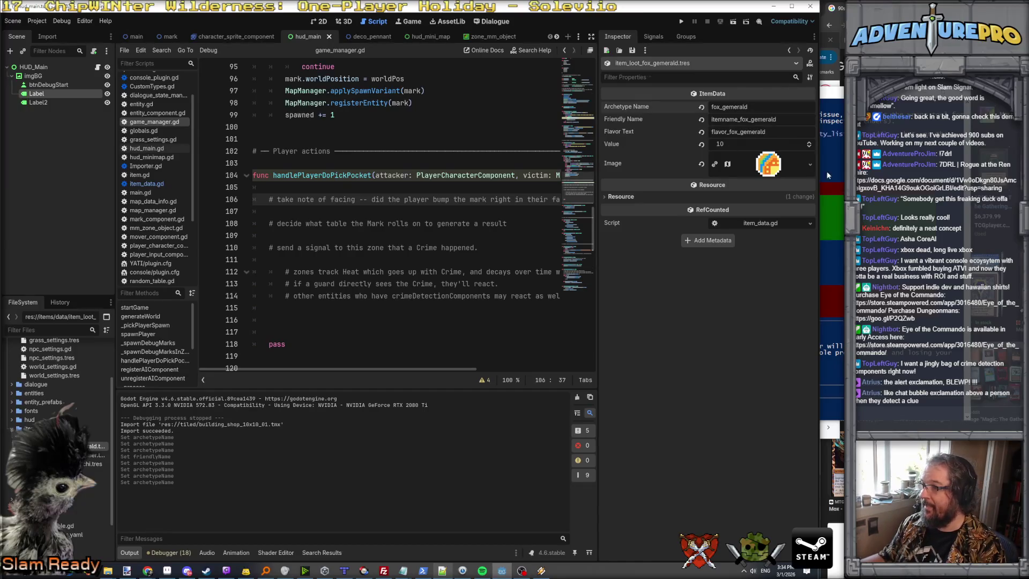
# Set the image's AtlasTexture region to x 0, y 24.
pyautogui.click(809, 165)
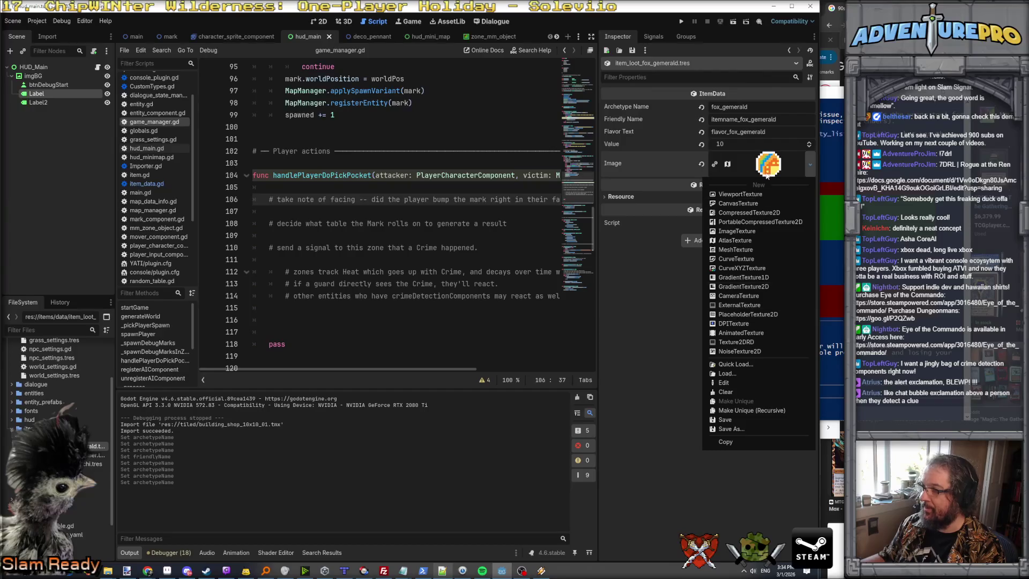
pyautogui.click(768, 174)
pyautogui.click(768, 171)
pyautogui.click(765, 293)
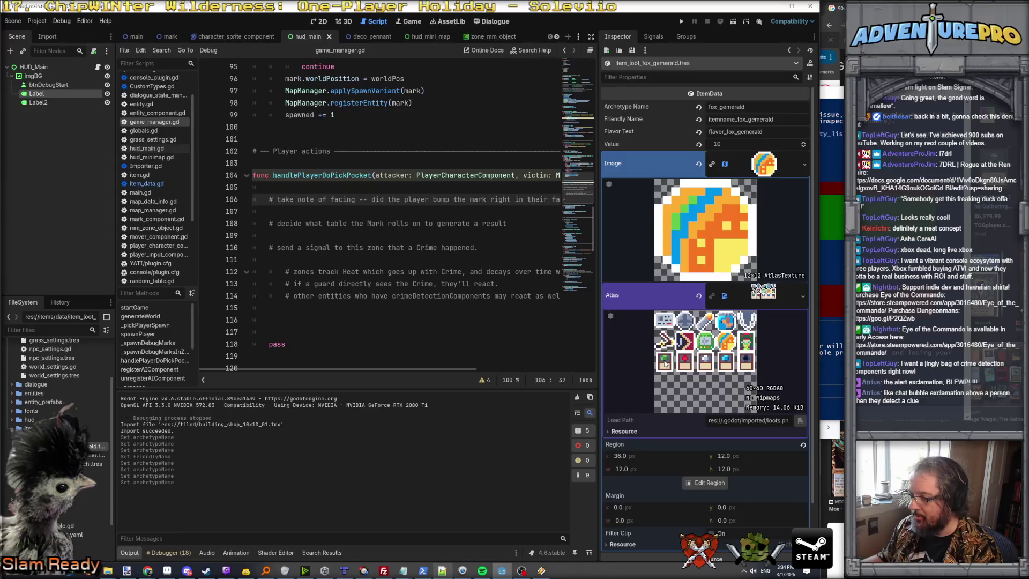
pyautogui.click(647, 455)
pyautogui.write('0')
pyautogui.press('Tab')
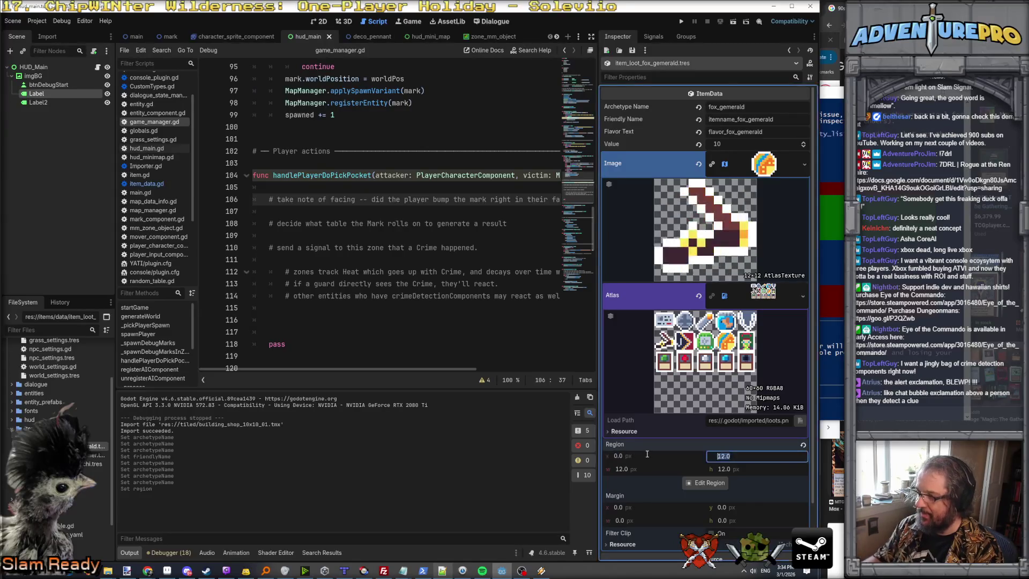
pyautogui.write('24')
pyautogui.press('Return')
pyautogui.press('Return')
pyautogui.press('Return')
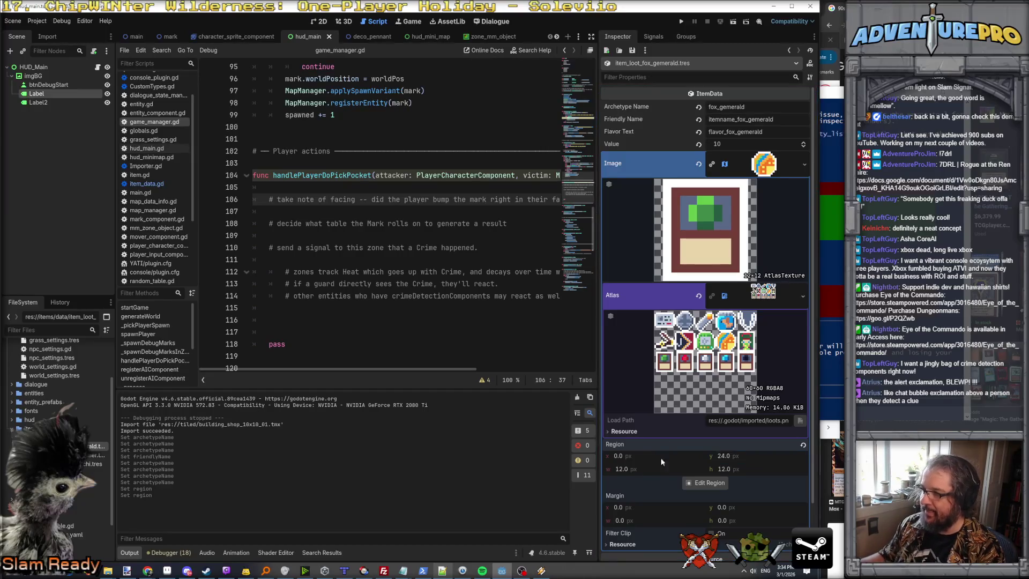
pyautogui.click(765, 164)
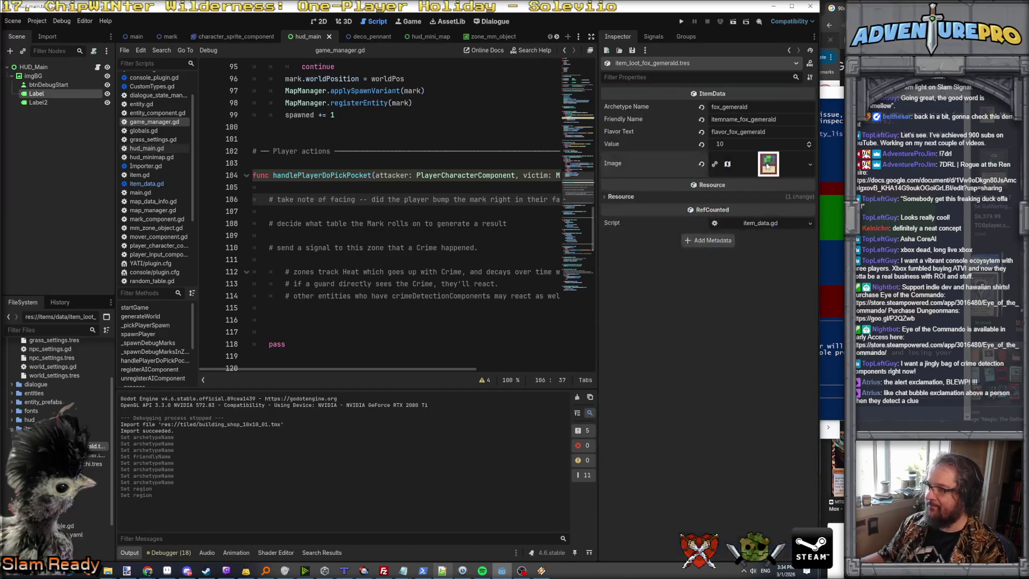
# Set the fox_gemerald item's Value to 100.
pyautogui.click(733, 143)
pyautogui.write('10')
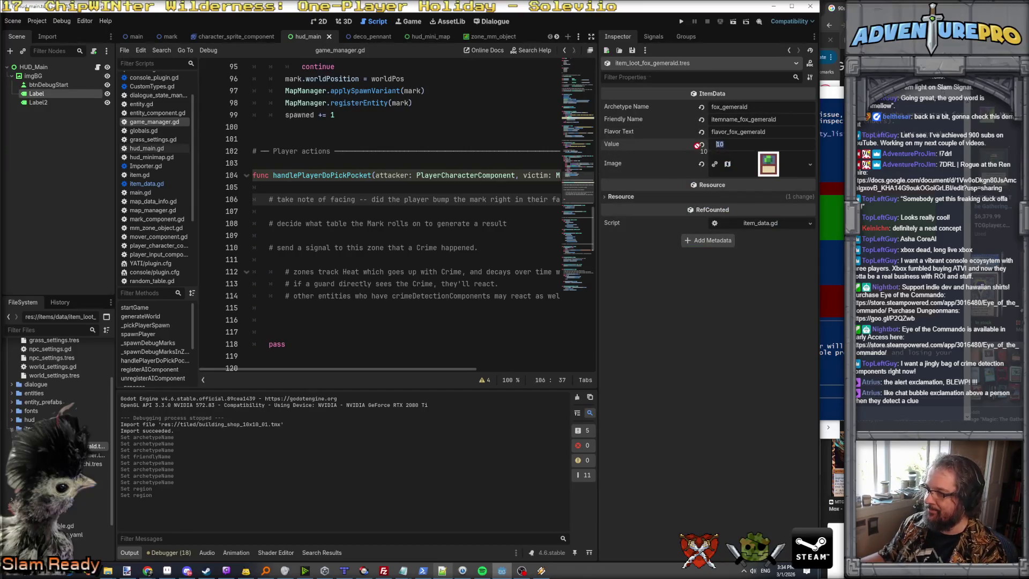
pyautogui.press('Return')
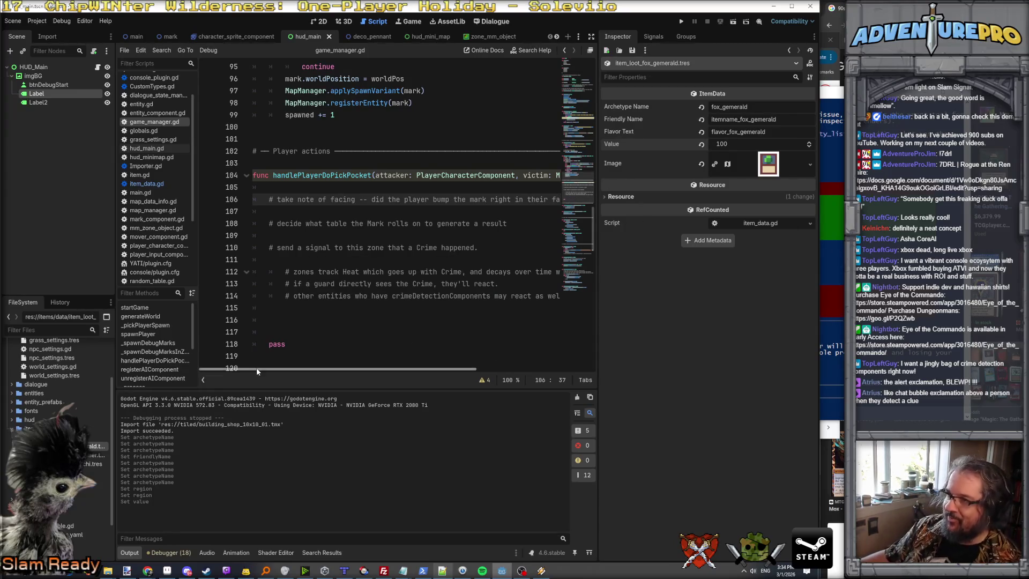
# Open random_tables.yaml from the FileSystem dock.
pyautogui.scroll(-2, 59, 375)
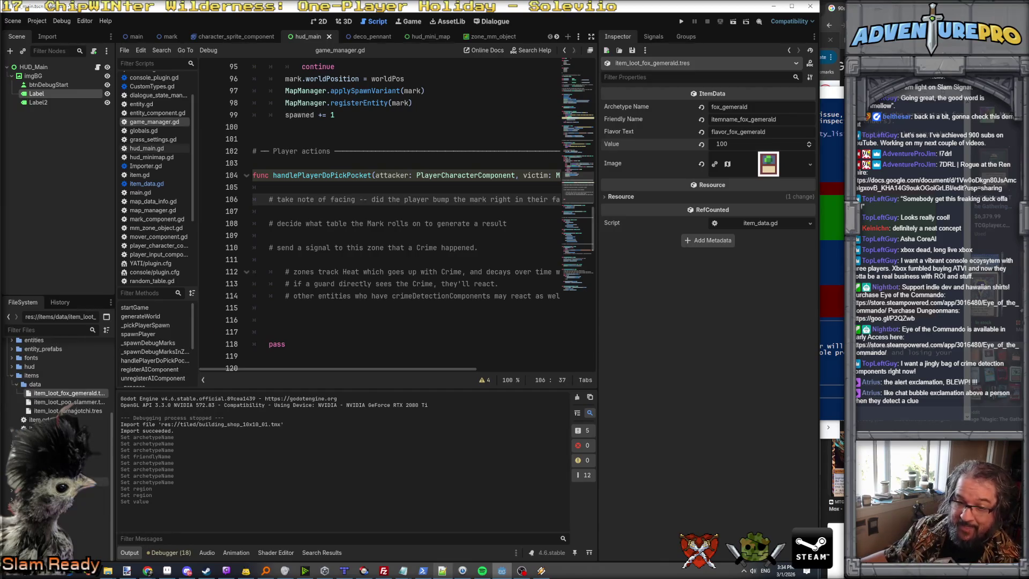
pyautogui.click(64, 455)
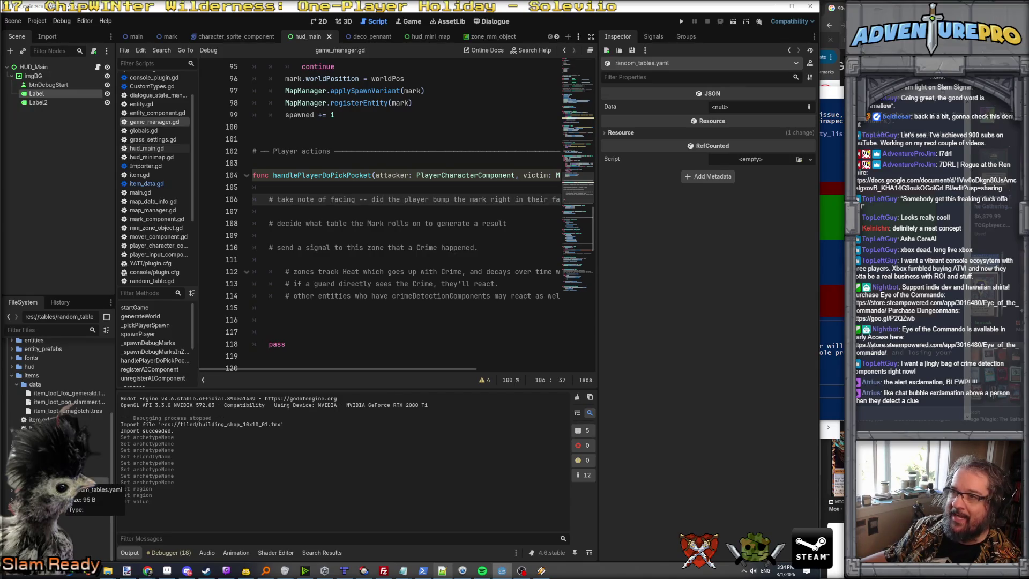
pyautogui.scroll(-5, 155, 198)
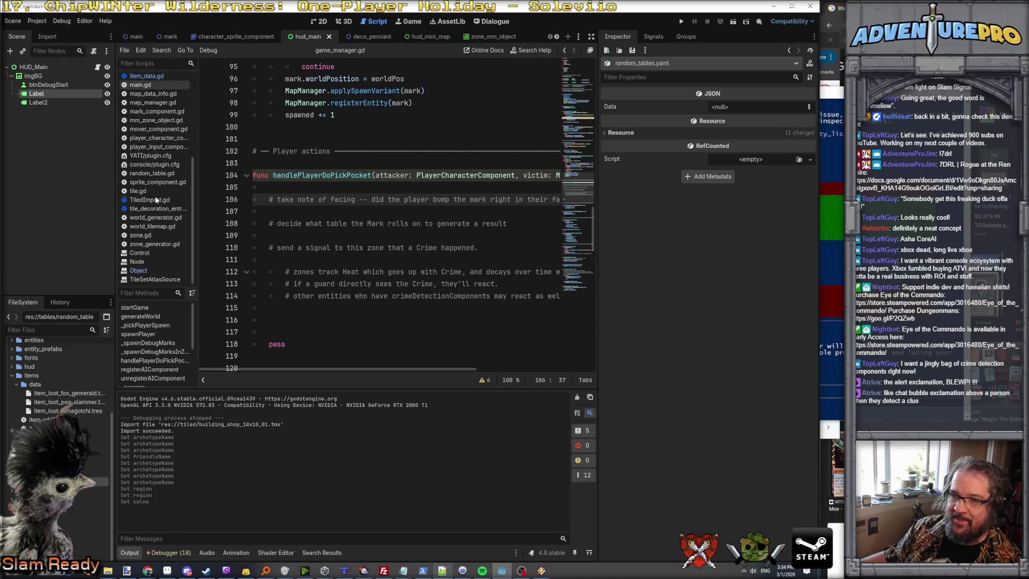
pyautogui.scroll(3, 155, 200)
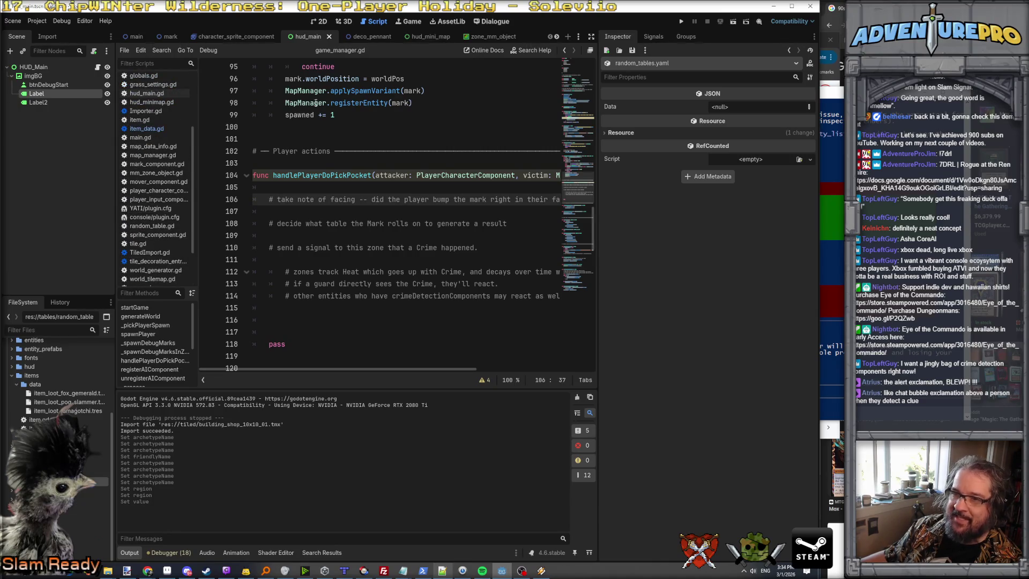
# Browse game_manager.gd around line 103, then bring Notepad++ to the front.
pyautogui.click(339, 127)
pyautogui.click(407, 163)
pyautogui.scroll(-1, 437, 176)
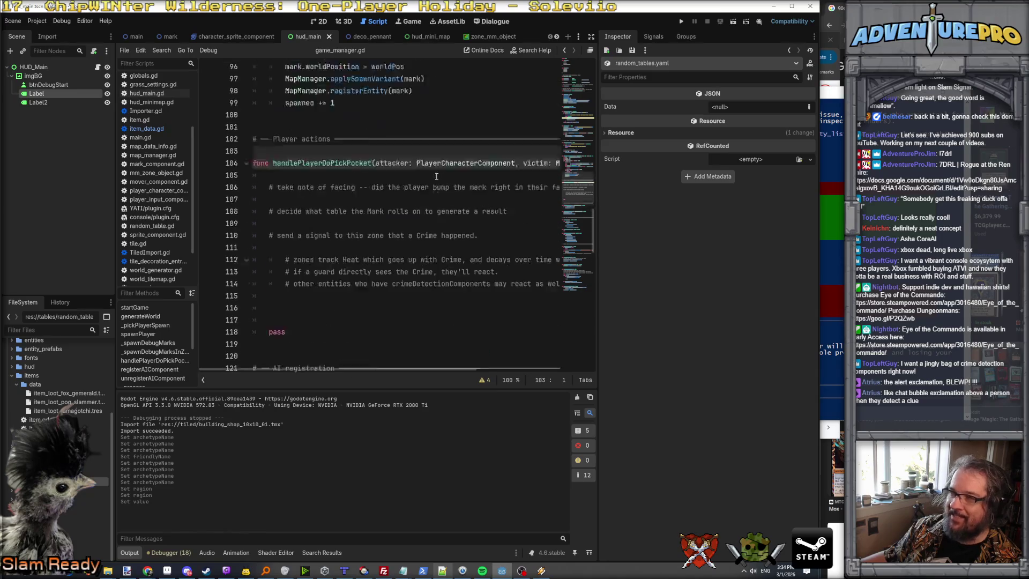
pyautogui.scroll(2, 437, 175)
pyautogui.scroll(-1, 155, 335)
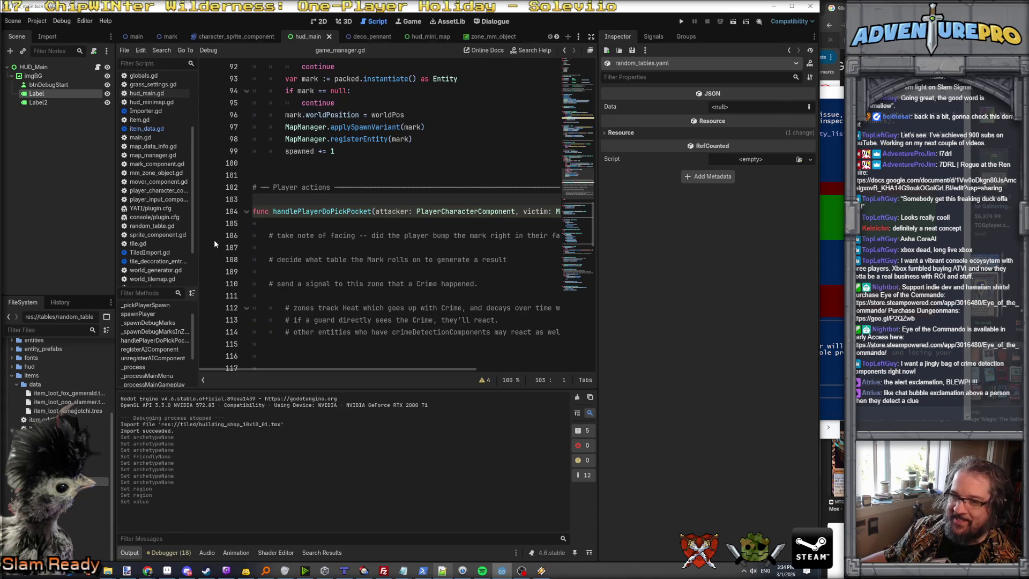
pyautogui.scroll(-5, 214, 244)
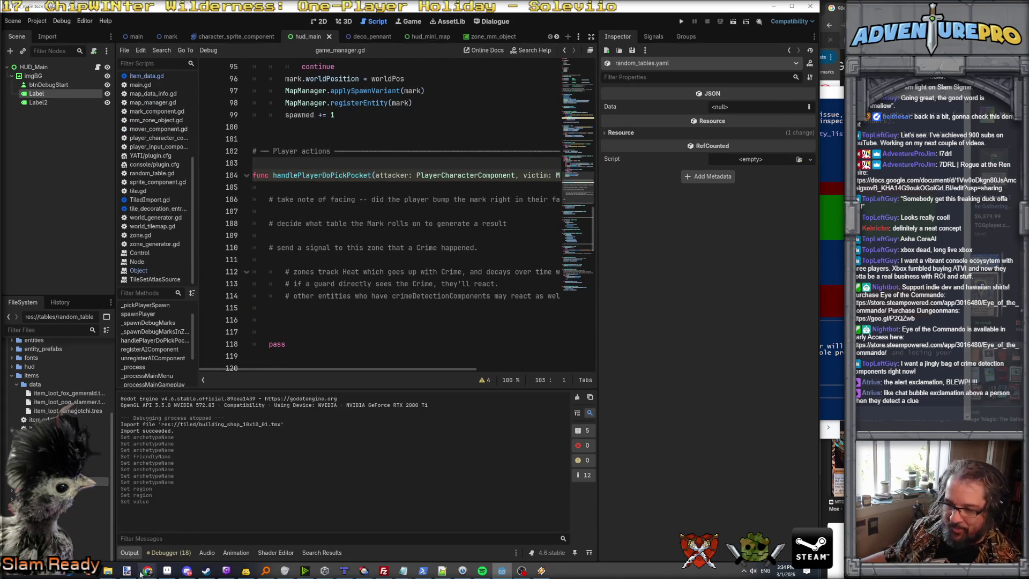
pyautogui.click(448, 573)
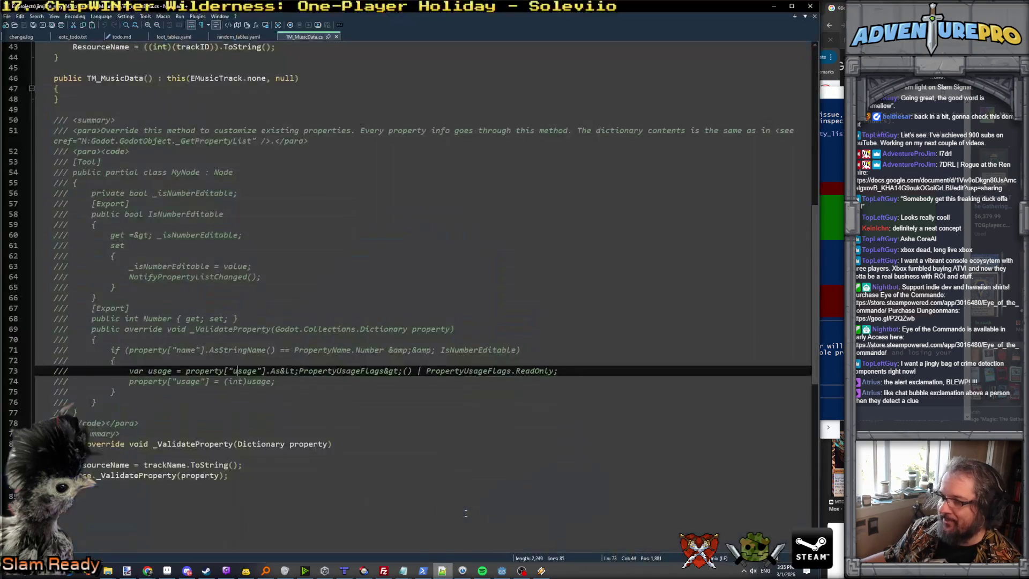
# In random_tables.yaml, add a 'mark_loot_table_01:' entry with an indented 'data:' key, then return to Godot.
pyautogui.click(239, 36)
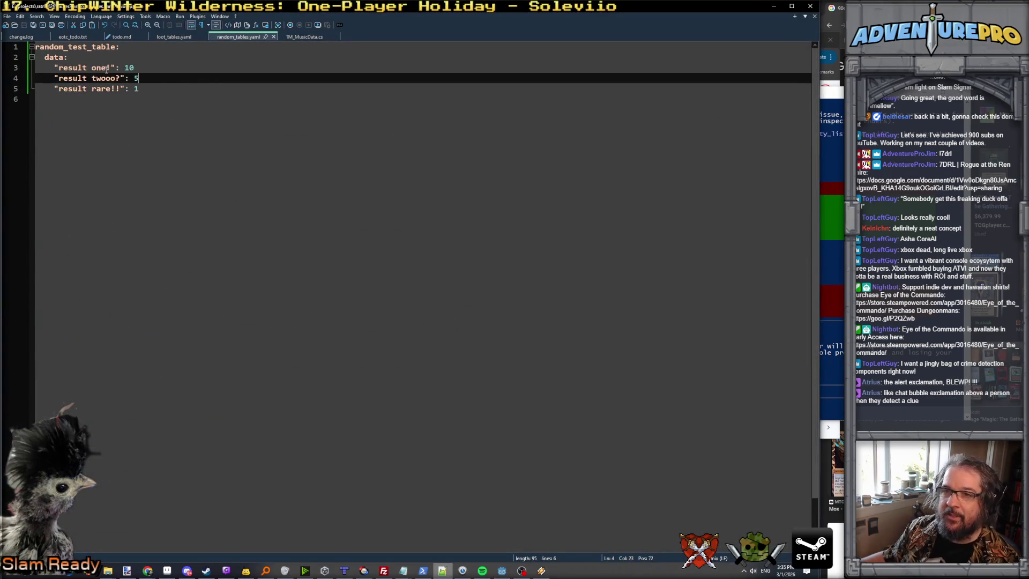
pyautogui.press('Return')
pyautogui.press('Return')
pyautogui.press('BackSpace')
pyautogui.press('BackSpace')
pyautogui.write('mark_lo')
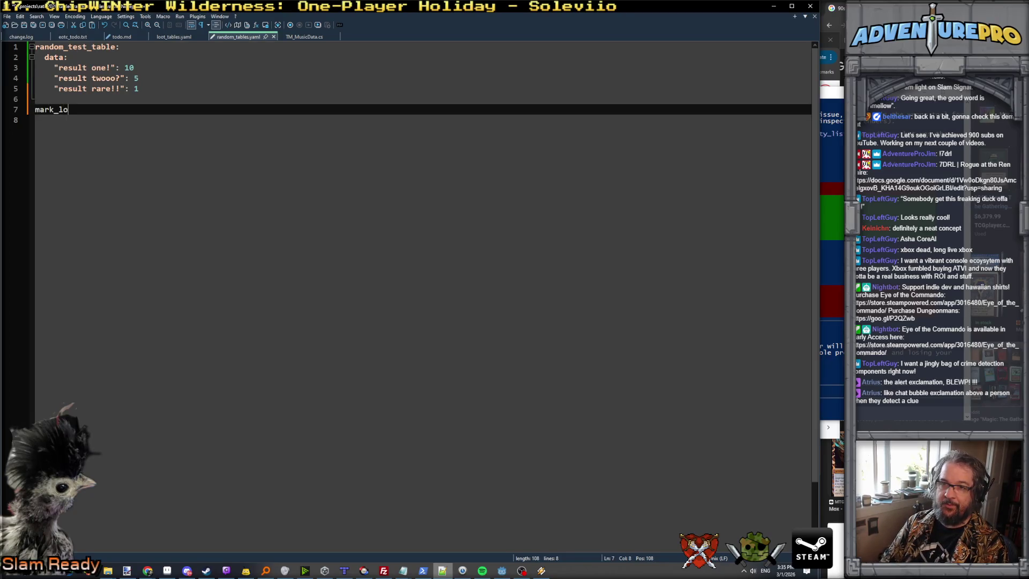
pyautogui.write('ot_table_01:')
pyautogui.press('Return')
pyautogui.write('data:')
pyautogui.press('Return')
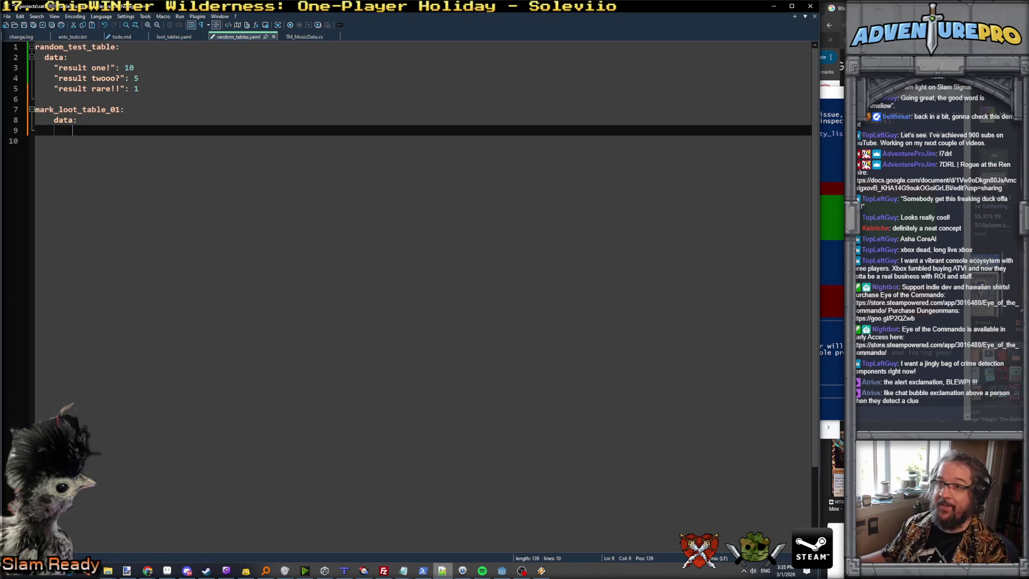
pyautogui.hotkey('alt', 'Tab')
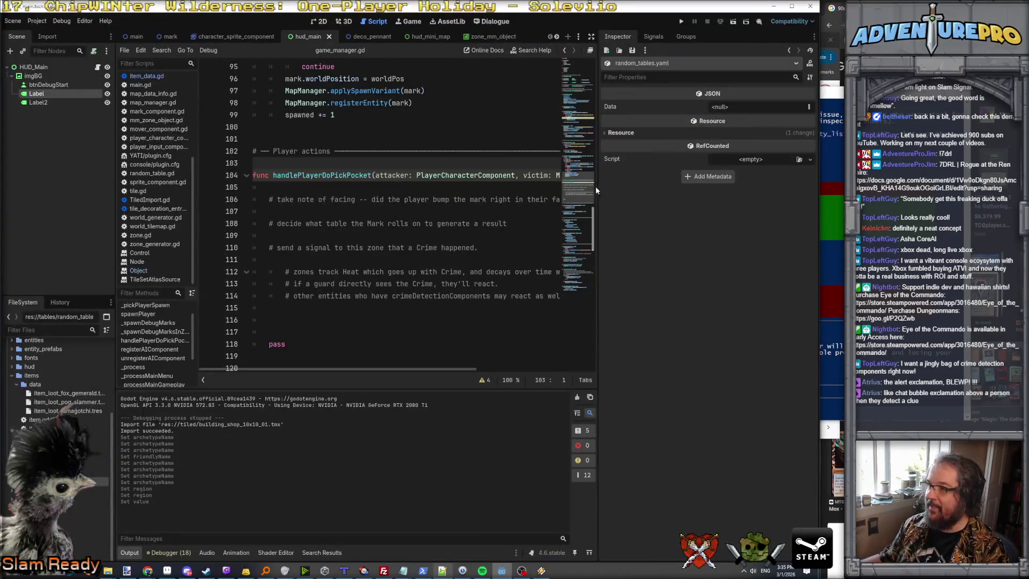
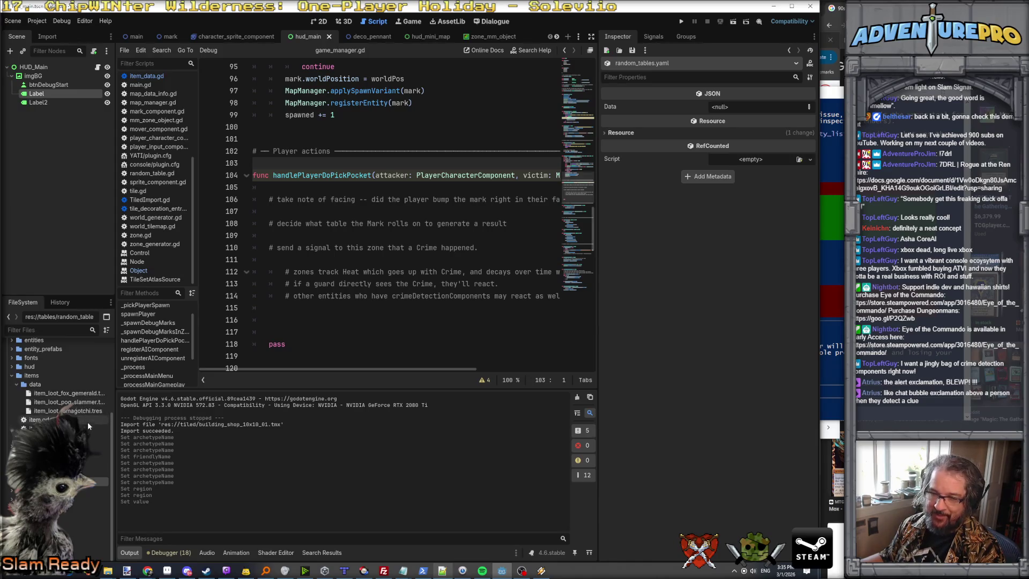
# Under data:, add item_loot_tamagotchi: 10, item_loot_fox_gemerald: 1 and item_loot_pog_slammer: 10.
pyautogui.hotkey('alt', 'Tab')
pyautogui.write('item_loot_tamagotchi')
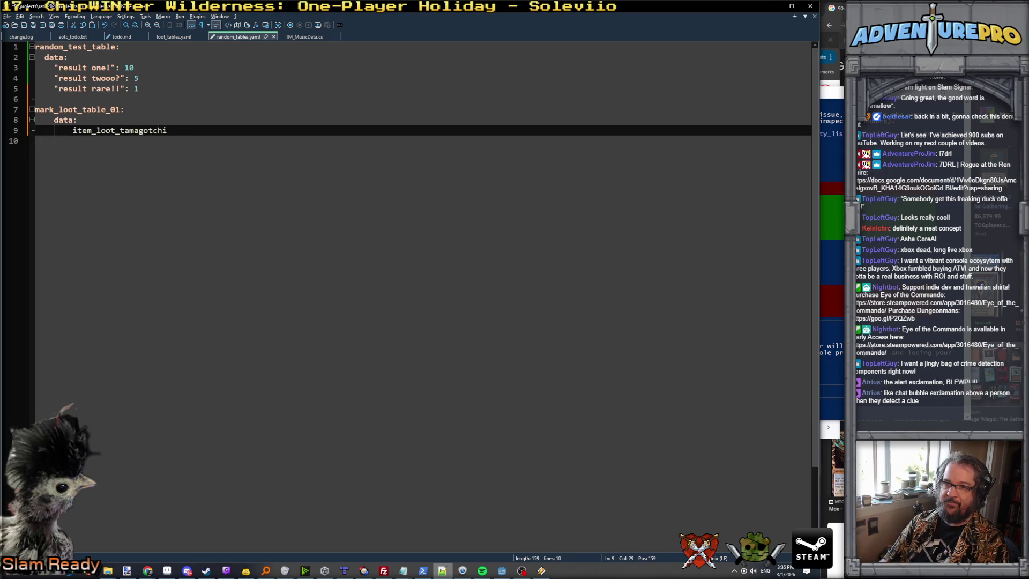
pyautogui.write(':   10')
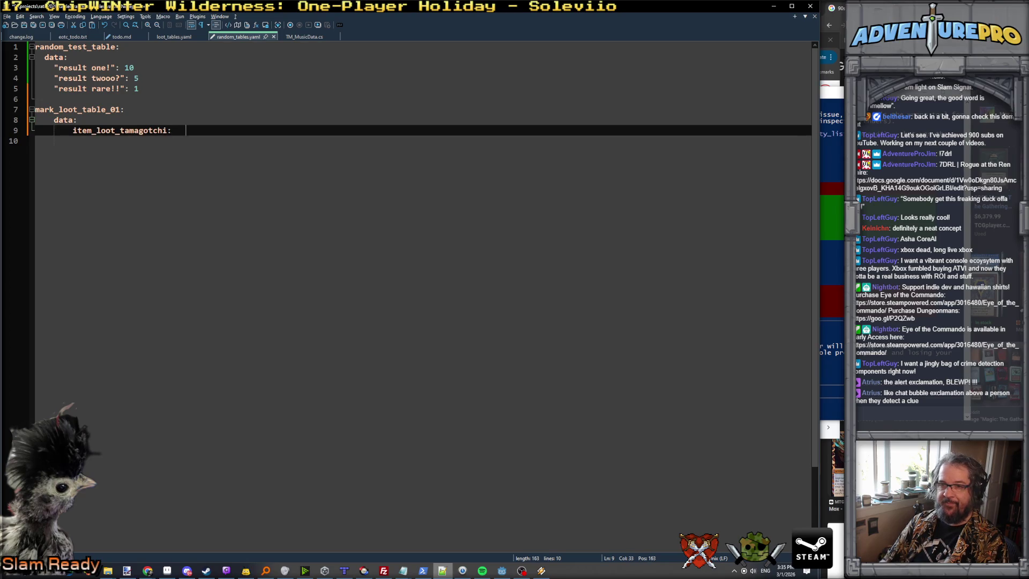
pyautogui.press('Return')
pyautogui.write('item_loot_fox_')
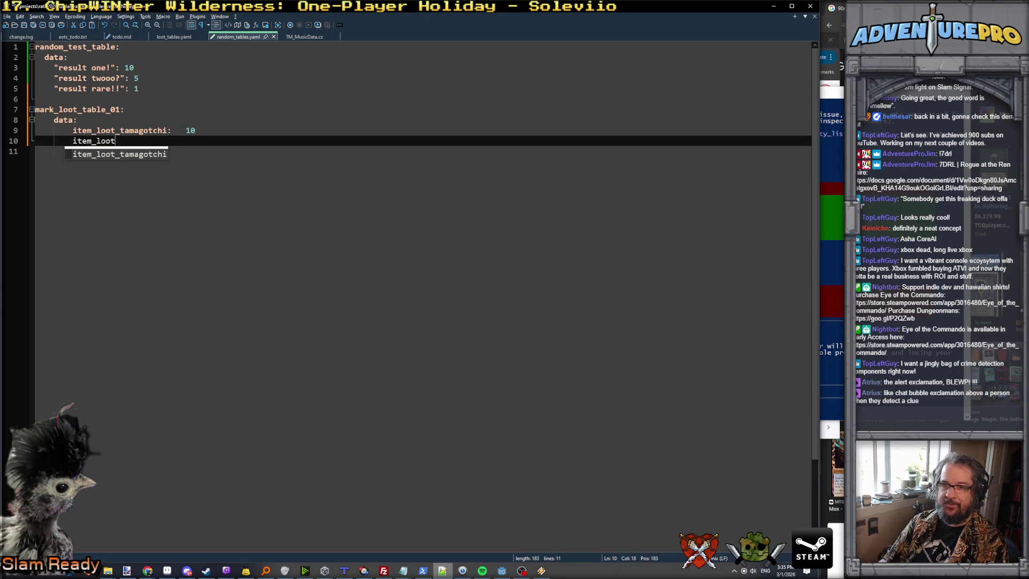
pyautogui.write('gemerald: 1')
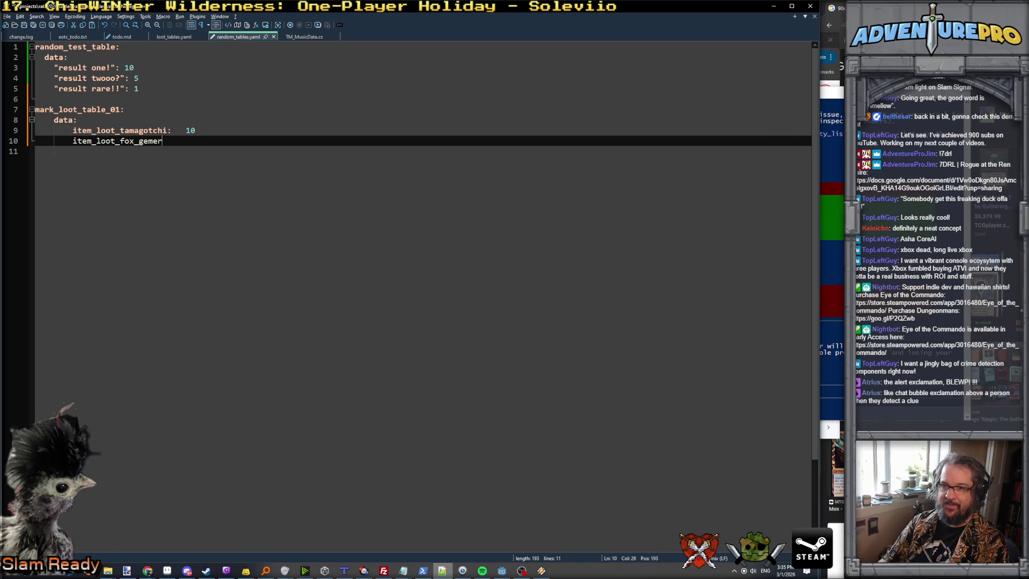
pyautogui.press('Return')
pyautogui.write('item_loot_')
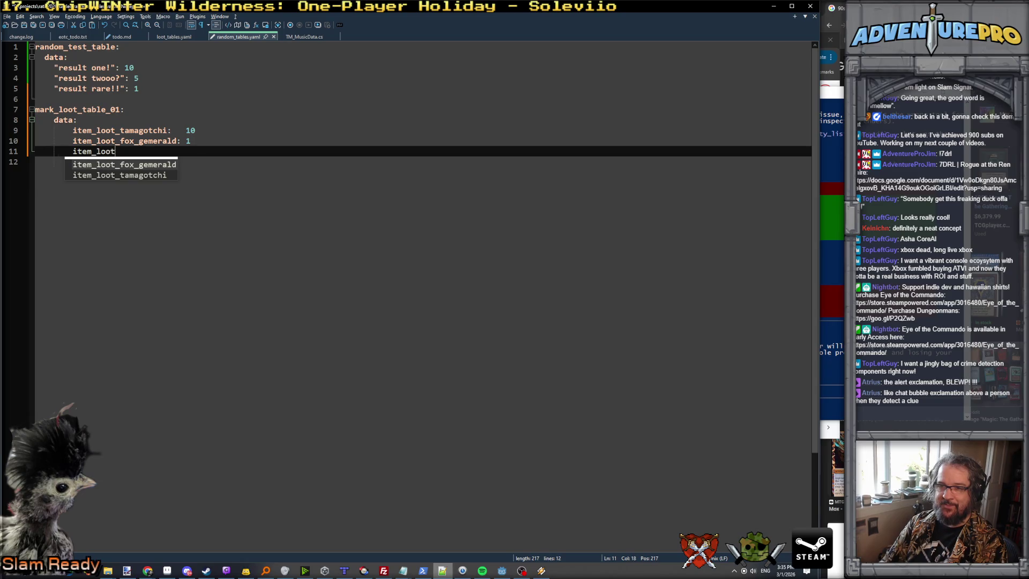
pyautogui.write('pog_')
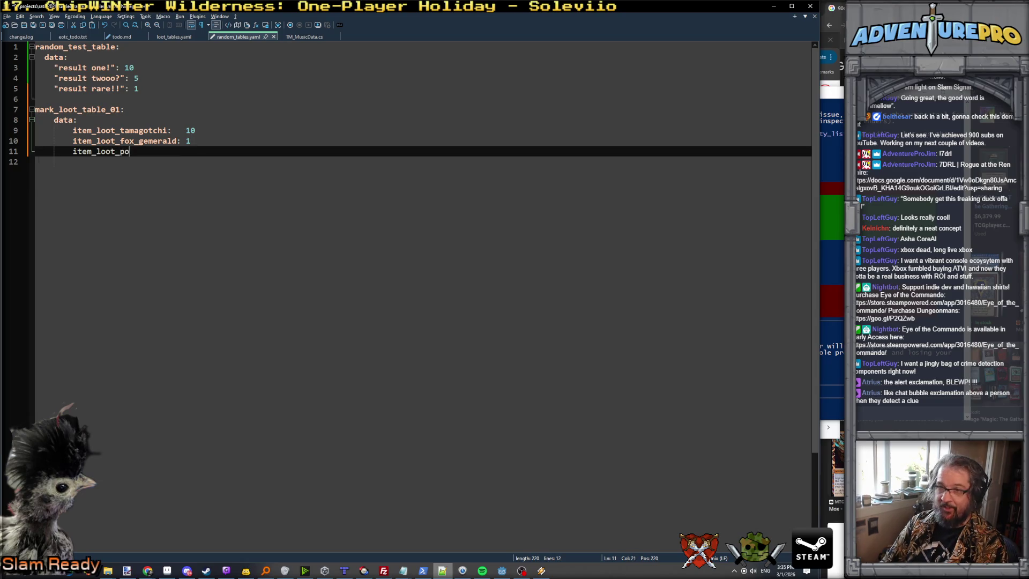
pyautogui.write('slammer:')
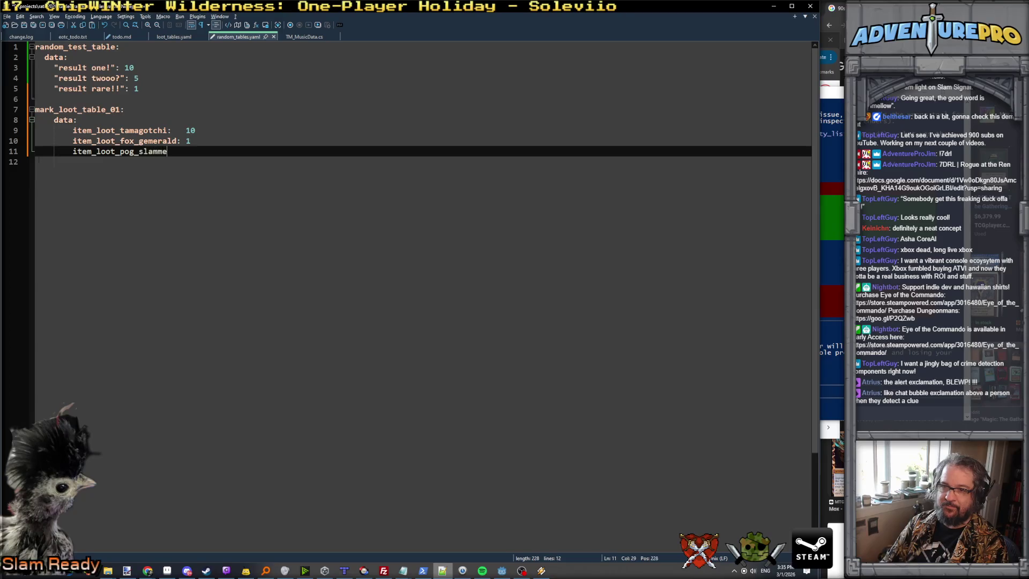
pyautogui.press('Tab')
pyautogui.write('10')
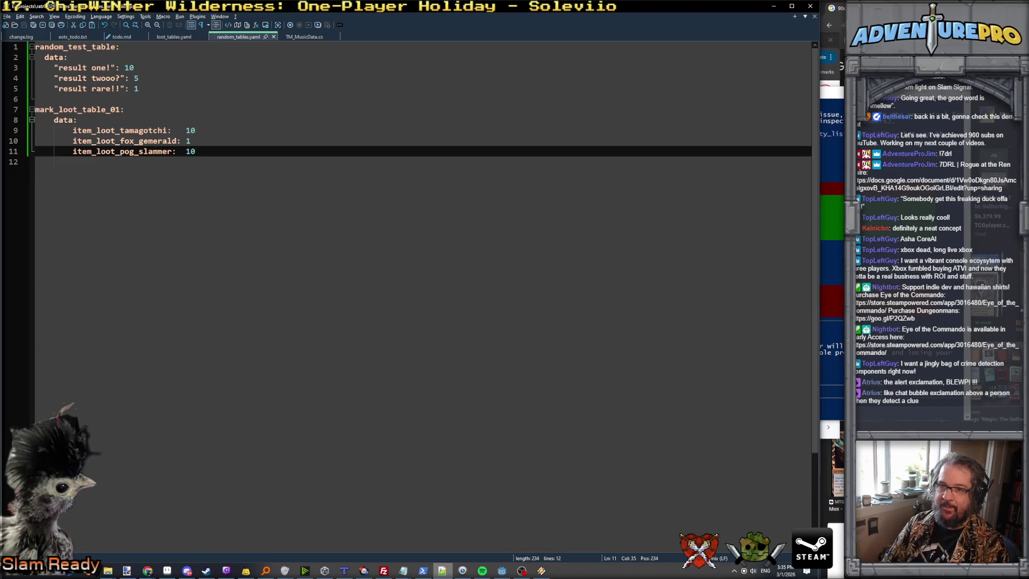
# Insert a blank line above the tamagotchi entry and begin a 'coin,' entry.
pyautogui.press('Up')
pyautogui.press('Up')
pyautogui.press('Up')
pyautogui.press('Return')
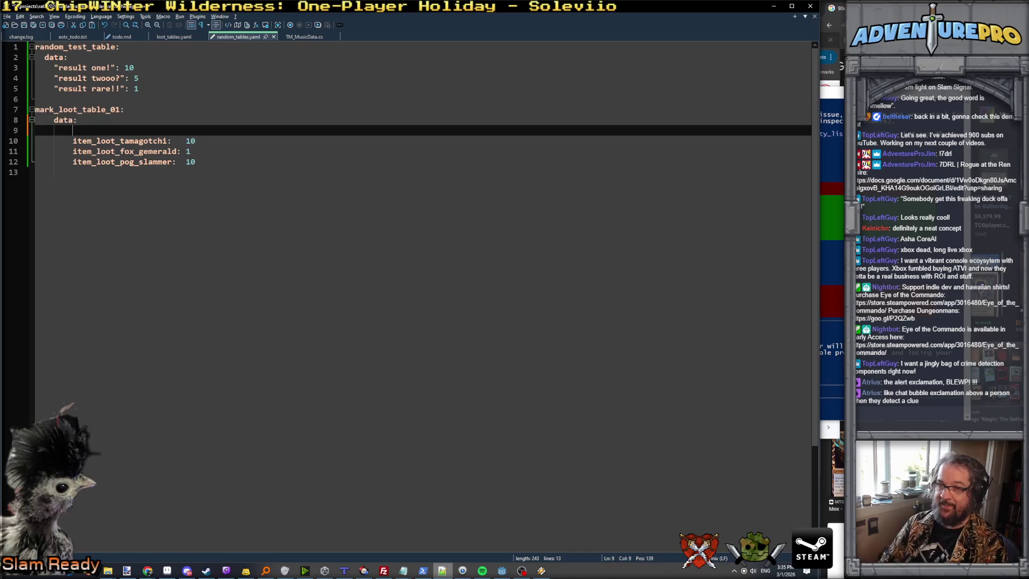
pyautogui.write('coin,')
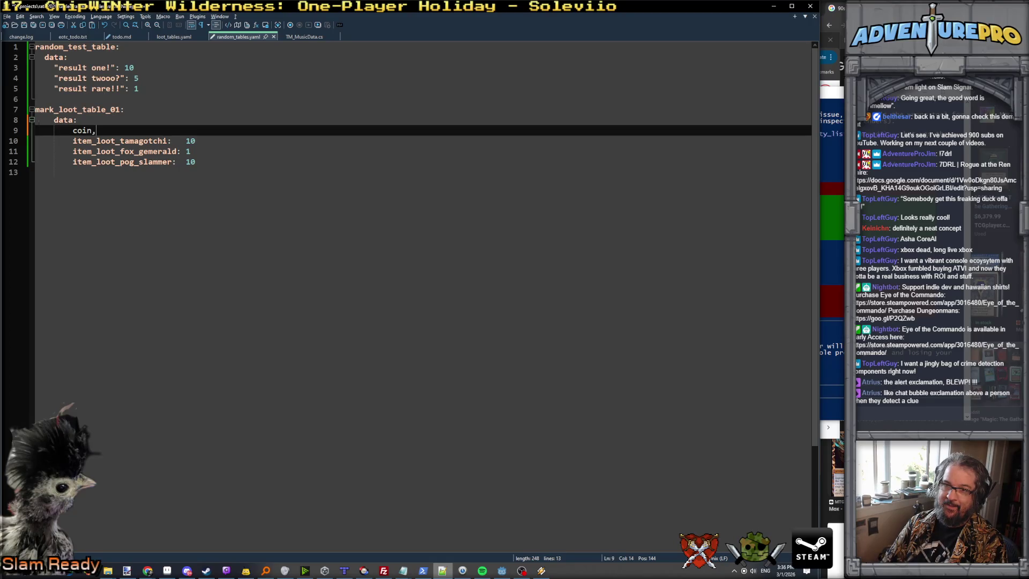
# Complete the coin,(1-300): 20 entry and save random_tables.yaml.
pyautogui.write('(')
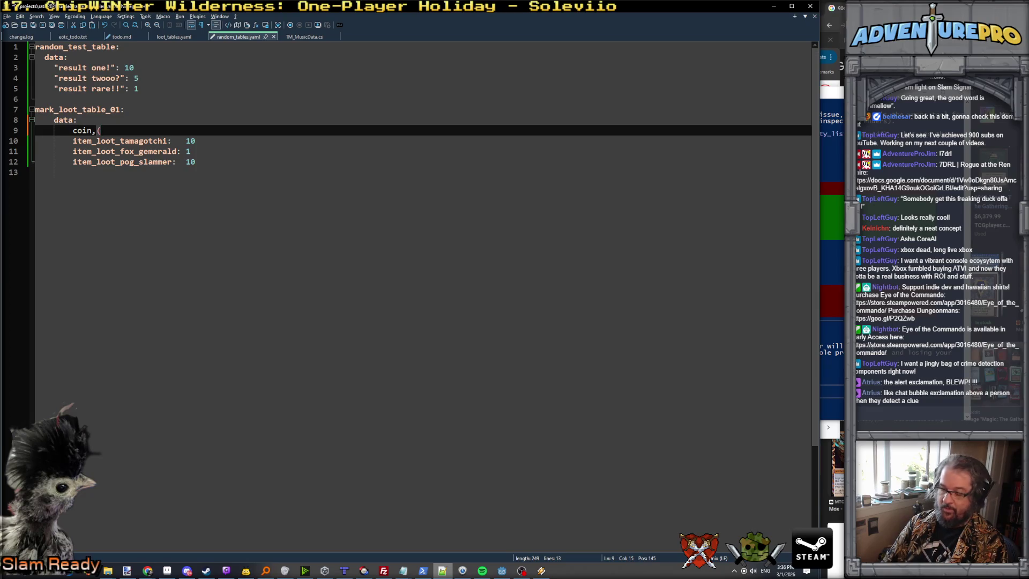
pyautogui.write('1-300')
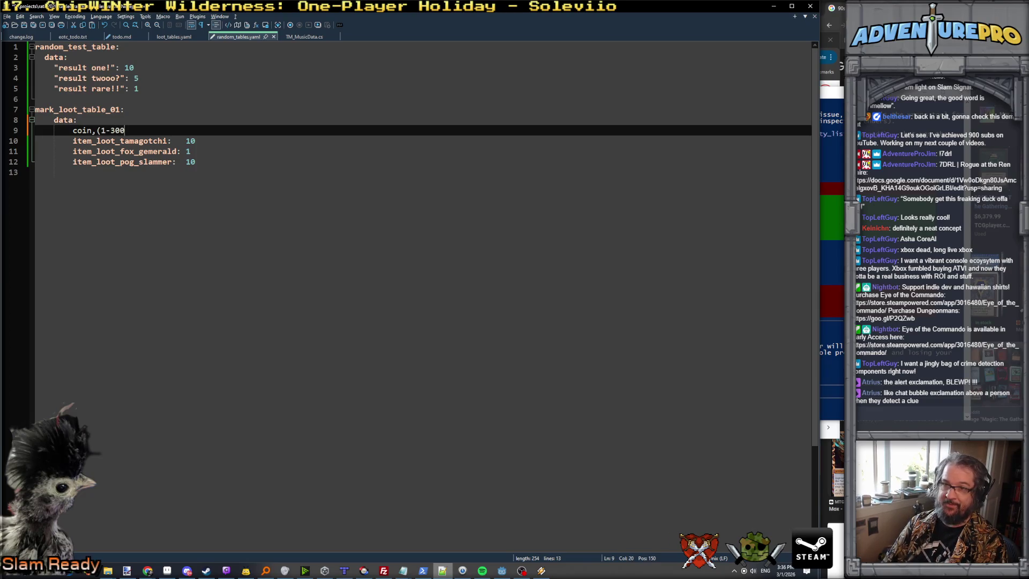
pyautogui.write('):')
pyautogui.press('BackSpace')
pyautogui.write('20')
pyautogui.hotkey('ctrl', 's')
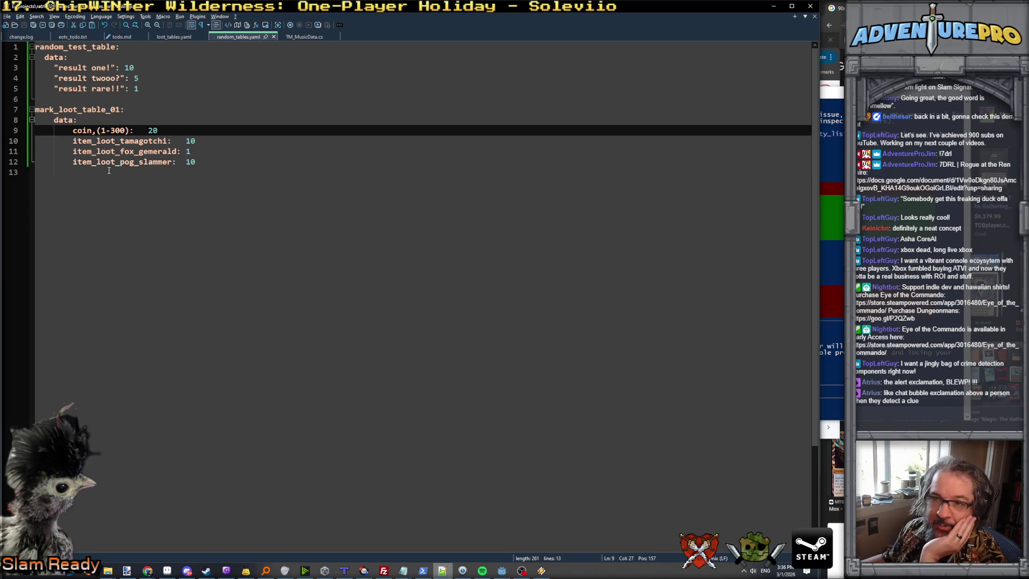
# Look over the coin entry and mark_loot_table_01 header, then run the project from Godot.
pyautogui.click(95, 131)
pyautogui.moveTo(74, 131); pyautogui.dragTo(130, 130)
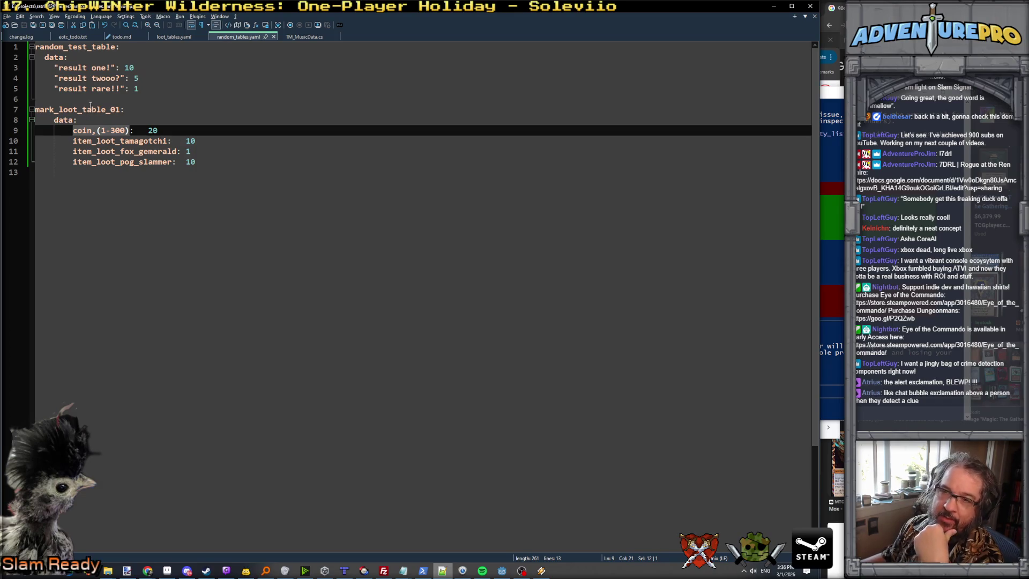
pyautogui.click(91, 109)
pyautogui.press('Down')
pyautogui.press('Down')
pyautogui.press('Down')
pyautogui.click(86, 110)
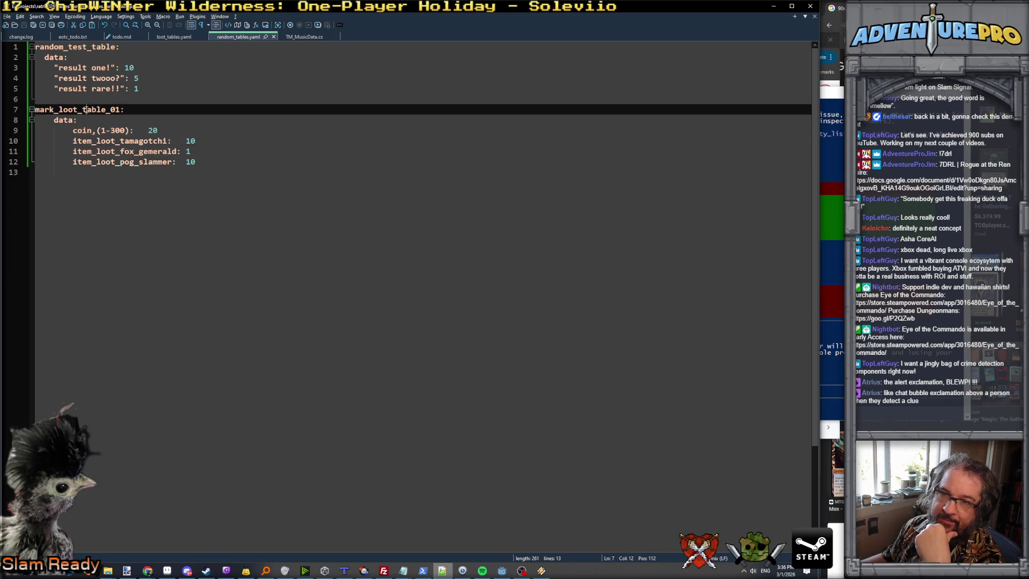
pyautogui.click(295, 156)
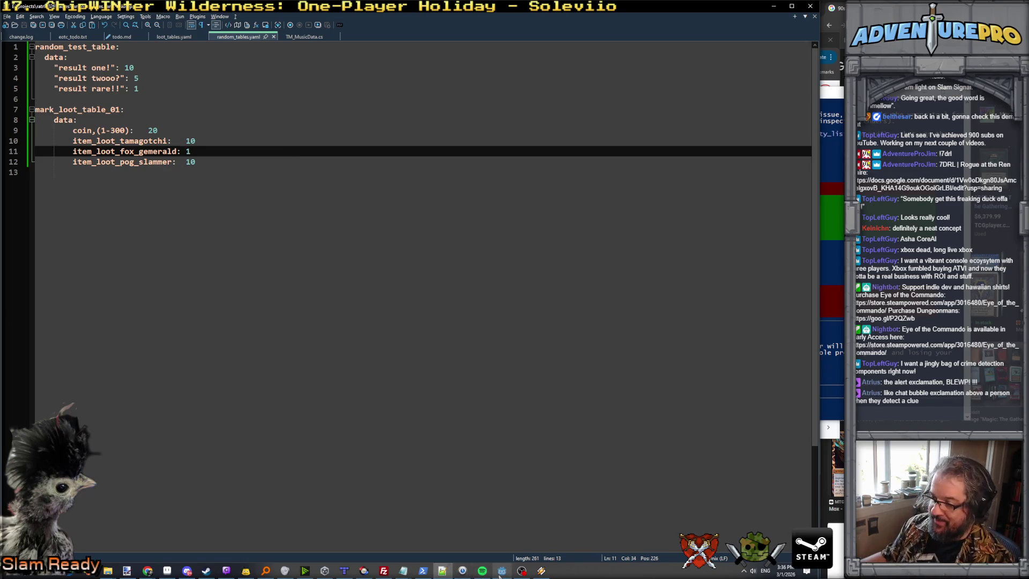
pyautogui.click(502, 571)
pyautogui.click(680, 23)
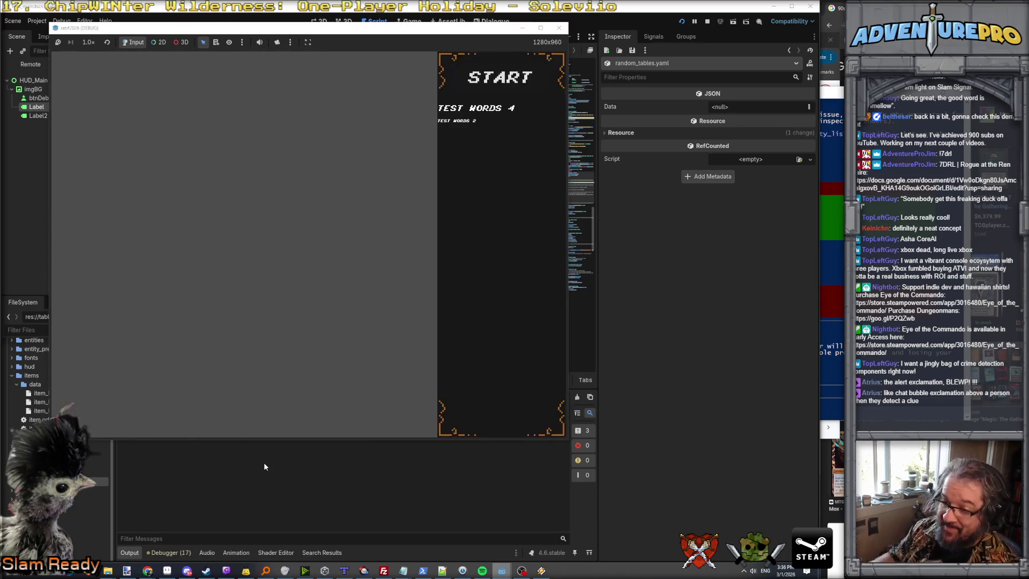
# Roll mark_loot_table_01 twice from the in-game dev console, then stop the game.
pyautogui.click(506, 72)
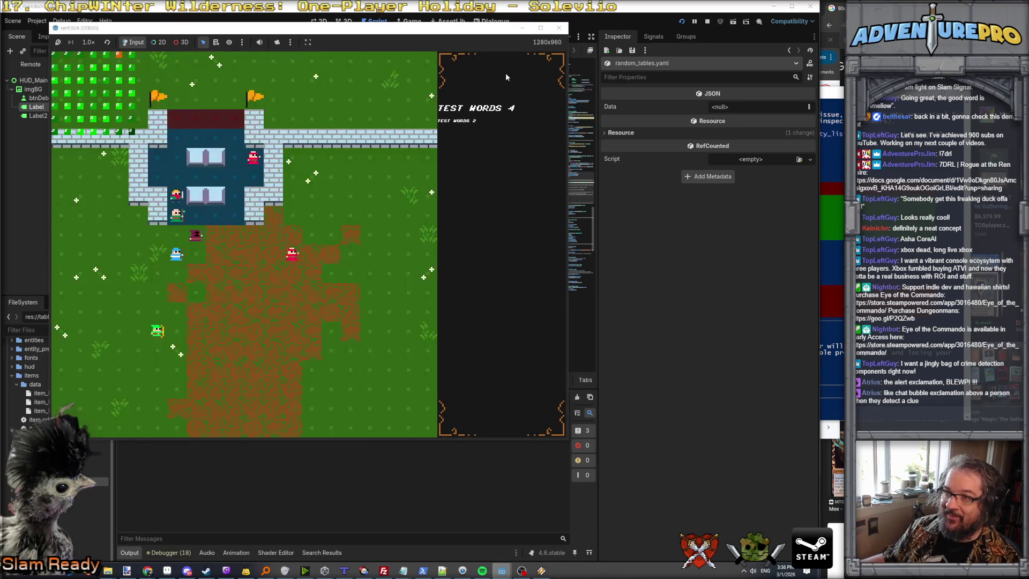
pyautogui.press('`')
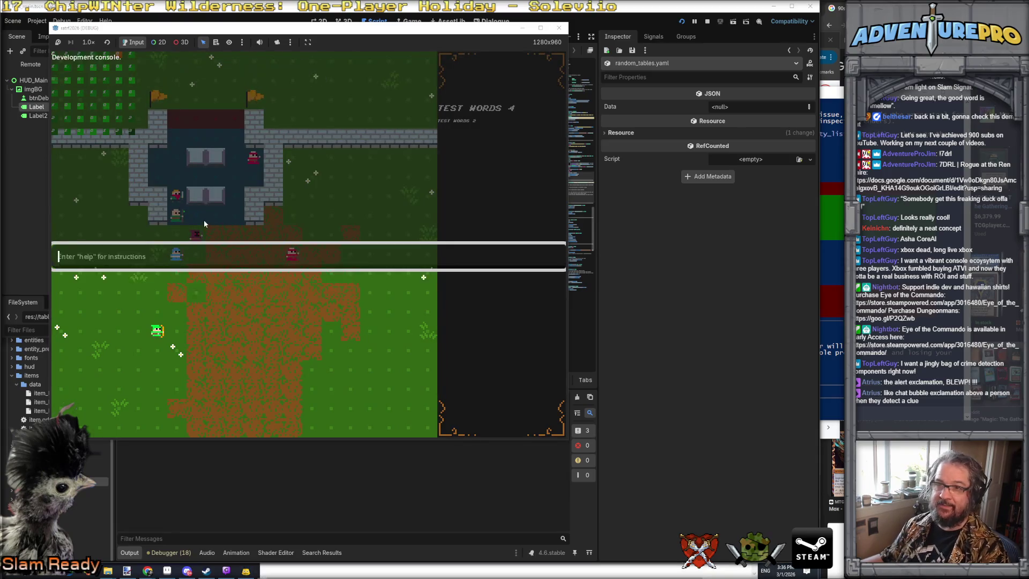
pyautogui.write('rt mark_loot_')
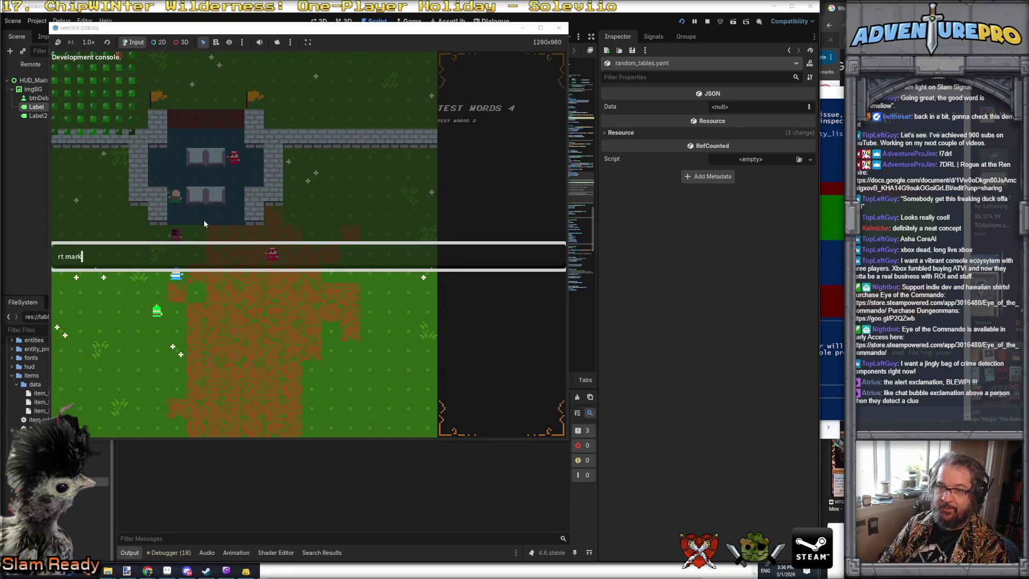
pyautogui.write('table_01')
pyautogui.press('Return')
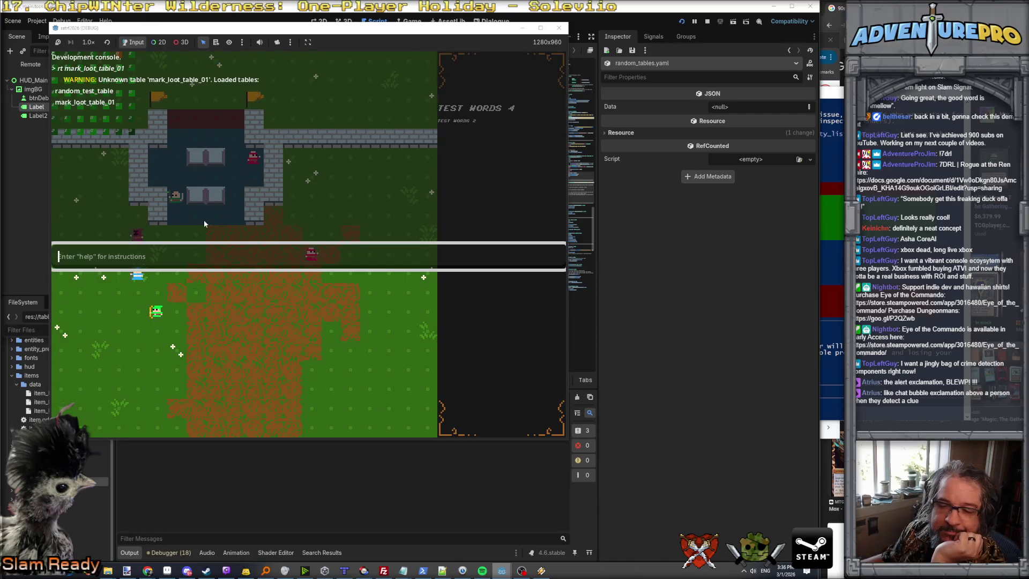
pyautogui.press('Up')
pyautogui.press('Return')
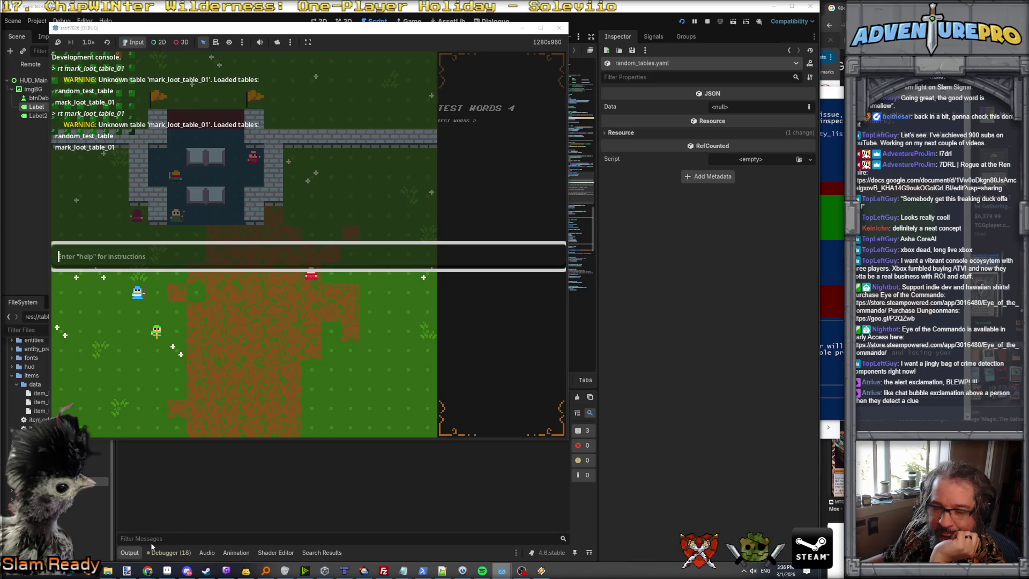
pyautogui.press('F8')
# Open random_table.gd, jump to the rollOnTable definition and set a breakpoint on line 11.
pyautogui.scroll(-2, 211, 521)
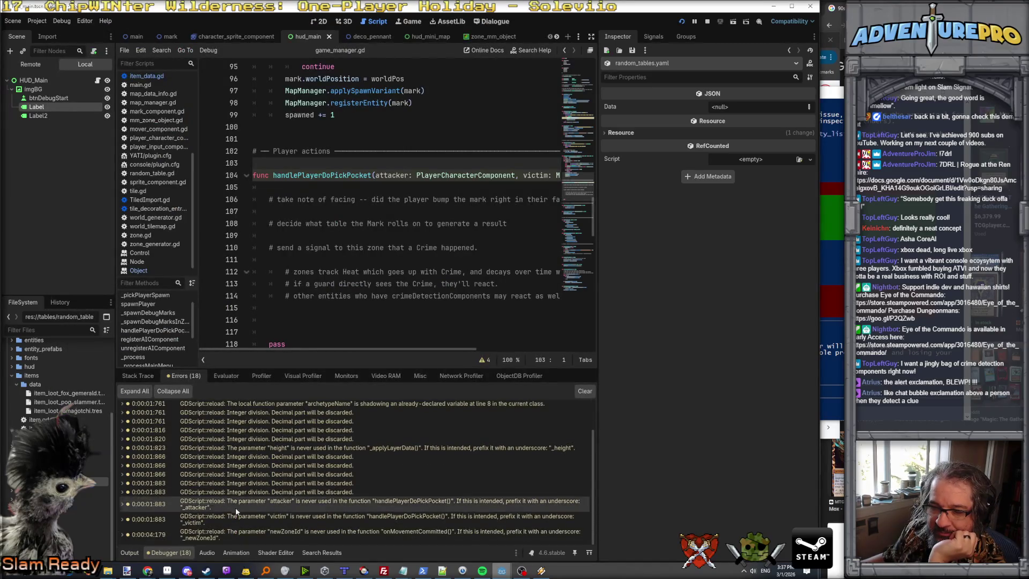
pyautogui.scroll(-2, 281, 497)
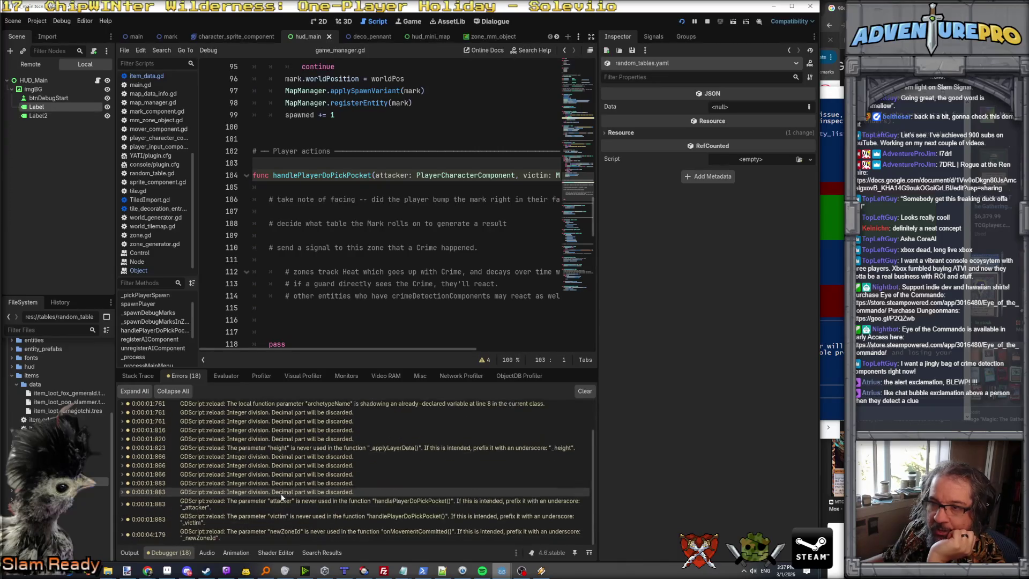
pyautogui.scroll(-1, 143, 181)
pyautogui.click(151, 163)
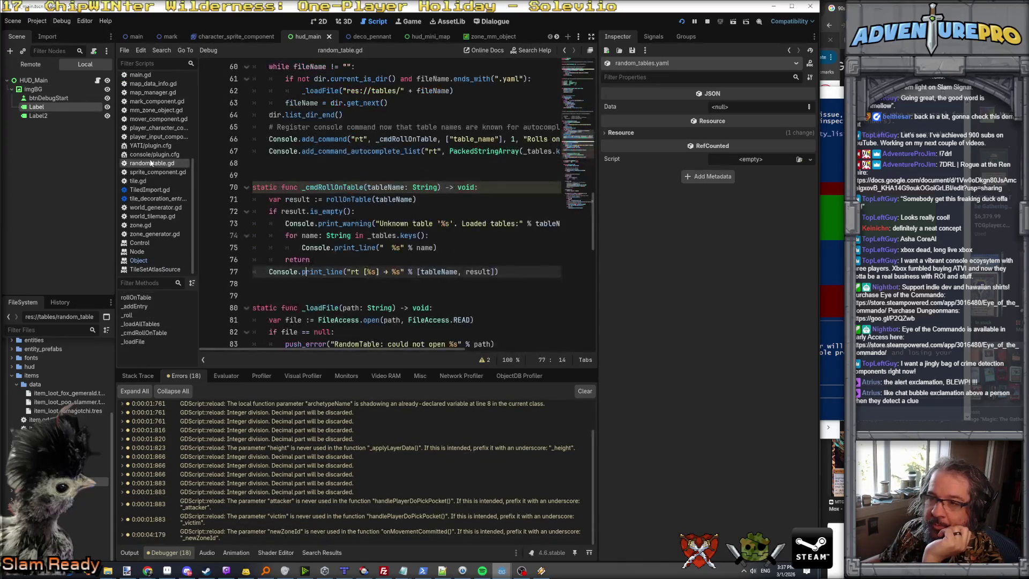
pyautogui.scroll(-1, 303, 219)
pyautogui.click(320, 189)
pyautogui.click(330, 176)
pyautogui.click(327, 163)
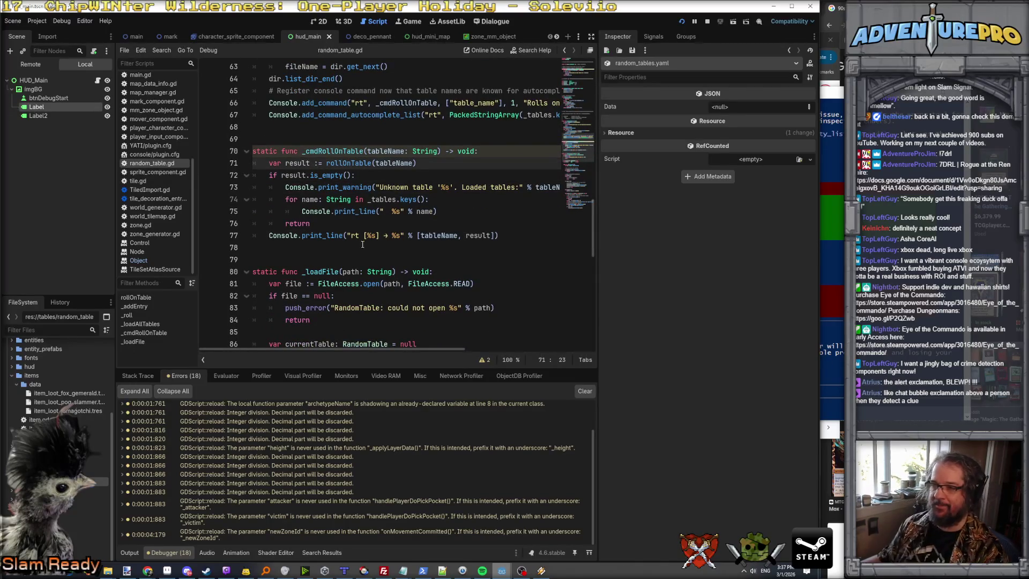
pyautogui.keyDown('ctrl'); pyautogui.click(343, 164); pyautogui.keyUp('ctrl')
pyautogui.click(207, 187)
# Rerun the mark_loot_table_01 roll in the game to hit the breakpoint.
pyautogui.moveTo(495, 571)
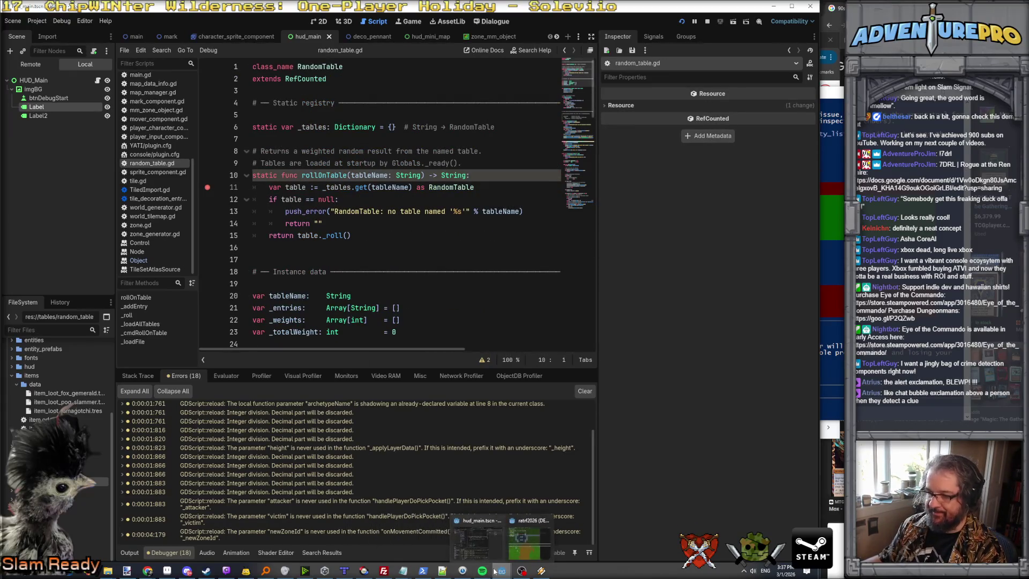
pyautogui.click(529, 541)
pyautogui.press('Up')
pyautogui.press('Return')
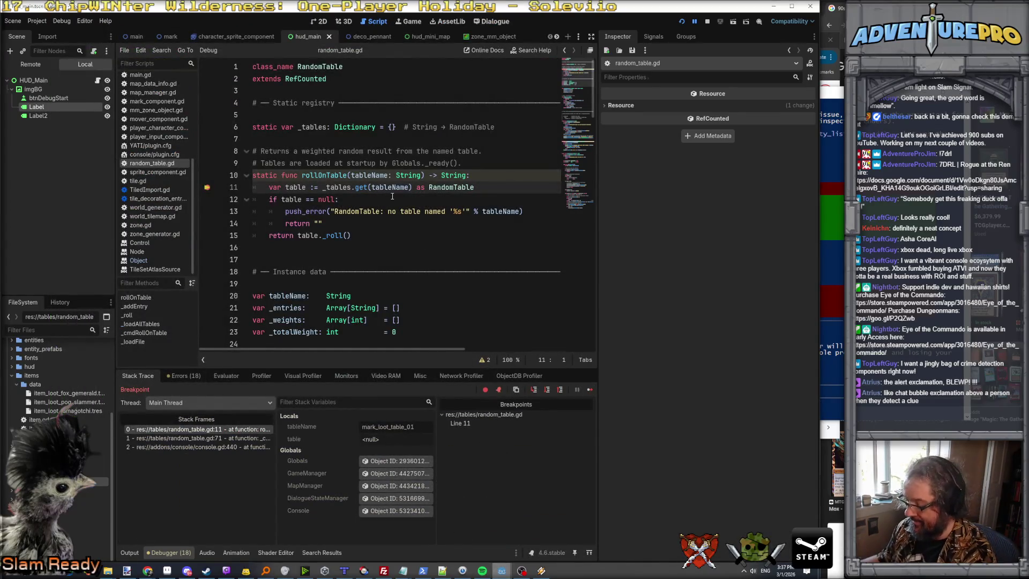
# Step through rollOnTable into _roll, past the zero total-weight check.
pyautogui.press('F10')
pyautogui.moveTo(298, 189)
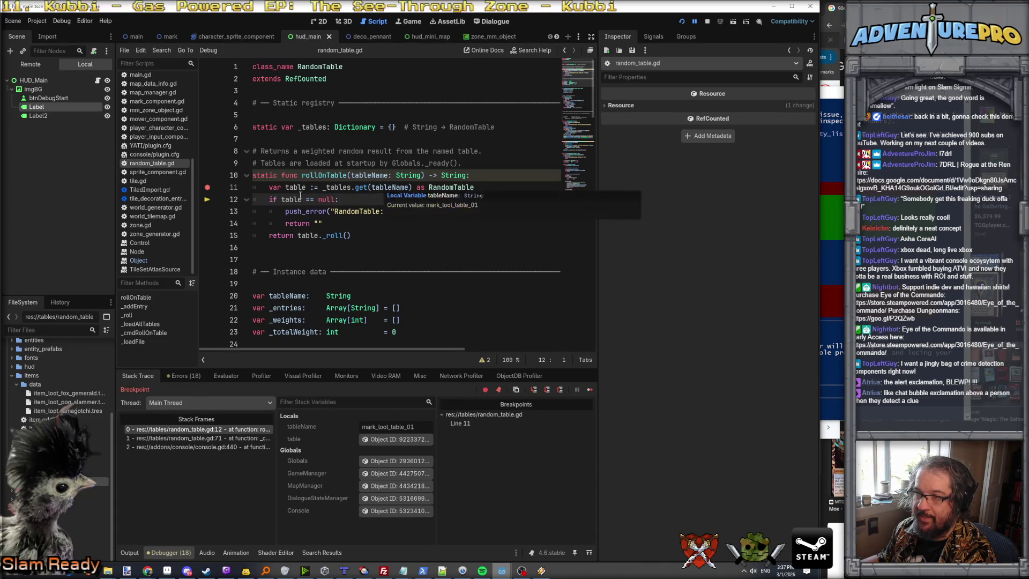
pyautogui.press('F10')
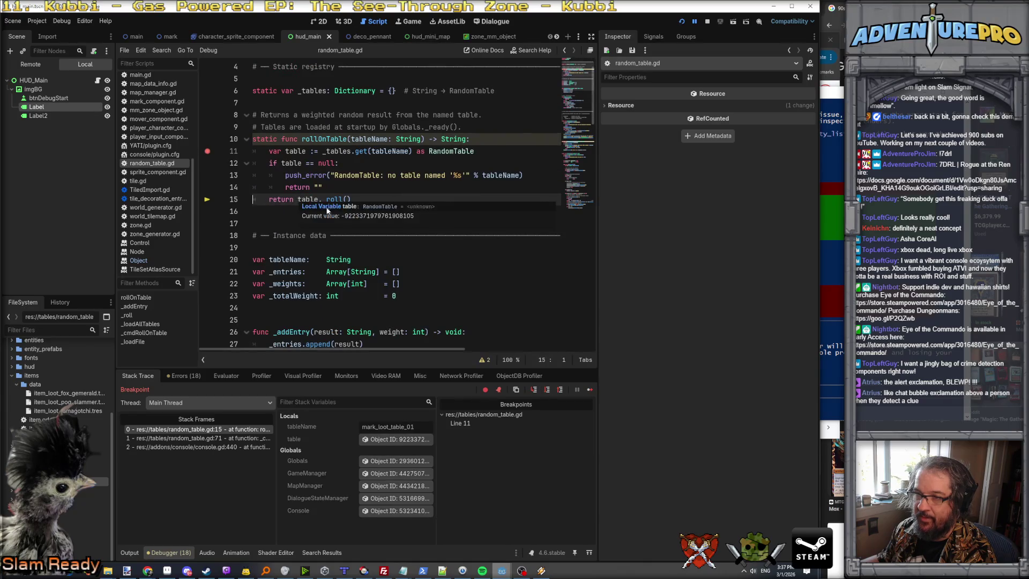
pyautogui.press('F10')
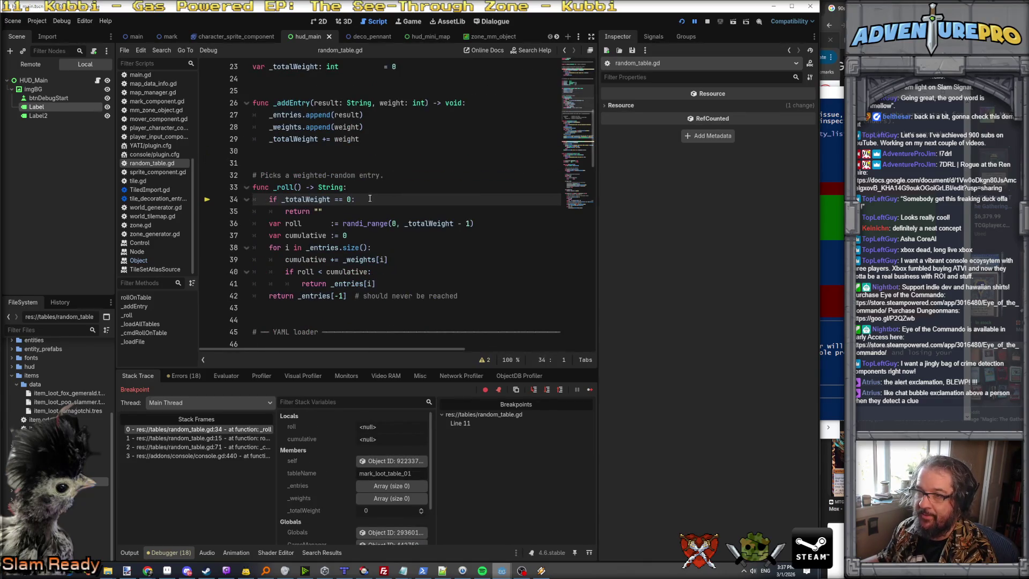
pyautogui.press('F10')
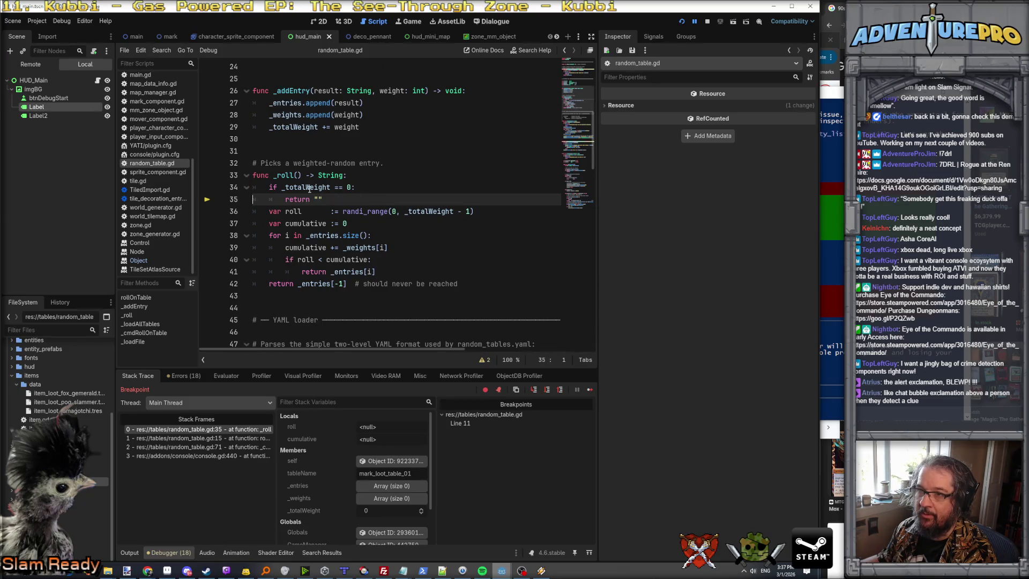
# Scroll through random_table.gd to read how _loadAllTables loads the tables.
pyautogui.scroll(5, 361, 185)
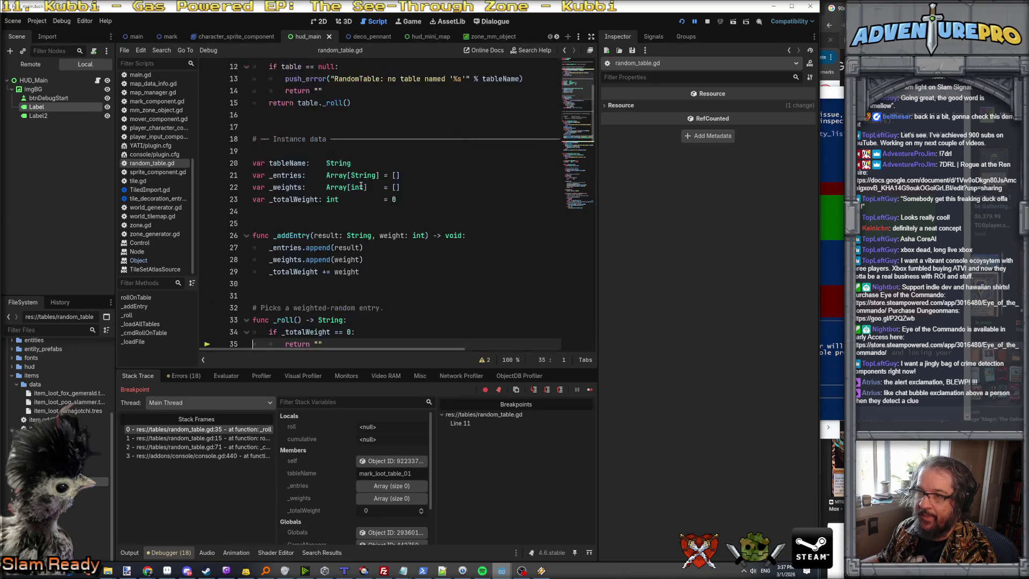
pyautogui.scroll(-5, 361, 185)
pyautogui.scroll(-8, 361, 186)
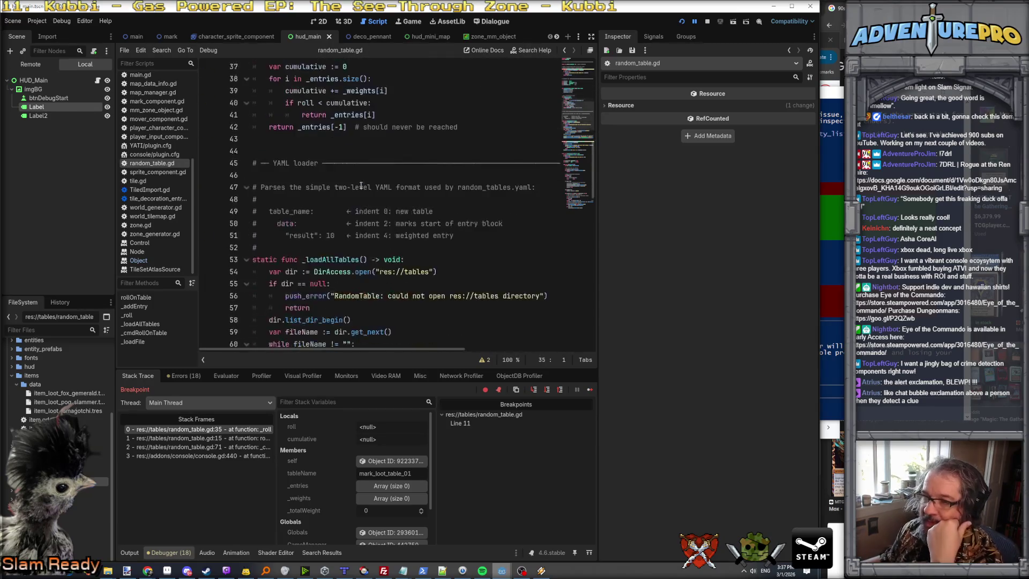
pyautogui.scroll(-2, 361, 186)
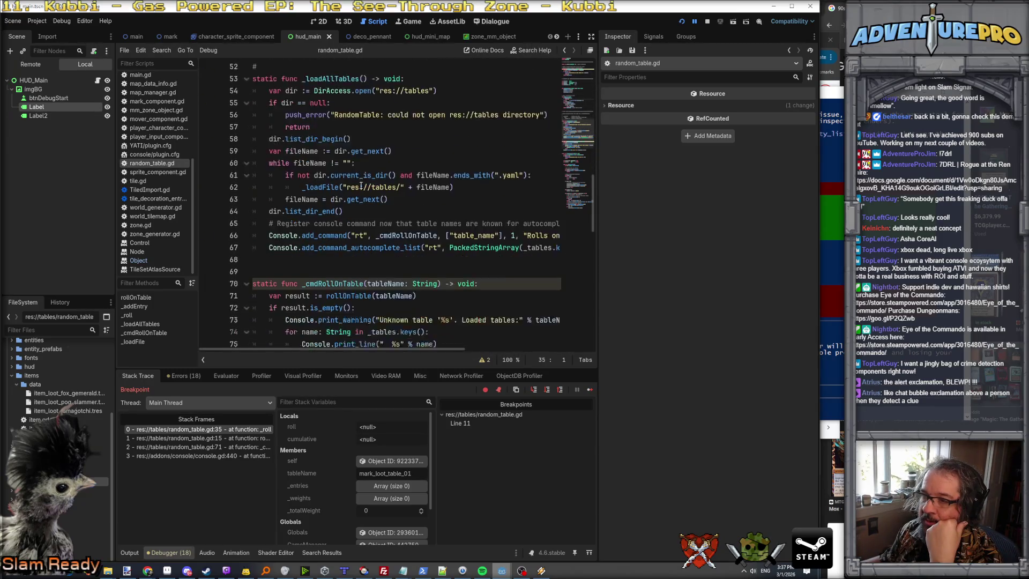
pyautogui.scroll(2, 361, 185)
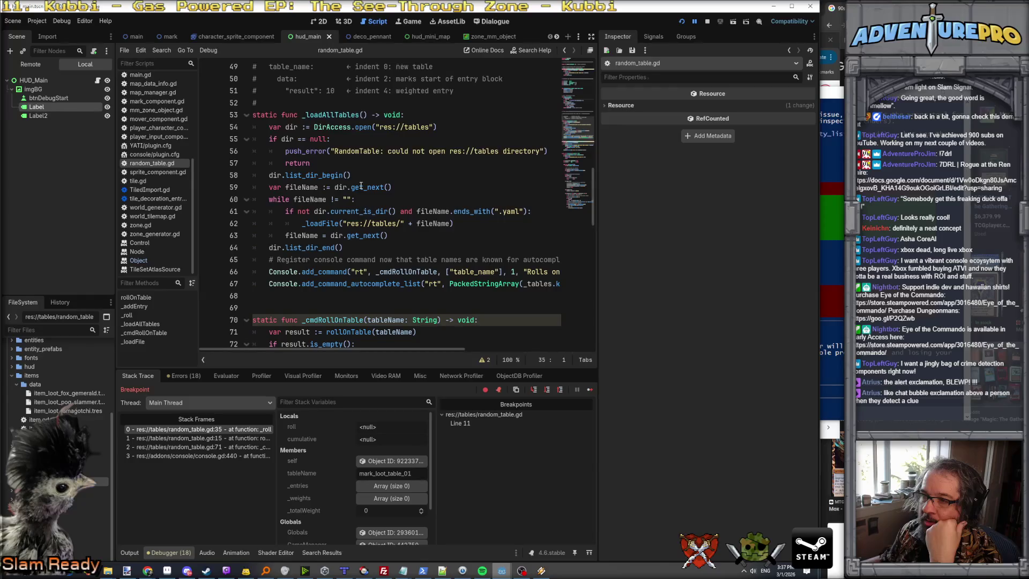
pyautogui.scroll(-1, 360, 185)
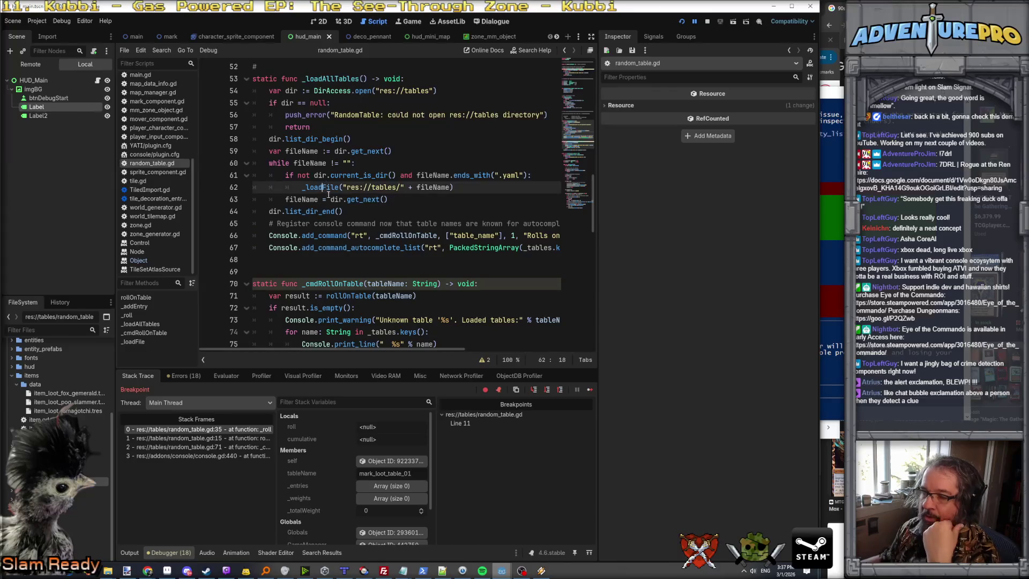
# Inspect the space check in _loadFile's indentation-parsing loop.
pyautogui.keyDown('ctrl'); pyautogui.click(320, 191); pyautogui.keyUp('ctrl')
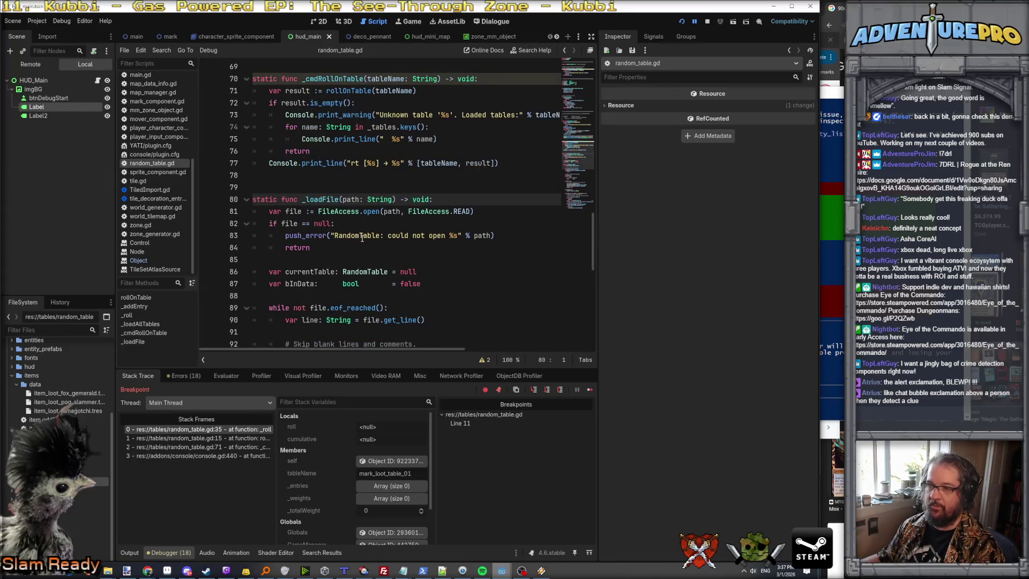
pyautogui.scroll(-4, 361, 238)
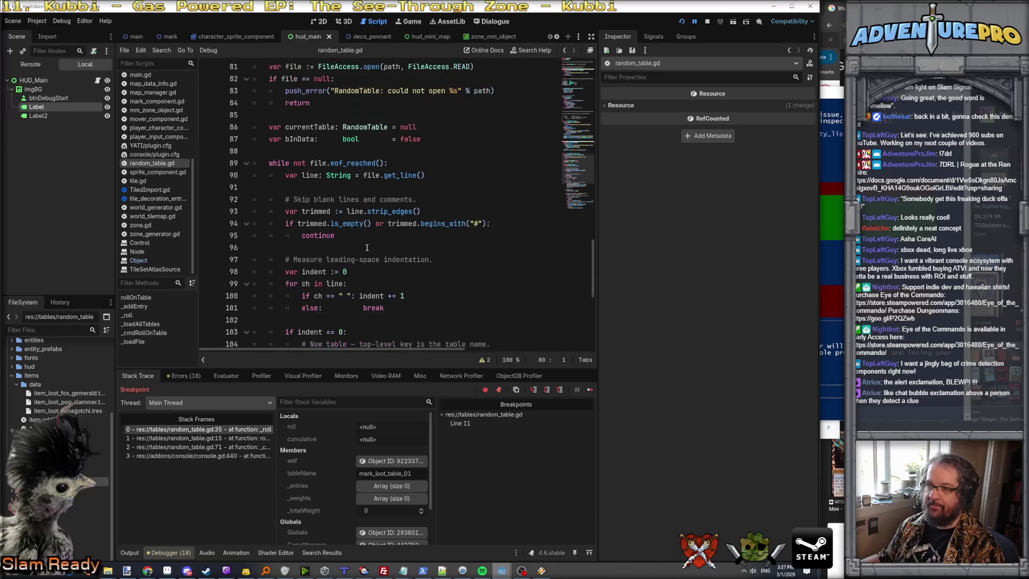
pyautogui.scroll(-1, 367, 247)
pyautogui.scroll(-1, 439, 170)
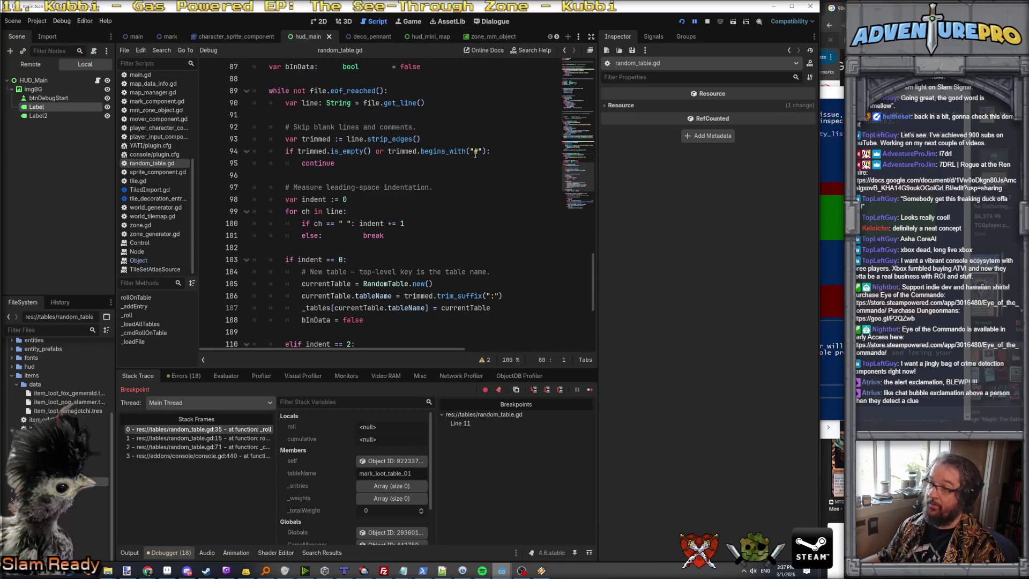
pyautogui.click(342, 223)
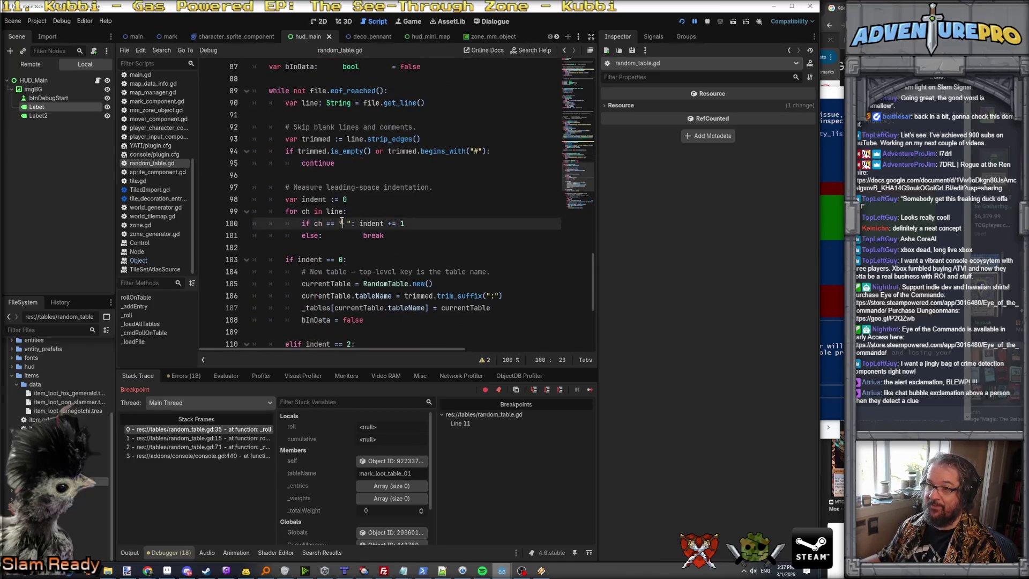
pyautogui.press('Down')
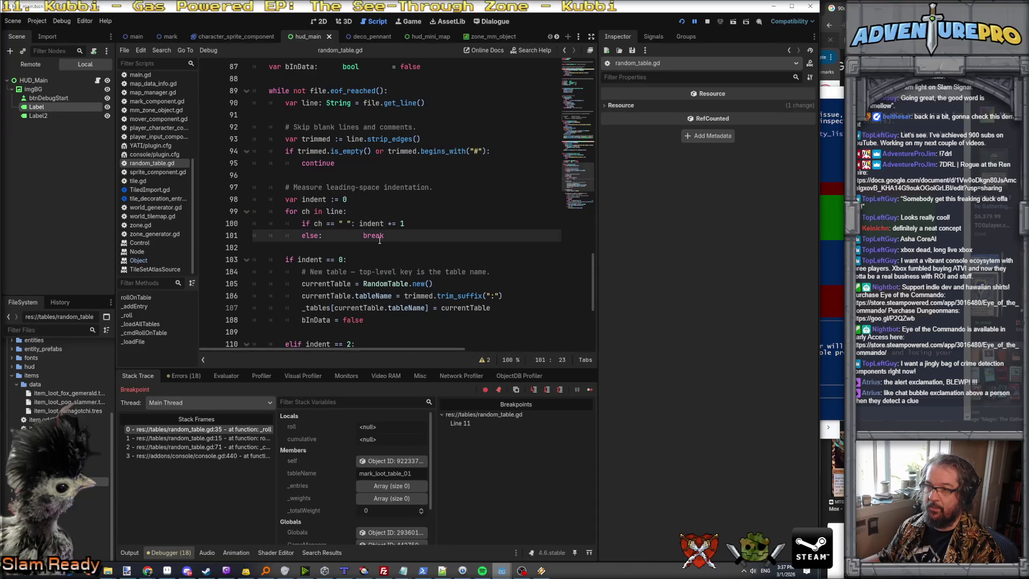
pyautogui.click(349, 213)
pyautogui.scroll(-1, 375, 235)
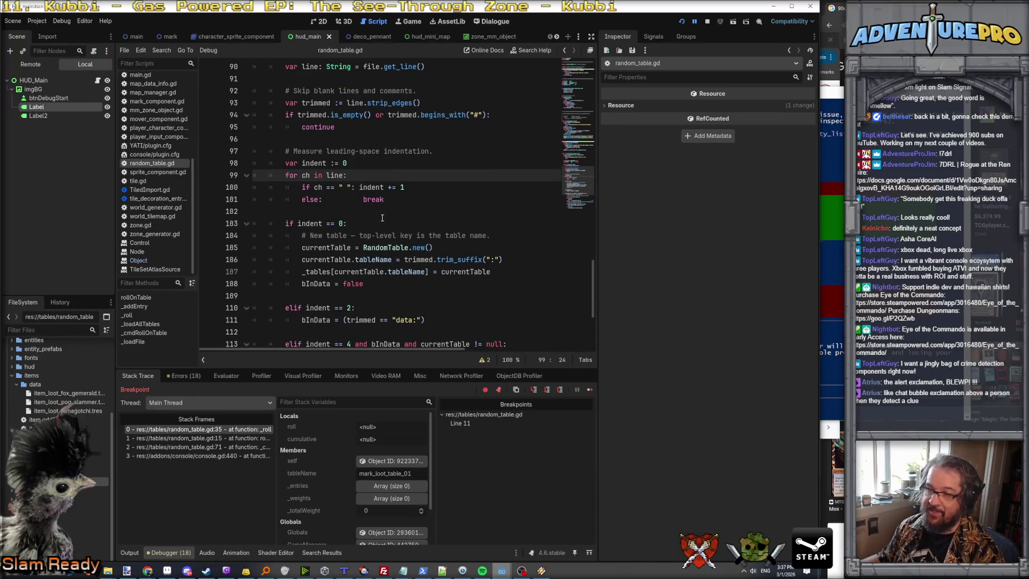
pyautogui.scroll(-4, 382, 218)
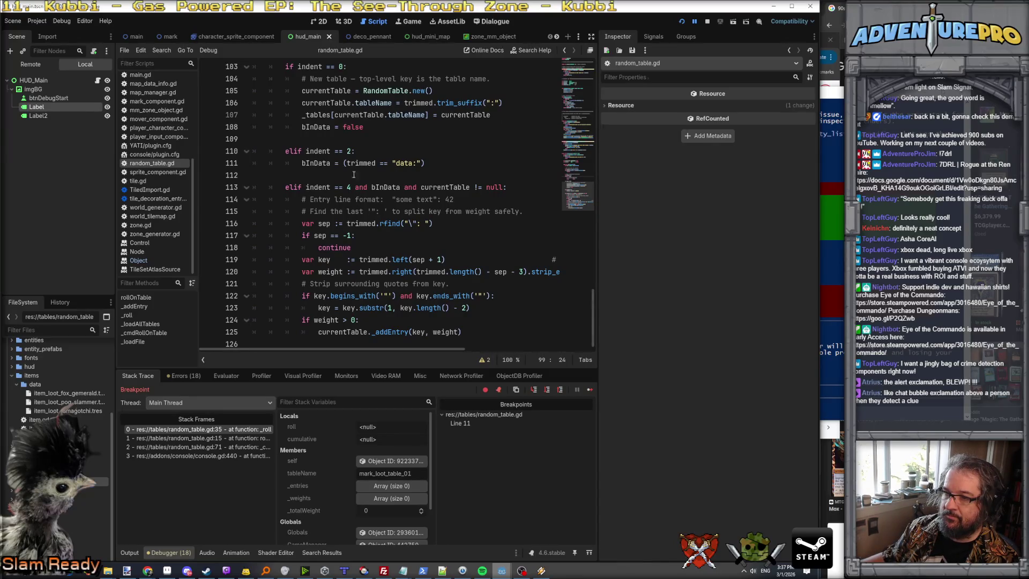
# Ask Claude Code: 'the table loading code, can that respect tabs as well as spaces'.
pyautogui.hotkey('alt', 'Tab')
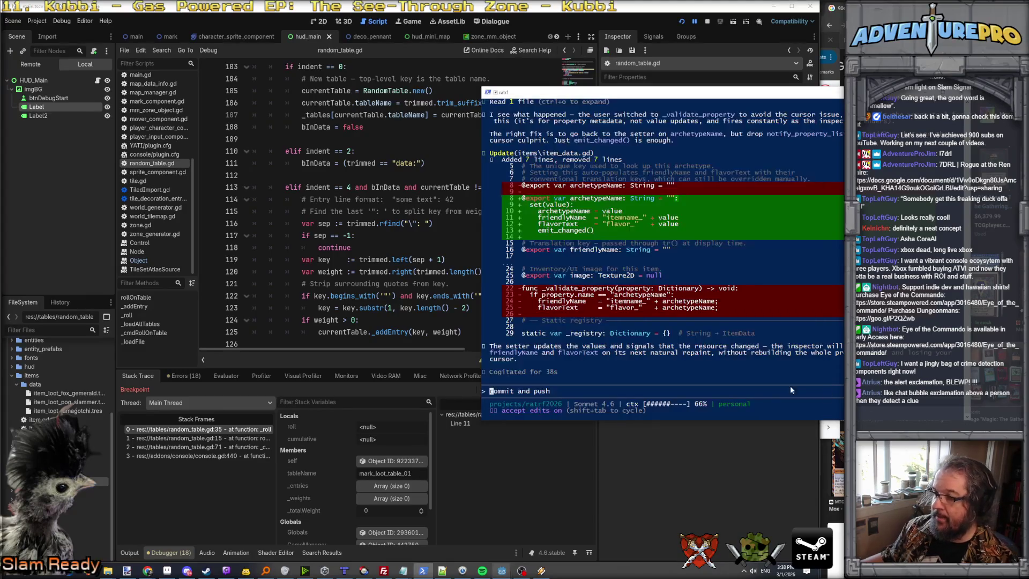
pyautogui.write('the table')
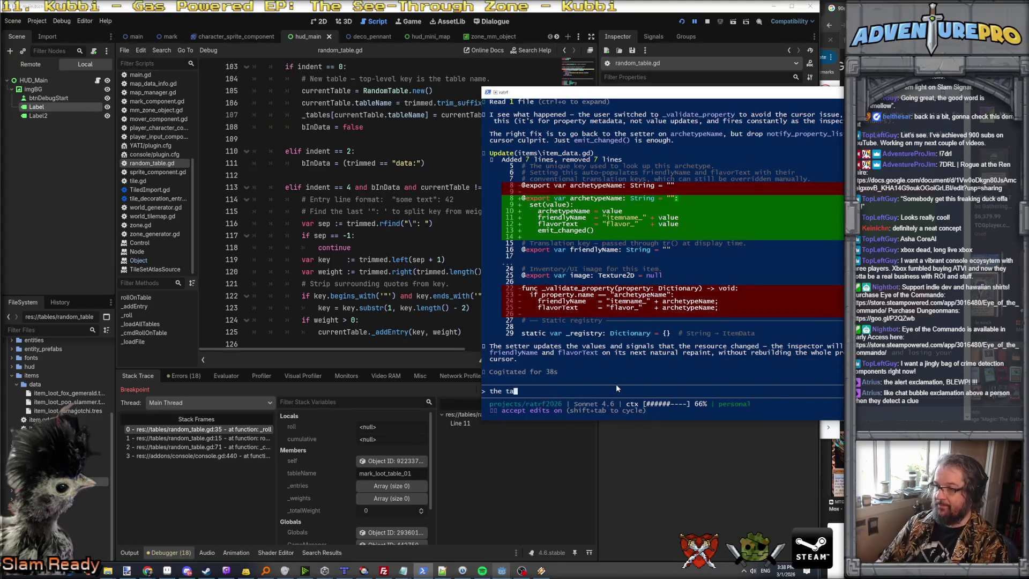
pyautogui.write(' loading code')
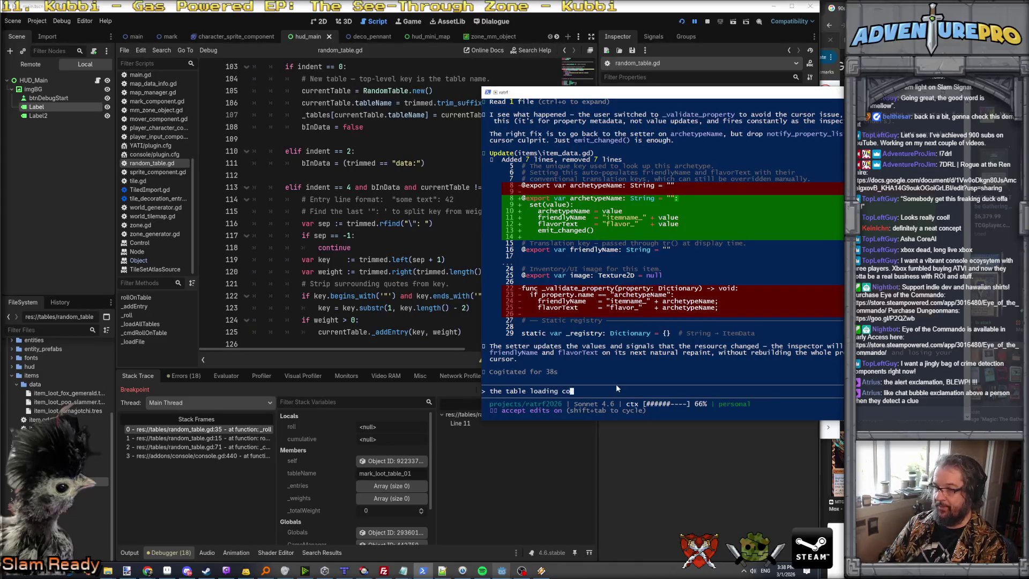
pyautogui.write(', can that respoec')
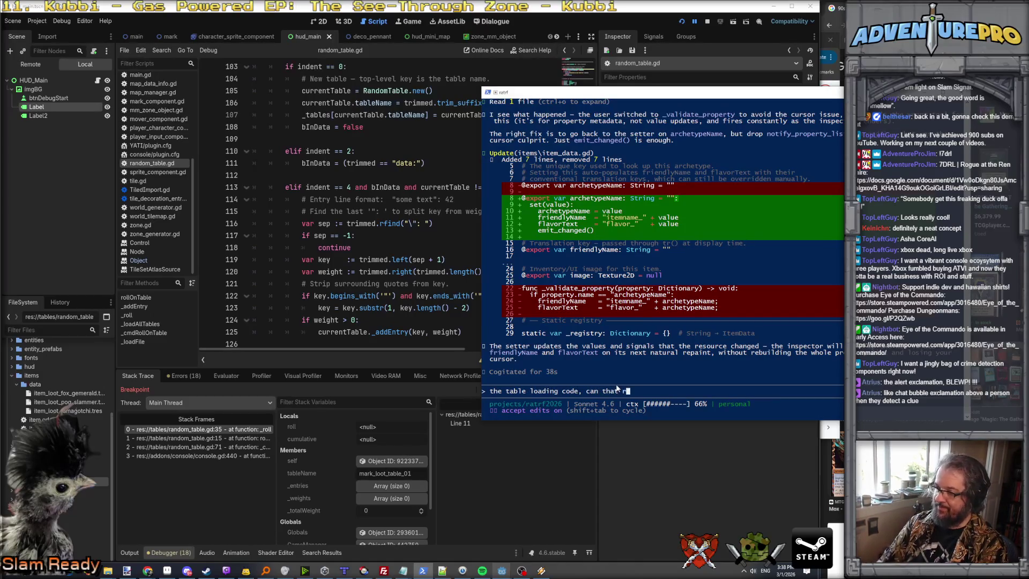
pyautogui.press('BackSpace')
pyautogui.press('BackSpace')
pyautogui.press('BackSpace')
pyautogui.write('ect tabs as we')
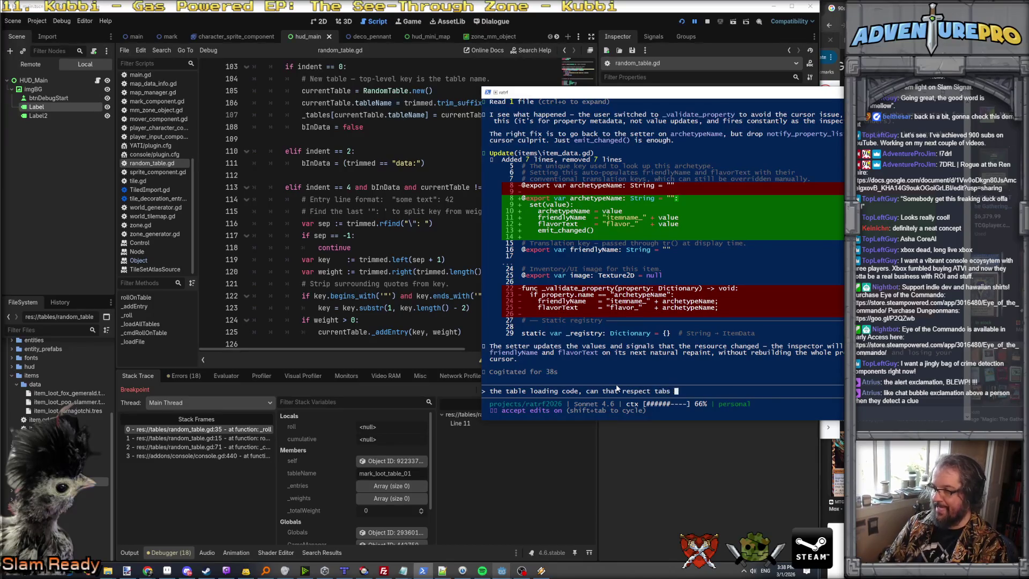
pyautogui.write('ll as spaces')
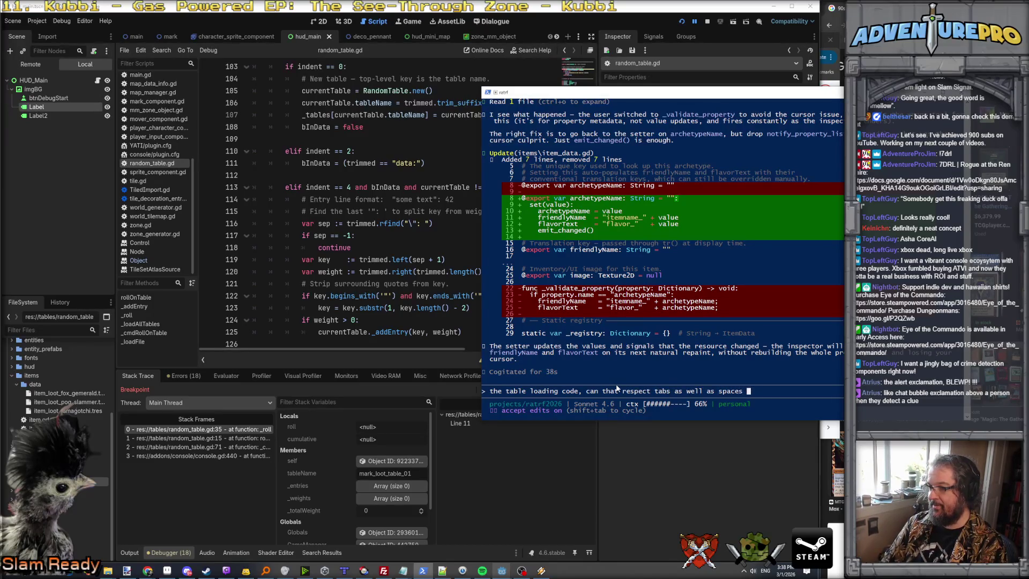
pyautogui.press('Return')
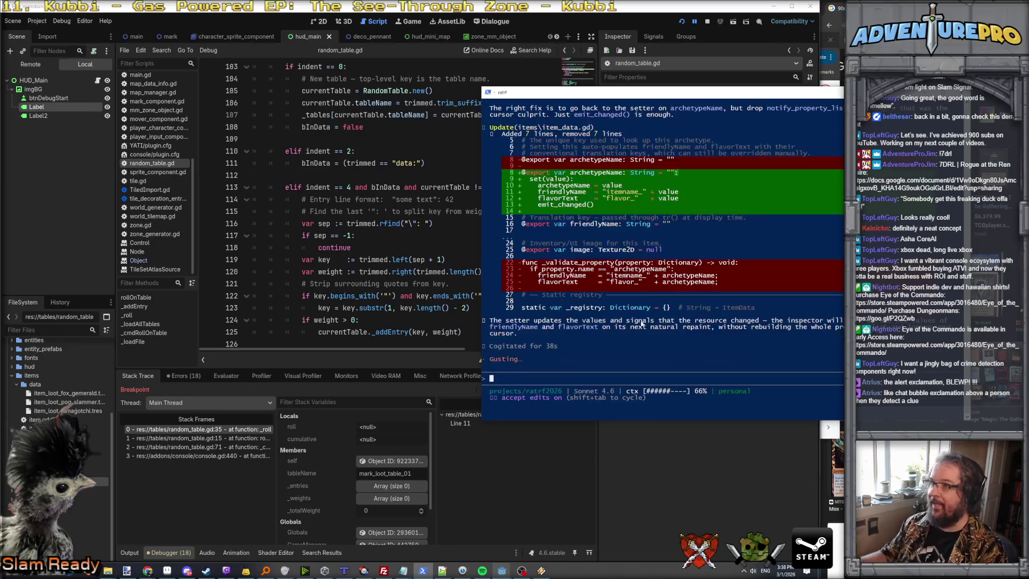
pyautogui.click(810, 90)
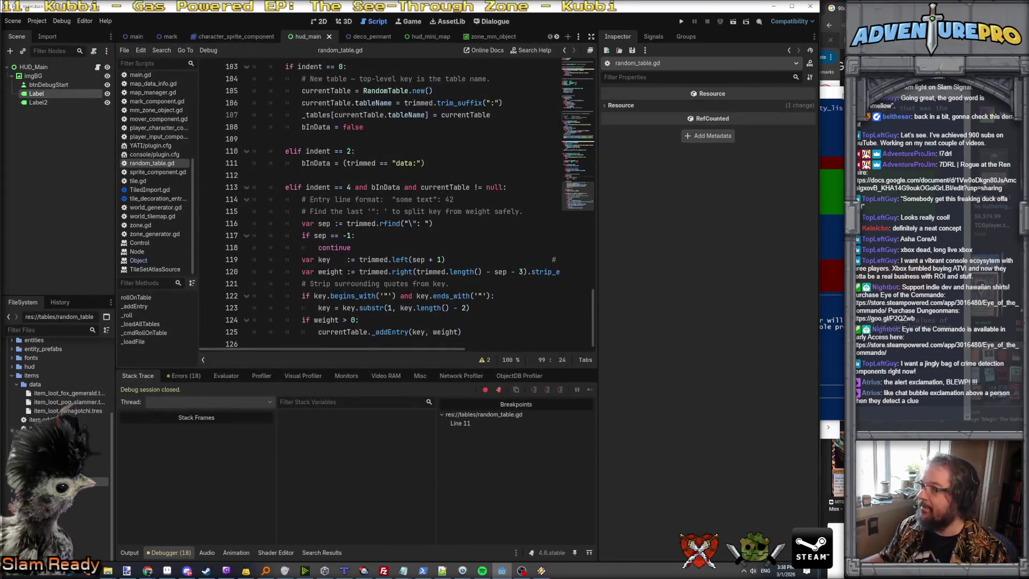
# Open console/plugin.cfg in Godot's script editor, then bring up loots.png in Aseprite.
pyautogui.hotkey('alt', 'Tab')
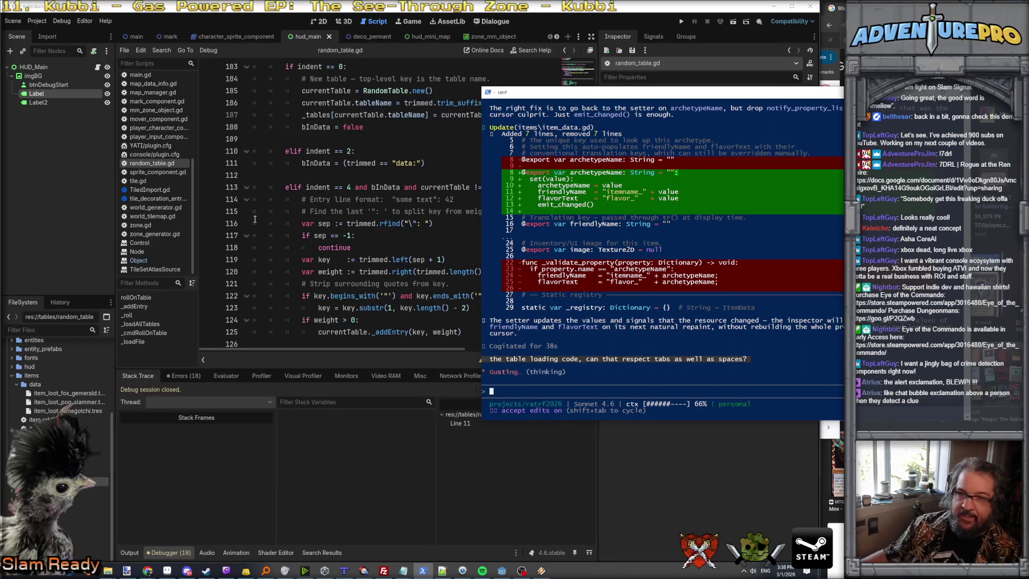
pyautogui.click(363, 289)
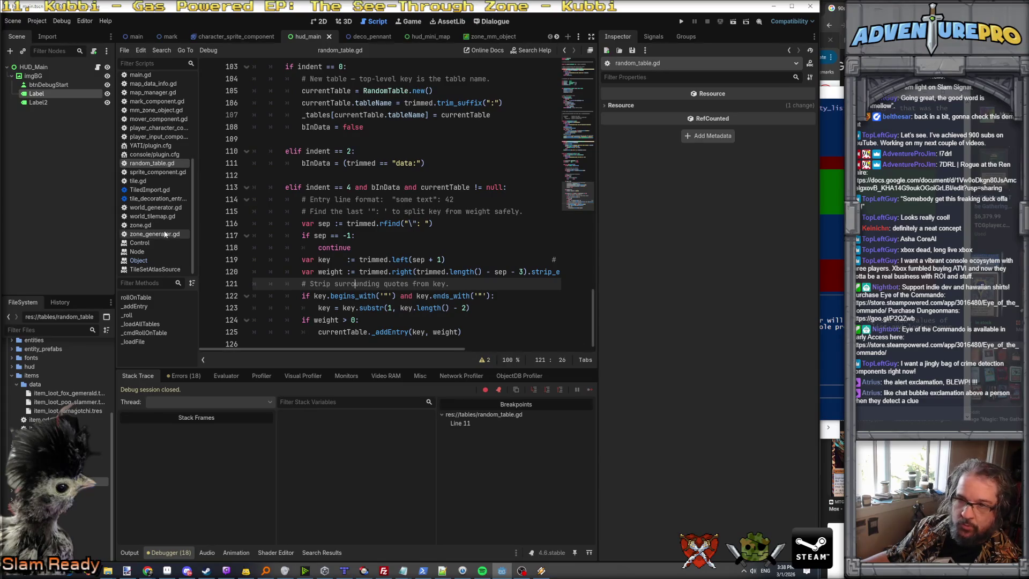
pyautogui.click(161, 155)
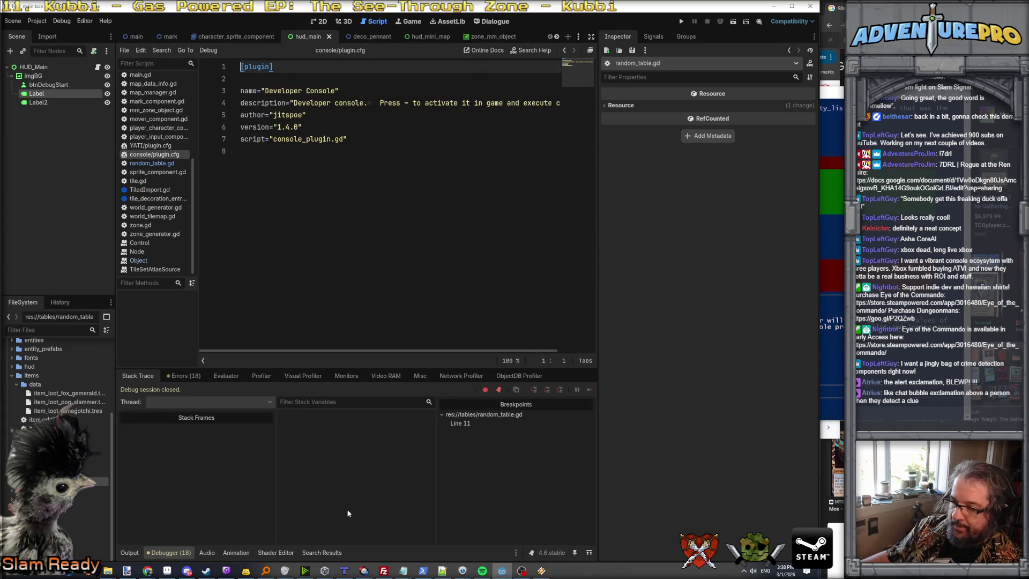
pyautogui.click(167, 571)
pyautogui.click(397, 536)
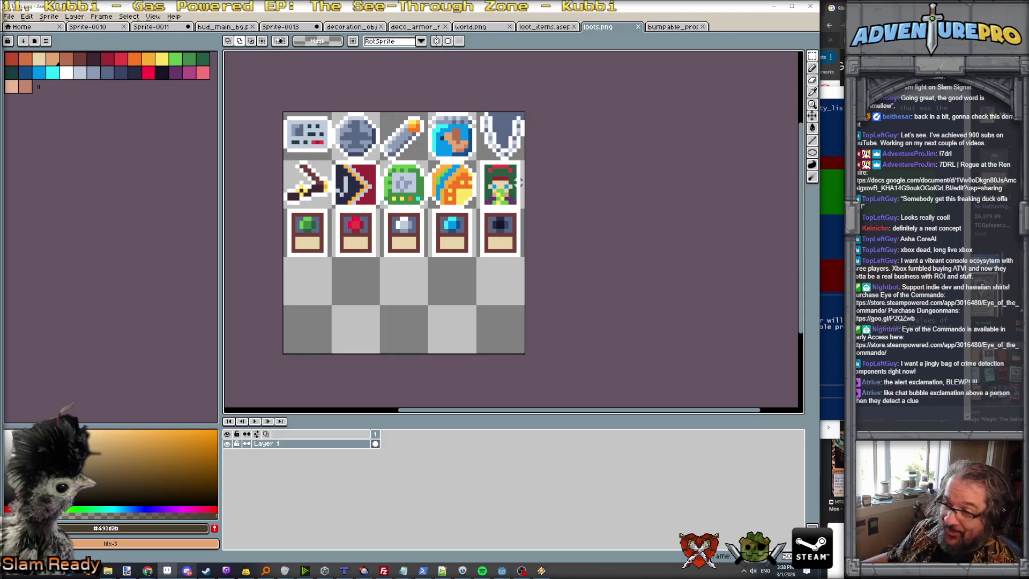
# Paint a light grey #c0cbdc line on the horseshoe tile and try selecting its pixels.
pyautogui.scroll(4, 522, 141)
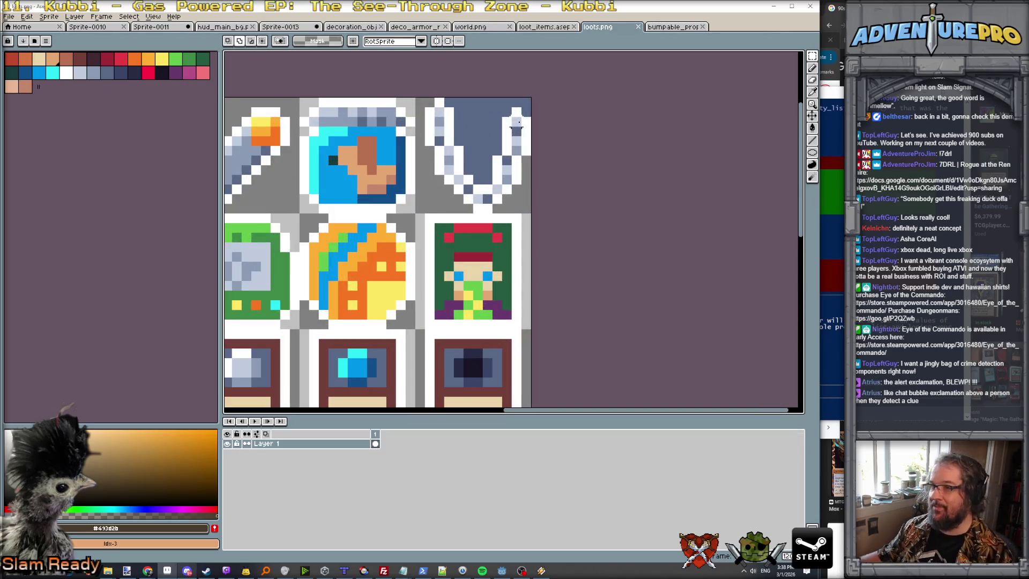
pyautogui.press('b')
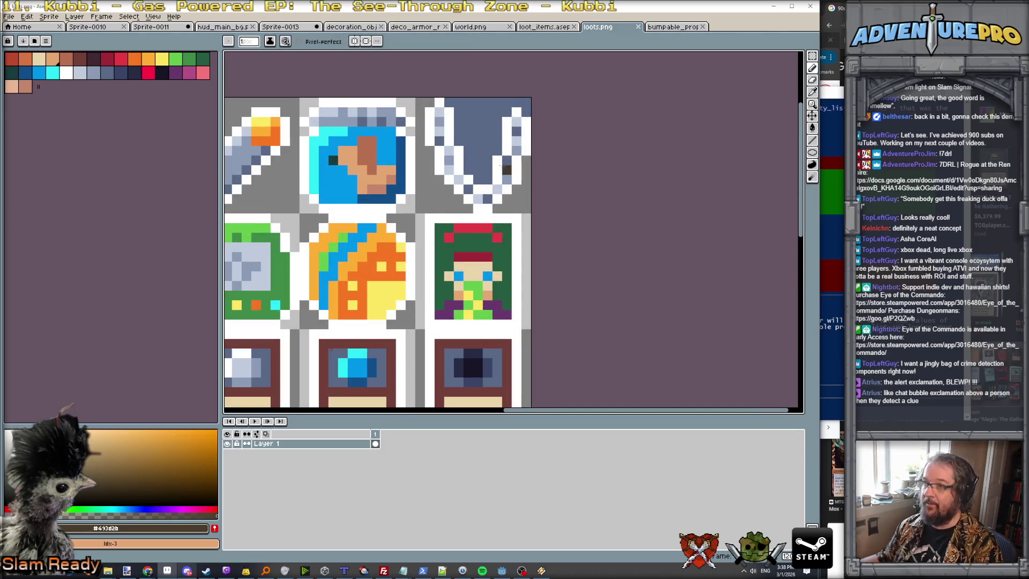
pyautogui.keyDown('alt'); pyautogui.click(506, 169); pyautogui.keyUp('alt')
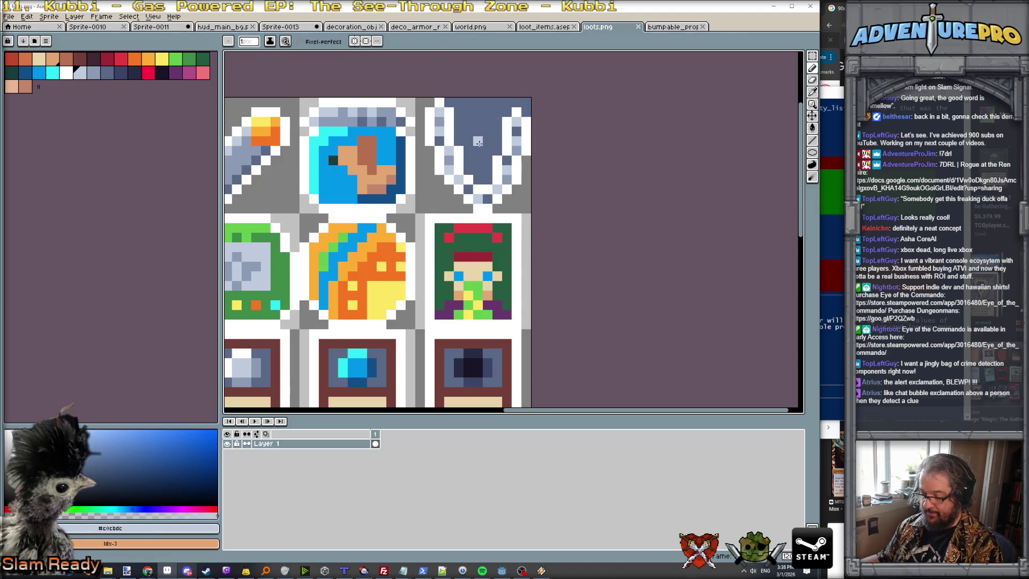
pyautogui.moveTo(468, 134); pyautogui.dragTo(468, 111)
pyautogui.click(812, 56)
pyautogui.click(750, 57)
pyautogui.click(503, 136)
pyautogui.hotkey('ctrl', 'd')
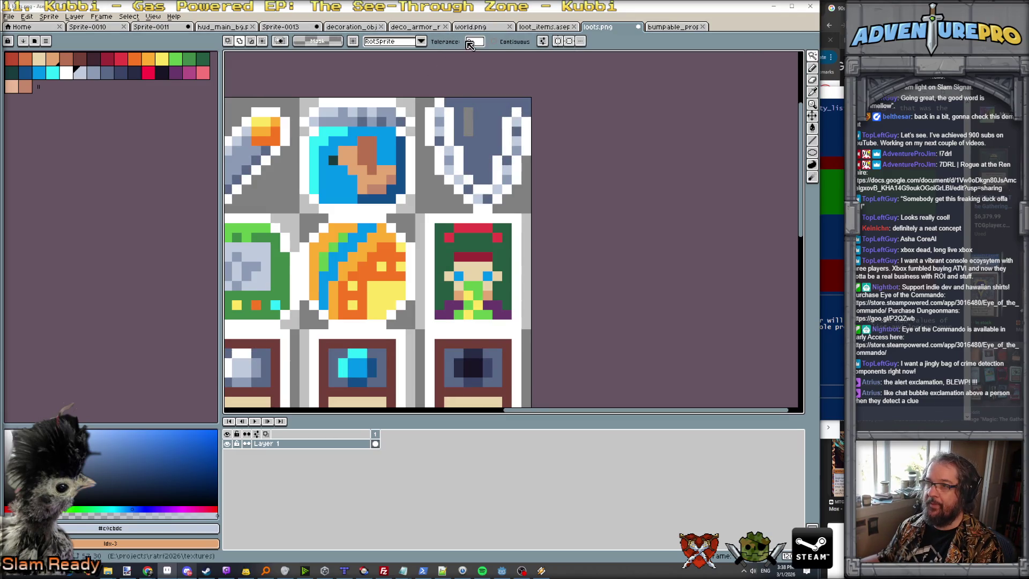
# With Contiguous selection on, select the horseshoe's interior and delete it to transparency.
pyautogui.click(515, 43)
pyautogui.click(489, 111)
pyautogui.press('Delete')
pyautogui.scroll(-4, 489, 111)
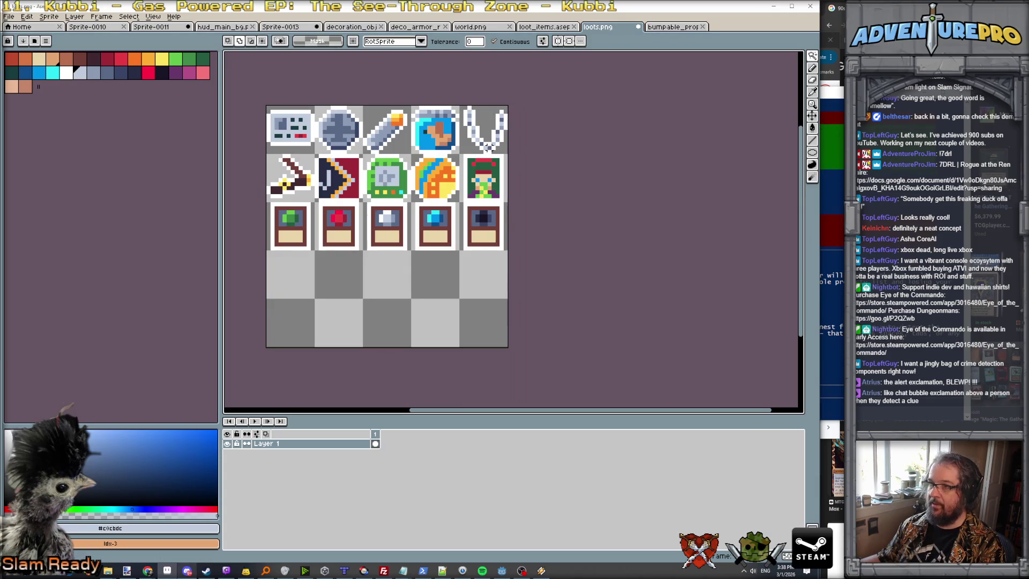
# Check the Claude Code session, open the loot_items sprite file, and return to Godot.
pyautogui.hotkey('alt', 'Tab')
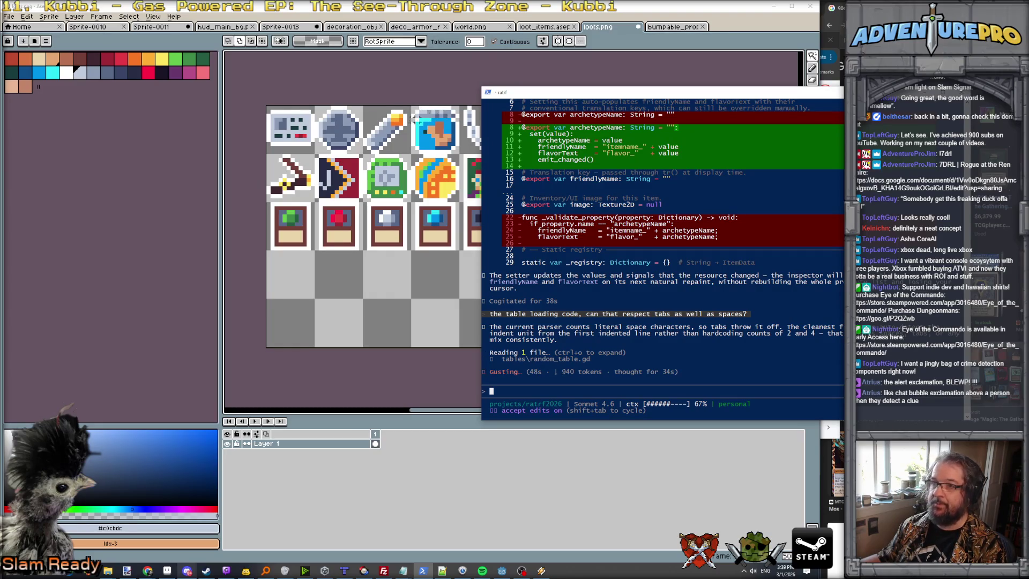
pyautogui.click(348, 87)
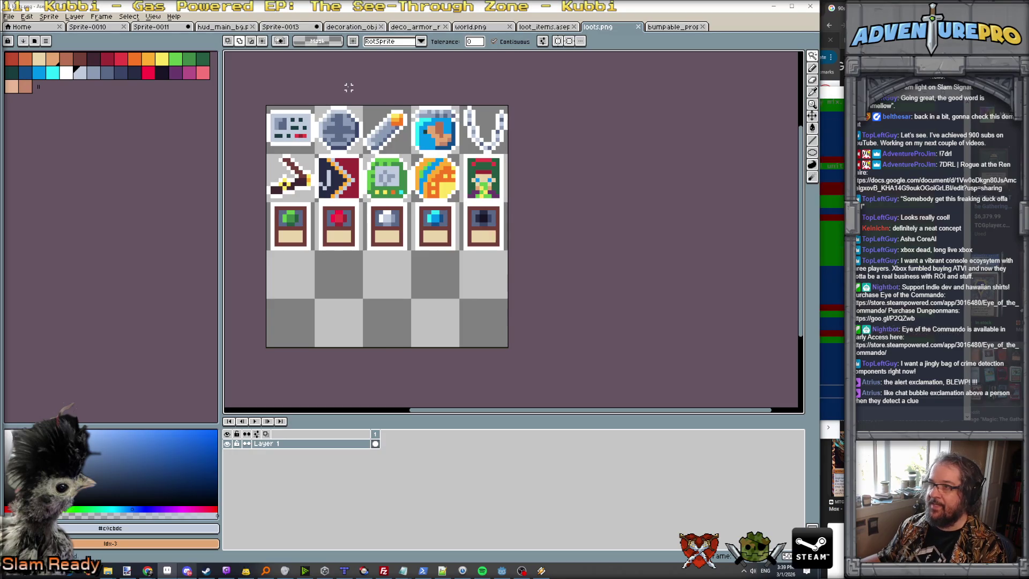
pyautogui.click(552, 28)
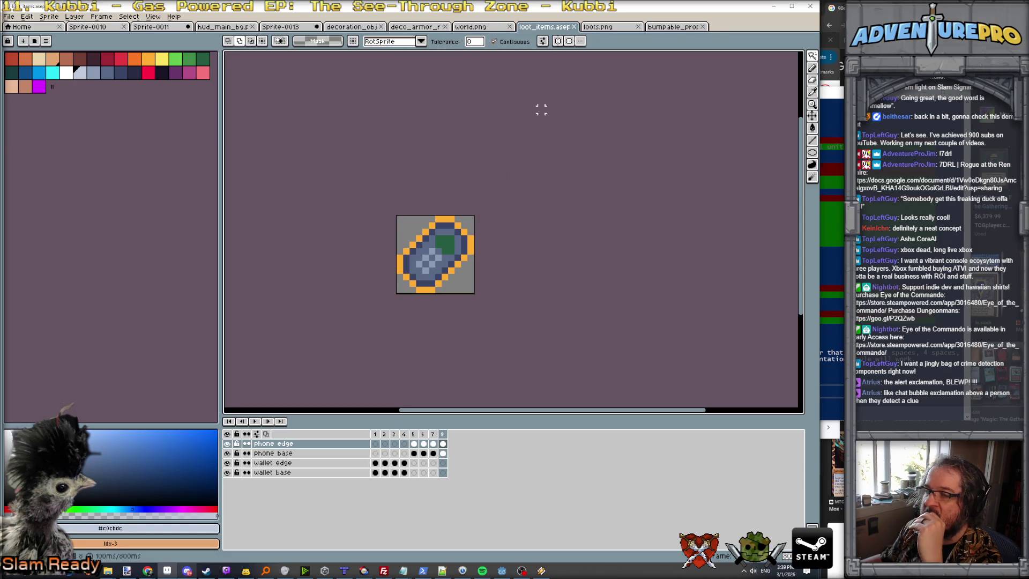
pyautogui.click(830, 107)
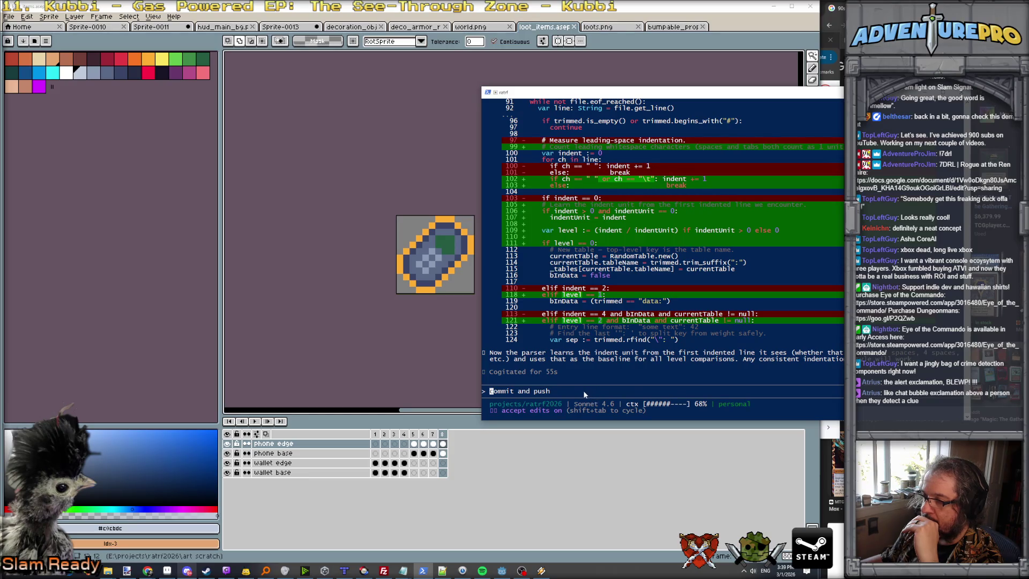
pyautogui.click(501, 570)
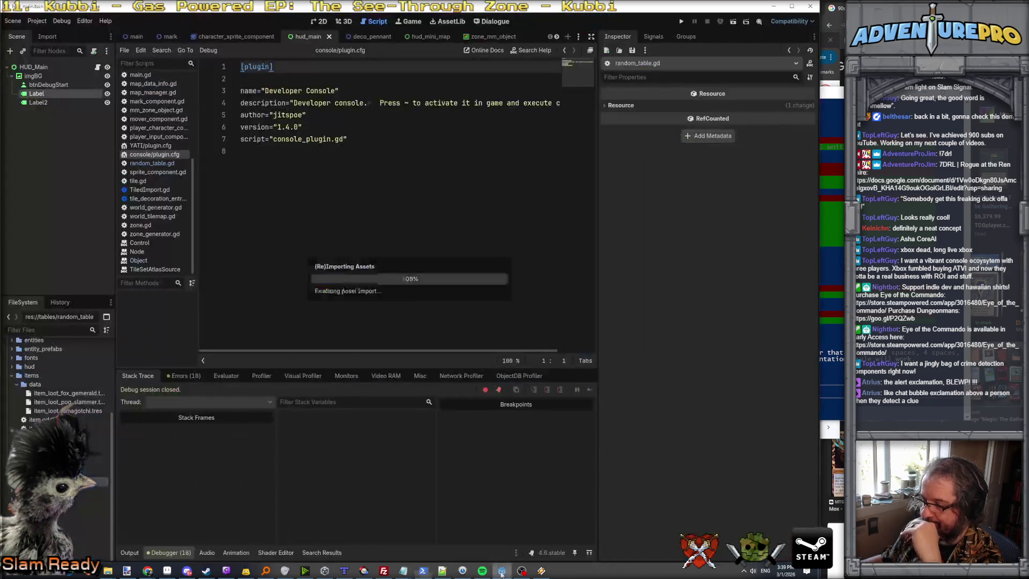
# Retest by running the game, rolling mark_loot_table_01 in the dev console, then stopping.
pyautogui.click(681, 21)
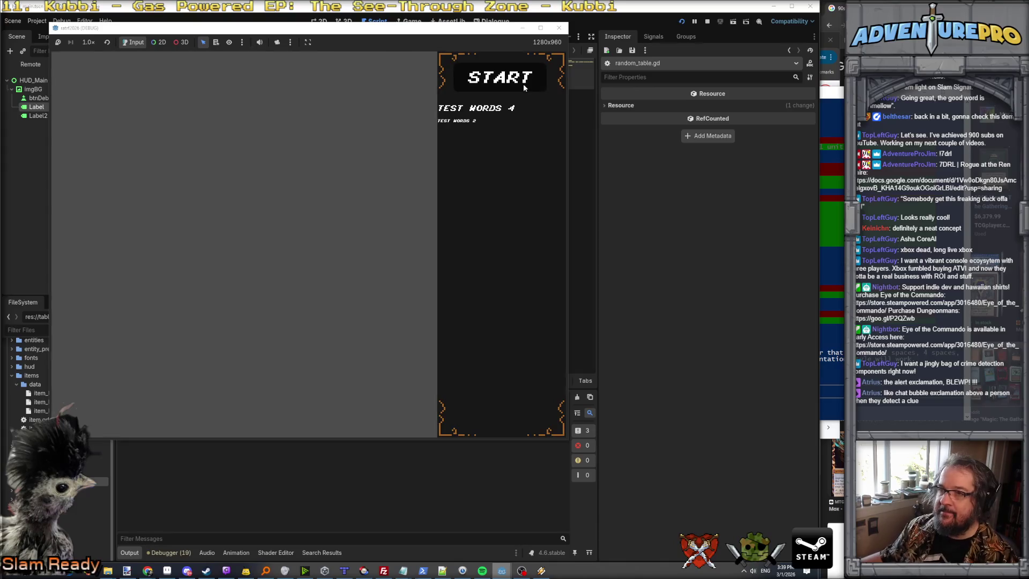
pyautogui.click(523, 83)
pyautogui.press('`')
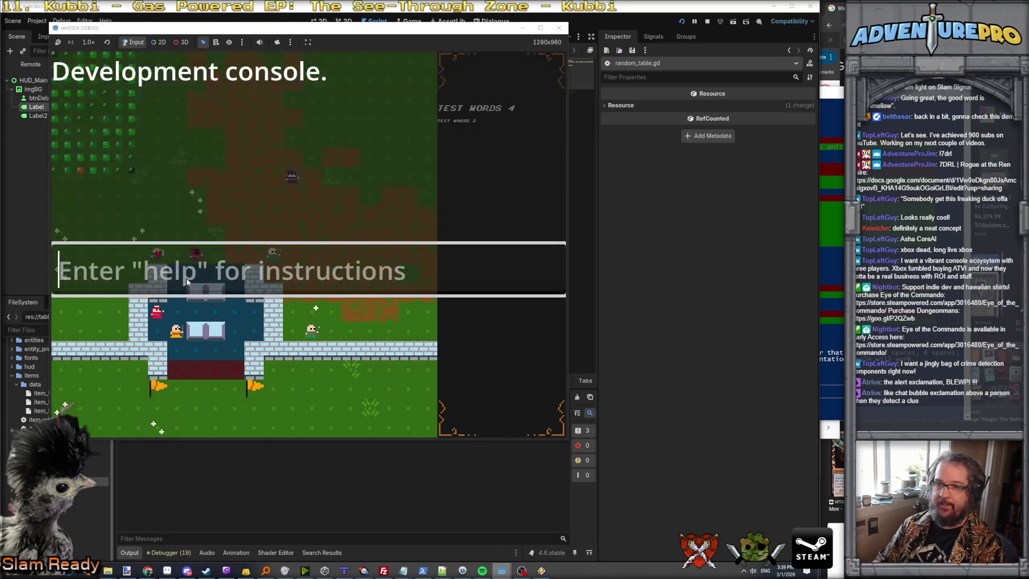
pyautogui.write('rt mark_lo')
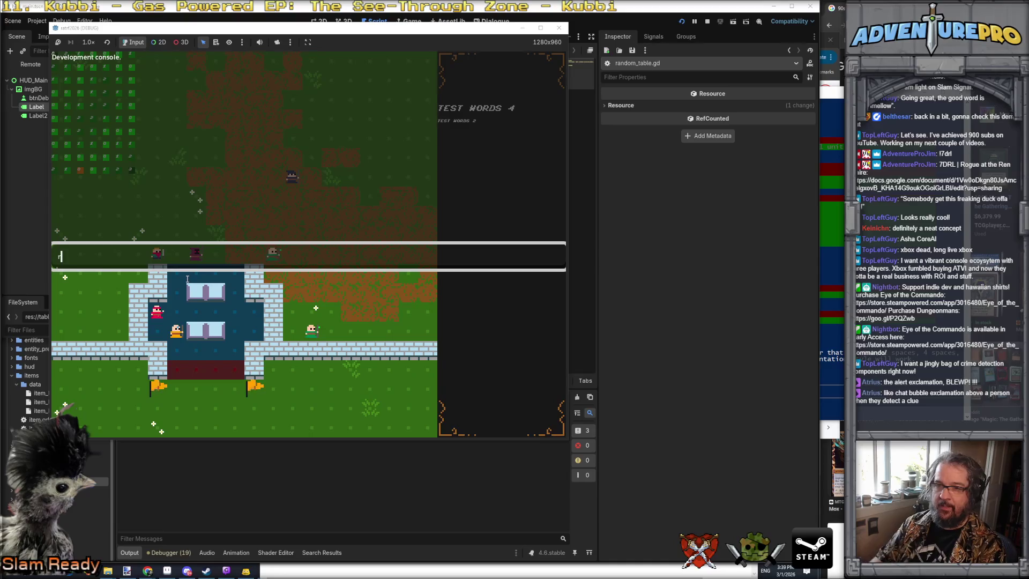
pyautogui.write('ot_table_01')
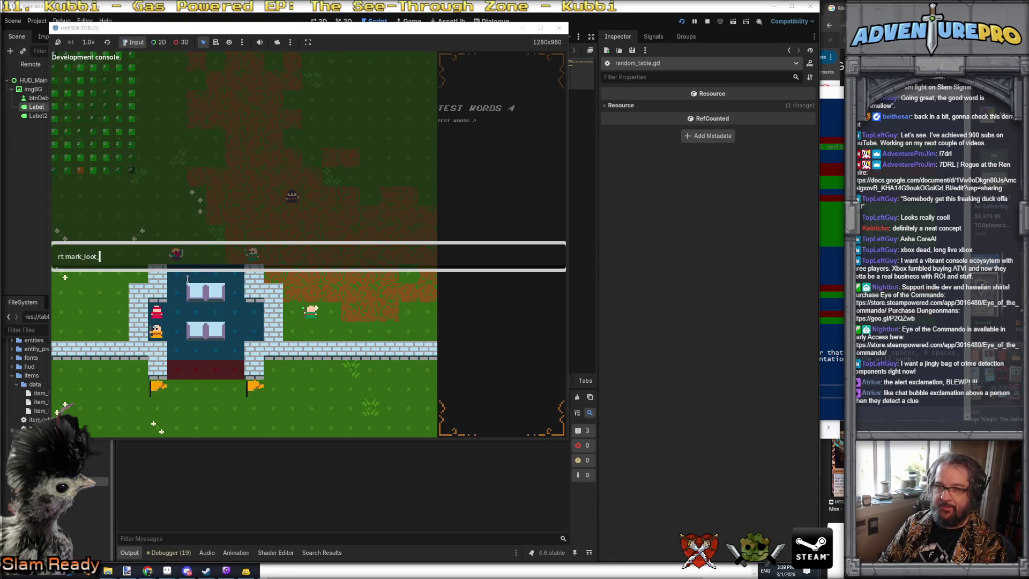
pyautogui.press('Return')
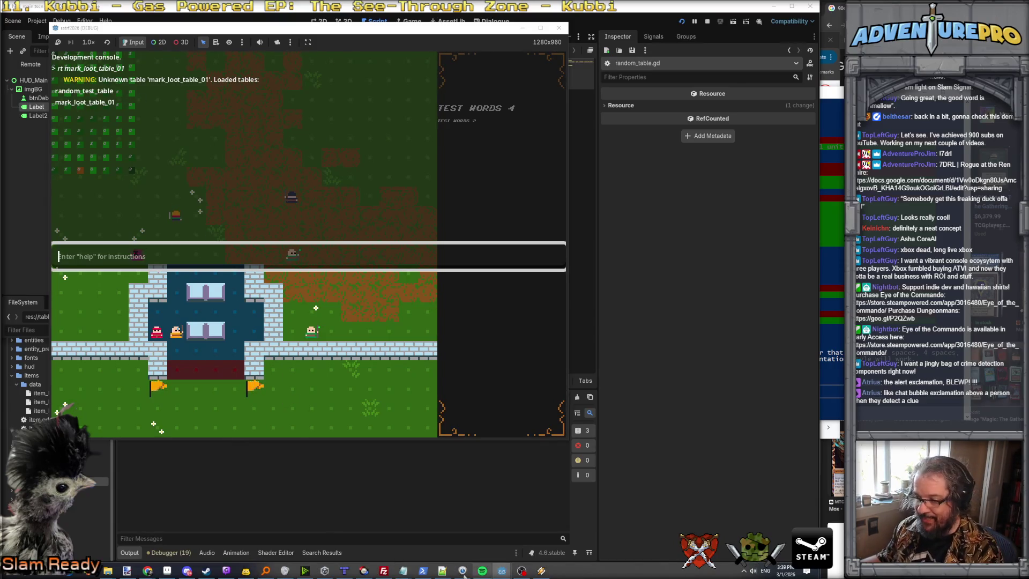
pyautogui.press('F8')
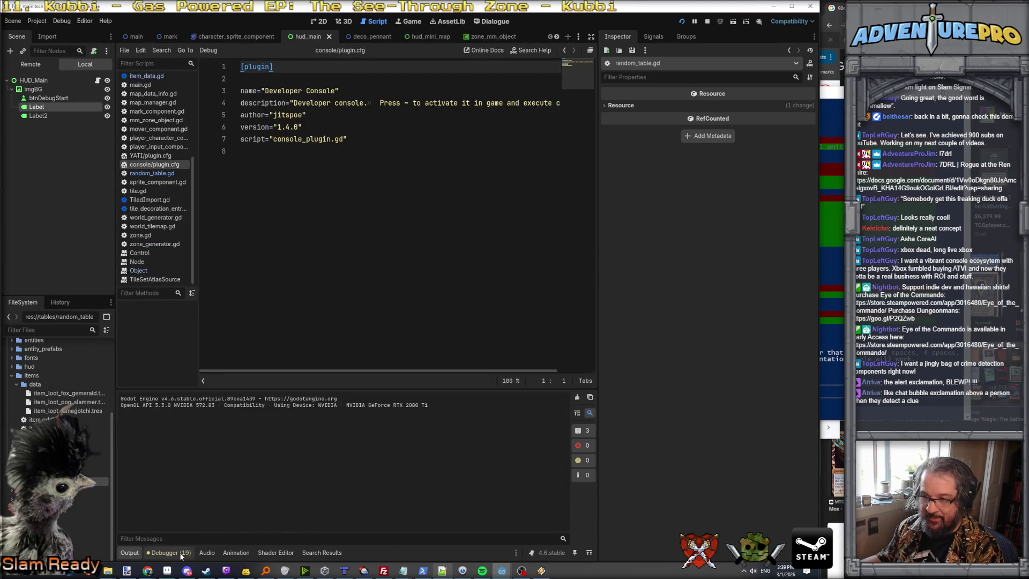
# Open the debugger's Errors list and jump to the shadowing warning's source.
pyautogui.click(171, 552)
pyautogui.click(185, 377)
pyautogui.scroll(-2, 288, 443)
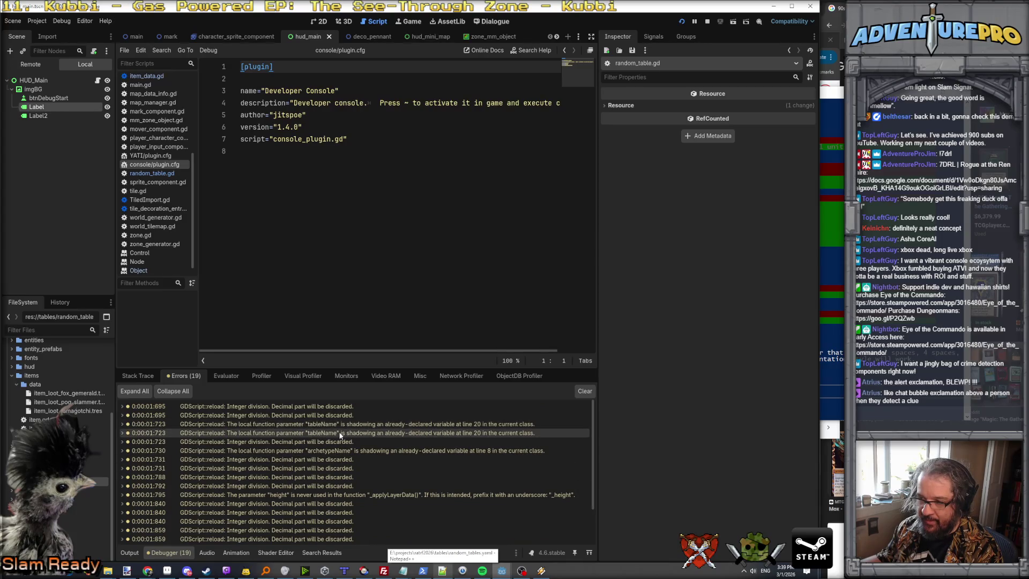
pyautogui.click(275, 425)
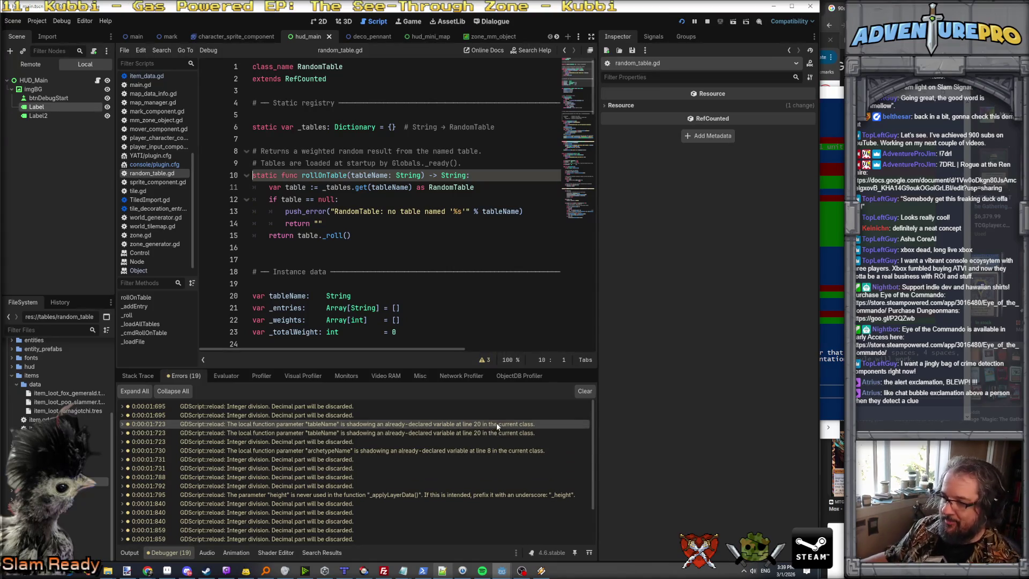
pyautogui.scroll(-2, 384, 224)
pyautogui.scroll(2, 331, 230)
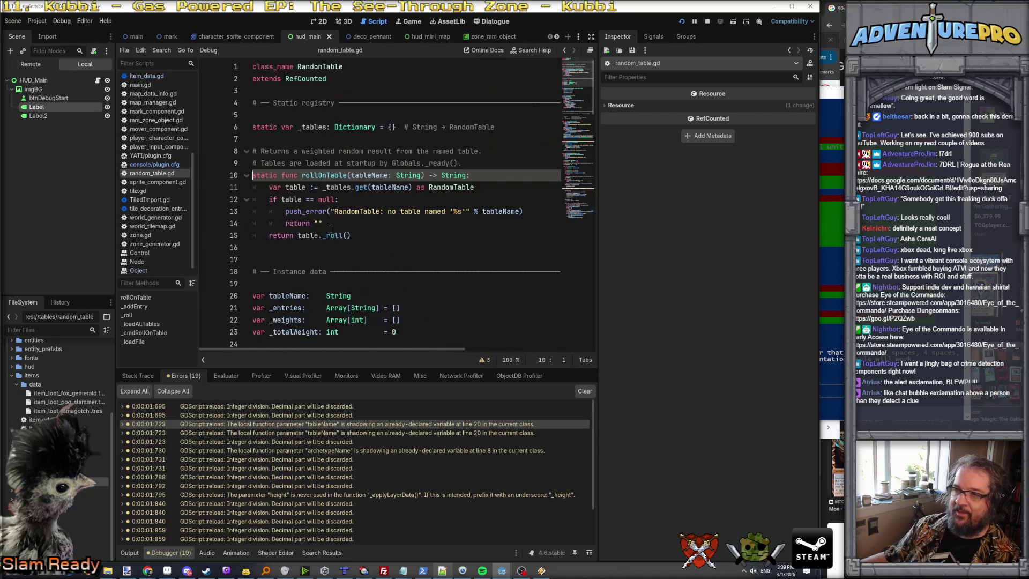
# Inspect tableName's uses and the warnings' sources at lines 70 and 10.
pyautogui.doubleClick(370, 175)
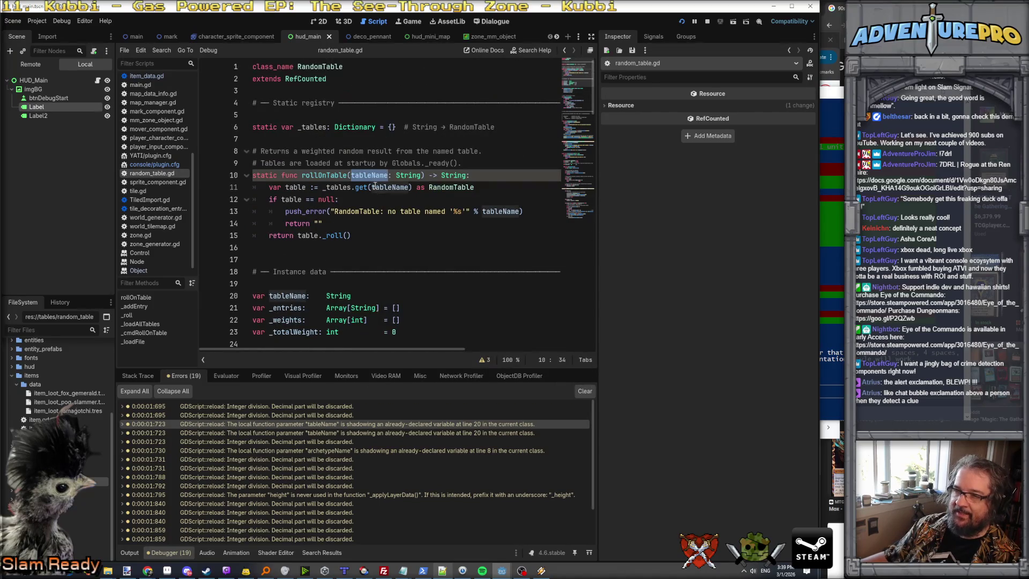
pyautogui.scroll(-2, 357, 247)
pyautogui.scroll(2, 357, 244)
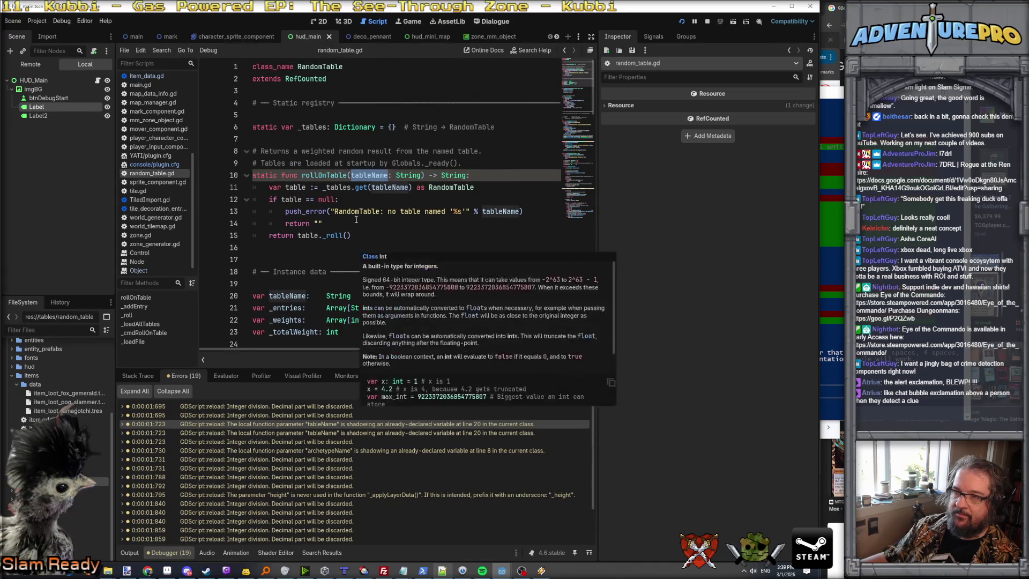
pyautogui.click(384, 188)
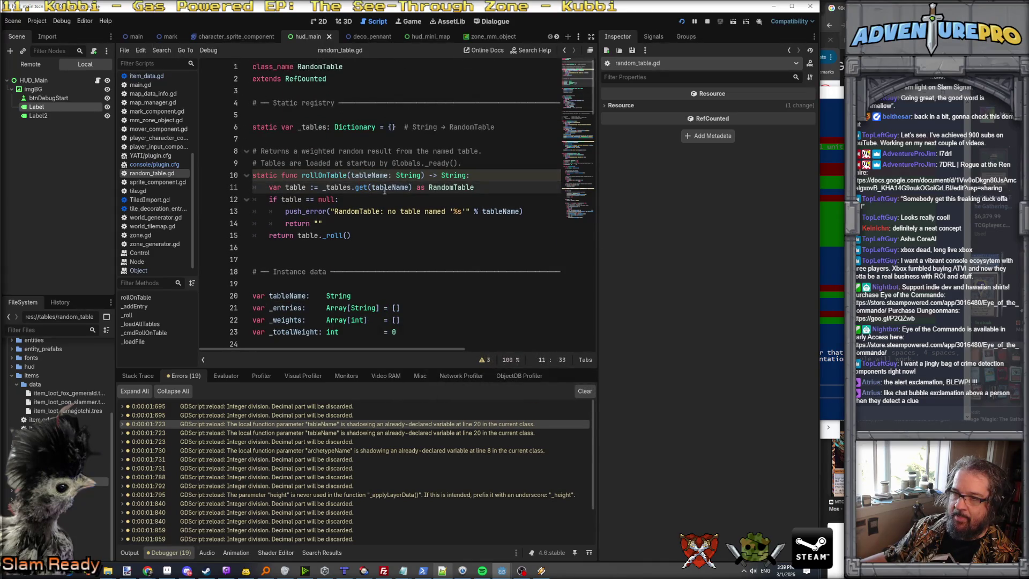
pyautogui.scroll(-3, 384, 190)
pyautogui.scroll(3, 385, 190)
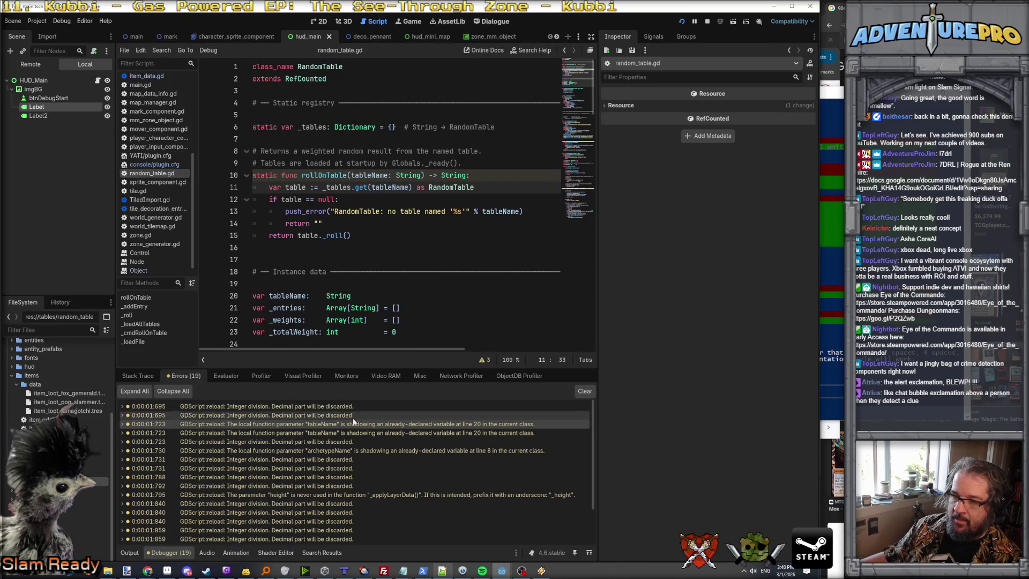
pyautogui.click(296, 432)
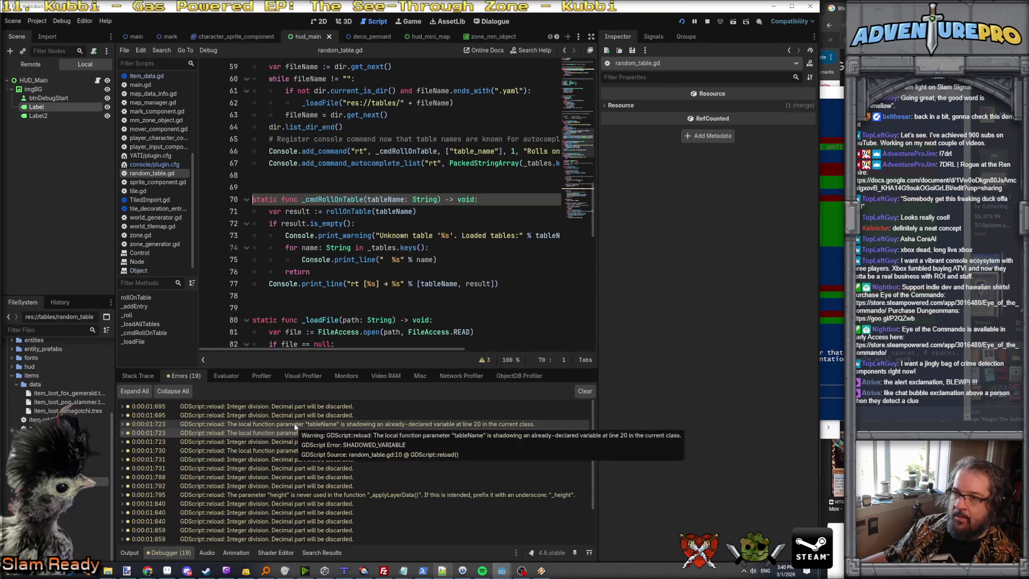
pyautogui.click(295, 425)
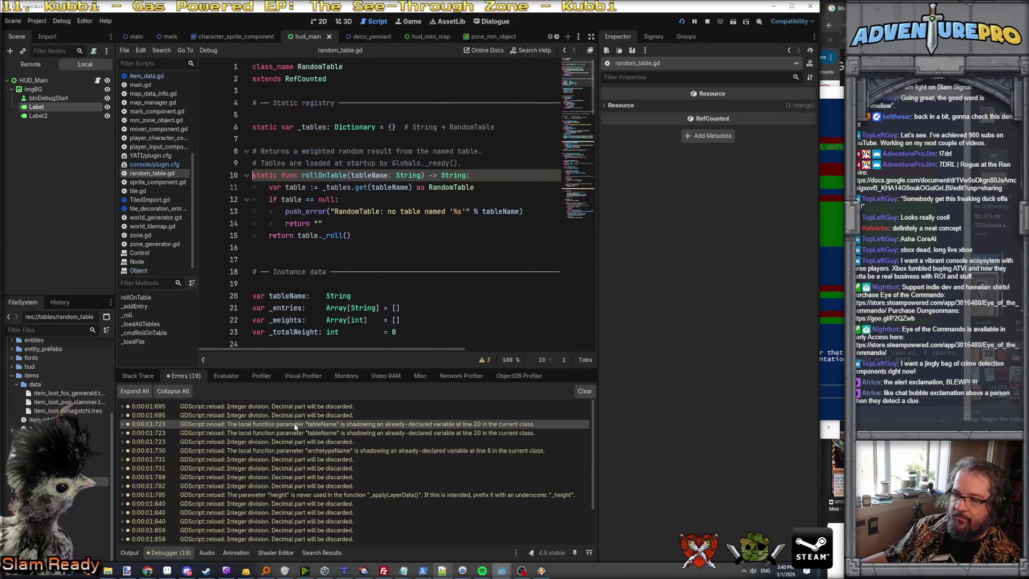
# Rename the line-20 variable tableName to archetypeName, copy the new name, and save.
pyautogui.doubleClick(292, 296)
pyautogui.scroll(-3, 308, 250)
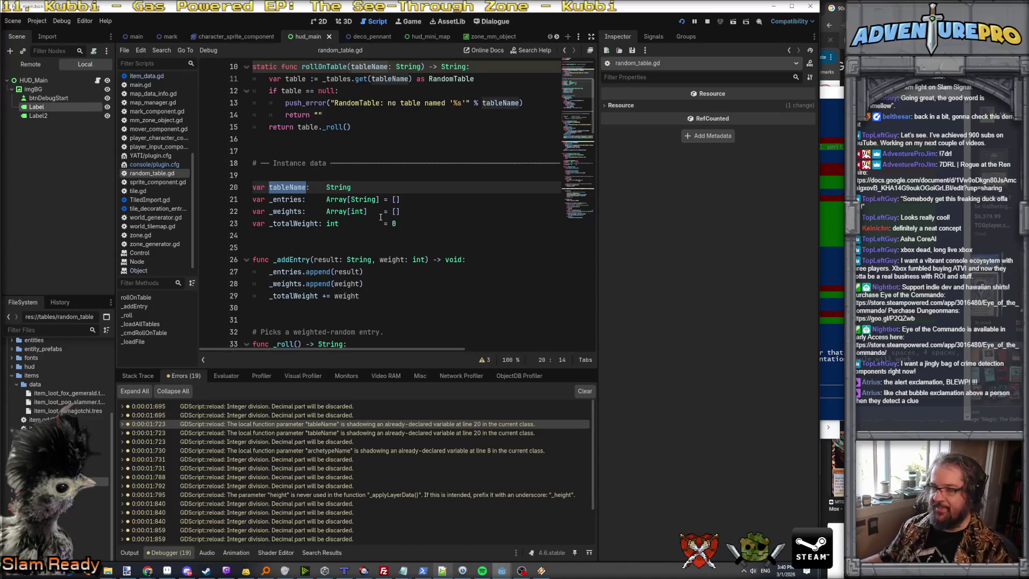
pyautogui.write('arh')
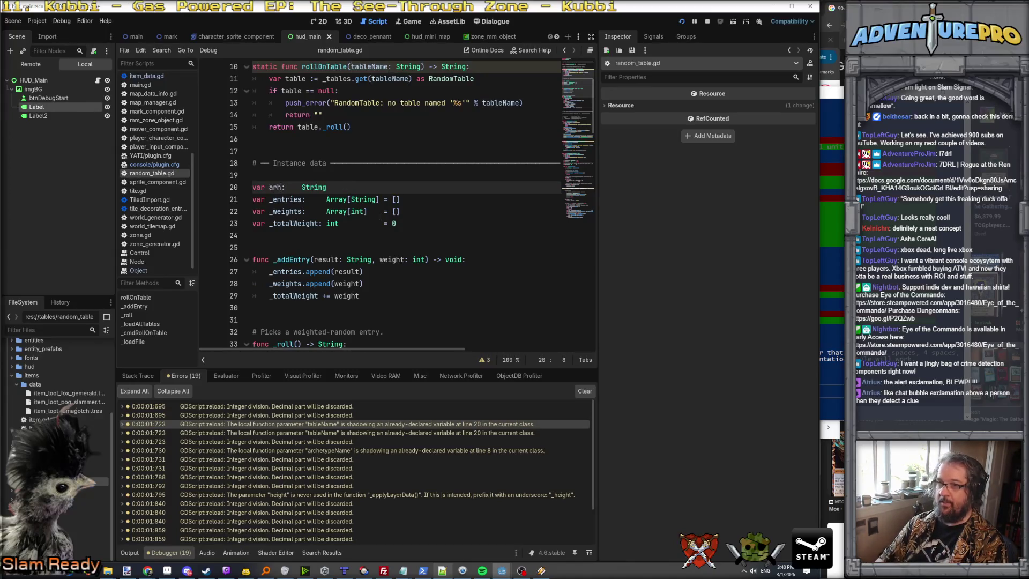
pyautogui.write('hetypName')
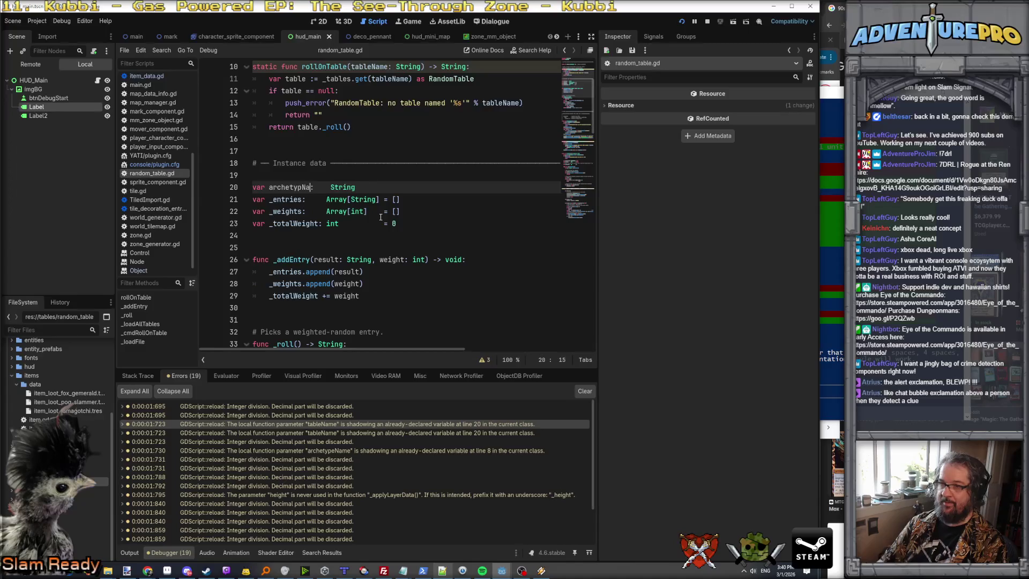
pyautogui.press('BackSpace')
pyautogui.press('BackSpace')
pyautogui.press('BackSpace')
pyautogui.write('eName')
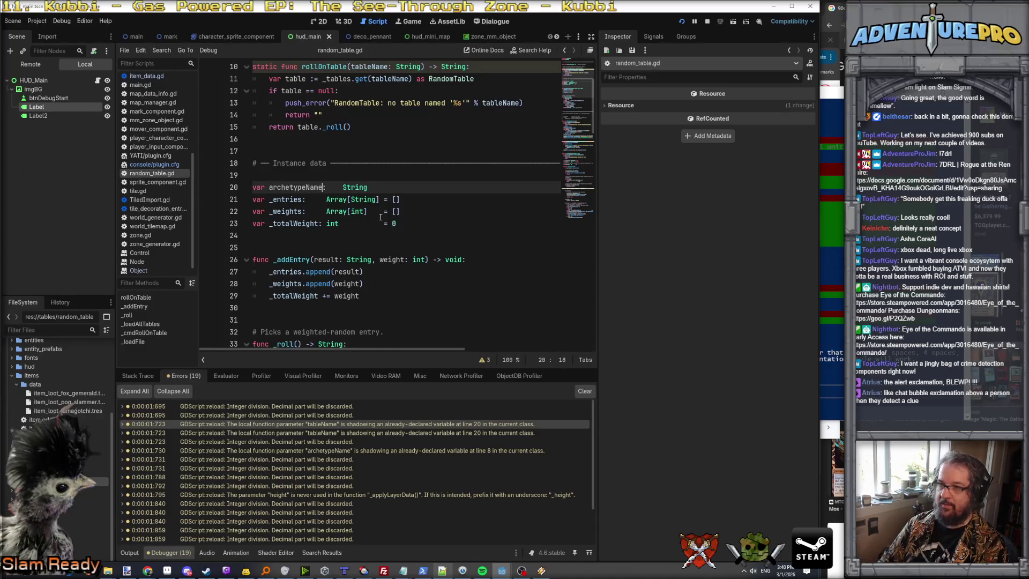
pyautogui.doubleClick(292, 187)
pyautogui.hotkey('ctrl', 'c')
pyautogui.hotkey('ctrl', 's')
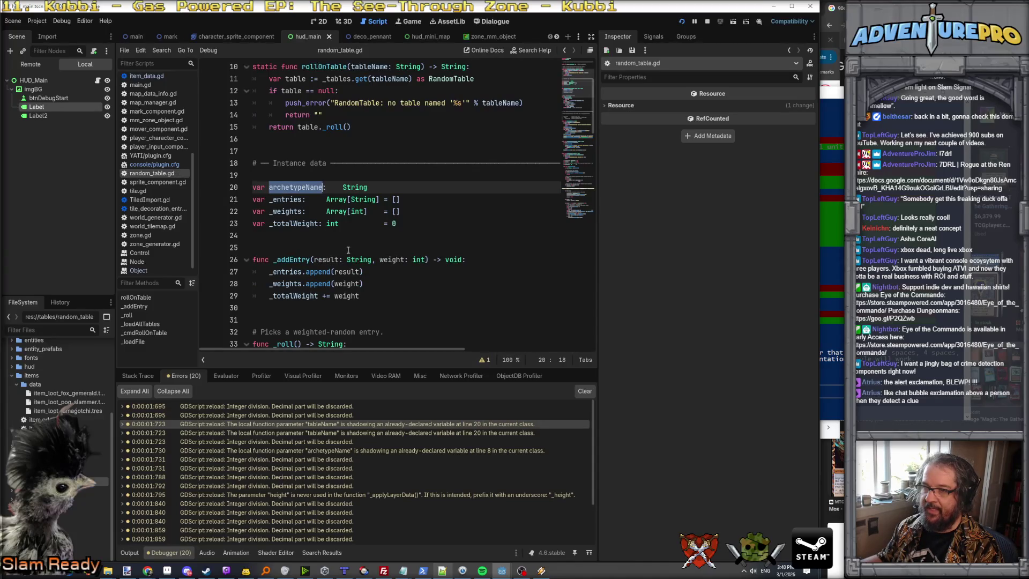
pyautogui.scroll(-4, 348, 250)
pyautogui.scroll(7, 404, 193)
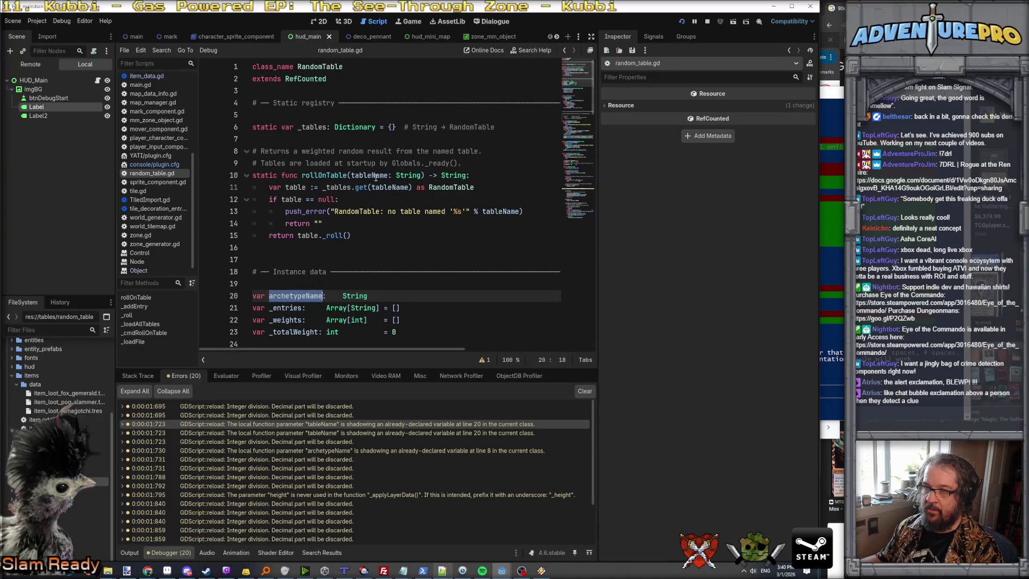
pyautogui.scroll(-9, 351, 186)
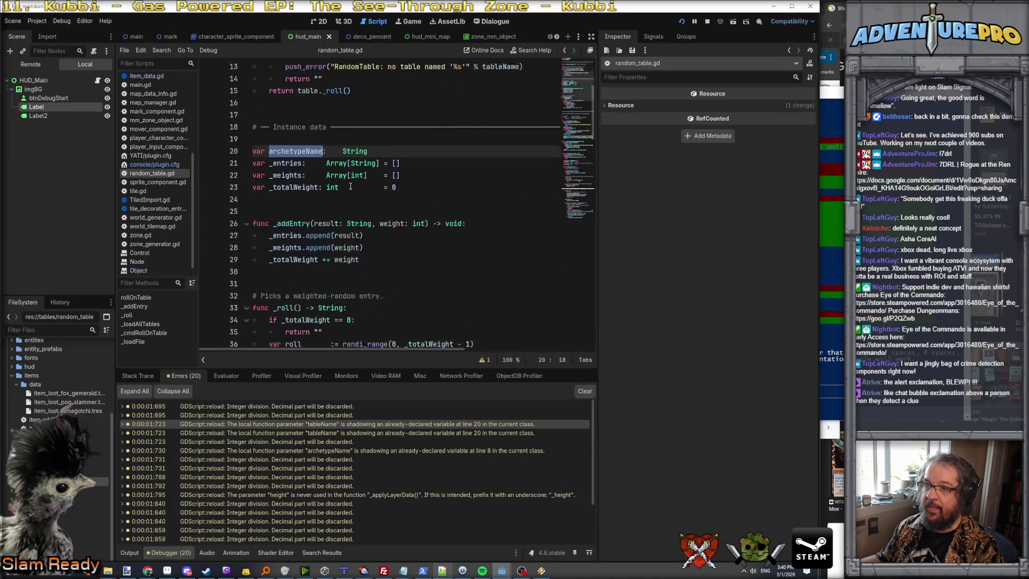
pyautogui.scroll(-7, 376, 206)
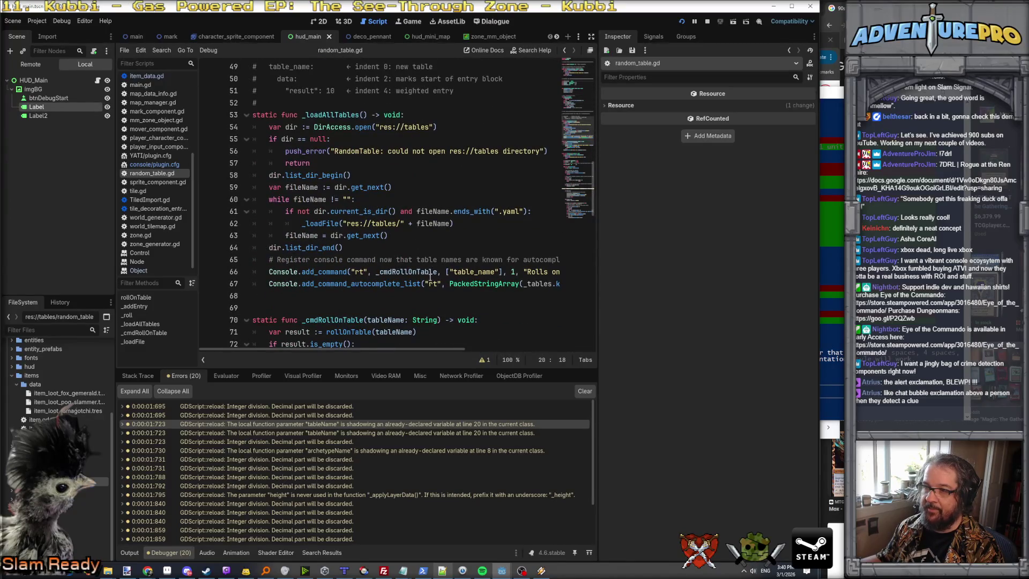
# In _loadFile, paste archetypeName over tableName on lines 114 and 115 and save.
pyautogui.keyDown('ctrl'); pyautogui.click(339, 224); pyautogui.keyUp('ctrl')
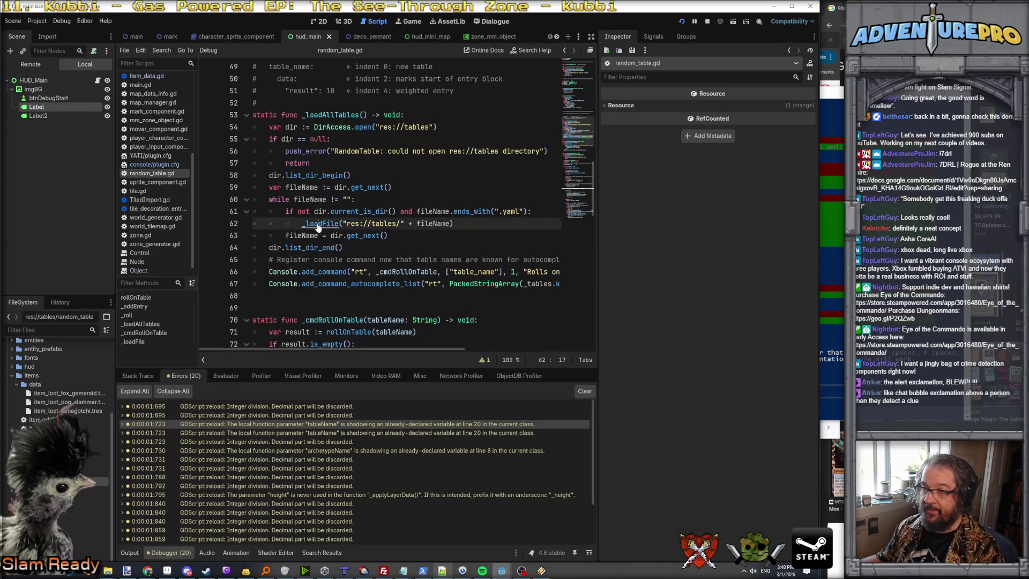
pyautogui.scroll(-6, 434, 219)
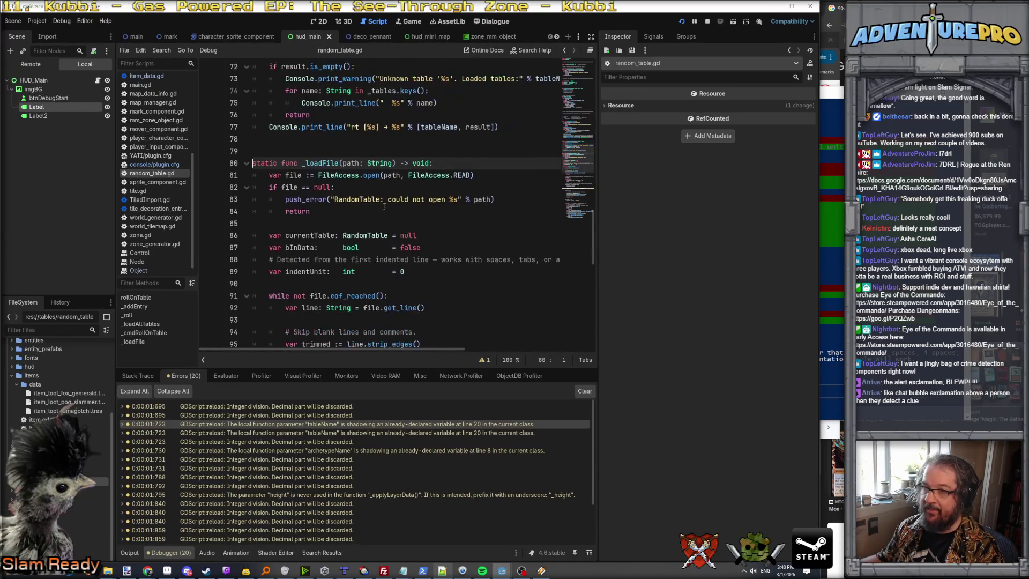
pyautogui.scroll(-5, 326, 204)
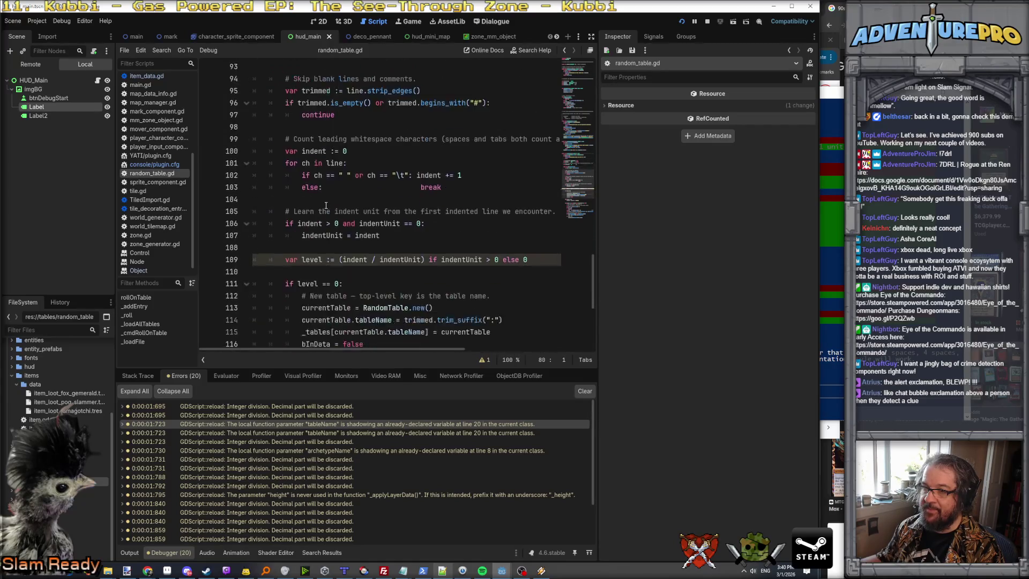
pyautogui.doubleClick(362, 211)
pyautogui.hotkey('ctrl', 'v')
pyautogui.doubleClick(406, 224)
pyautogui.hotkey('ctrl', 'v')
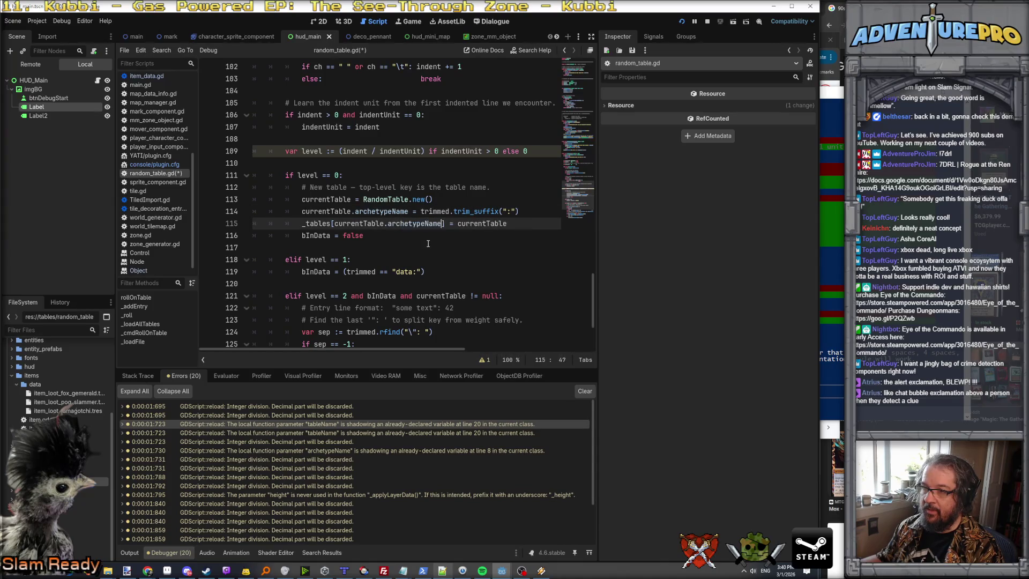
pyautogui.scroll(-3, 429, 244)
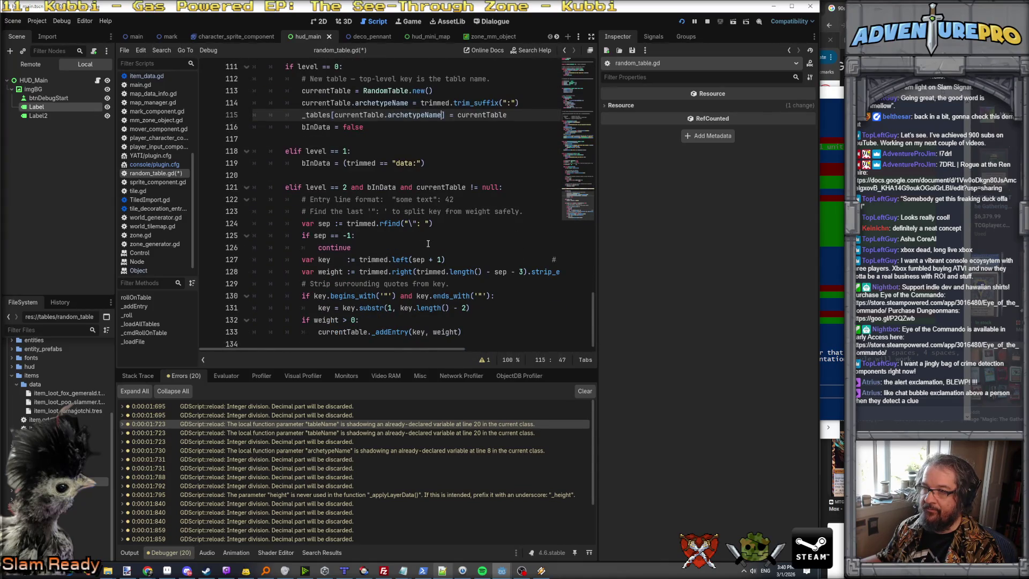
pyautogui.scroll(4, 429, 243)
pyautogui.click(424, 213)
pyautogui.hotkey('ctrl', 's')
# Clear the old errors, return to random_table.gd, and run the game.
pyautogui.scroll(4, 423, 231)
pyautogui.scroll(-4, 421, 252)
pyautogui.scroll(-3, 349, 451)
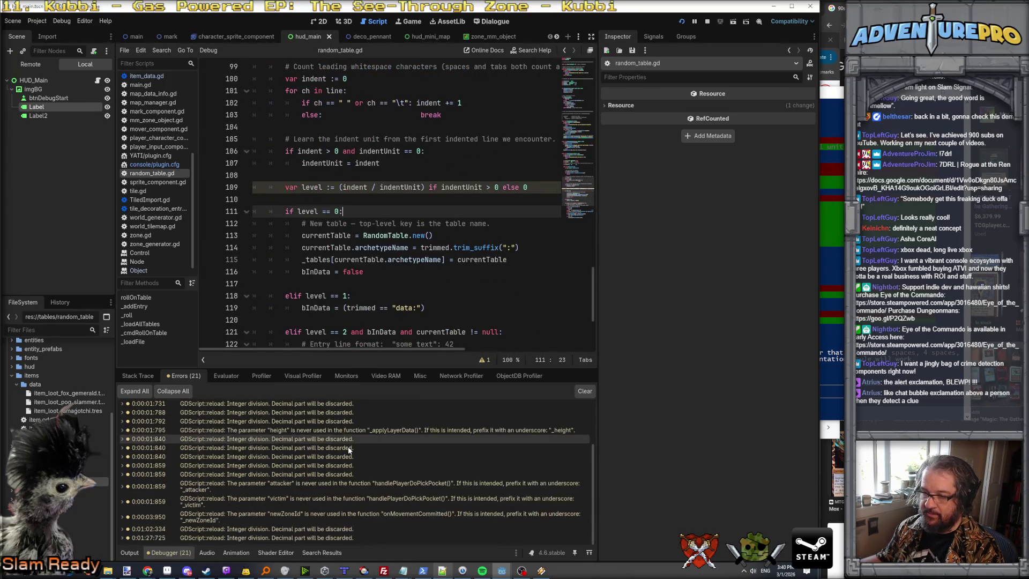
pyautogui.scroll(3, 320, 487)
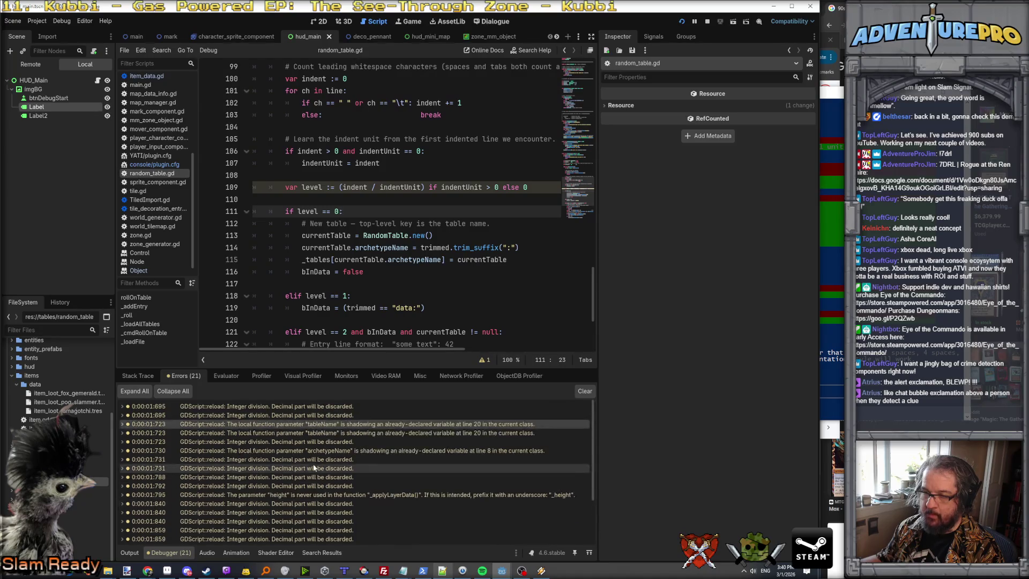
pyautogui.click(587, 392)
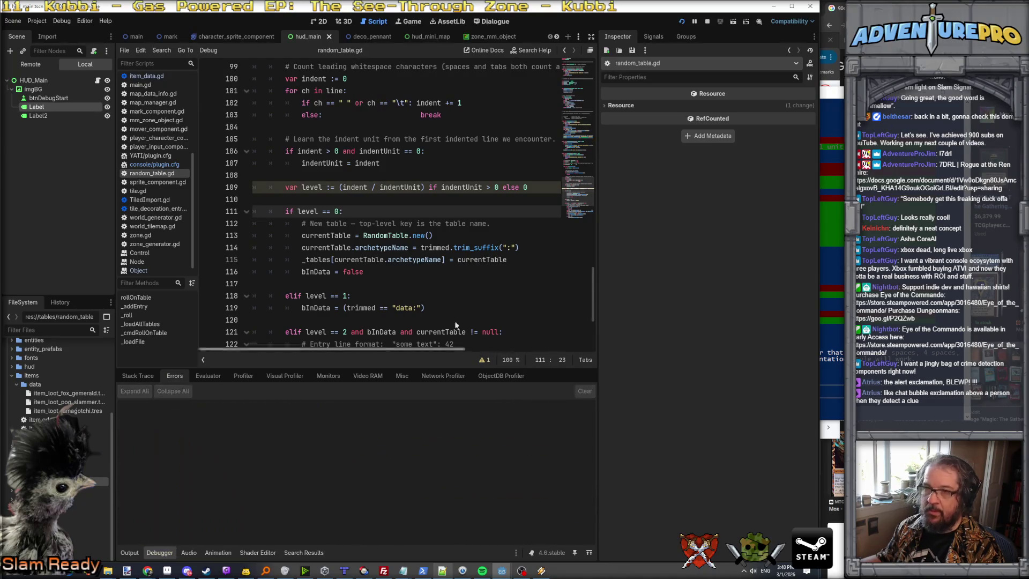
pyautogui.click(149, 183)
pyautogui.click(152, 173)
pyautogui.scroll(3, 396, 194)
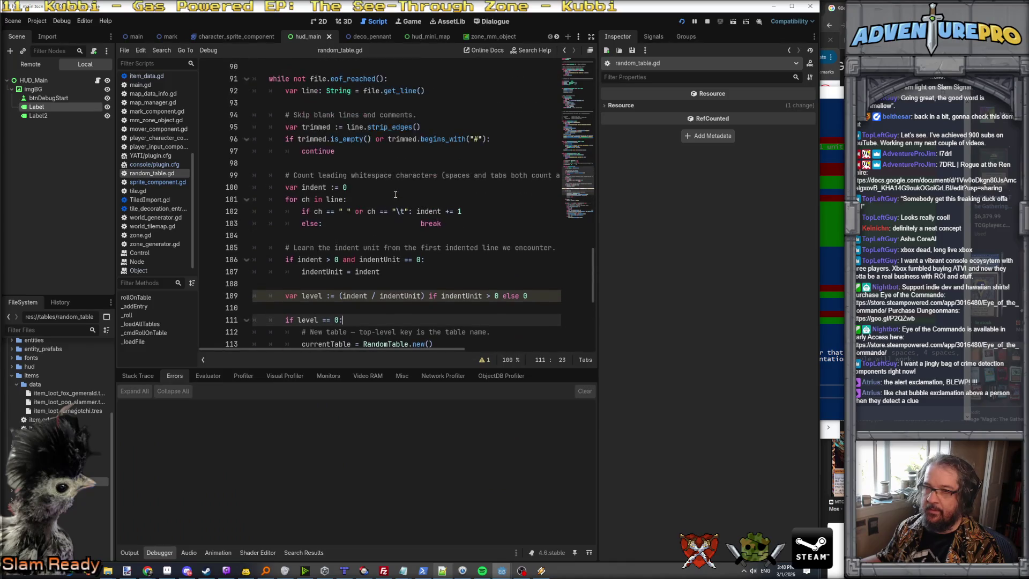
pyautogui.click(710, 21)
pyautogui.click(682, 22)
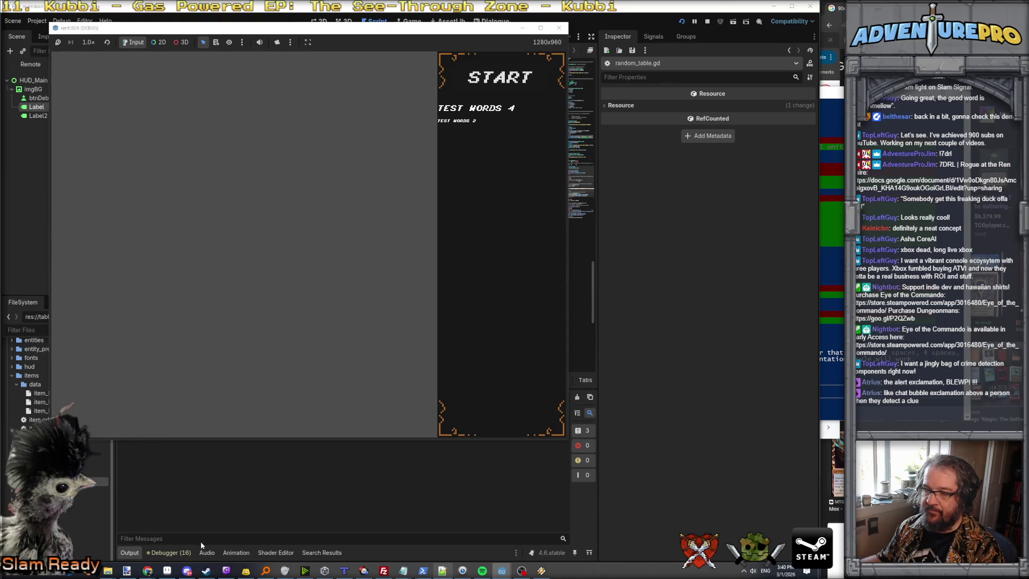
# In the running game, start the map and roll 'rt mark_loot_table_01' in the dev console.
pyautogui.click(171, 552)
pyautogui.scroll(-1, 246, 482)
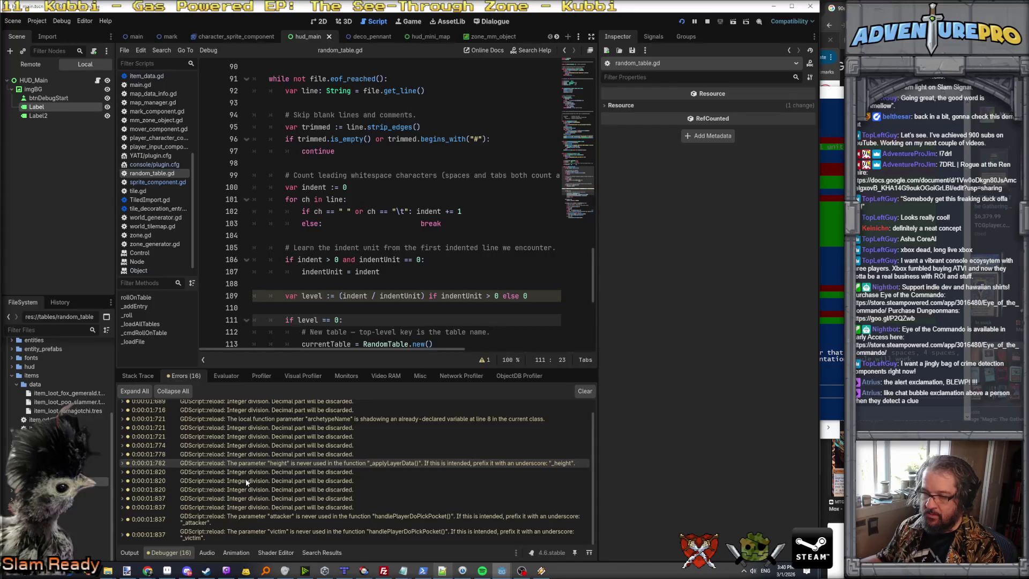
pyautogui.scroll(1, 246, 483)
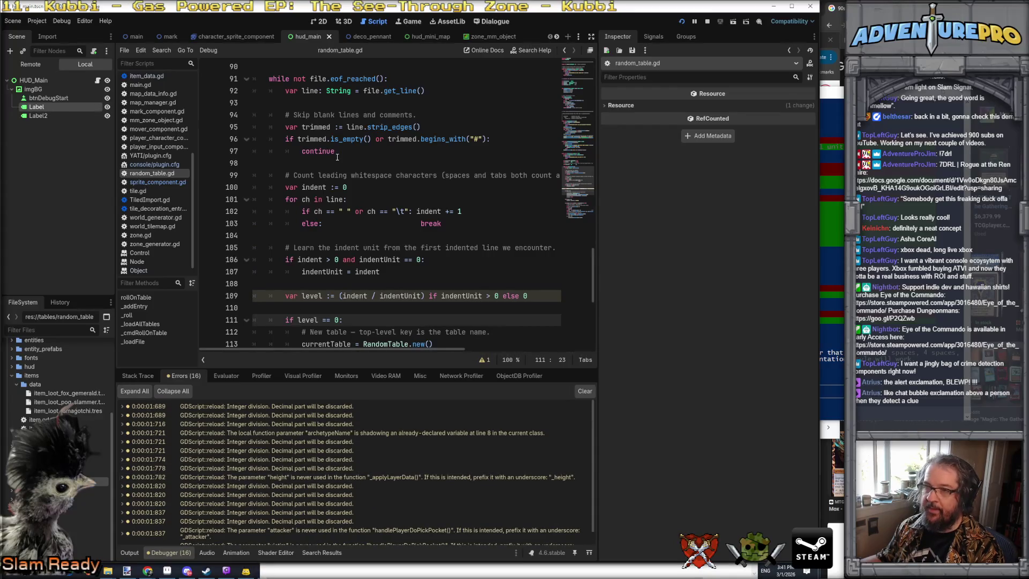
pyautogui.hotkey('alt', 'Tab')
pyautogui.click(474, 76)
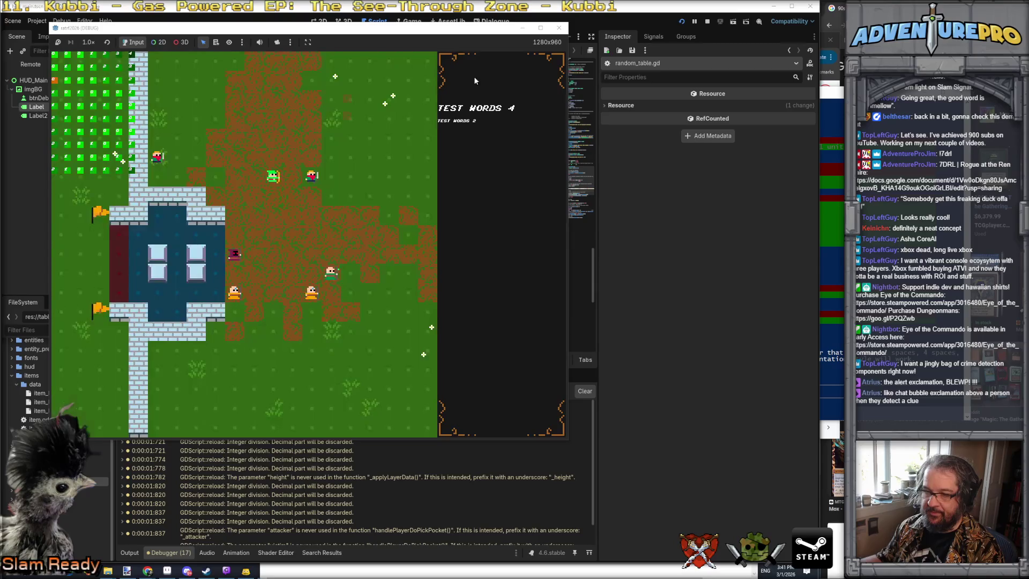
pyautogui.press('`')
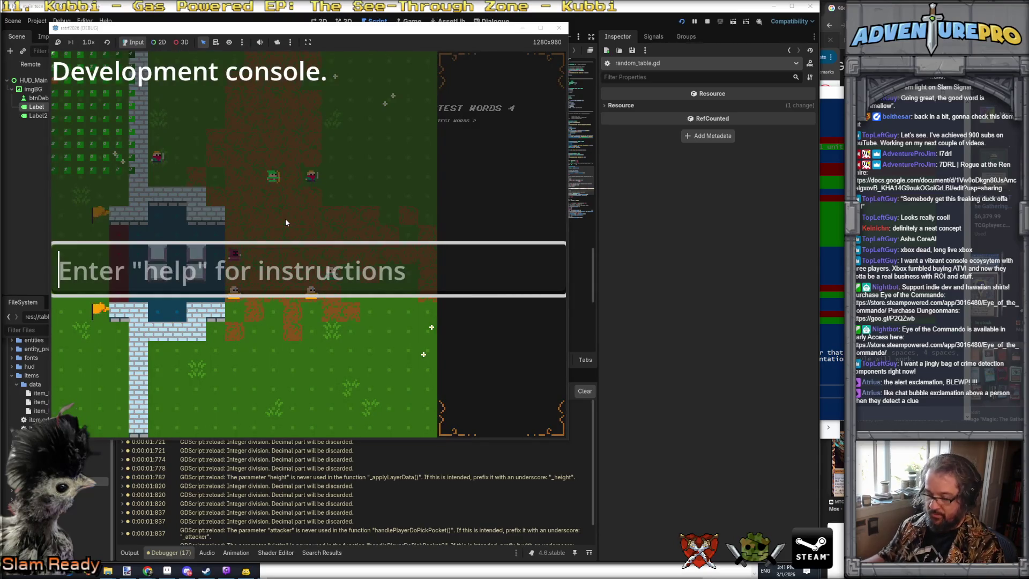
pyautogui.write('rt')
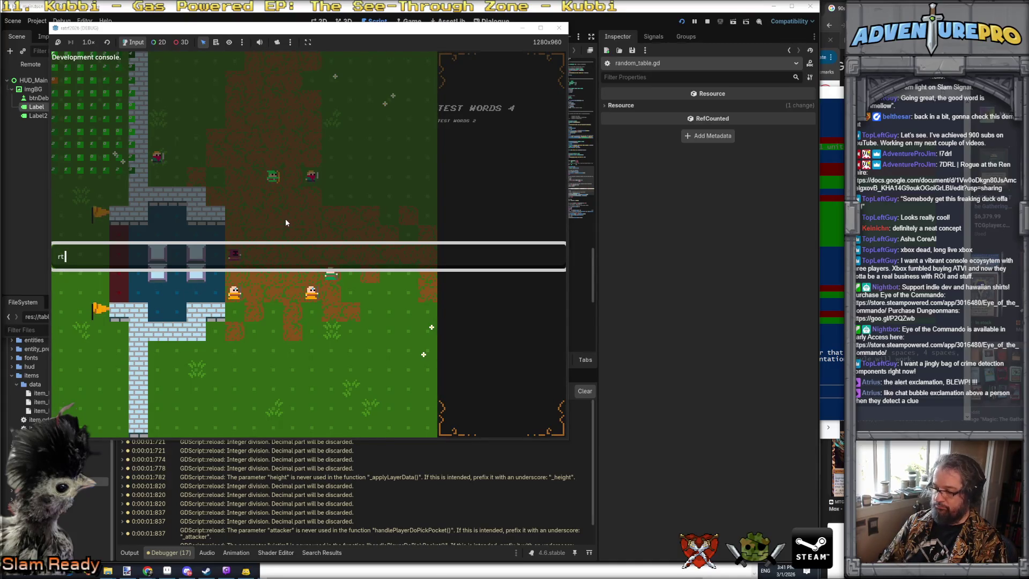
pyautogui.write('mark_loot_table_01')
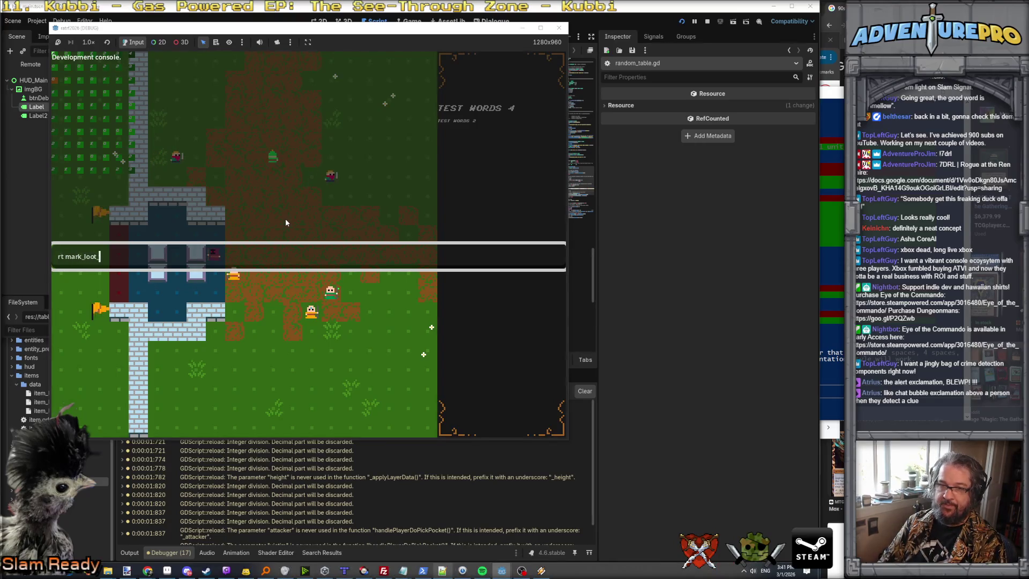
pyautogui.press('Return')
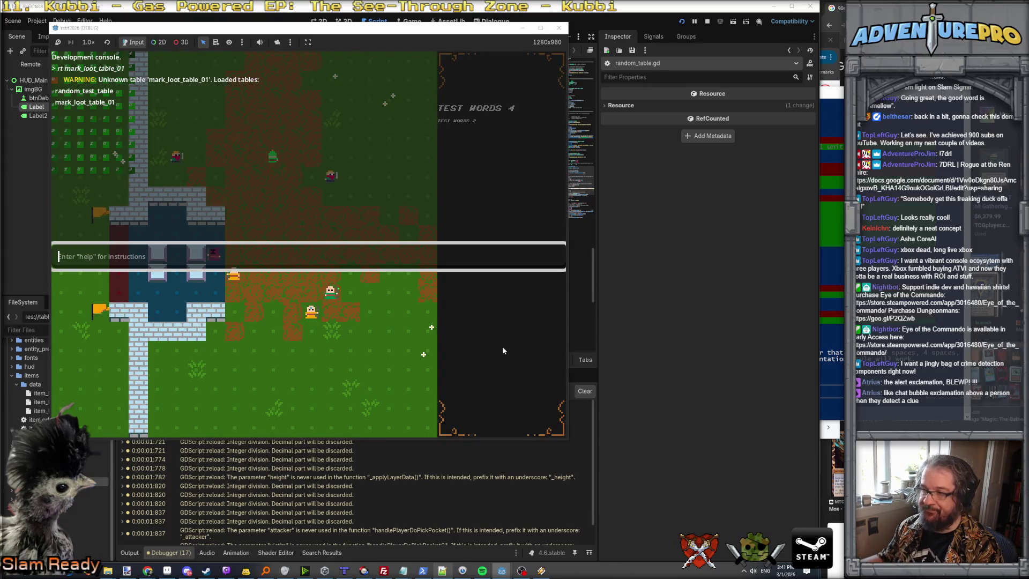
pyautogui.click(578, 319)
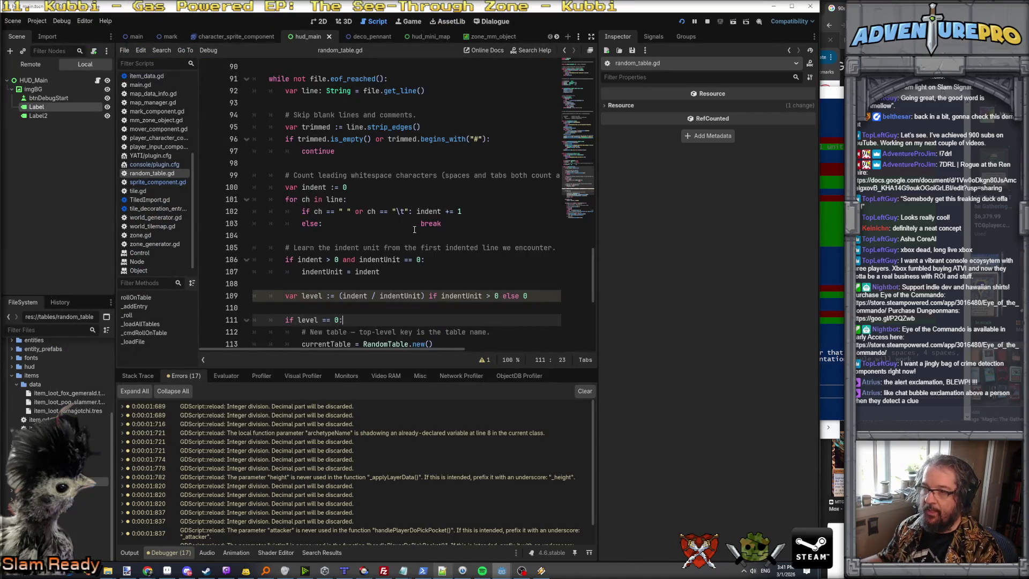
# Set a breakpoint on line 11 of the rollOnTable function.
pyautogui.scroll(7, 414, 230)
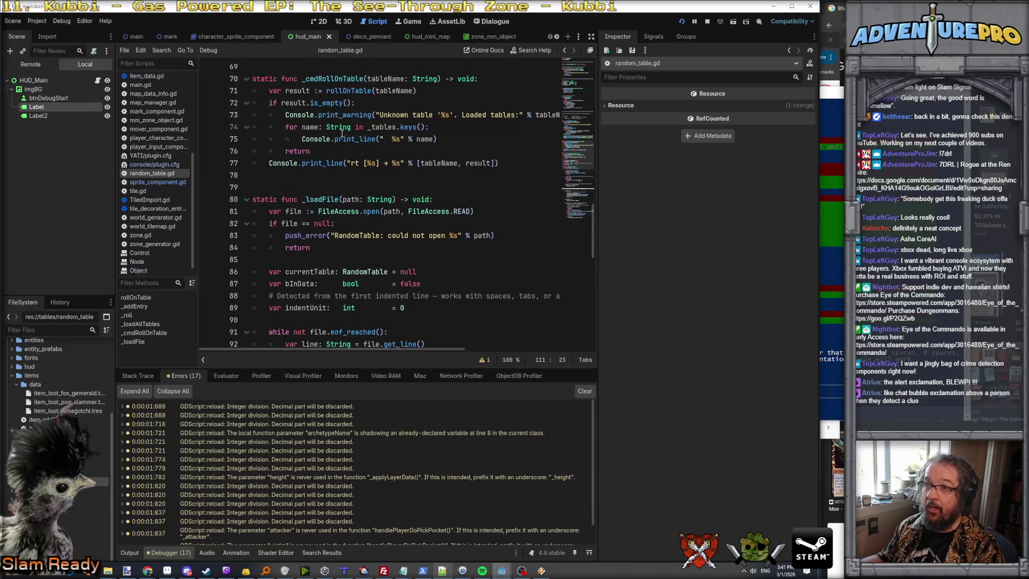
pyautogui.scroll(1, 342, 133)
pyautogui.keyDown('ctrl'); pyautogui.click(344, 128); pyautogui.keyUp('ctrl')
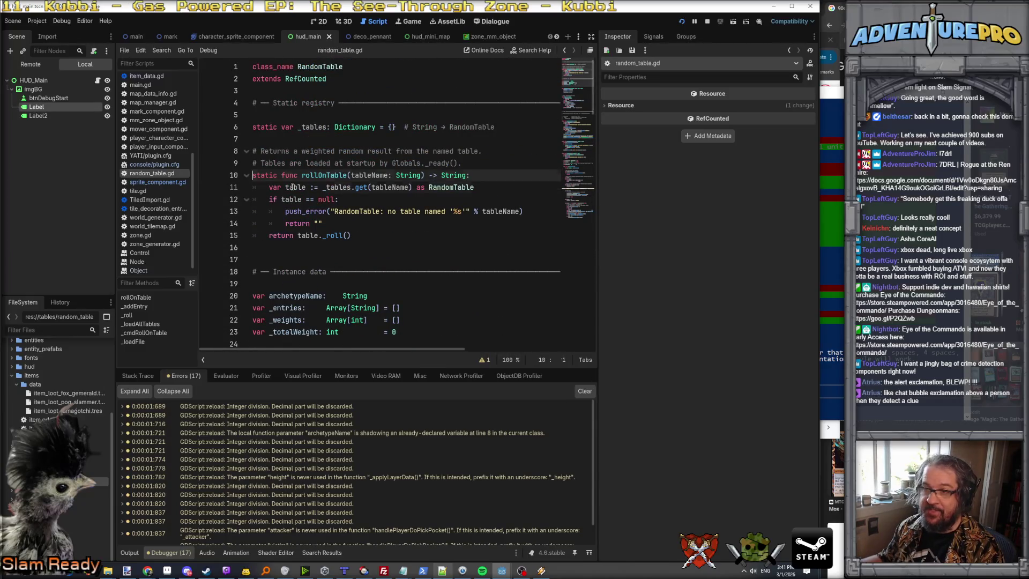
pyautogui.click(293, 187)
pyautogui.click(208, 187)
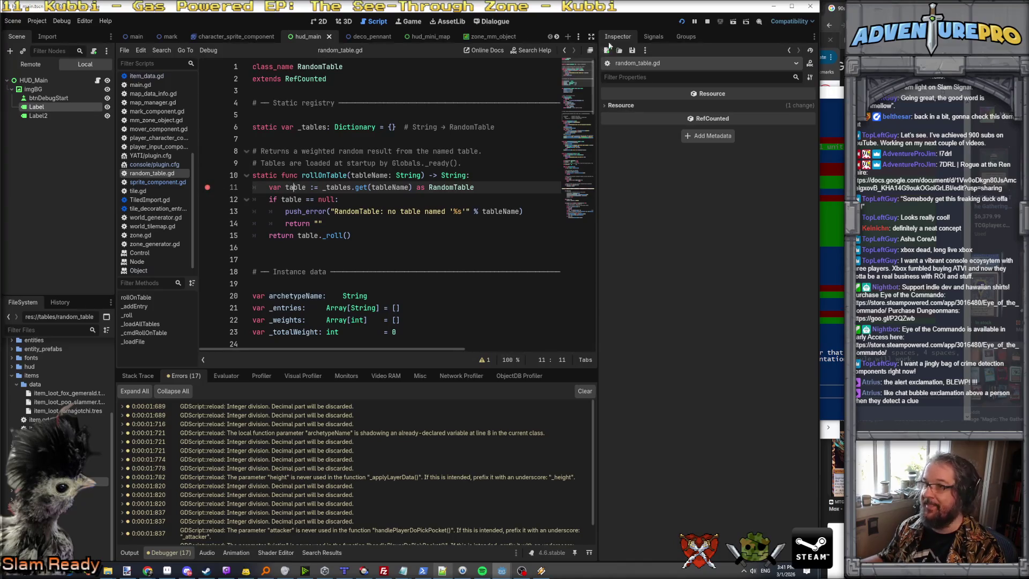
# Rerun the roll command in the game and step through the code into _roll.
pyautogui.click(501, 572)
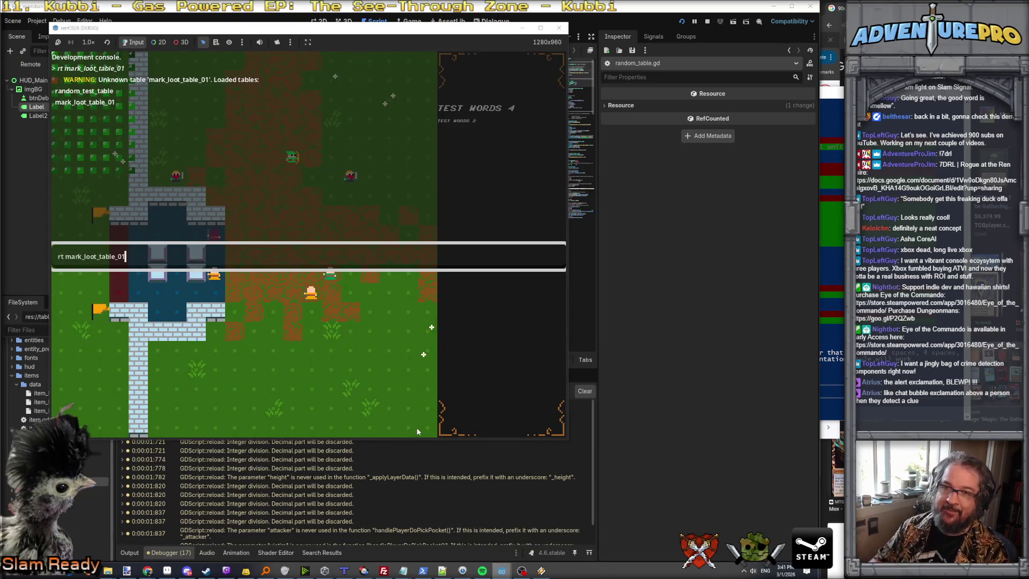
pyautogui.press('Return')
pyautogui.press('F10')
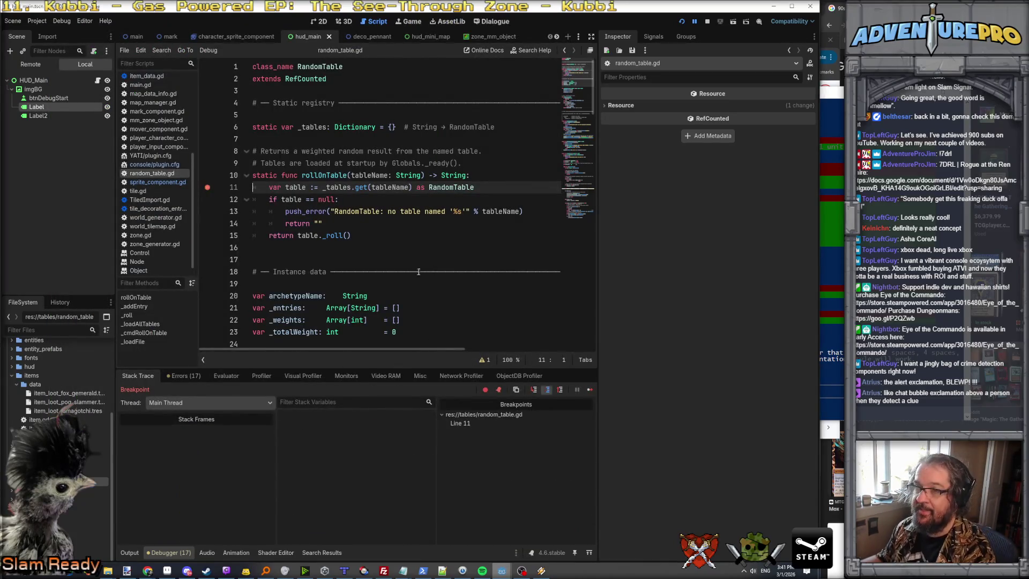
pyautogui.moveTo(285, 199)
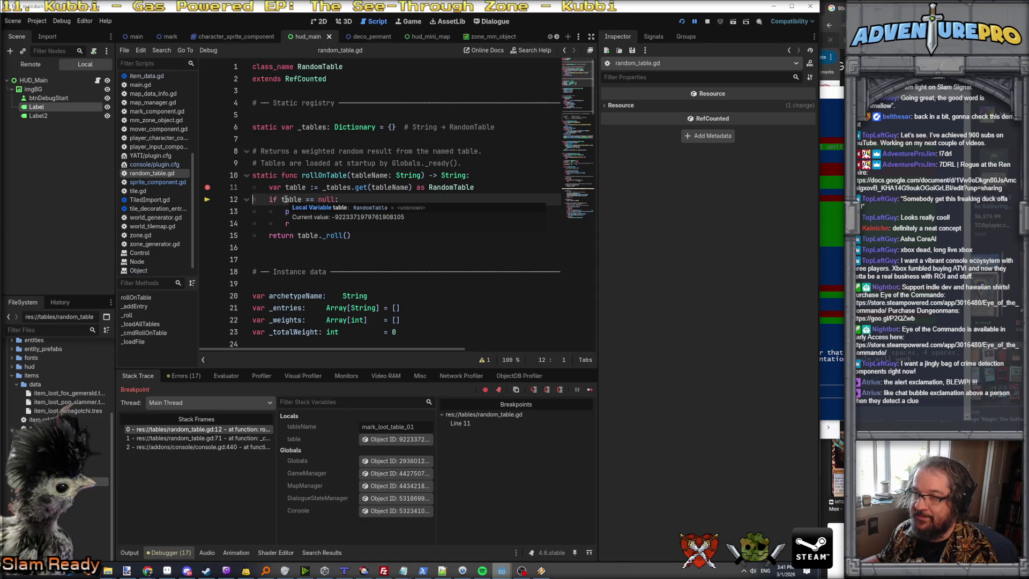
pyautogui.press('F11')
pyautogui.press('F11')
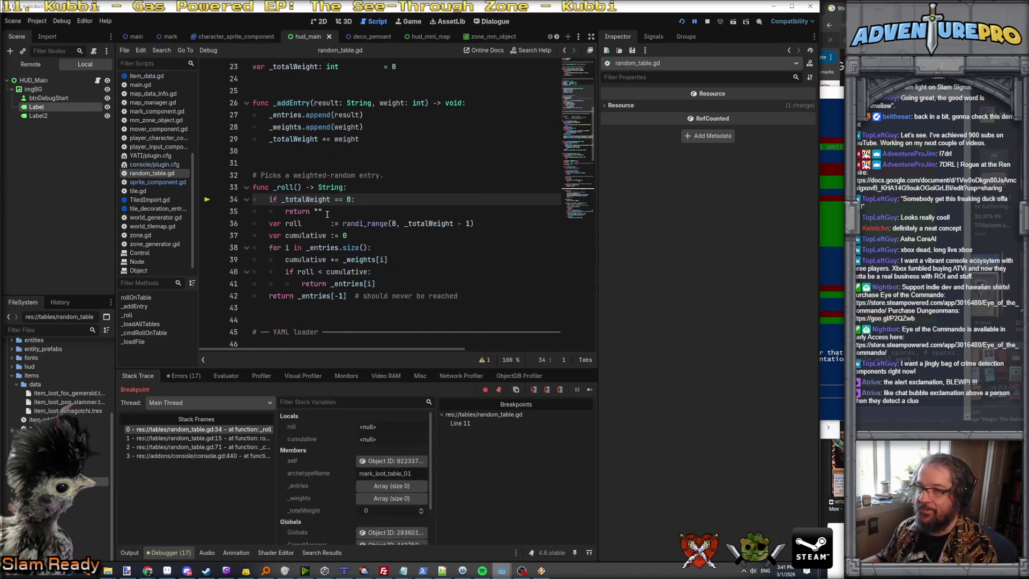
pyautogui.press('F10')
pyautogui.scroll(4, 314, 193)
pyautogui.scroll(-1, 315, 187)
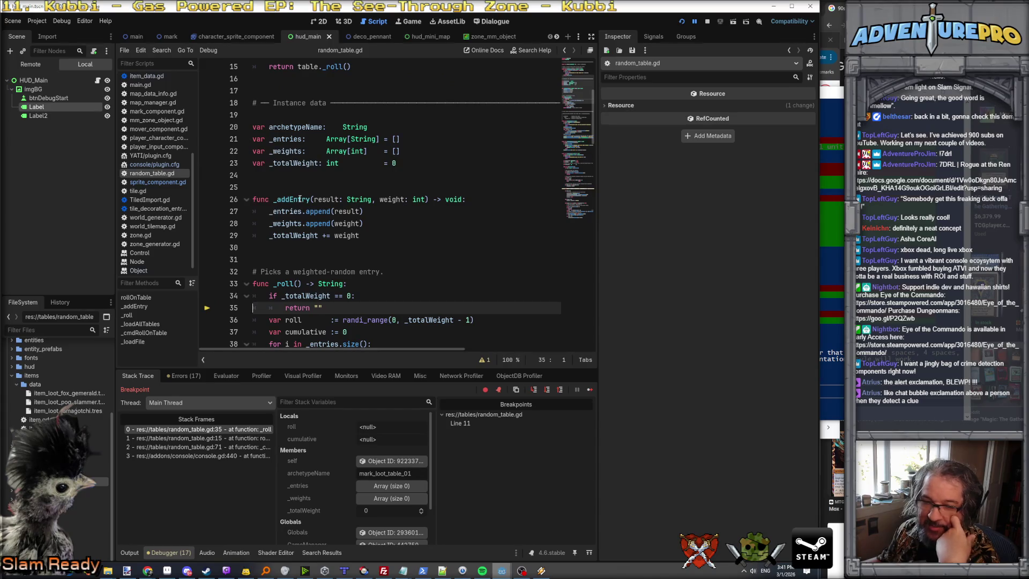
# Inspect the _addEntry function's code.
pyautogui.click(299, 199)
pyautogui.scroll(-3, 300, 199)
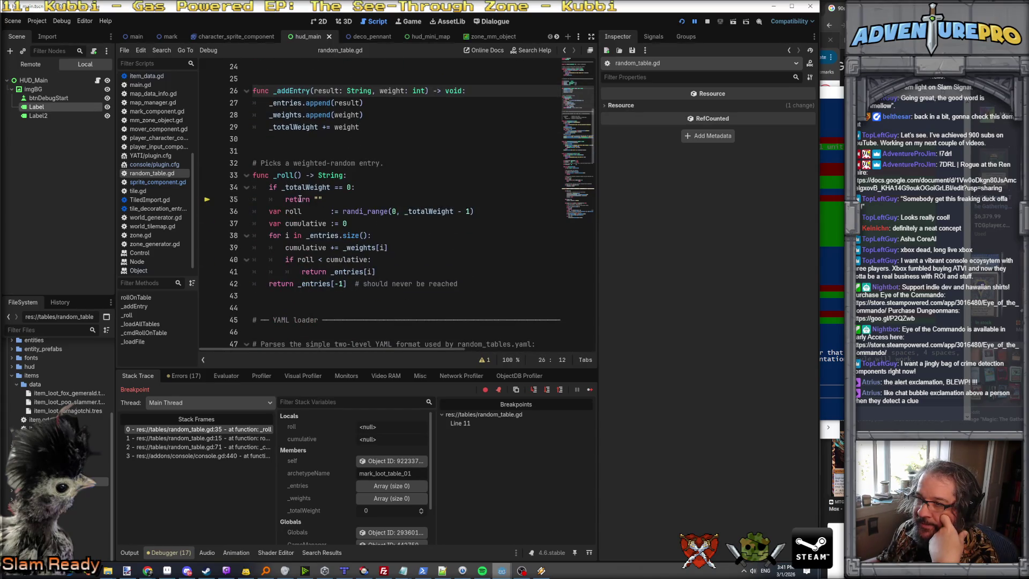
pyautogui.scroll(-4, 300, 199)
pyautogui.scroll(4, 299, 199)
pyautogui.scroll(-6, 300, 199)
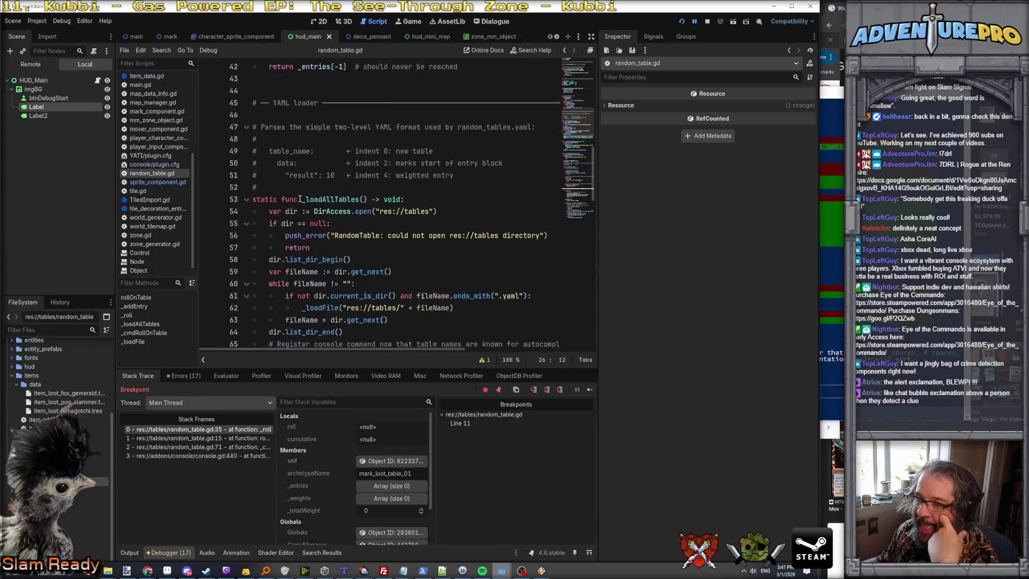
pyautogui.scroll(-4, 299, 199)
pyautogui.click(318, 187)
pyautogui.scroll(1, 322, 193)
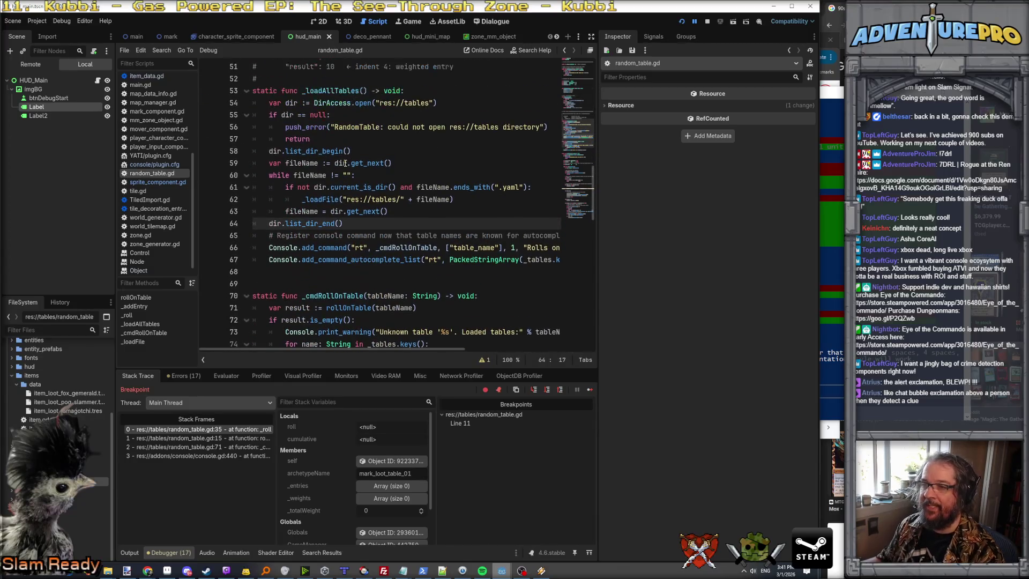
# Review _loadFile's indent-counting code on lines 102–103.
pyautogui.keyDown('ctrl'); pyautogui.click(329, 206); pyautogui.keyUp('ctrl')
pyautogui.scroll(-4, 408, 227)
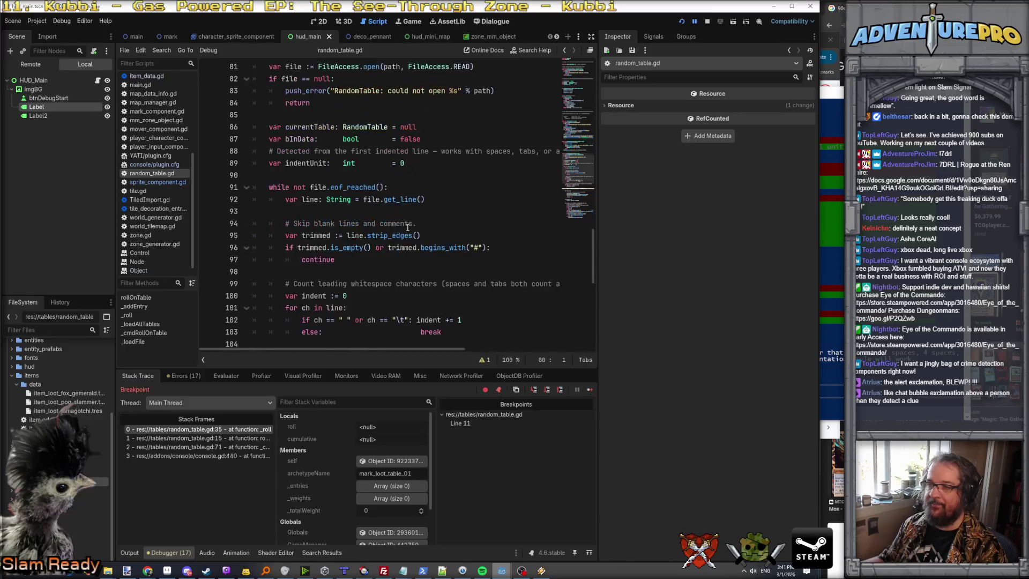
pyautogui.scroll(-3, 399, 225)
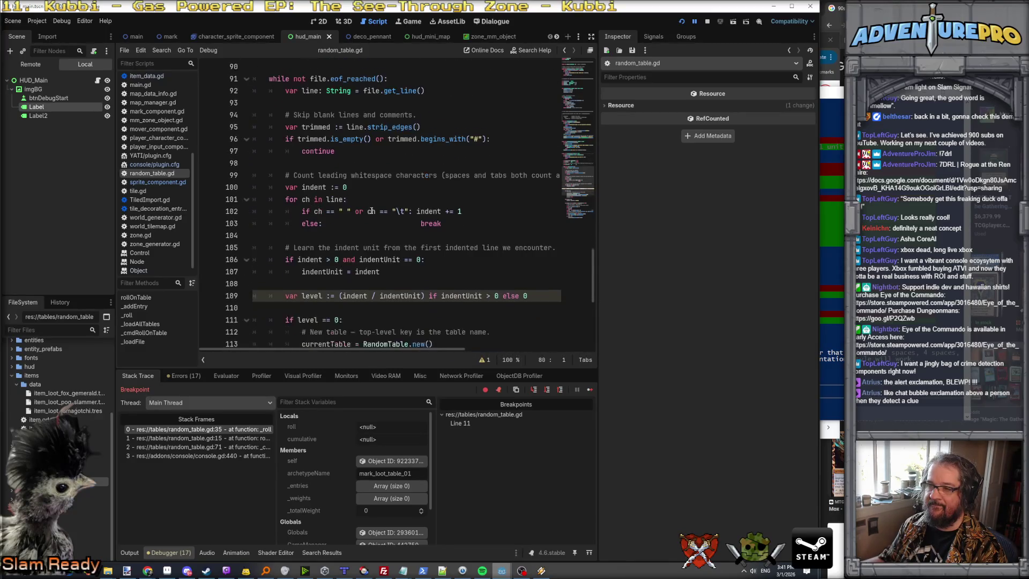
pyautogui.scroll(-7, 371, 210)
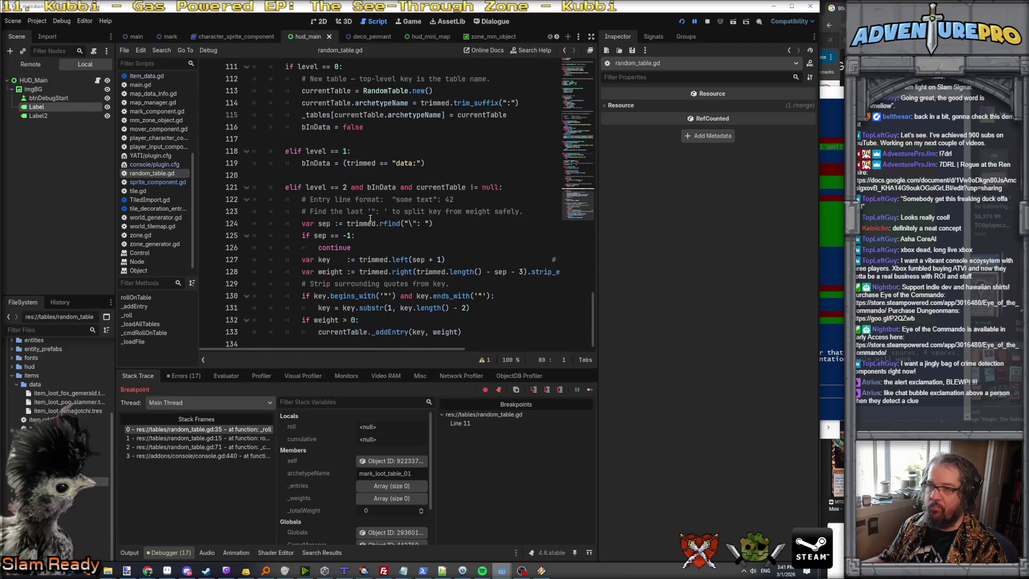
pyautogui.scroll(9, 343, 182)
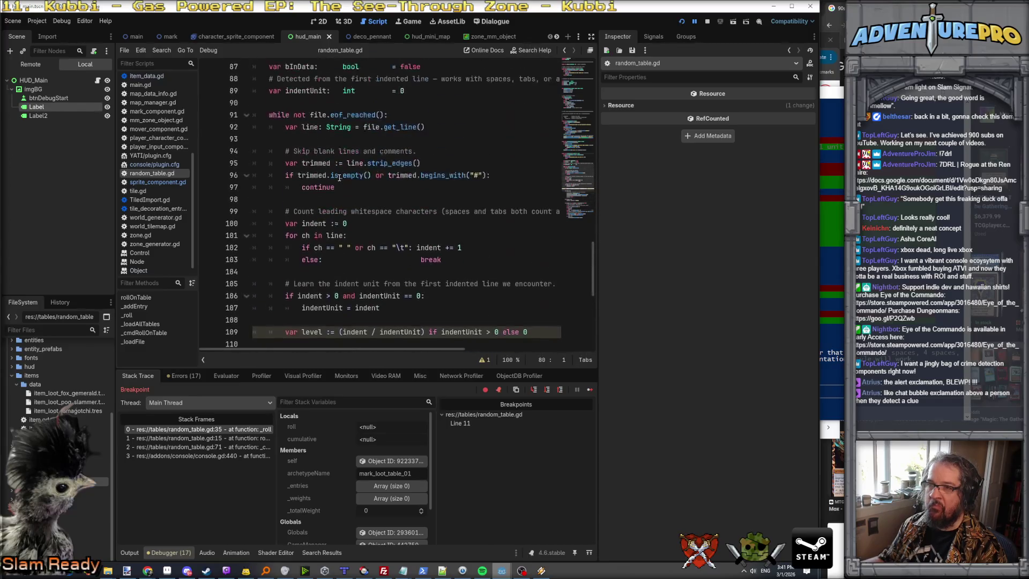
pyautogui.scroll(-3, 339, 177)
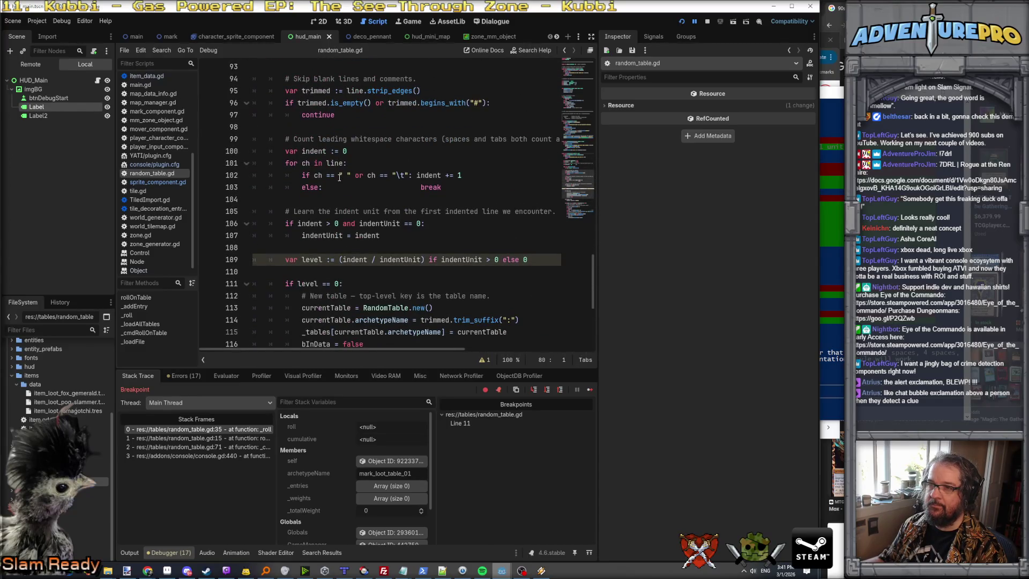
pyautogui.scroll(-2, 340, 178)
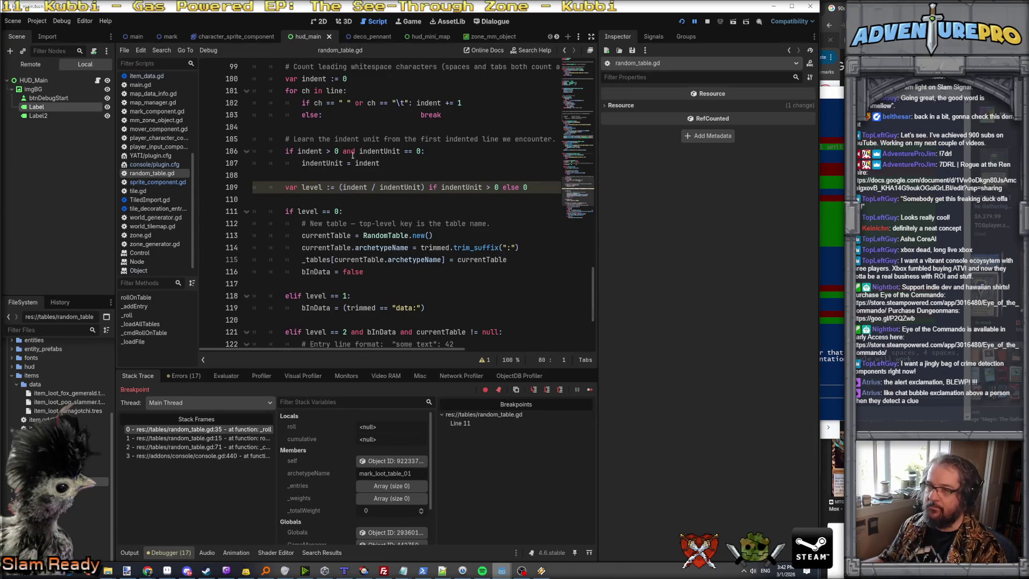
pyautogui.moveTo(311, 104); pyautogui.dragTo(440, 114)
pyautogui.click(441, 115)
pyautogui.scroll(-1, 437, 185)
pyautogui.scroll(2, 437, 185)
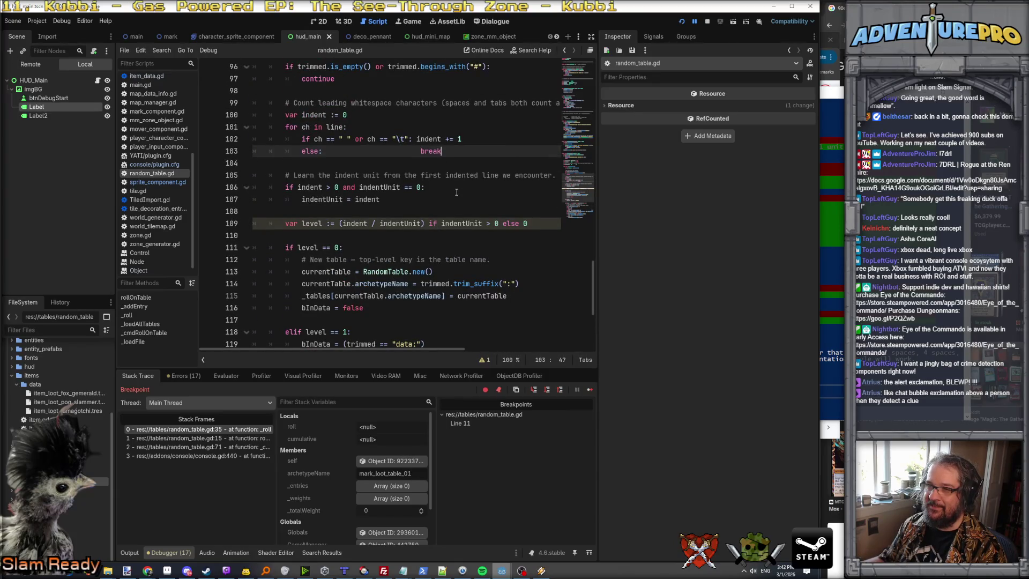
pyautogui.scroll(-5, 456, 191)
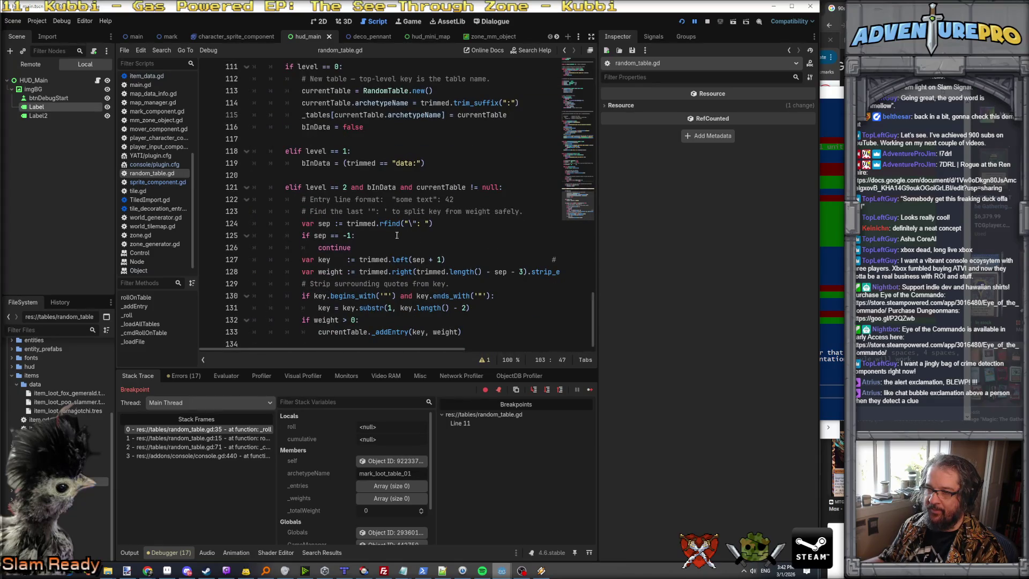
# Mark the separator check on line 125, then switch to random_tables.yaml in Notepad++.
pyautogui.click(374, 240)
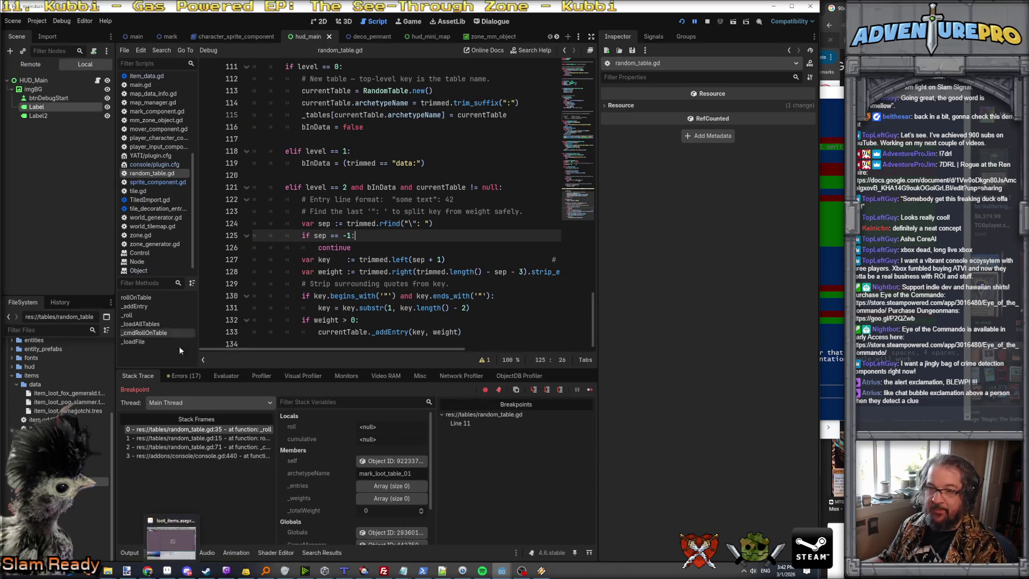
pyautogui.moveTo(305, 571)
pyautogui.click(442, 571)
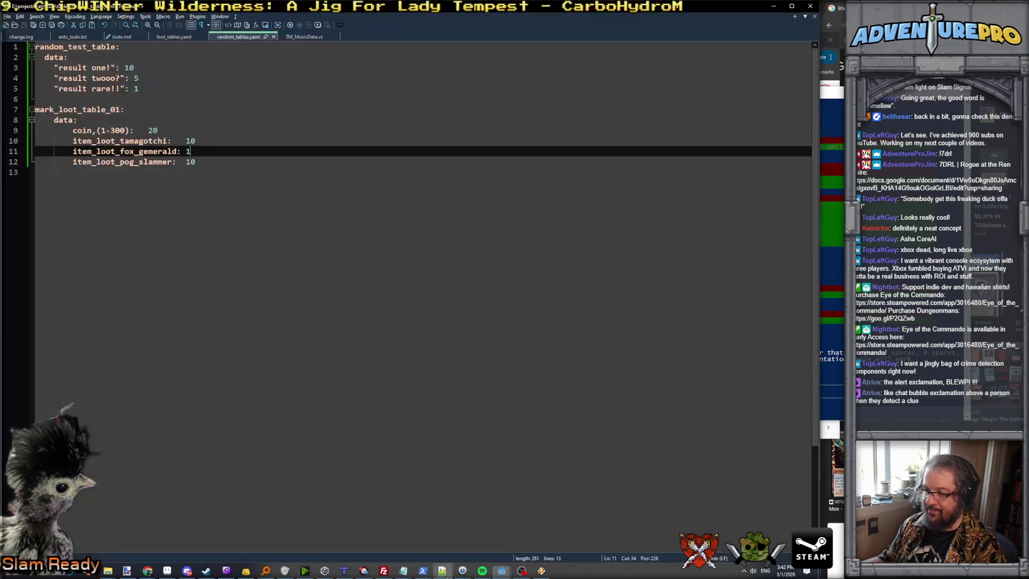
# Test the spacing before coin's and tamagotchi's weights and widen the gap before pog_slammer's 10.
pyautogui.click(149, 131)
pyautogui.press('BackSpace')
pyautogui.press('BackSpace')
pyautogui.press('BackSpace')
pyautogui.press('Tab')
pyautogui.click(186, 141)
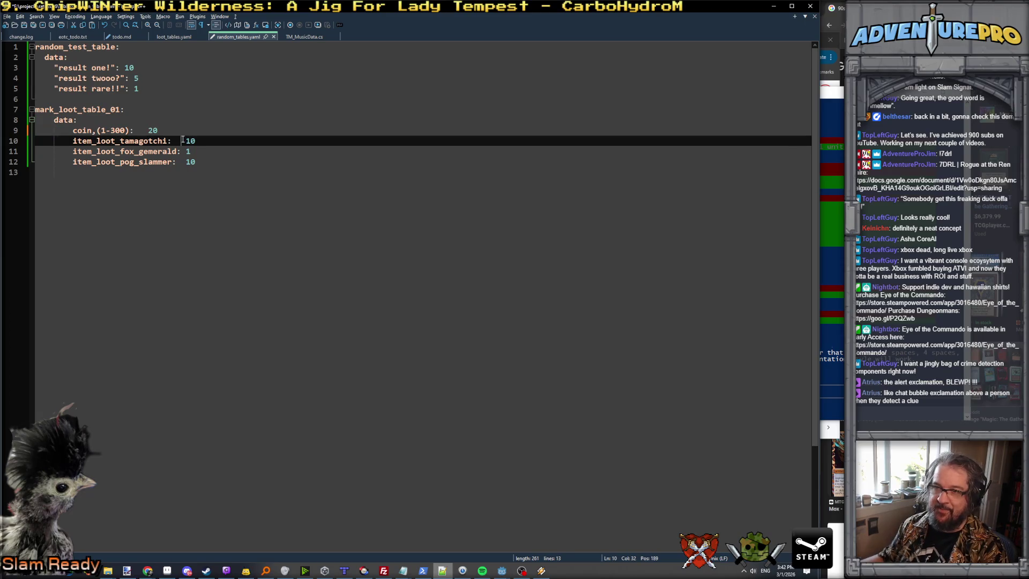
pyautogui.press('BackSpace')
pyautogui.press('BackSpace')
pyautogui.press('BackSpace')
pyautogui.press('Tab')
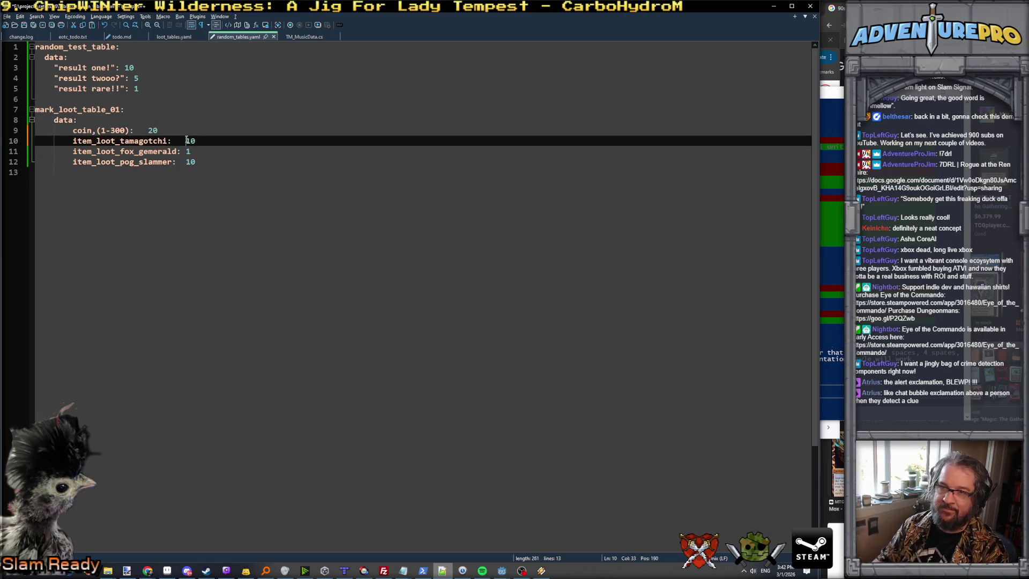
pyautogui.press('Down')
pyautogui.press('Down')
pyautogui.press('BackSpace')
pyautogui.press('BackSpace')
pyautogui.press('BackSpace')
pyautogui.write('n')
pyautogui.press('Tab')
pyautogui.press('BackSpace')
pyautogui.press('BackSpace')
pyautogui.press('Tab')
pyautogui.press('Tab')
pyautogui.press('Tab')
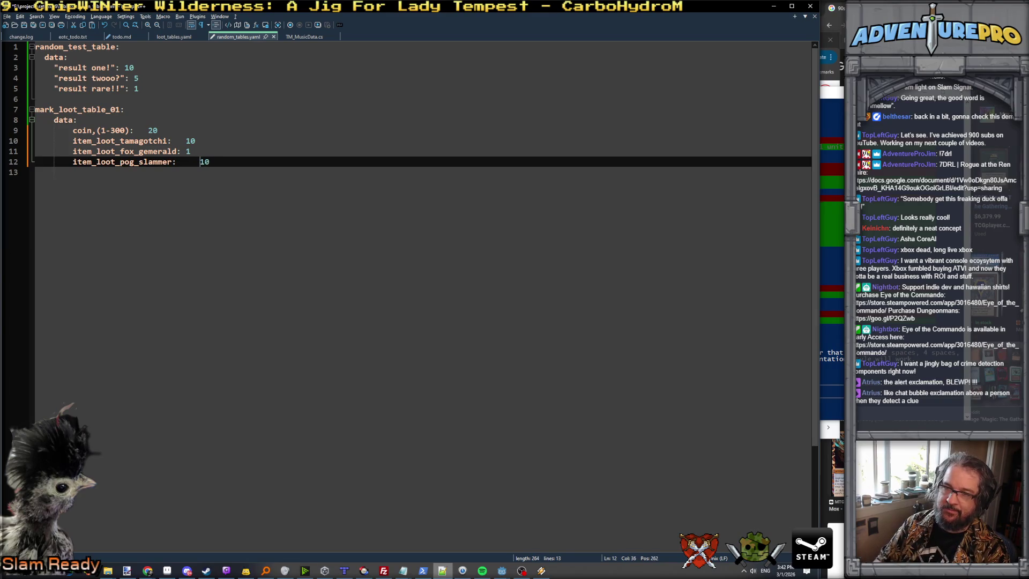
# Step the caret from the data: header through each loot entry to the last line.
pyautogui.click(161, 117)
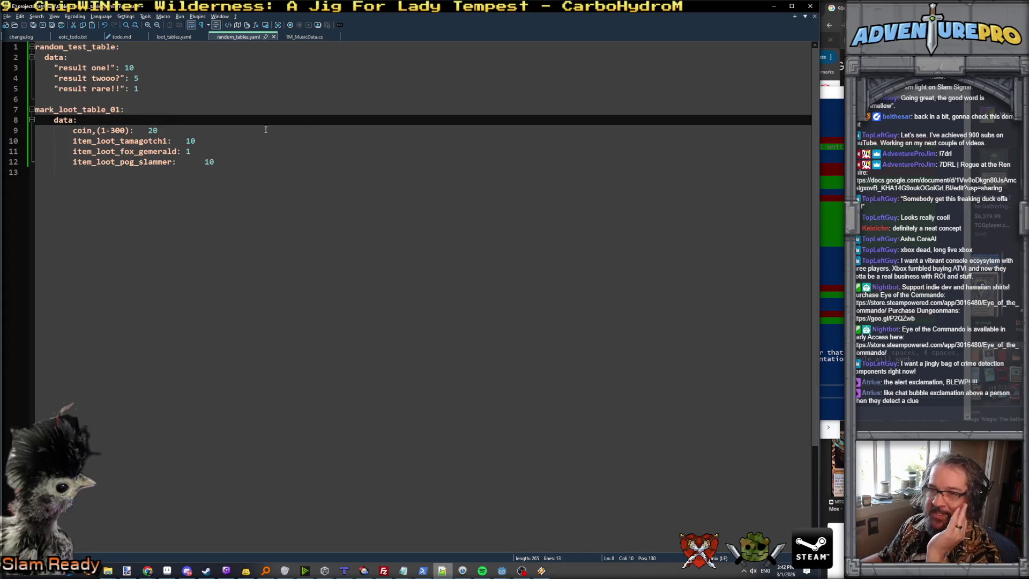
pyautogui.click(75, 132)
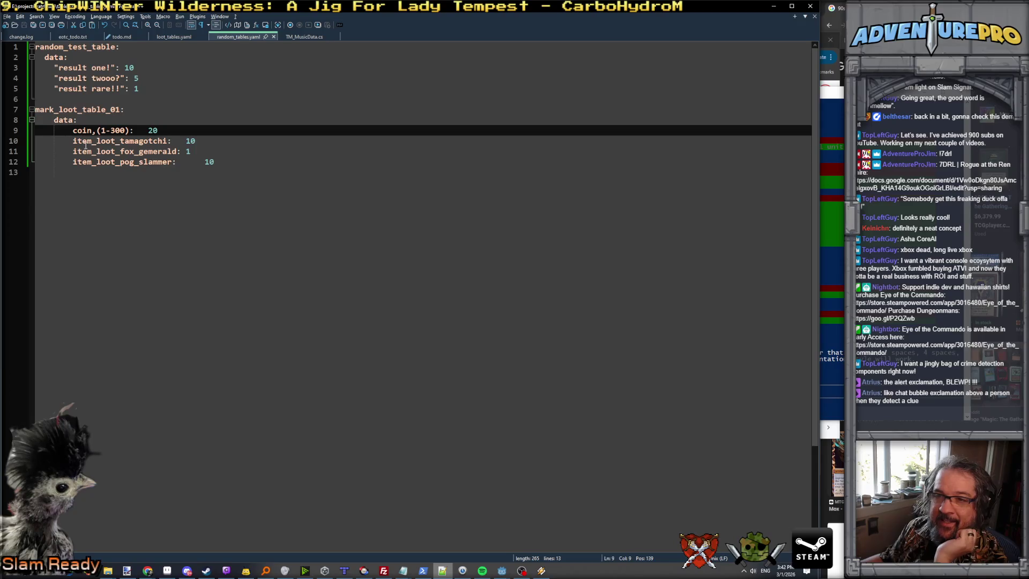
pyautogui.click(86, 141)
pyautogui.click(95, 152)
pyautogui.click(101, 162)
pyautogui.click(103, 132)
pyautogui.click(107, 153)
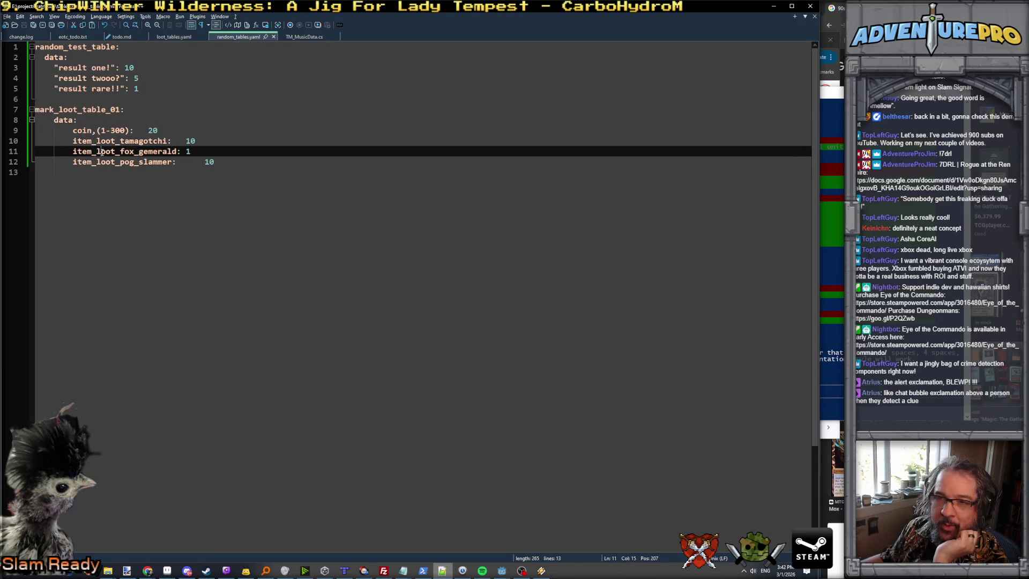
pyautogui.click(112, 169)
# Recheck the coin through pog_slammer entry lines, then bring up the Claude Code diff terminal.
pyautogui.click(73, 131)
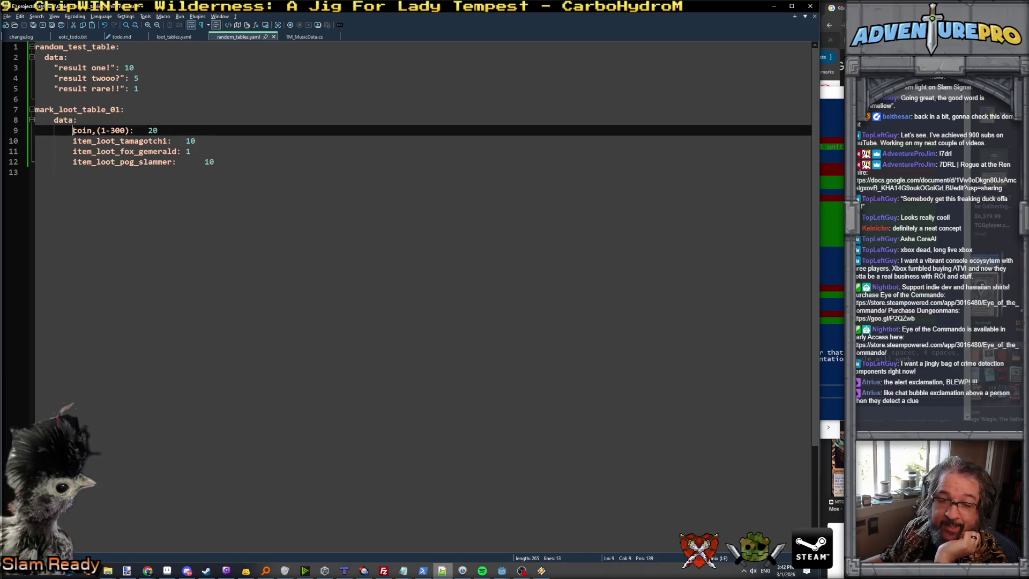
pyautogui.click(97, 141)
pyautogui.click(100, 153)
pyautogui.click(105, 162)
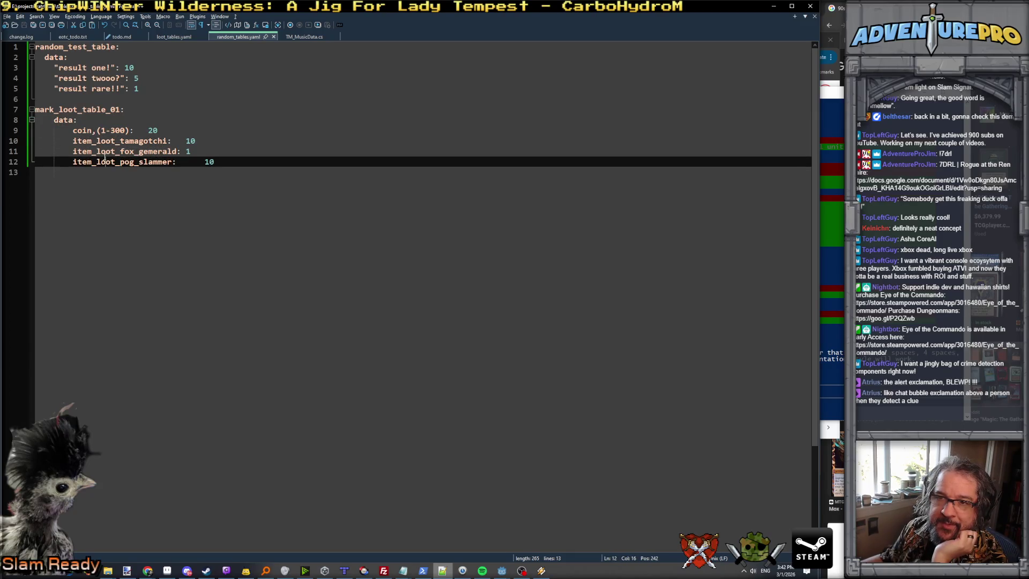
pyautogui.click(502, 571)
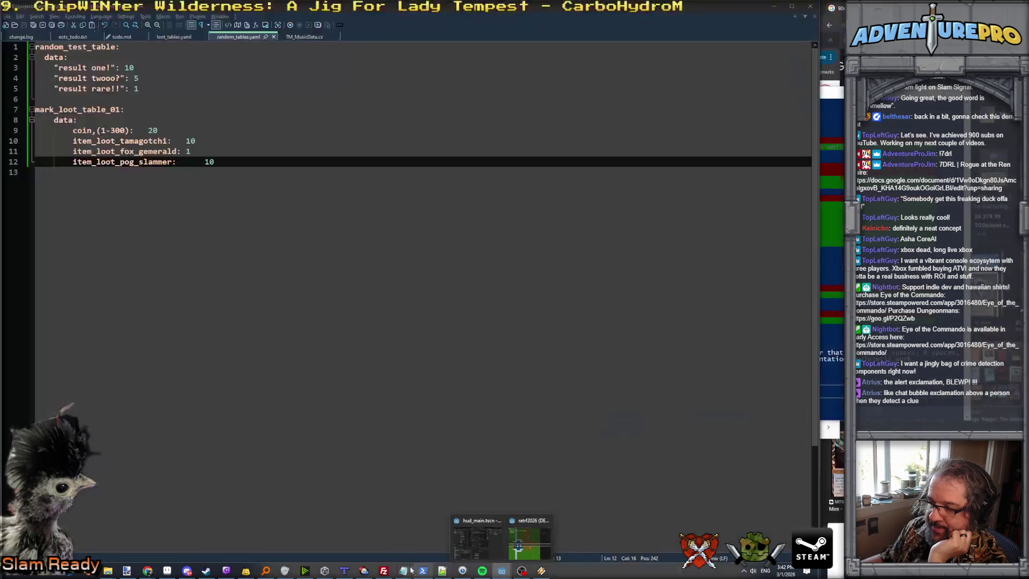
pyautogui.click(423, 572)
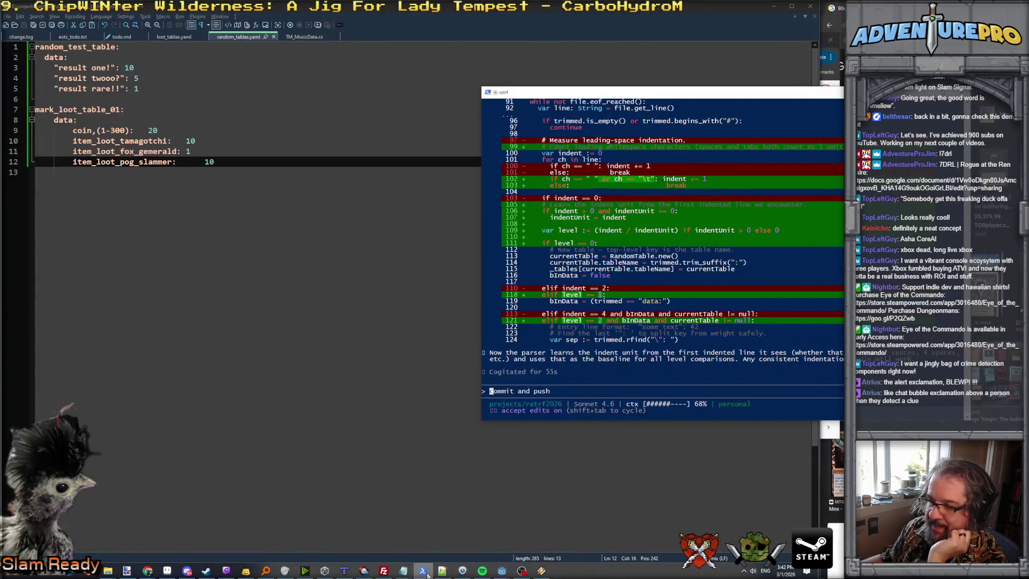
# Look over random_table.gd's table-parsing code near line 125, then return to Claude Code.
pyautogui.click(501, 571)
pyautogui.click(488, 545)
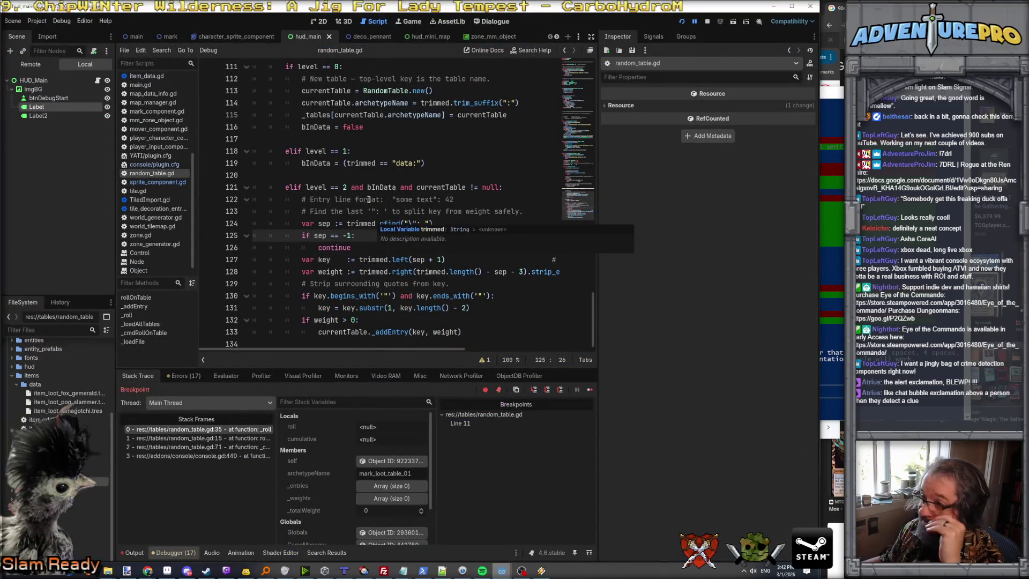
pyautogui.scroll(1, 365, 186)
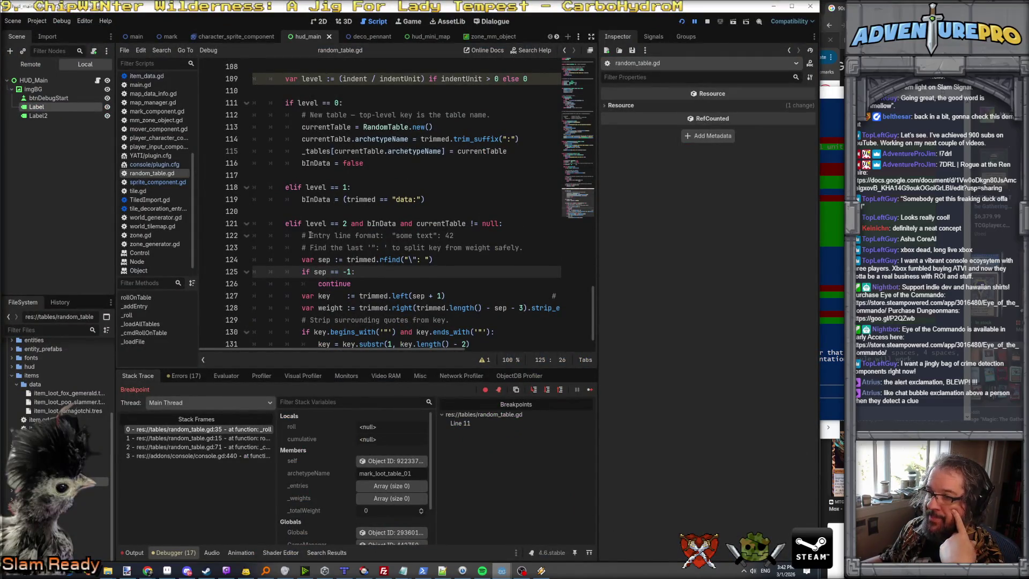
pyautogui.scroll(1, 409, 236)
pyautogui.scroll(-1, 410, 241)
pyautogui.scroll(-1, 434, 236)
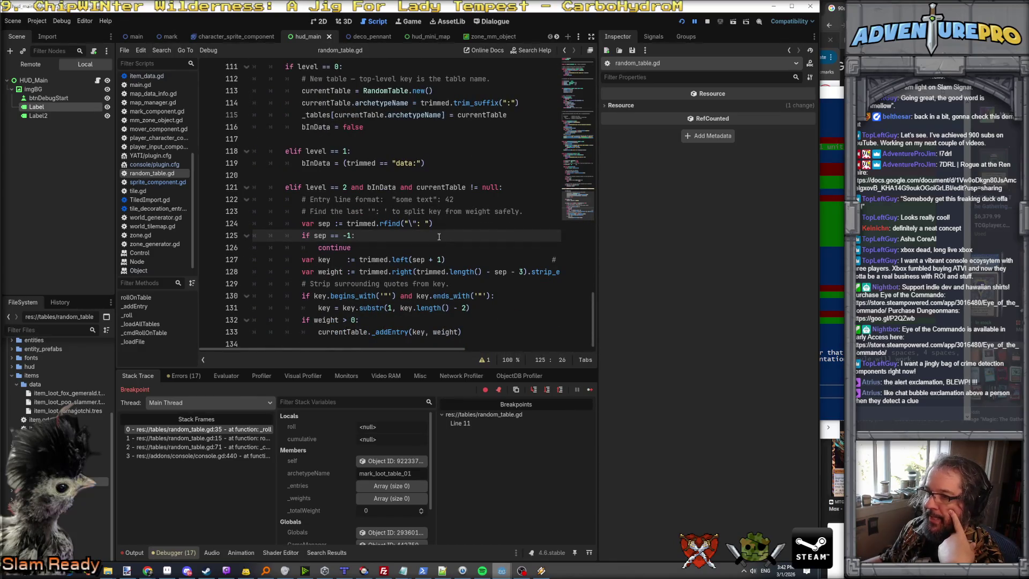
pyautogui.hotkey('alt', 'Tab')
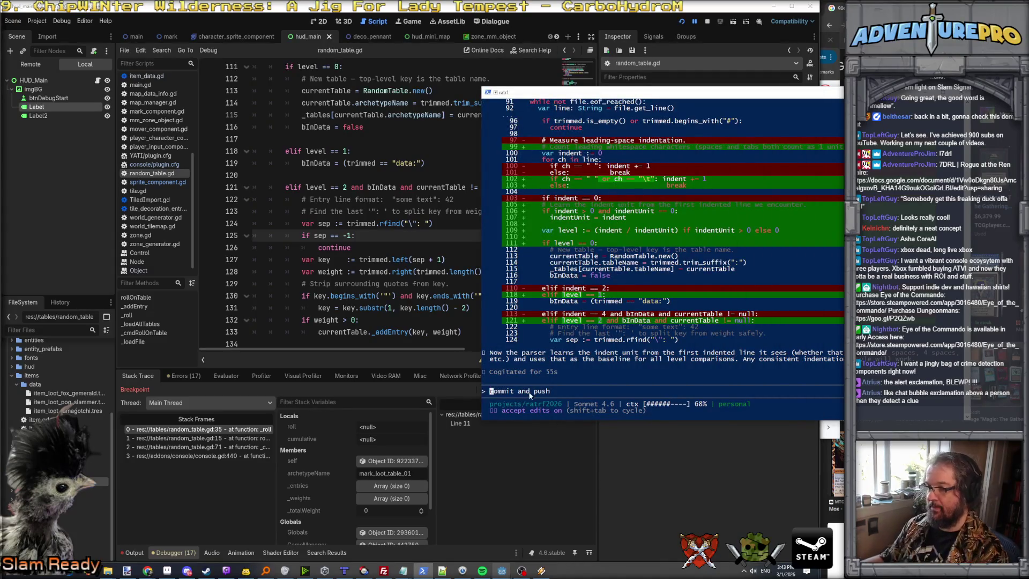
# Tell Claude Code entries are only sometimes quoted, and unquoted ones should use the first token.
pyautogui.write('the entryline')
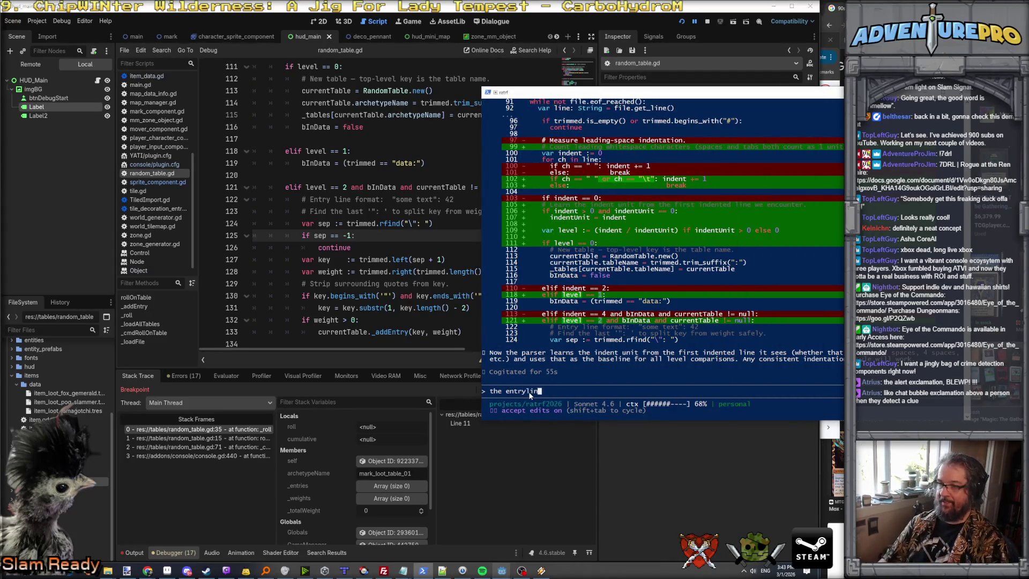
pyautogui.press('BackSpace')
pyautogui.press('BackSpace')
pyautogui.press('BackSpace')
pyautogui.write('ne format for tables is only in quotes someti')
pyautogui.write('If it')
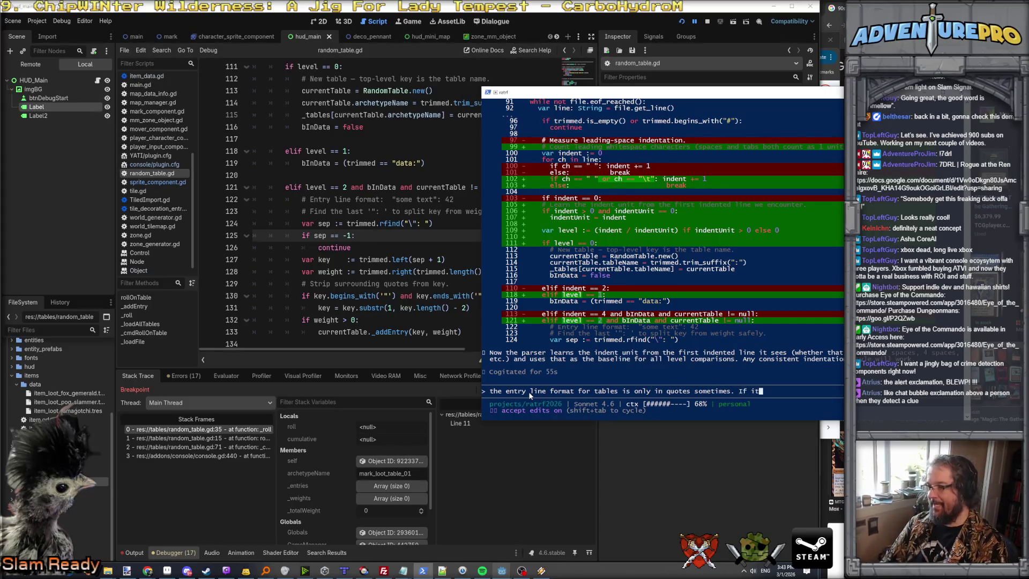
pyautogui.write('the e')
pyautogui.write('ains spac')
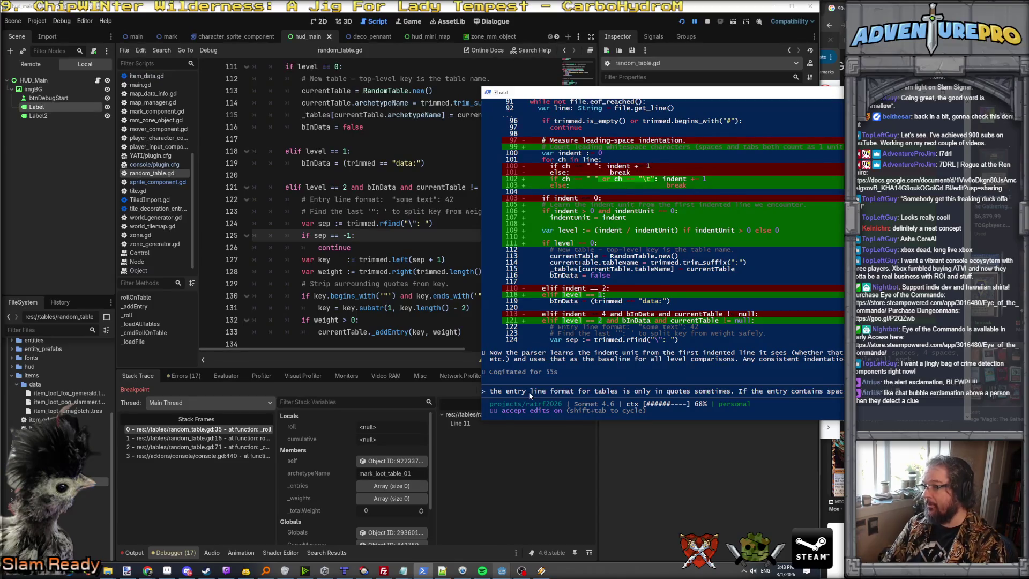
pyautogui.write("quotes. But if there's")
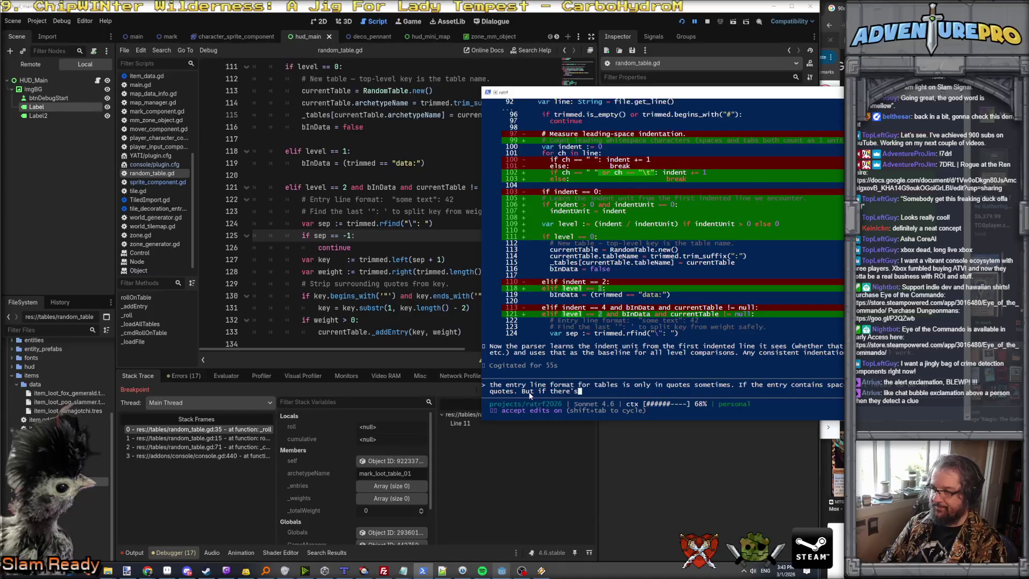
pyautogui.write(' no quotes, the first token should')
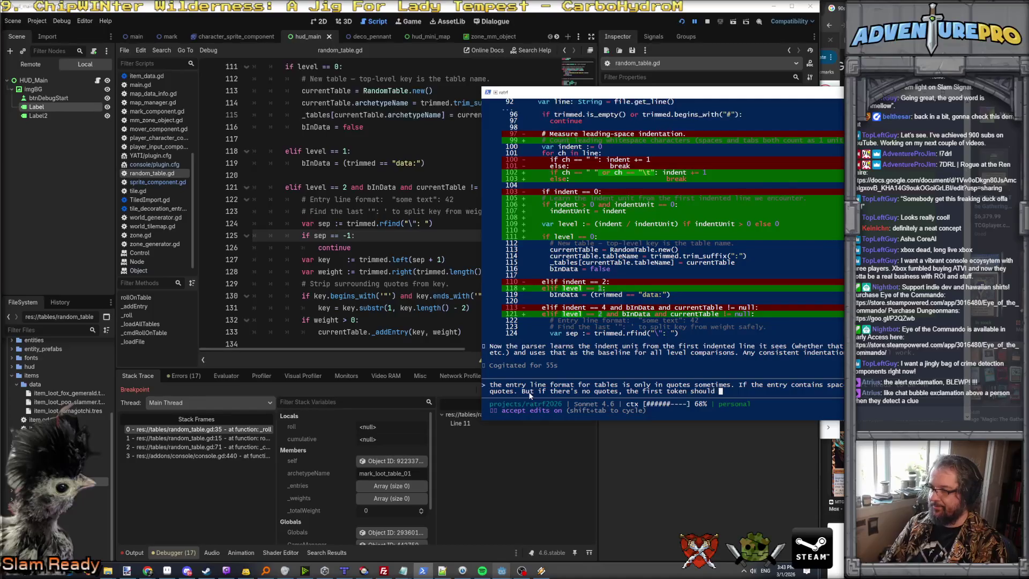
pyautogui.press('BackSpace')
pyautogui.press('BackSpace')
pyautogui.press('BackSpace')
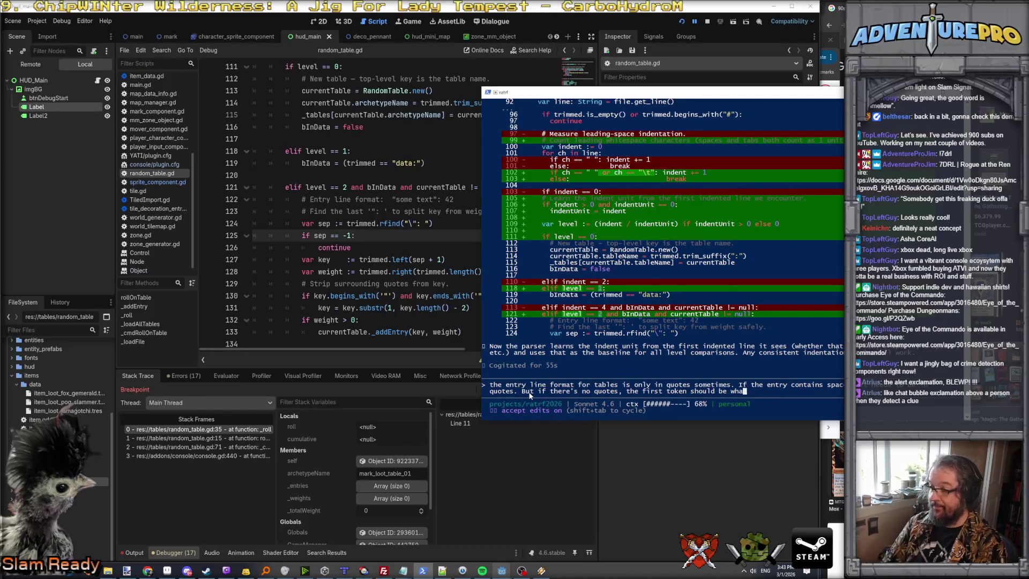
pyautogui.write('l to')
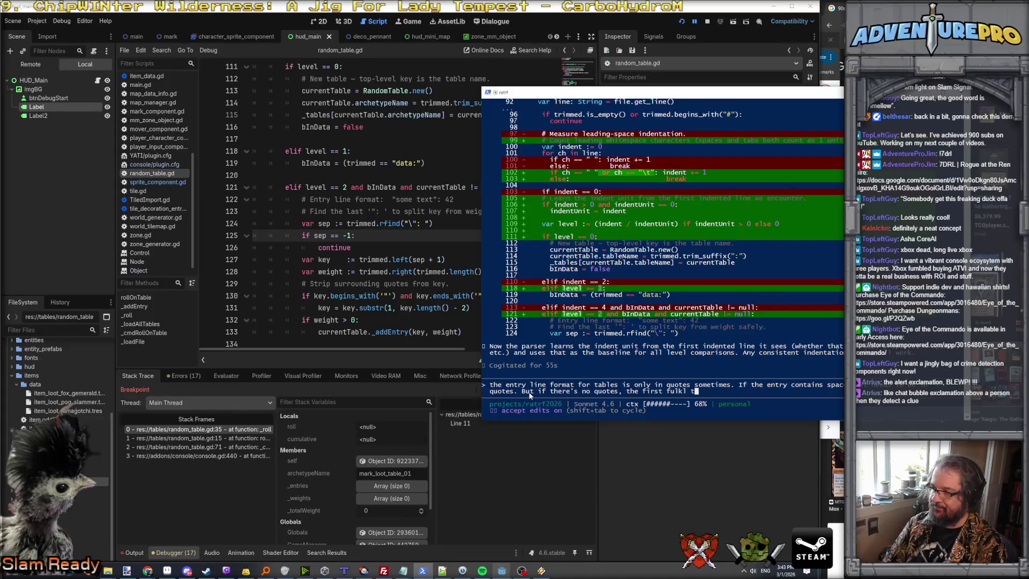
pyautogui.write('ken should be what we take.')
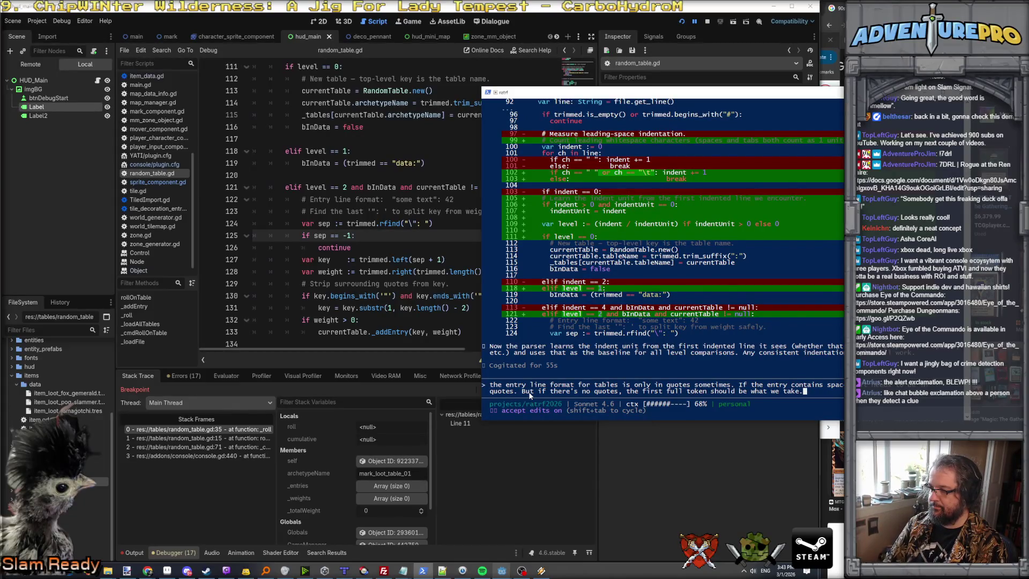
pyautogui.press('Return')
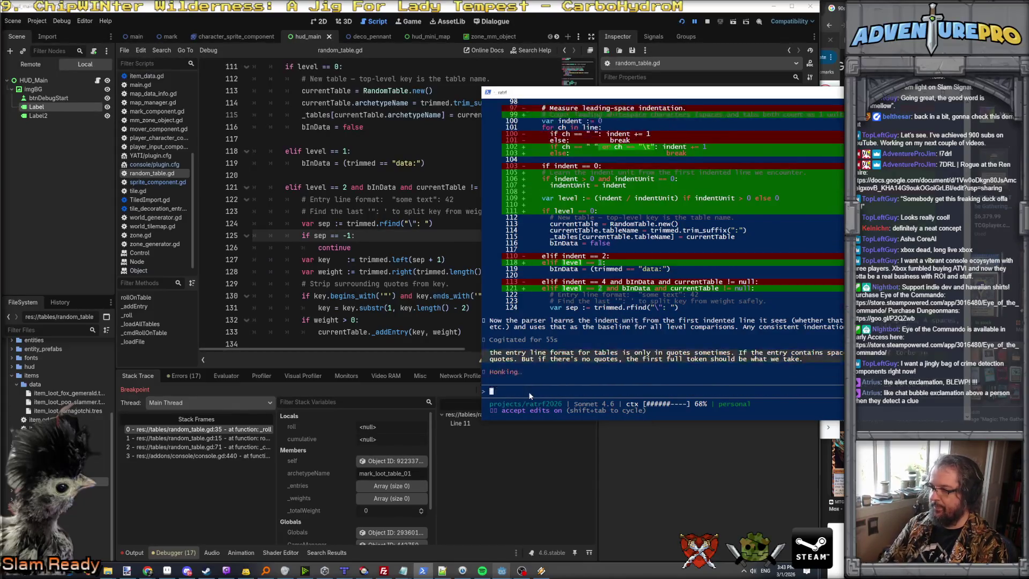
# Glance back at the Godot script, then switch to the loot items sprite in Aseprite.
pyautogui.click(379, 237)
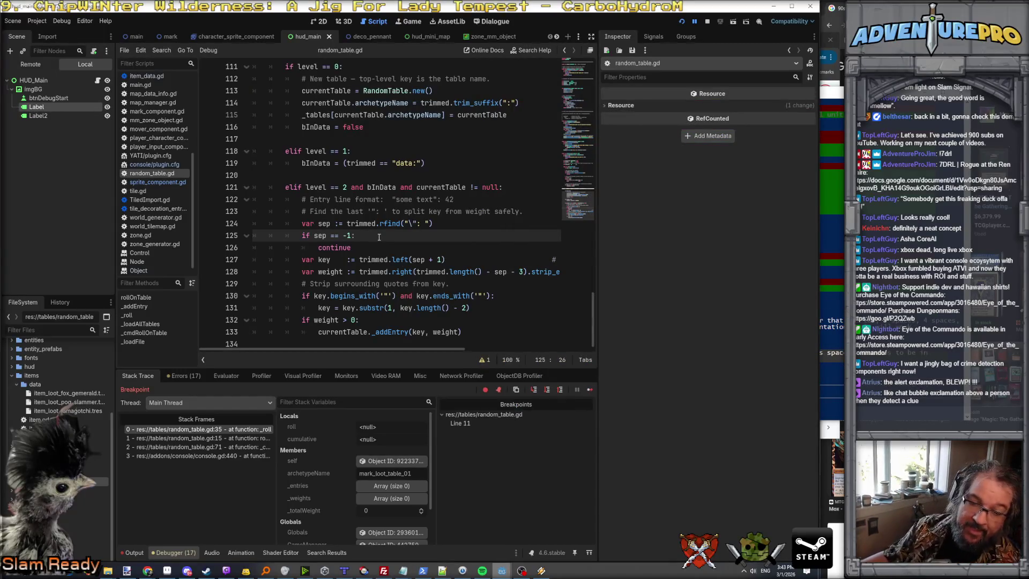
pyautogui.scroll(6, 269, 170)
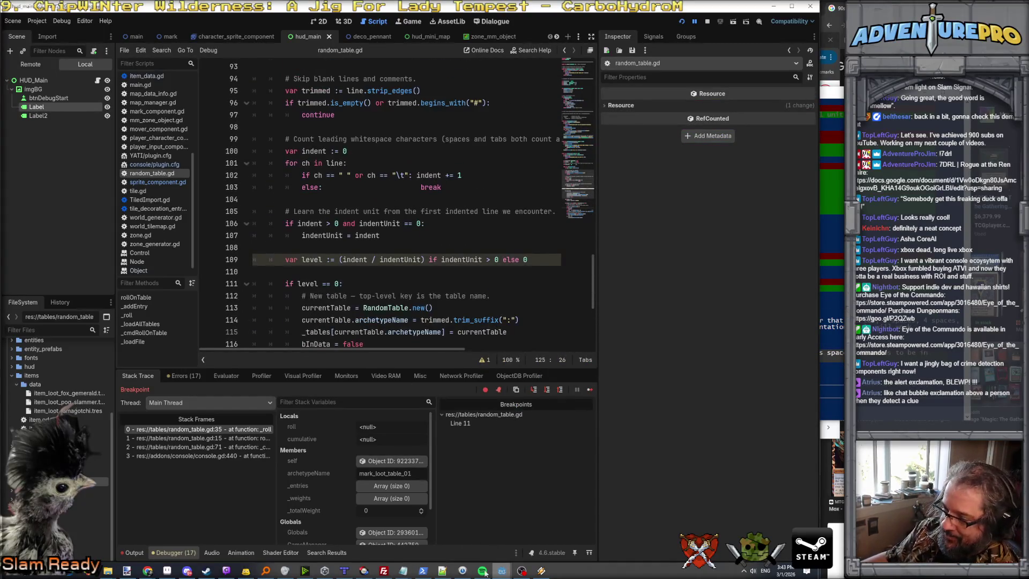
pyautogui.click(167, 570)
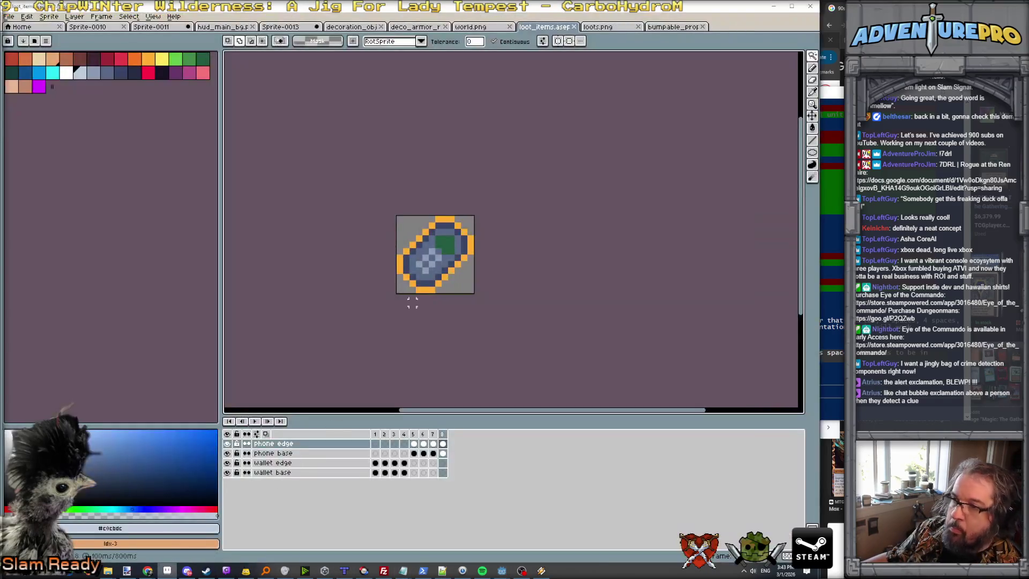
# Step through the loot_items timeline frames from the wallet to the phone, then bring Claude Code forward.
pyautogui.click(376, 444)
pyautogui.click(385, 444)
pyautogui.click(395, 444)
pyautogui.click(405, 443)
pyautogui.click(415, 440)
pyautogui.click(423, 440)
pyautogui.click(433, 440)
pyautogui.click(443, 439)
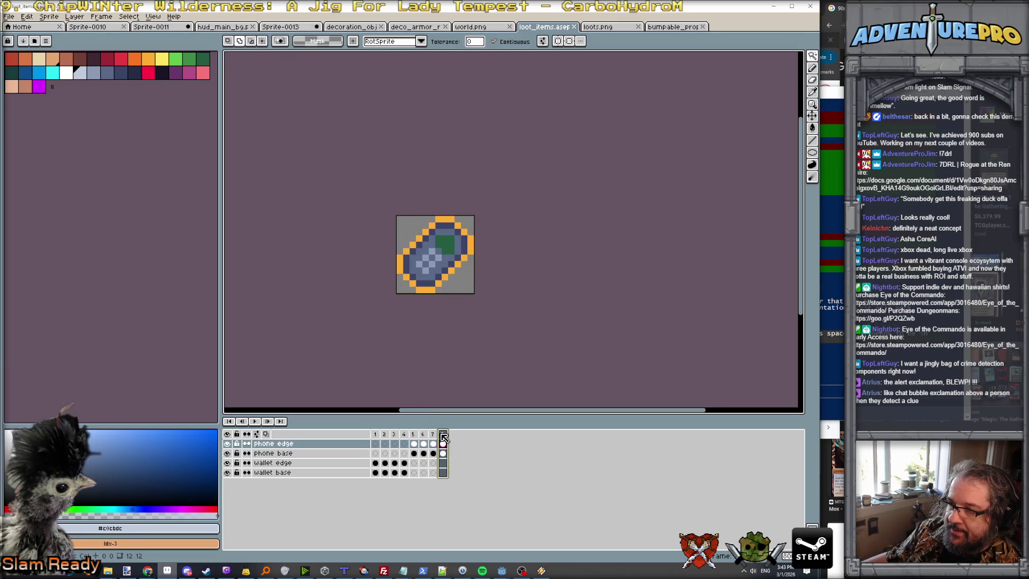
pyautogui.click(415, 436)
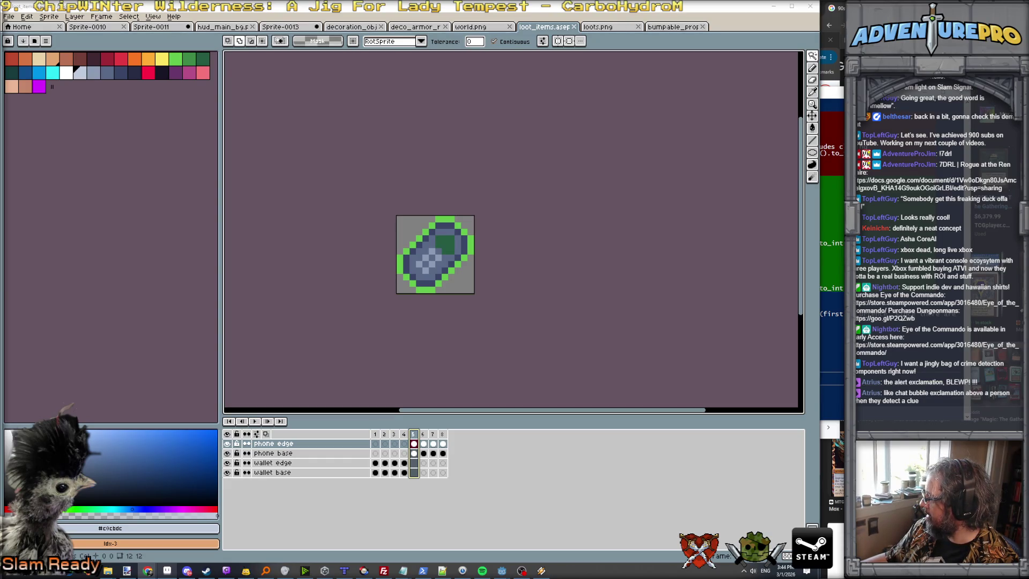
pyautogui.click(832, 258)
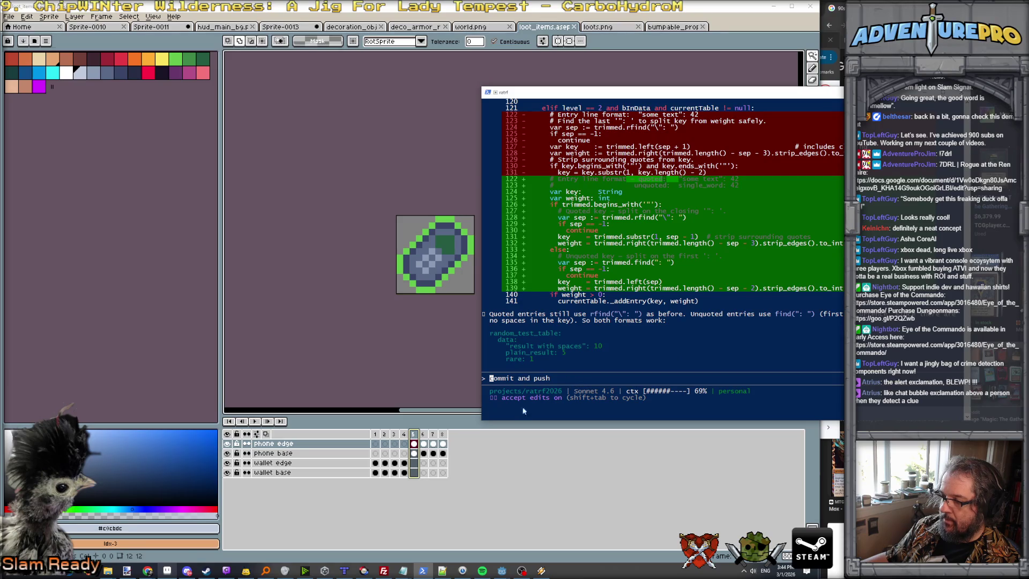
# Return to the Godot editor and run the project to test the reworked loot tables.
pyautogui.click(501, 571)
pyautogui.moveTo(502, 572)
pyautogui.click(517, 536)
pyautogui.click(682, 22)
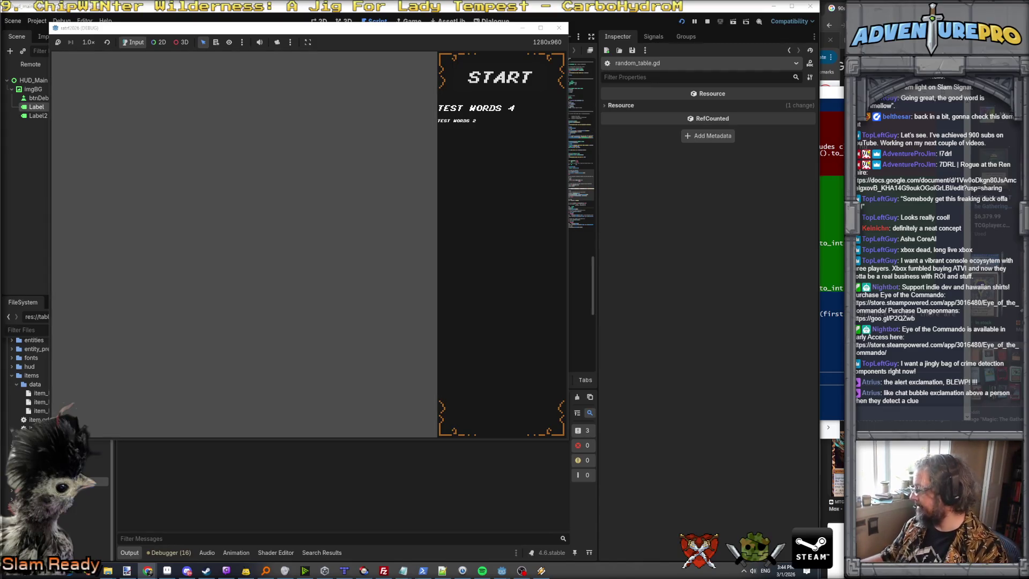
# Start the game and roll 'rt mark_loot_table_01' in the dev console, then return to Claude Code.
pyautogui.press('Return')
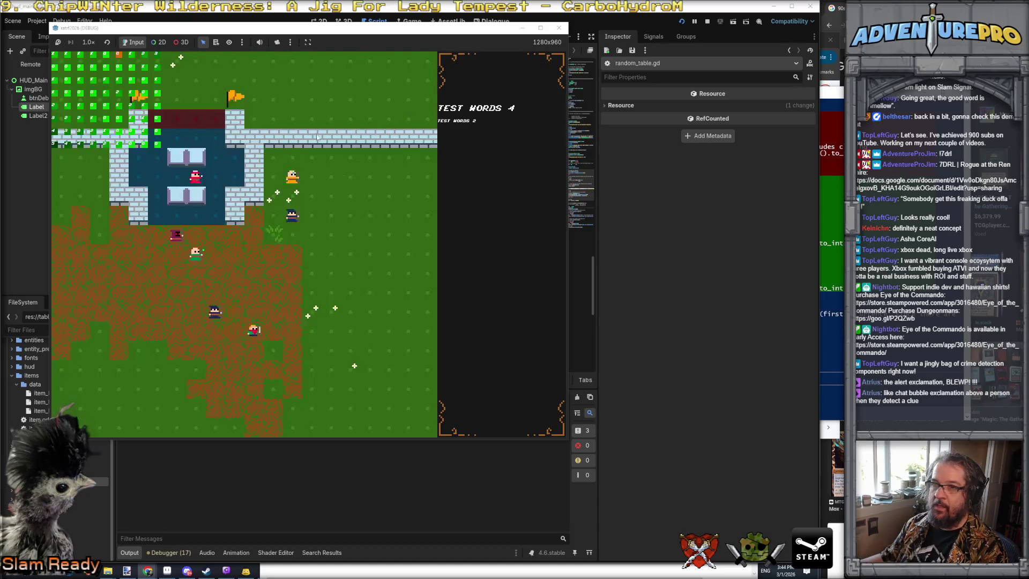
pyautogui.press('`')
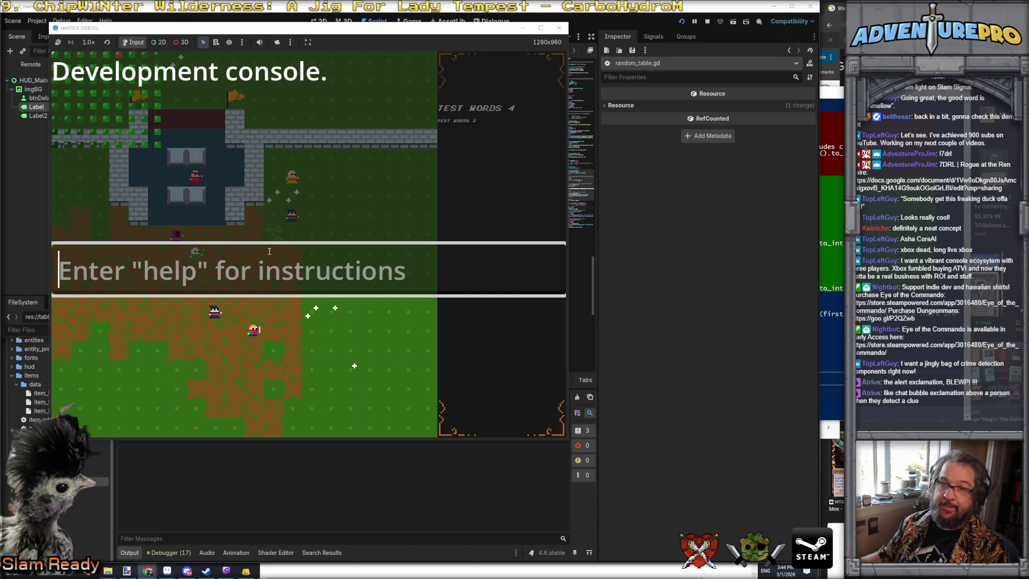
pyautogui.write('rt mark_lo')
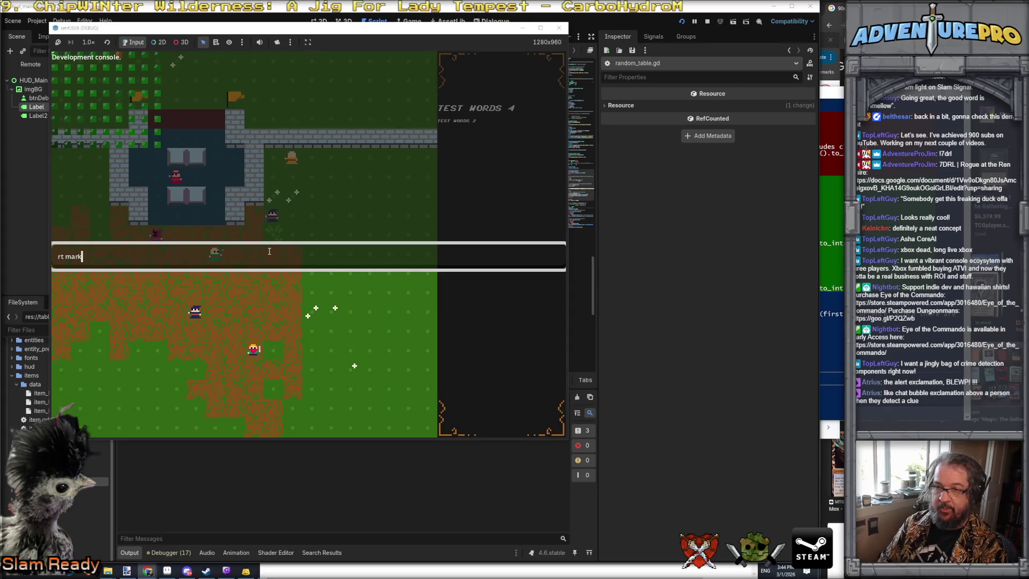
pyautogui.write('ot_table_0')
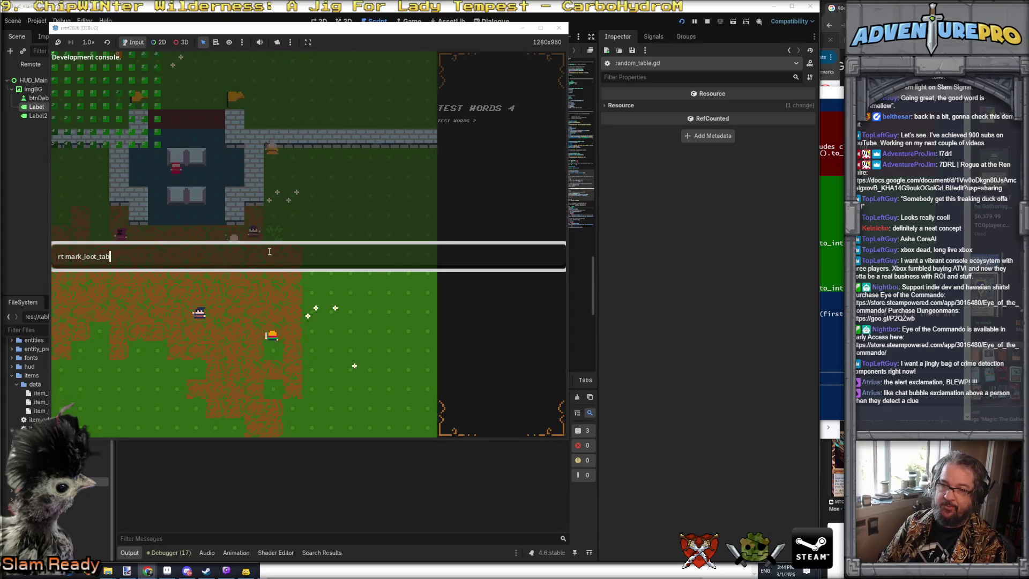
pyautogui.write('1')
pyautogui.press('Return')
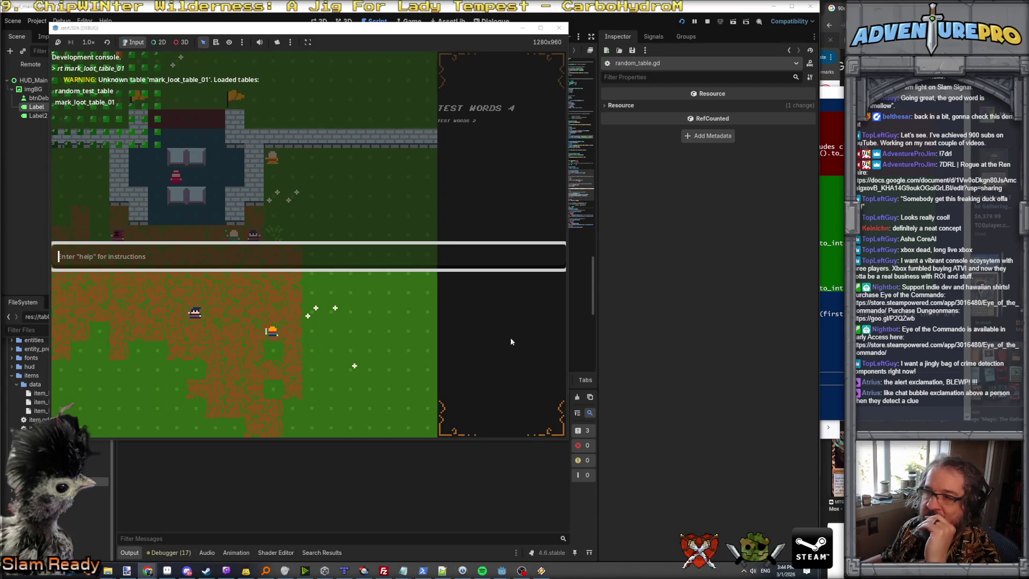
pyautogui.click(839, 379)
# Write Claude Code a note that mark_loot_table_01 isn't loading properly because its weight is 0.
pyautogui.write('alright. ')
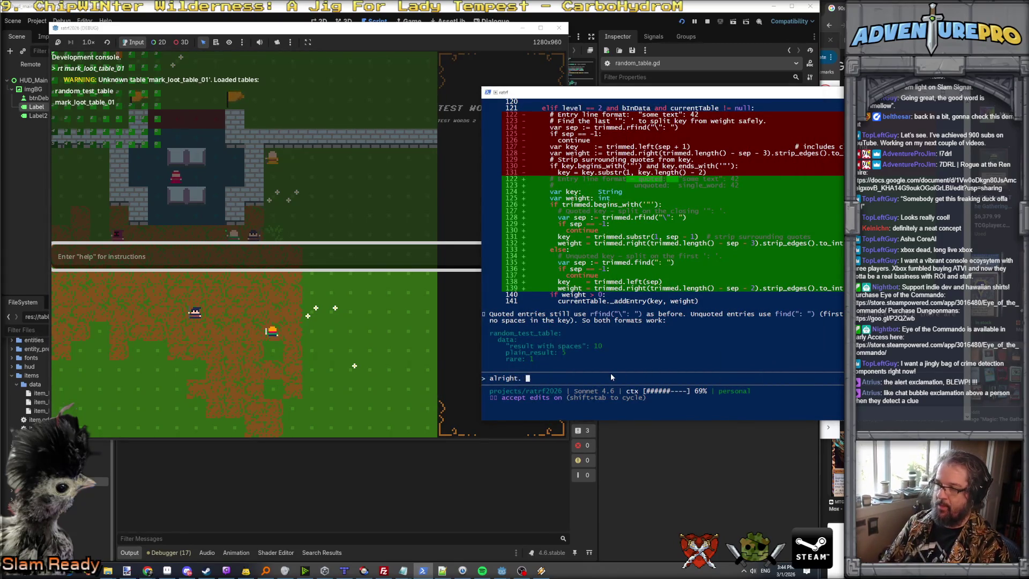
pyautogui.write('"mark_loo')
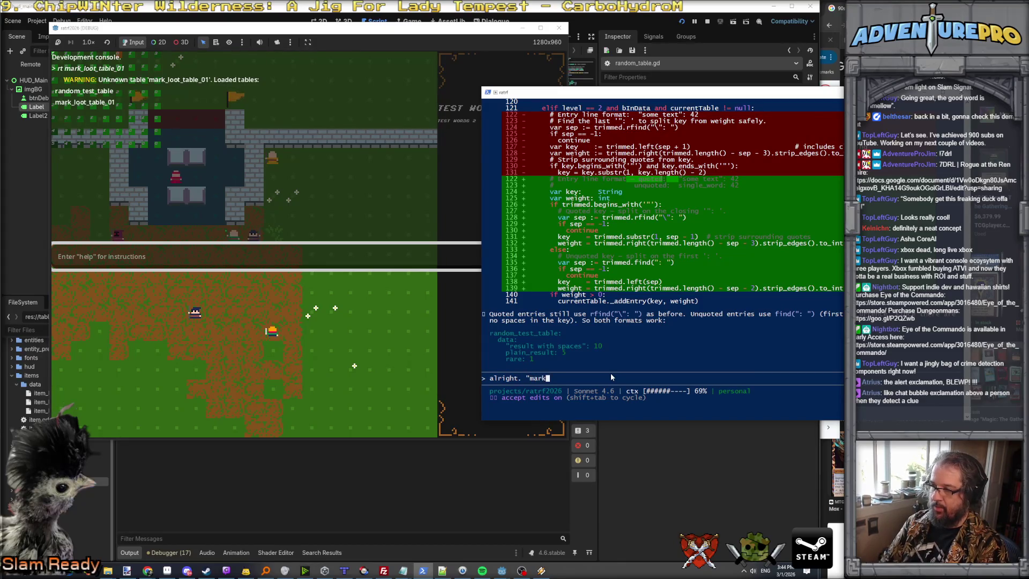
pyautogui.write('t_table_01"')
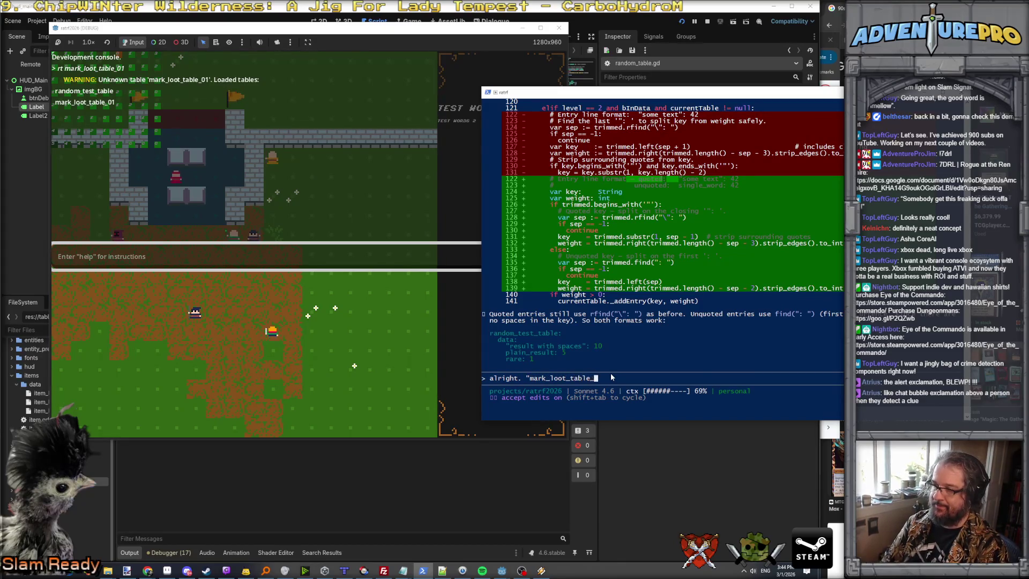
pyautogui.write(" isn't loading ")
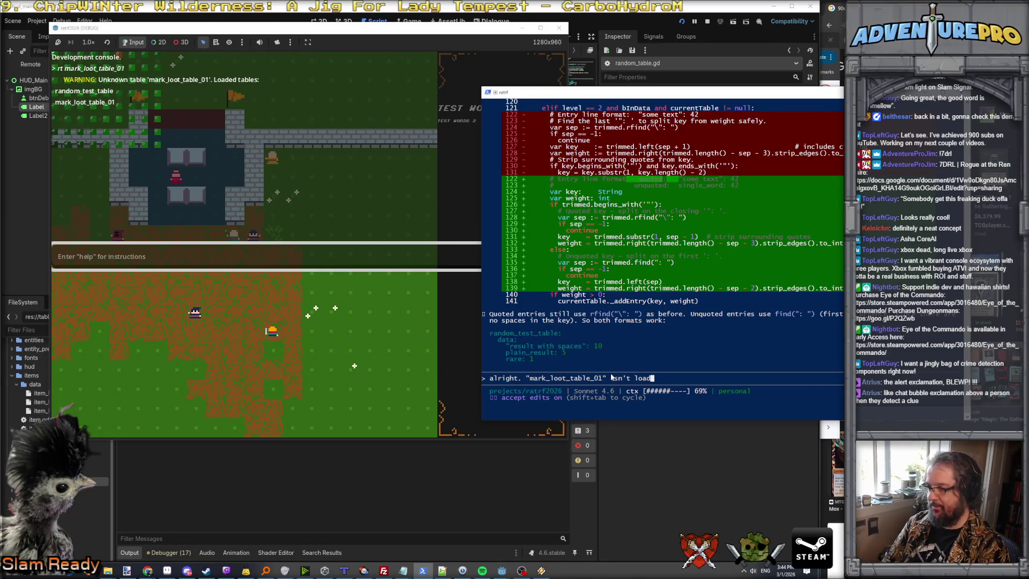
pyautogui.write('up properly, the ')
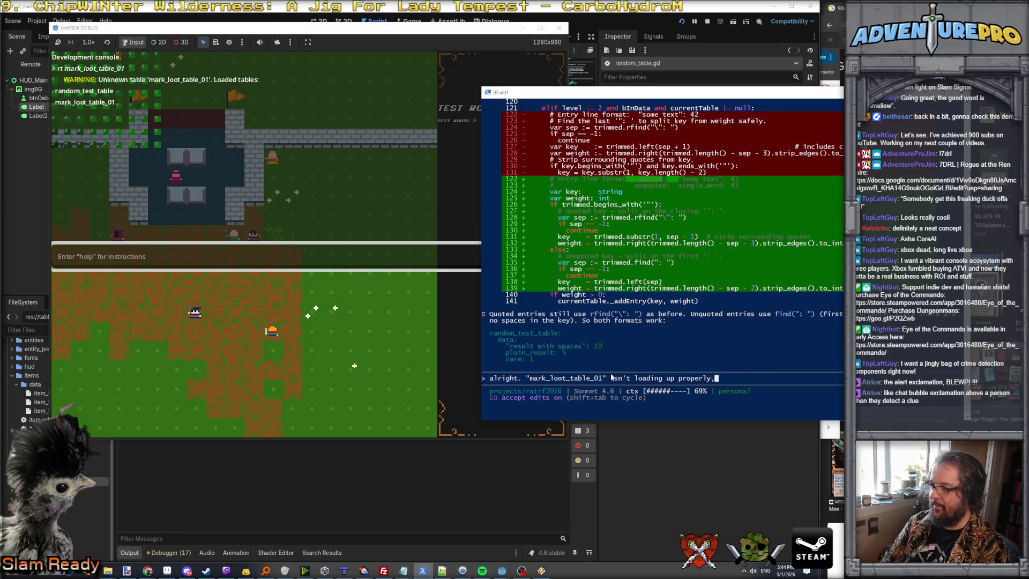
pyautogui.write('weight is 0.')
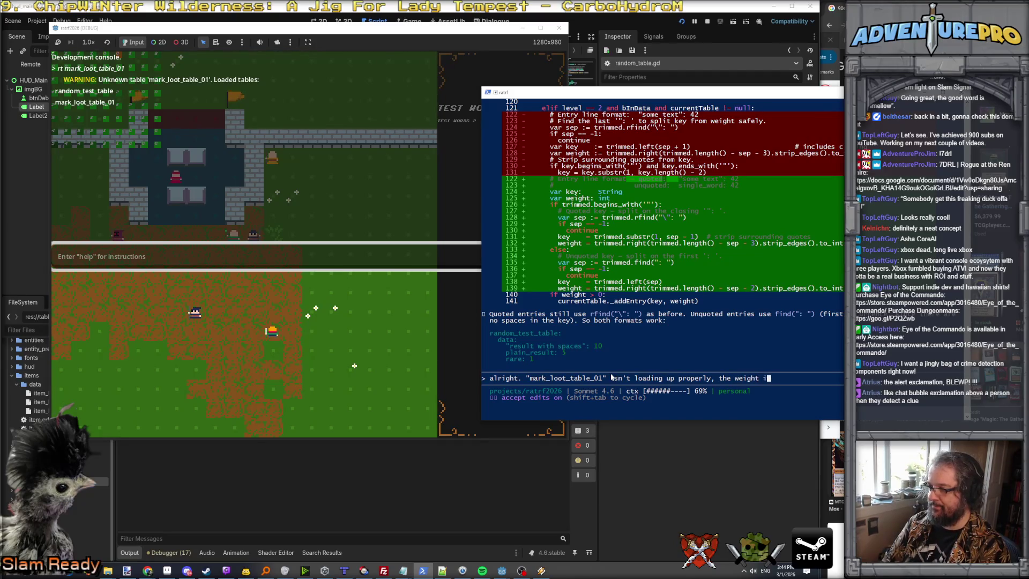
pyautogui.write(' It')
pyautogui.hotkey('alt', 'Tab')
# Export the sprite sheet by rows with a fixed 4-column constraint.
pyautogui.click(805, 151)
pyautogui.click(759, 136)
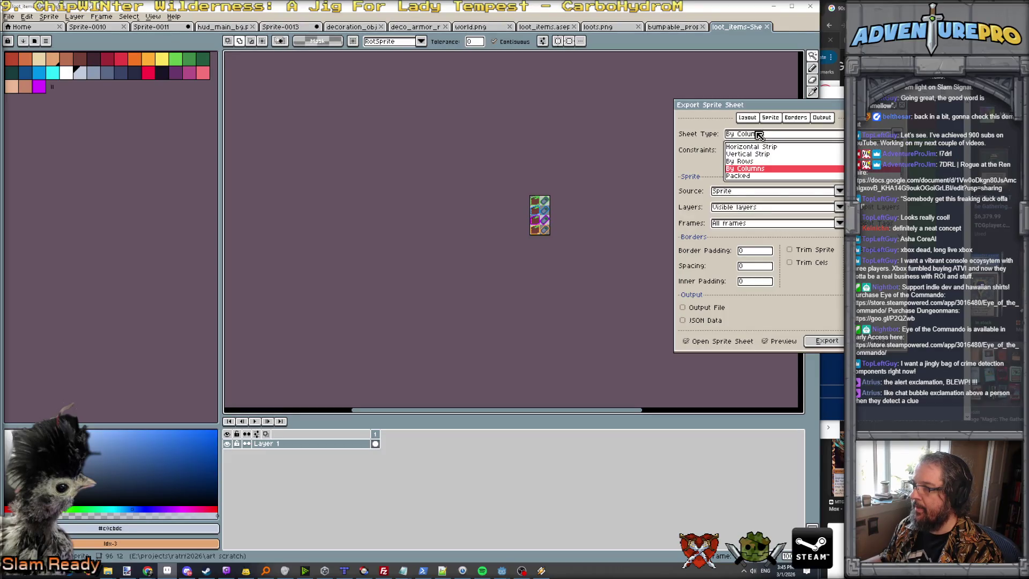
pyautogui.click(759, 162)
pyautogui.click(805, 149)
pyautogui.click(782, 171)
pyautogui.click(831, 152)
pyautogui.write('4')
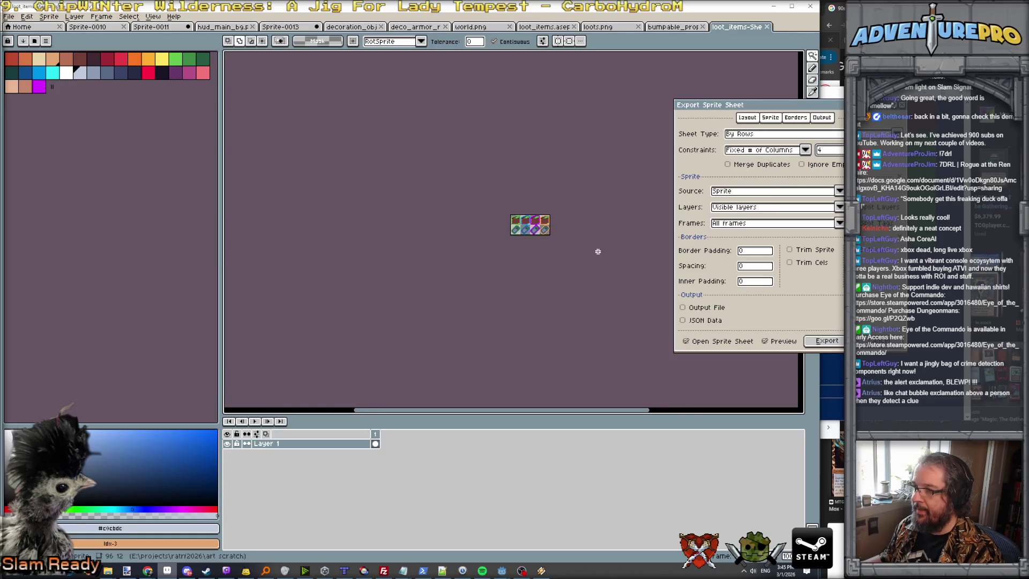
pyautogui.click(827, 342)
pyautogui.scroll(5, 499, 221)
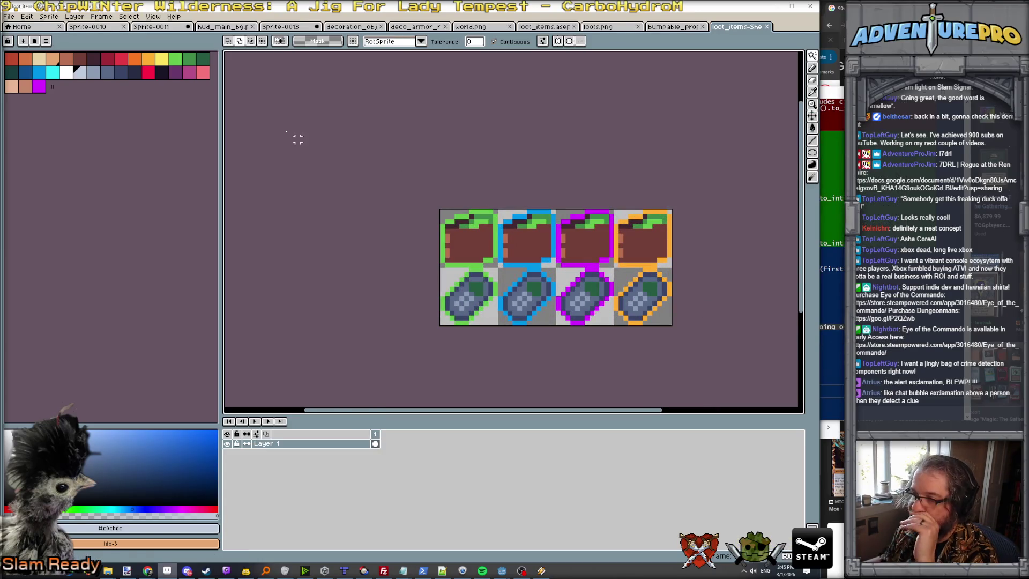
# Save the sheet as rare_loots.png (PNG) in the project textures folder.
pyautogui.click(8, 17)
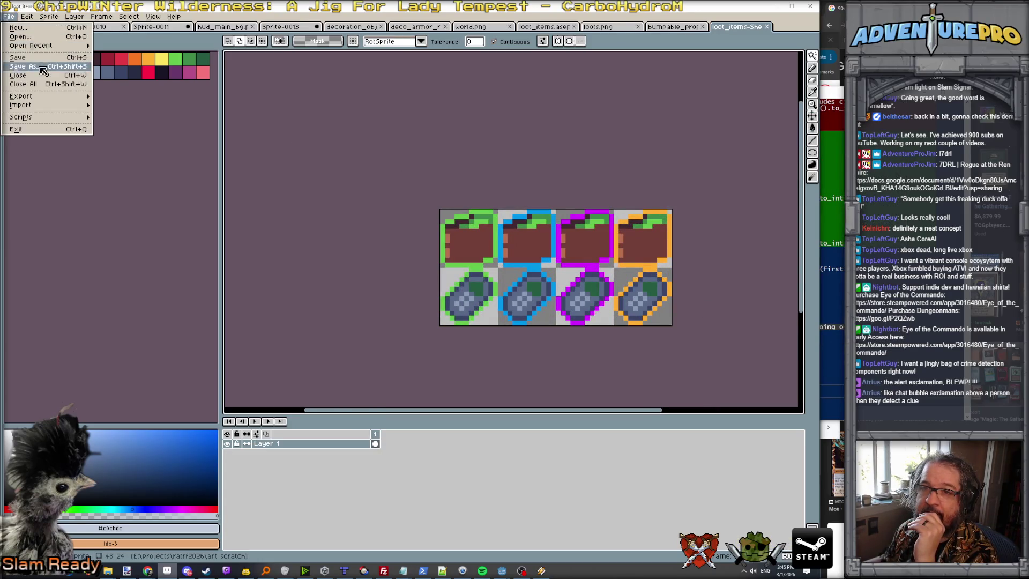
pyautogui.click(43, 71)
pyautogui.click(328, 35)
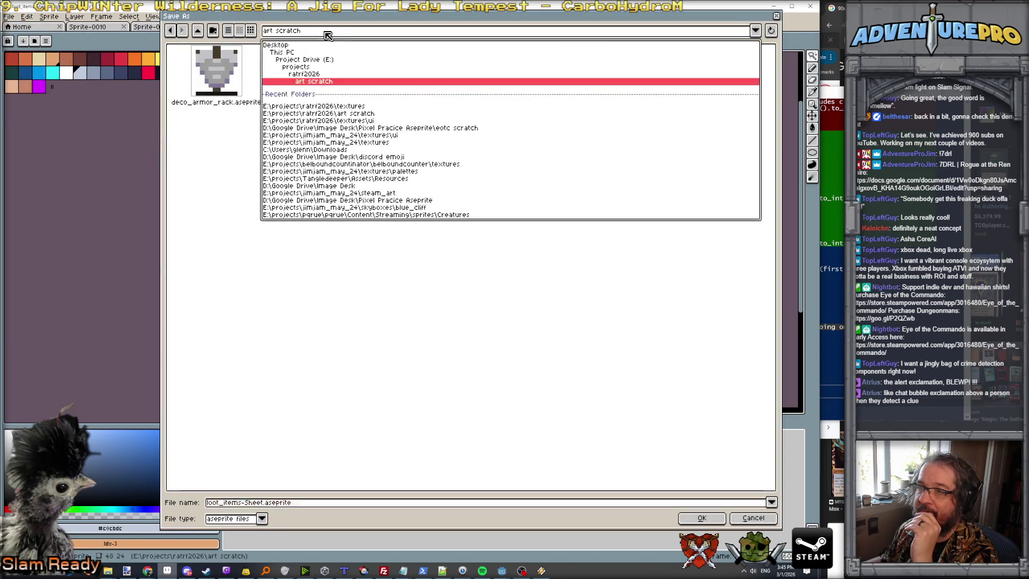
pyautogui.click(347, 107)
pyautogui.click(262, 519)
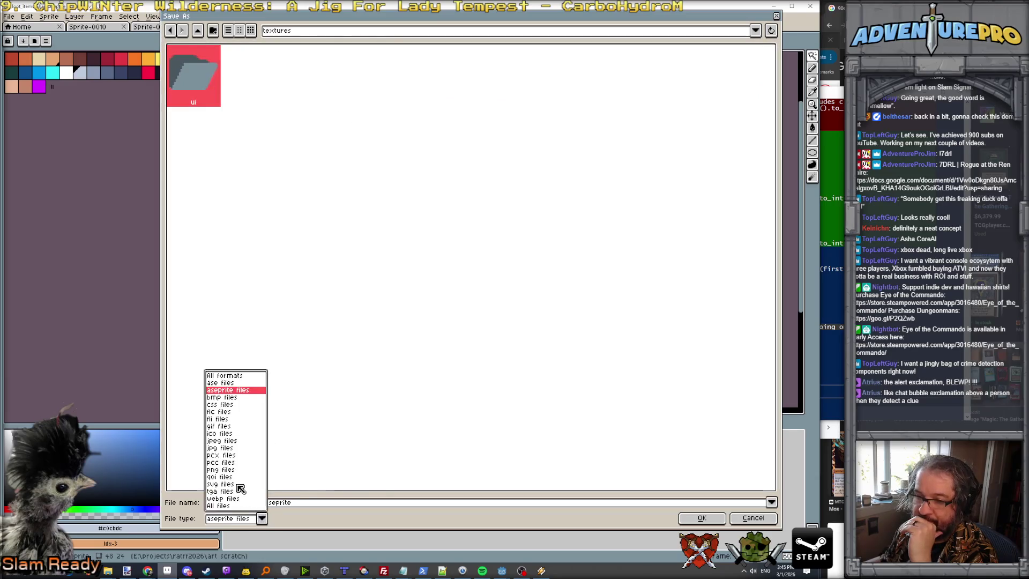
pyautogui.click(230, 470)
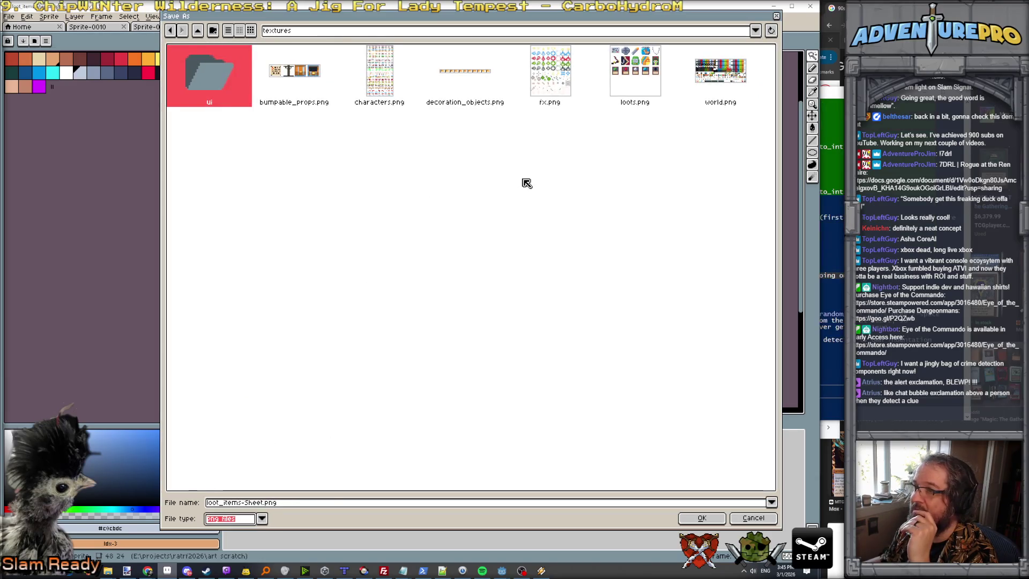
pyautogui.moveTo(310, 509); pyautogui.dragTo(194, 509)
pyautogui.write('rare_l')
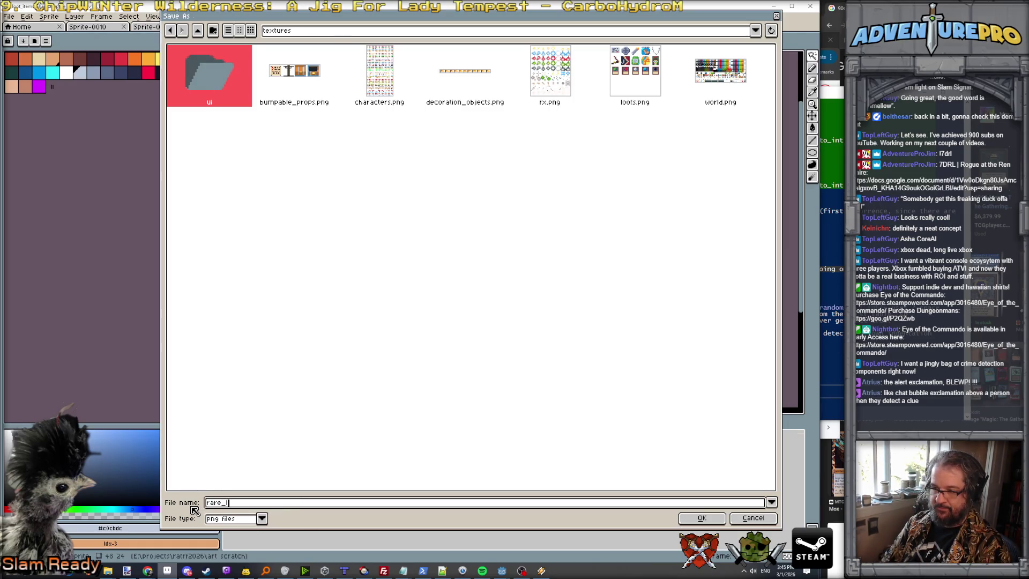
pyautogui.press('BackSpace')
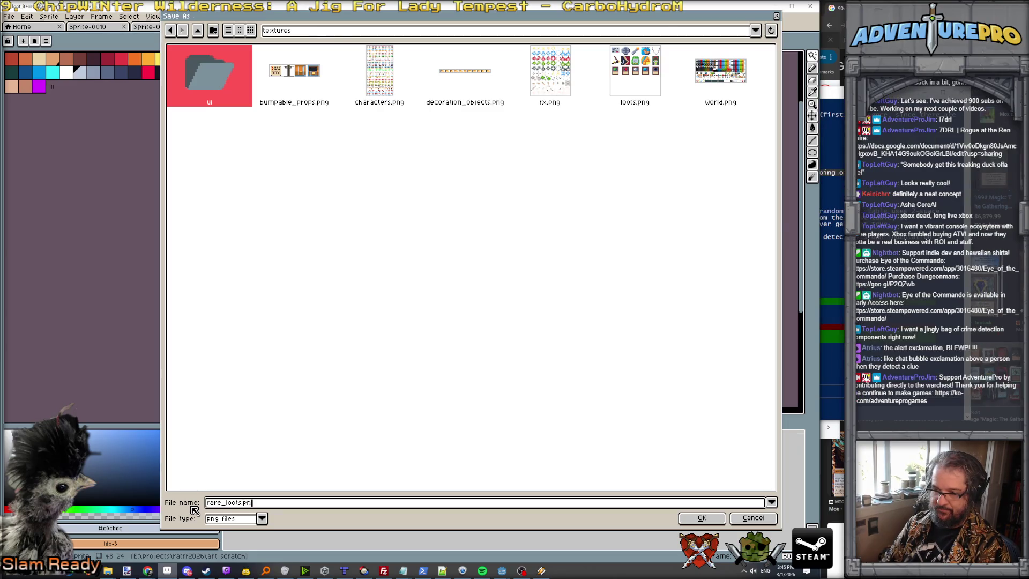
pyautogui.write('g')
pyautogui.press('Return')
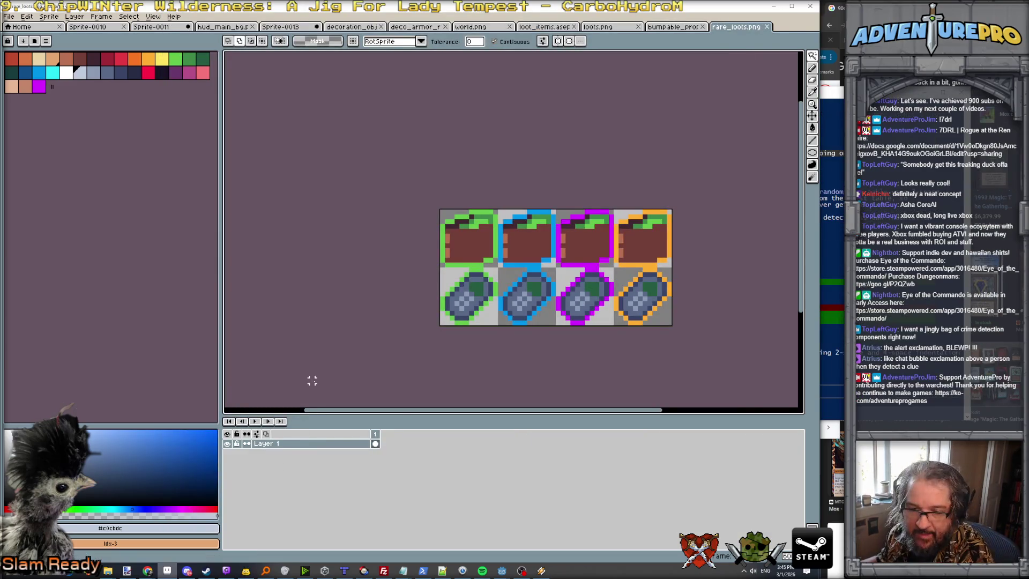
pyautogui.hotkey('alt', 'Tab')
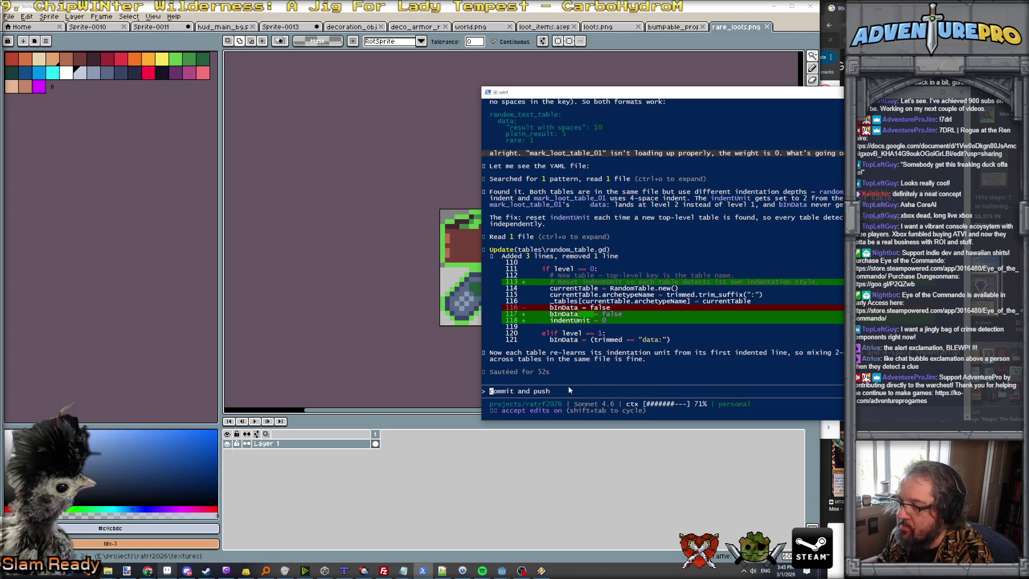
# Pass through the Godot editor and bring up random_tables.yaml in Notepad++.
pyautogui.moveTo(501, 571)
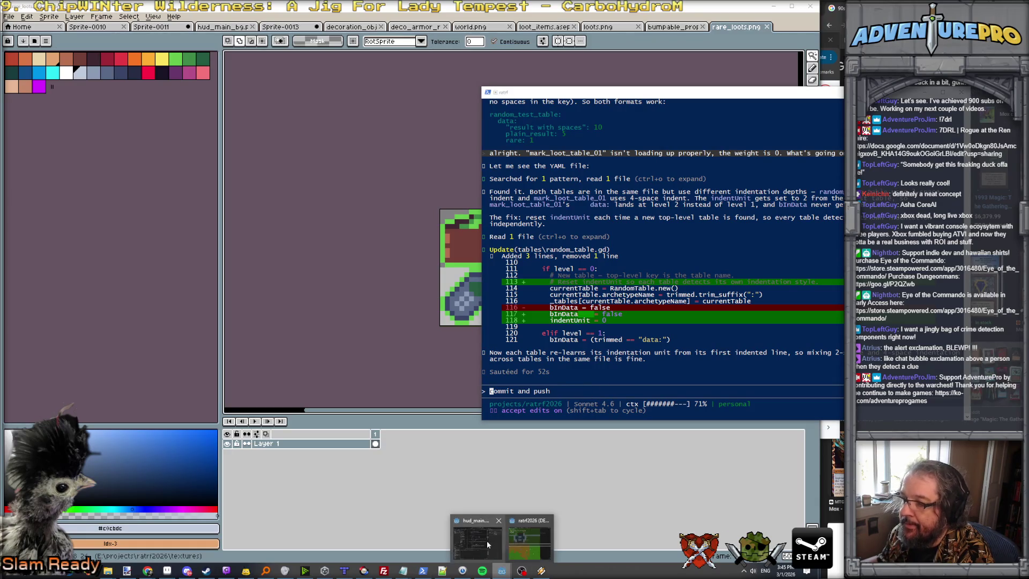
pyautogui.click(486, 540)
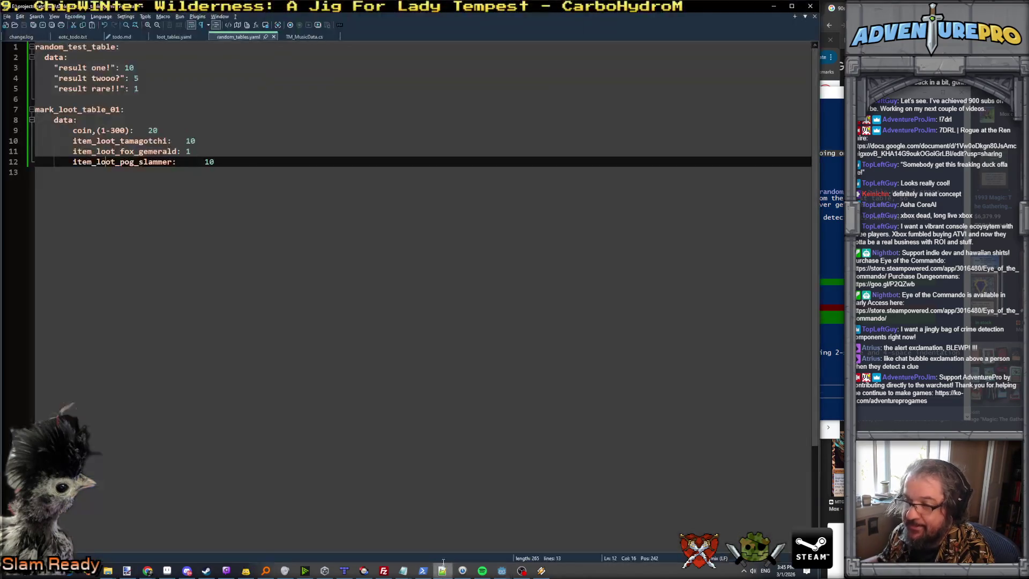
pyautogui.click(443, 571)
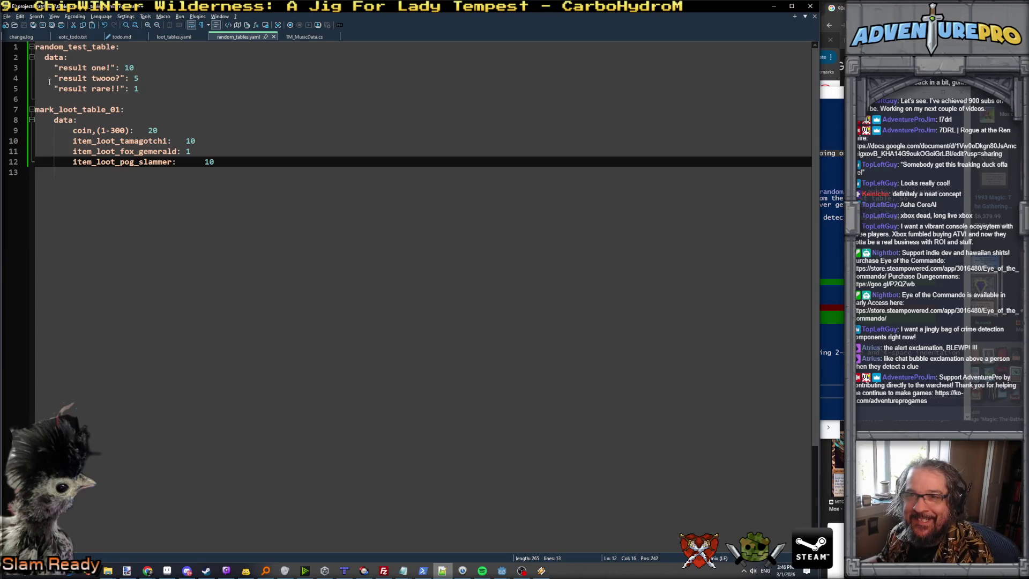
# Check the indentation of lines 2–10 in random_tables.yaml, then minimize Notepad++.
pyautogui.moveTo(41, 56); pyautogui.dragTo(41, 57)
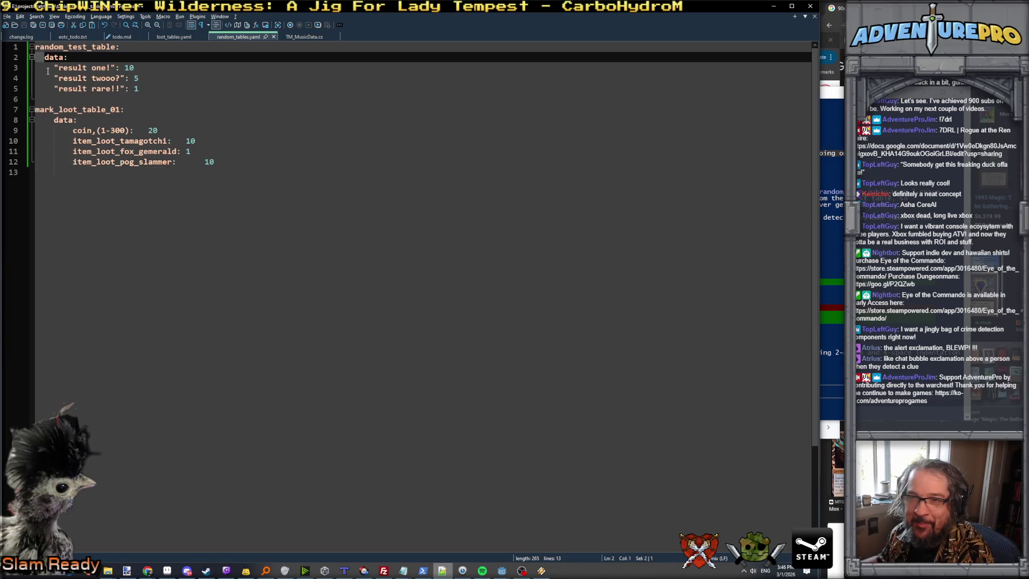
pyautogui.click(48, 69)
pyautogui.click(46, 80)
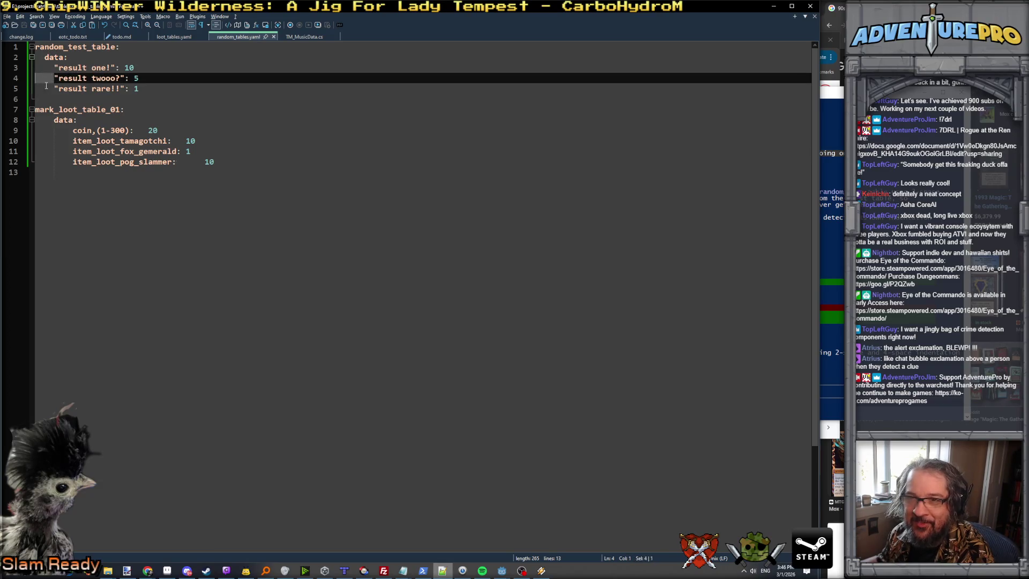
pyautogui.click(46, 85)
pyautogui.click(42, 122)
pyautogui.press('Right')
pyautogui.click(71, 131)
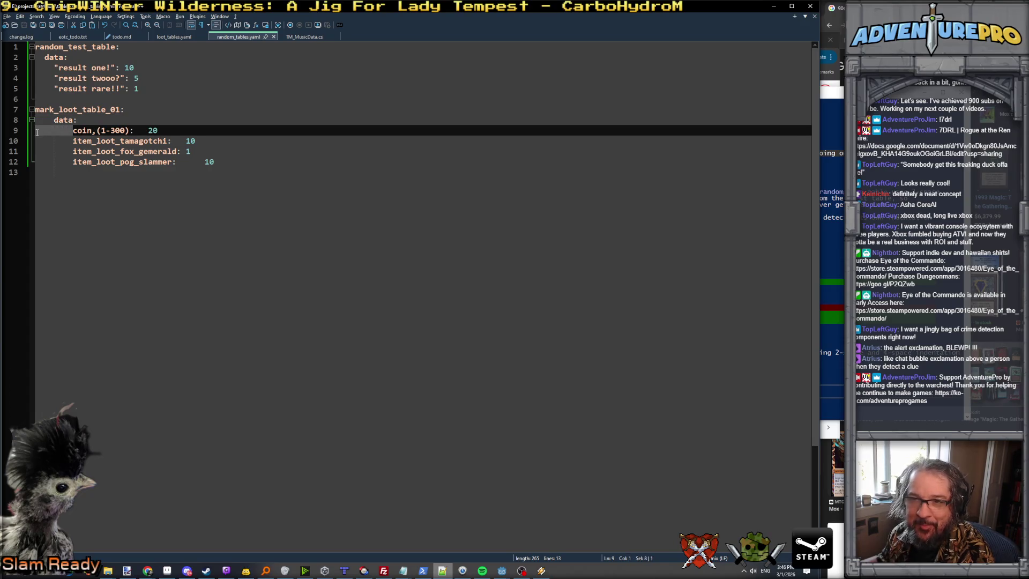
pyautogui.click(50, 140)
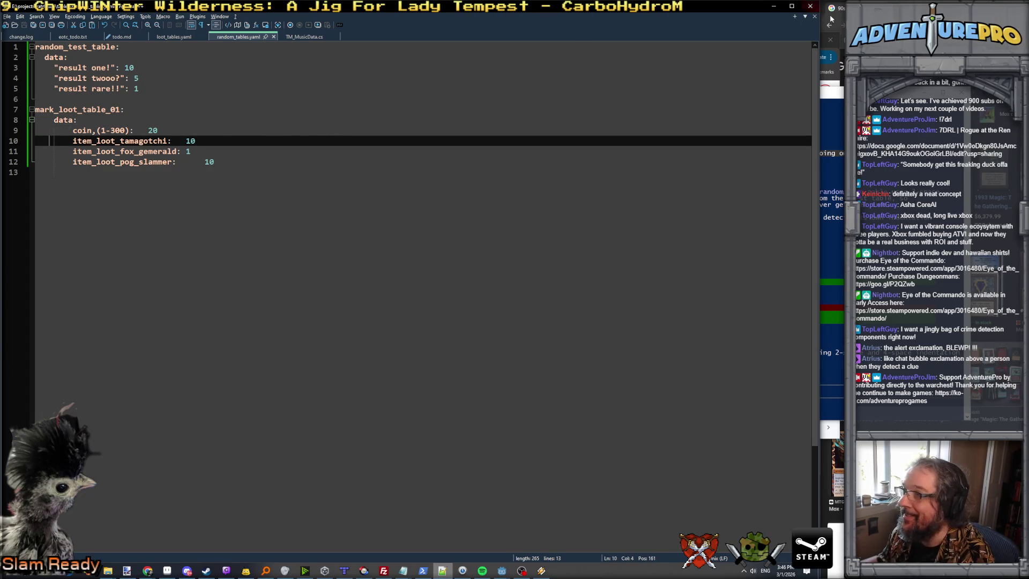
pyautogui.click(773, 6)
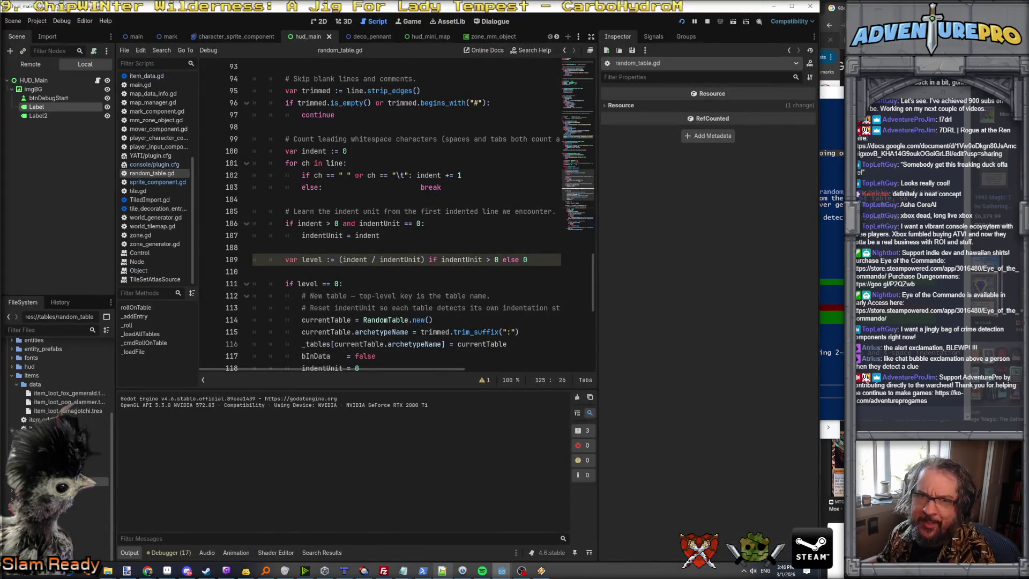
# Run the game, start it and roll 'rt mark_loot_table_01' once in the dev console.
pyautogui.click(683, 22)
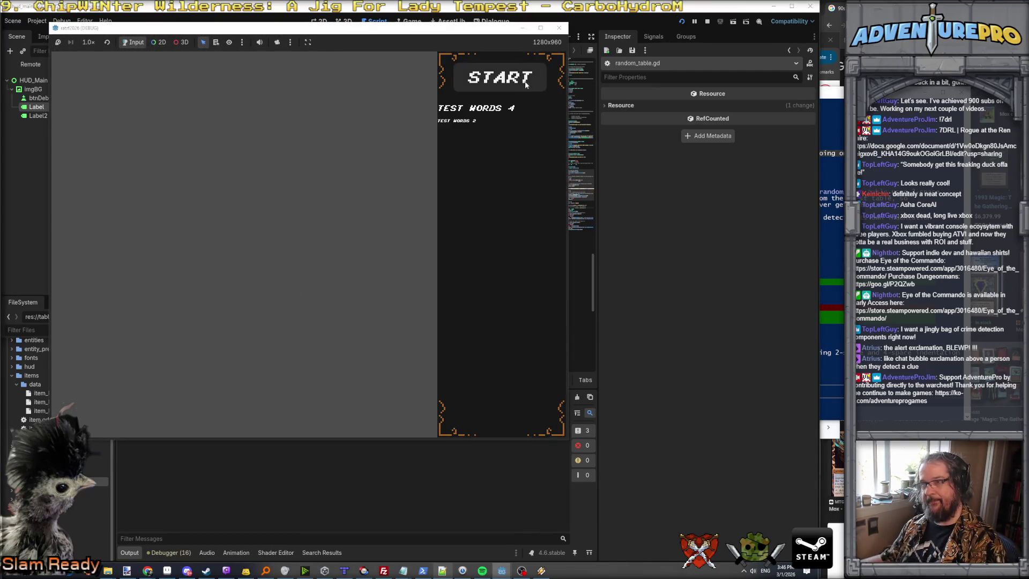
pyautogui.click(526, 84)
pyautogui.press('`')
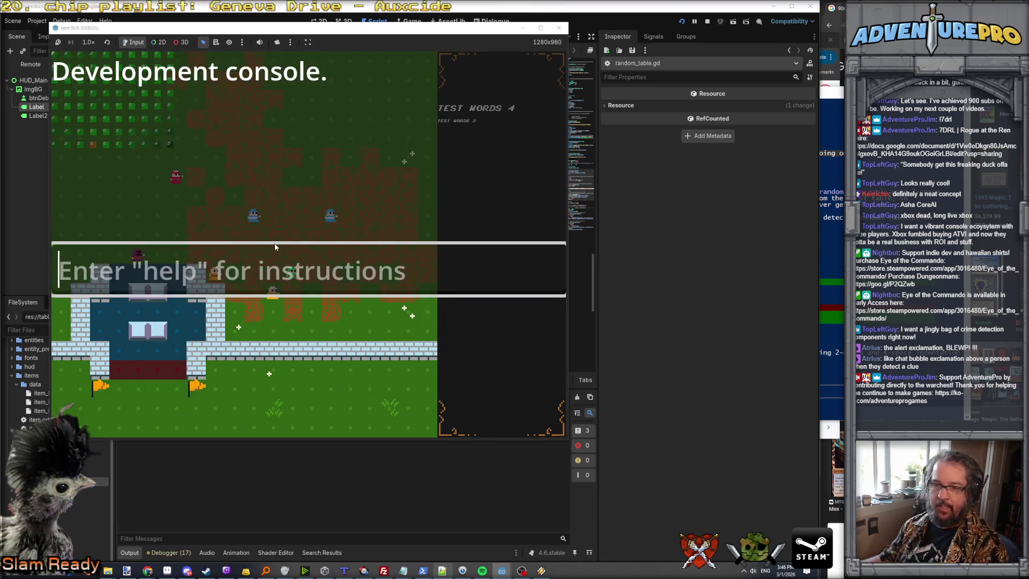
pyautogui.write('rt ')
pyautogui.write('loot_')
pyautogui.press('BackSpace')
pyautogui.press('BackSpace')
pyautogui.press('BackSpace')
pyautogui.write('mark_loot_table_')
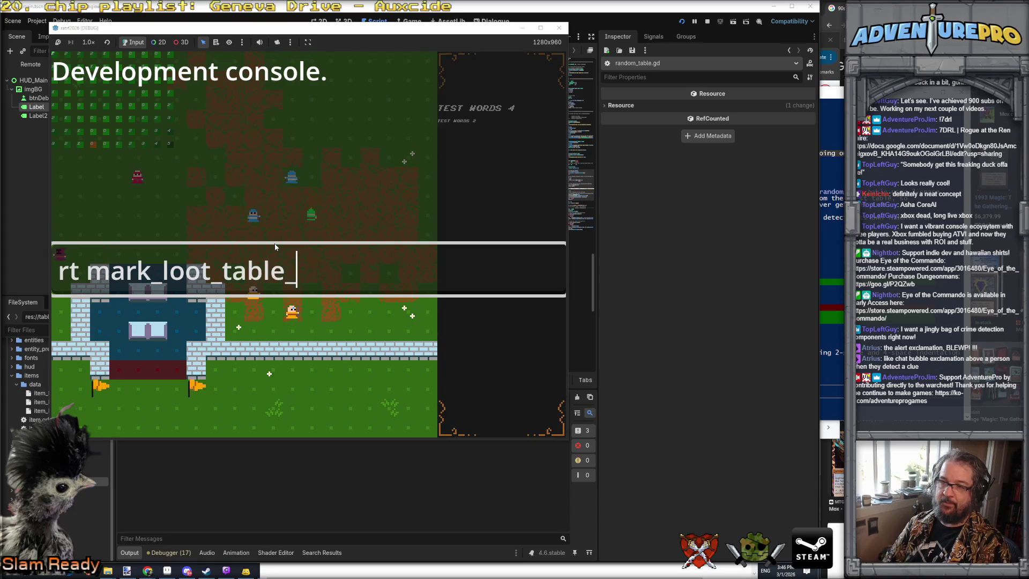
pyautogui.write('01')
pyautogui.press('Return')
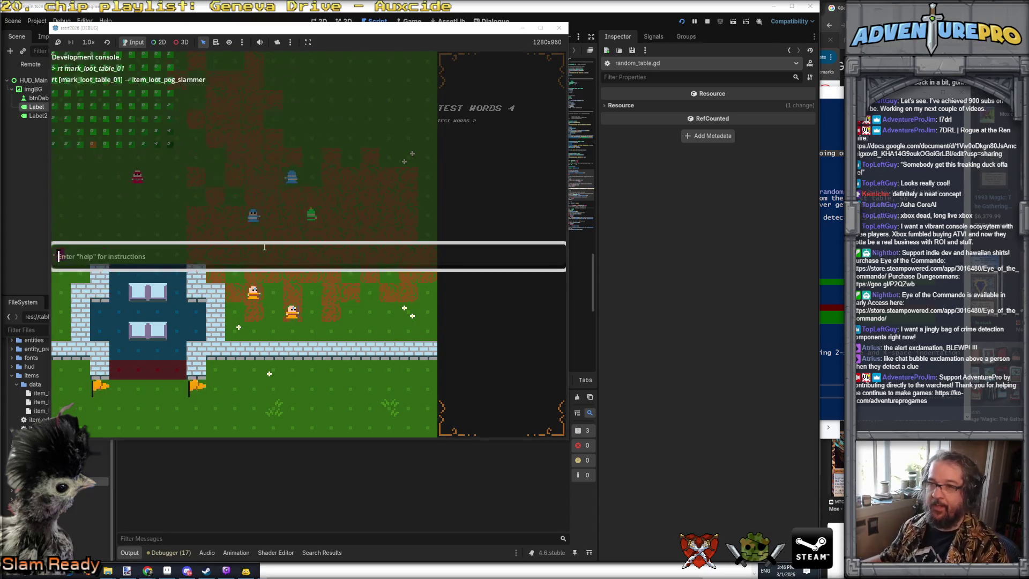
# Roll mark_loot_table_01 several more times for pog_slammer and coin results, then close the game.
pyautogui.press('Up')
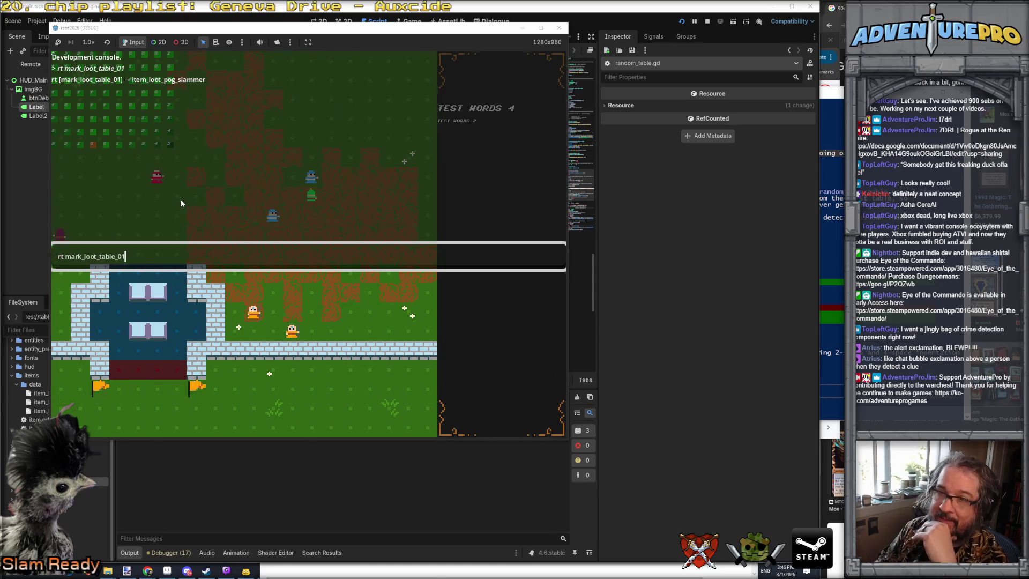
pyautogui.press('Return')
pyautogui.press('Up')
pyautogui.press('Return')
pyautogui.press('Up')
pyautogui.press('Return')
pyautogui.press('Up')
pyautogui.press('Return')
pyautogui.press('Up')
pyautogui.press('Return')
pyautogui.press('Up')
pyautogui.press('Return')
pyautogui.press('Up')
pyautogui.press('Return')
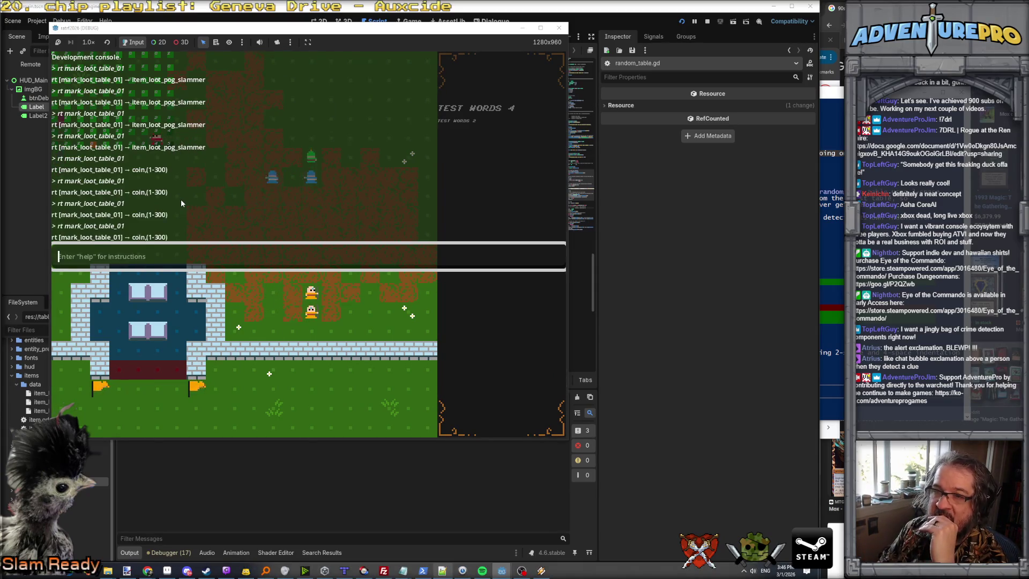
pyautogui.press('Up')
pyautogui.press('Return')
pyautogui.press('Up')
pyautogui.write('1')
pyautogui.press('Return')
pyautogui.press('Up')
pyautogui.press('Return')
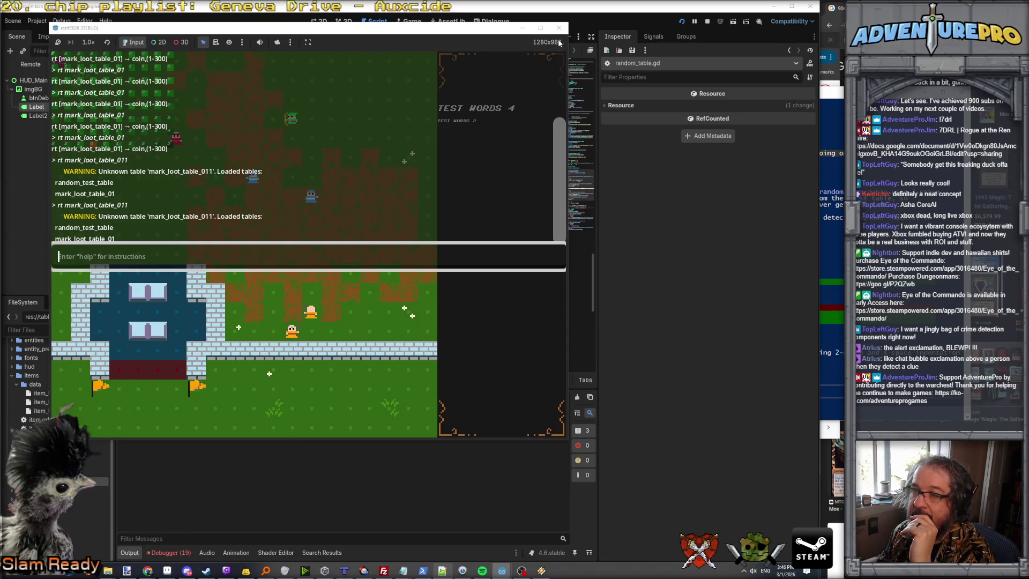
pyautogui.press('Up')
pyautogui.press('Up')
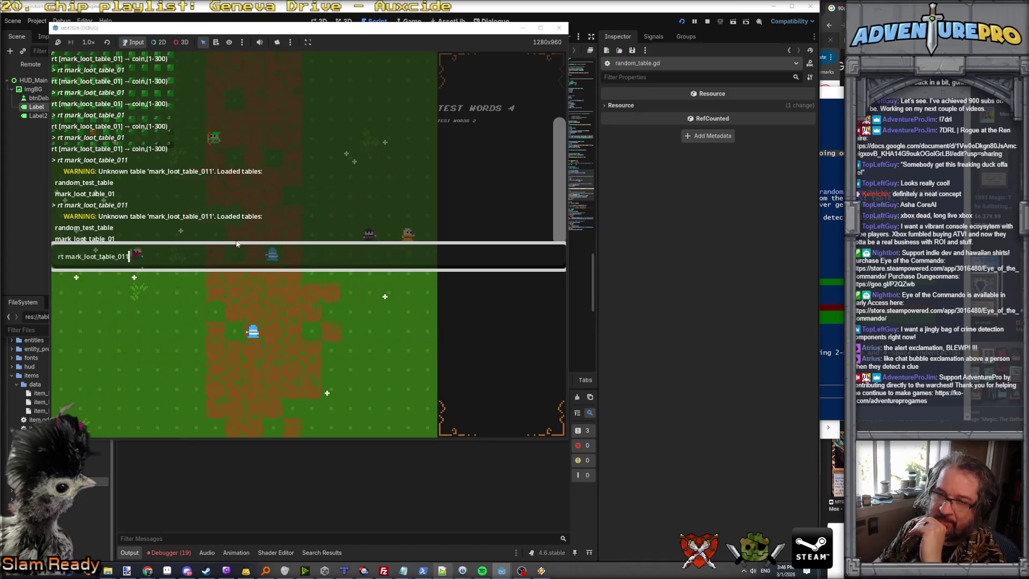
pyautogui.press('Return')
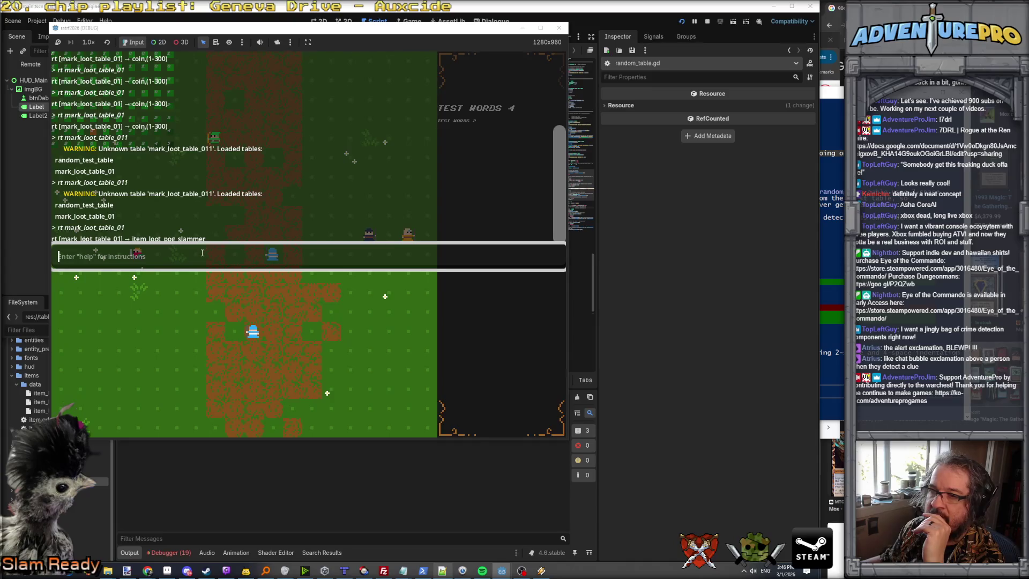
pyautogui.click(559, 28)
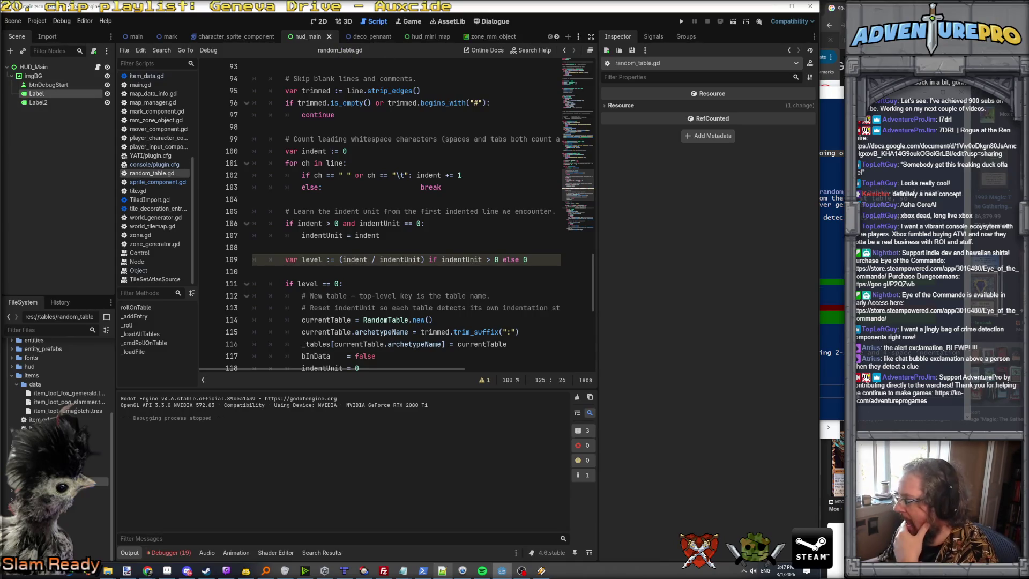
pyautogui.hotkey('alt', 'Tab')
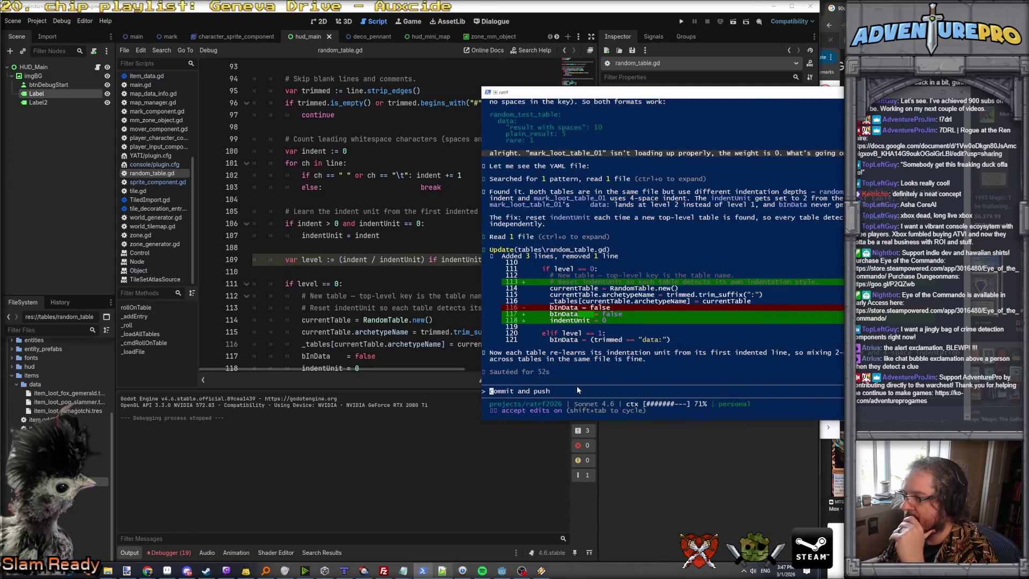
# Ask Claude for an InventoryComponent holding any number of stackable items that can be added or removed.
pyautogui.click(565, 392)
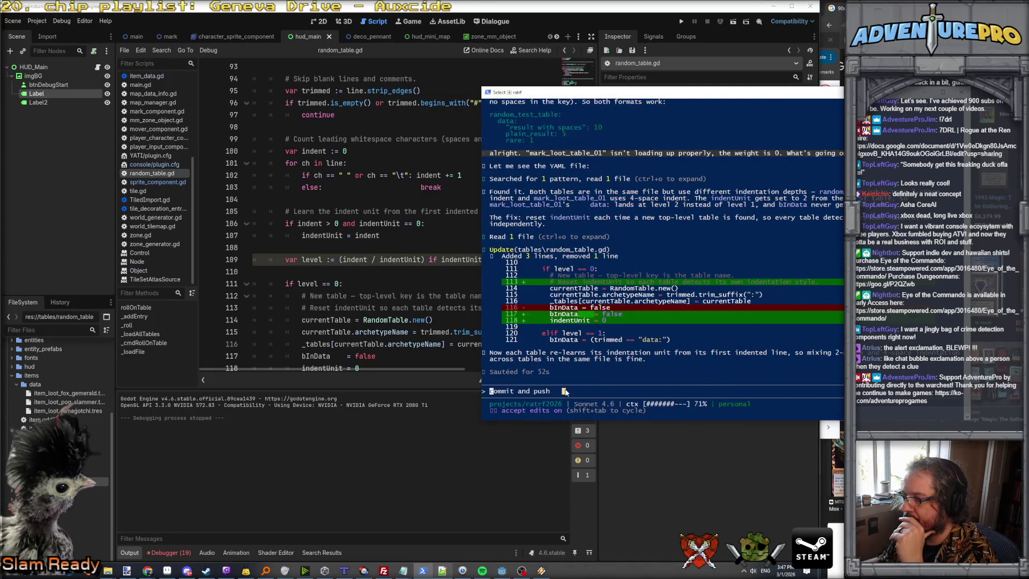
pyautogui.write('please create')
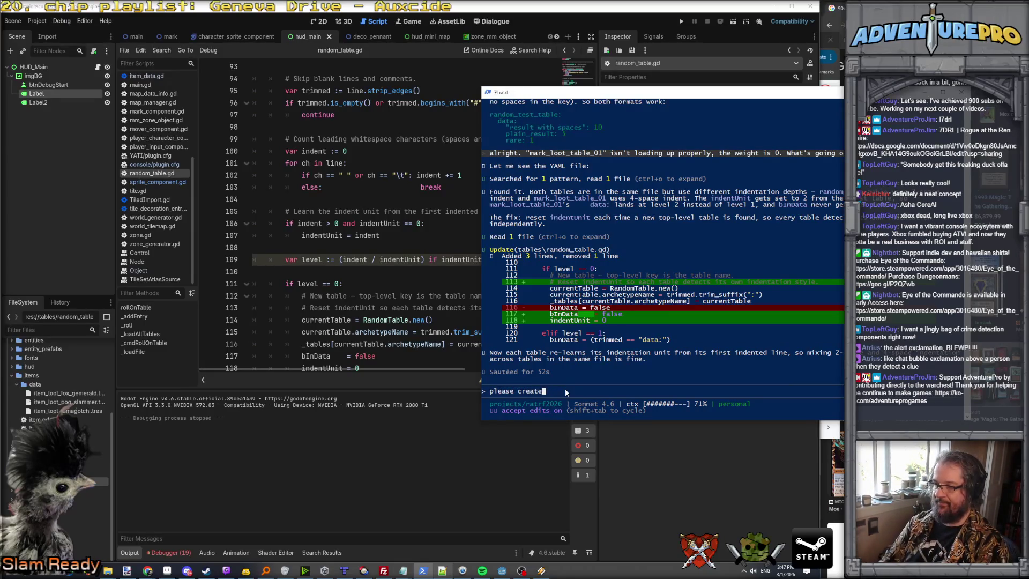
pyautogui.write(' an inventoryComponent, e')
pyautogui.press('BackSpace')
pyautogui.write('which can hold an arbitrary number of items. It can')
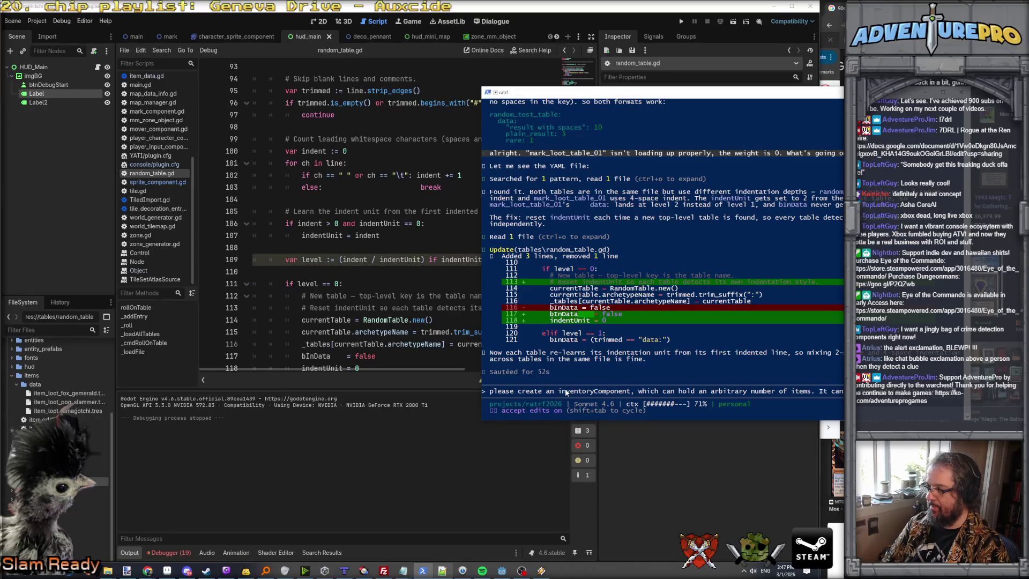
pyautogui.write('list,')
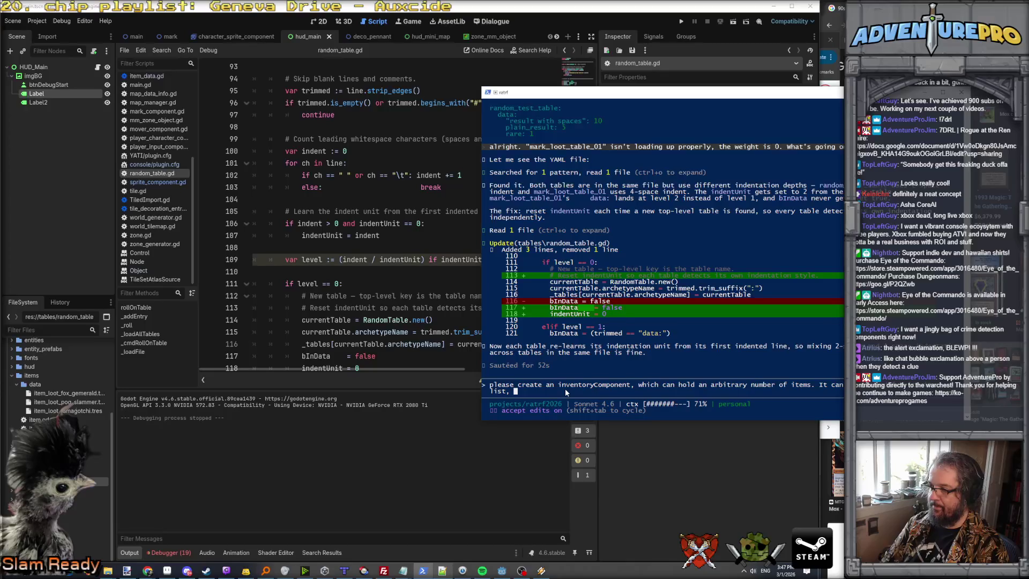
pyautogui.write('specific items')
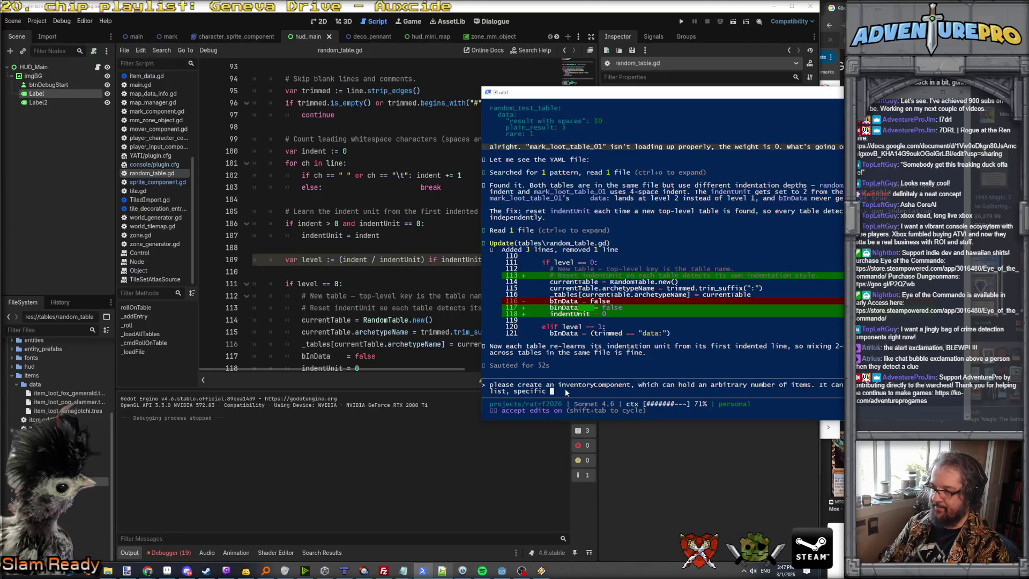
pyautogui.write('can be removed or ad')
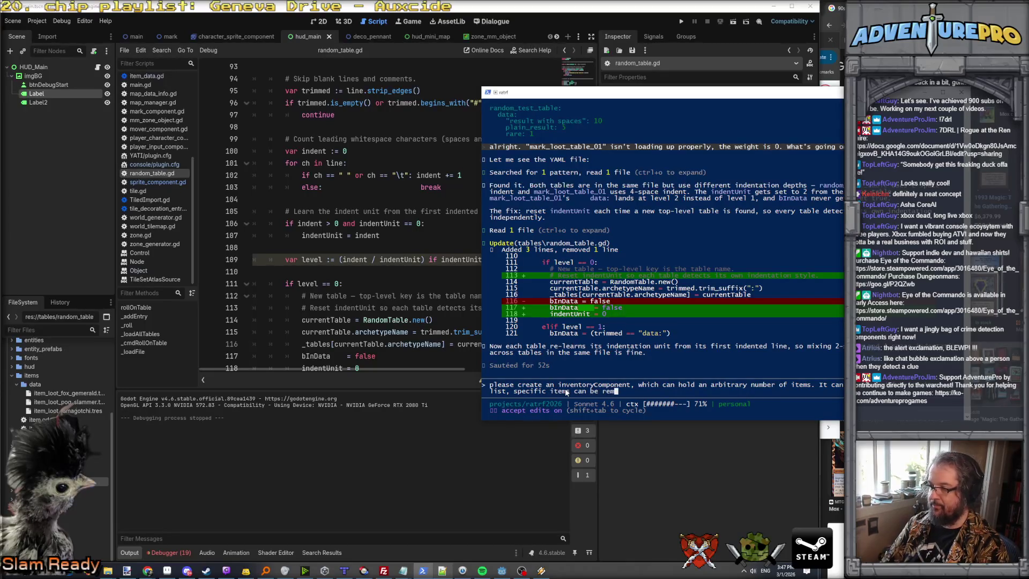
pyautogui.write('ded, and ')
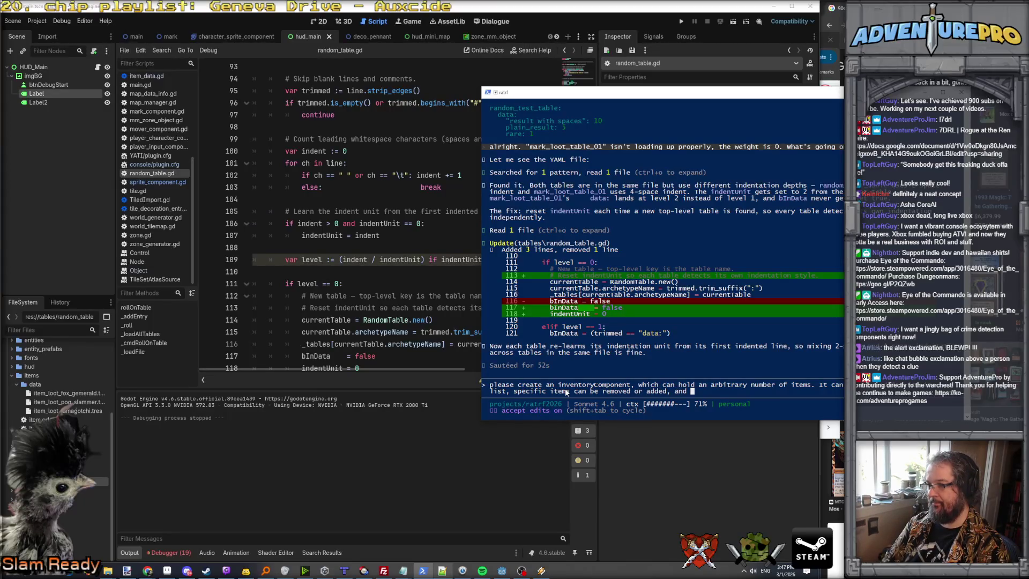
pyautogui.write('optionally the')
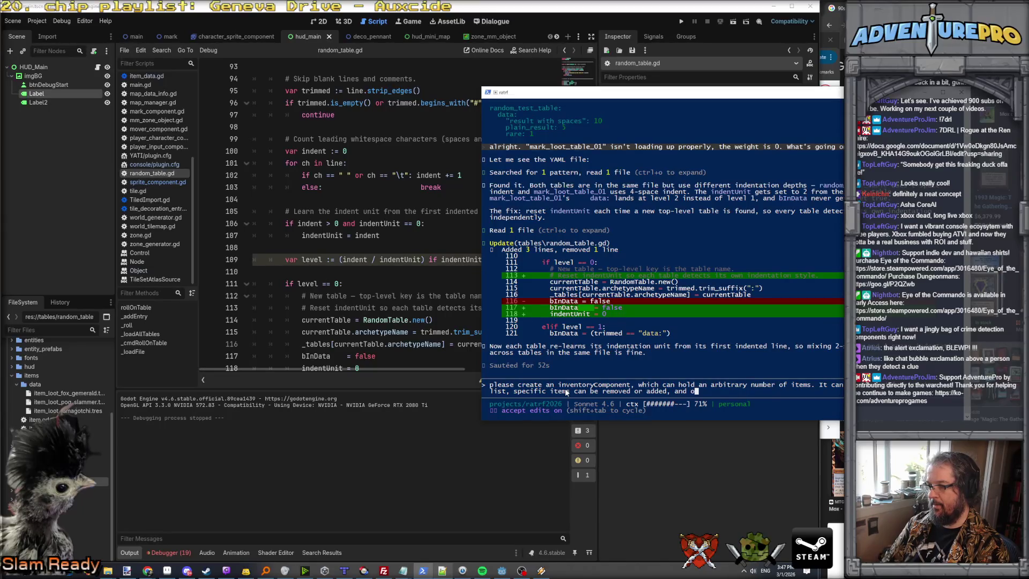
pyautogui.write(' inventoryComp')
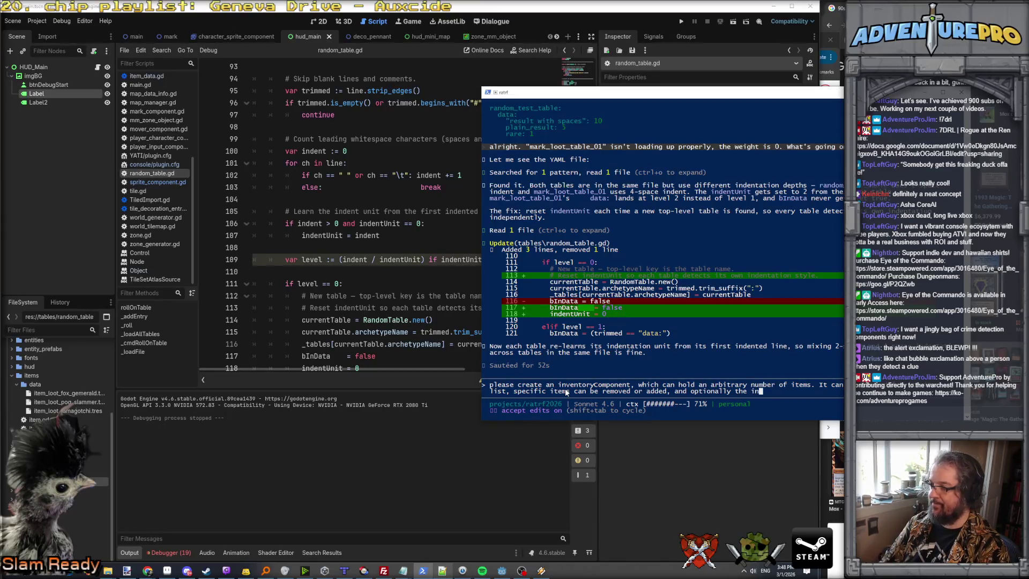
pyautogui.write('onent')
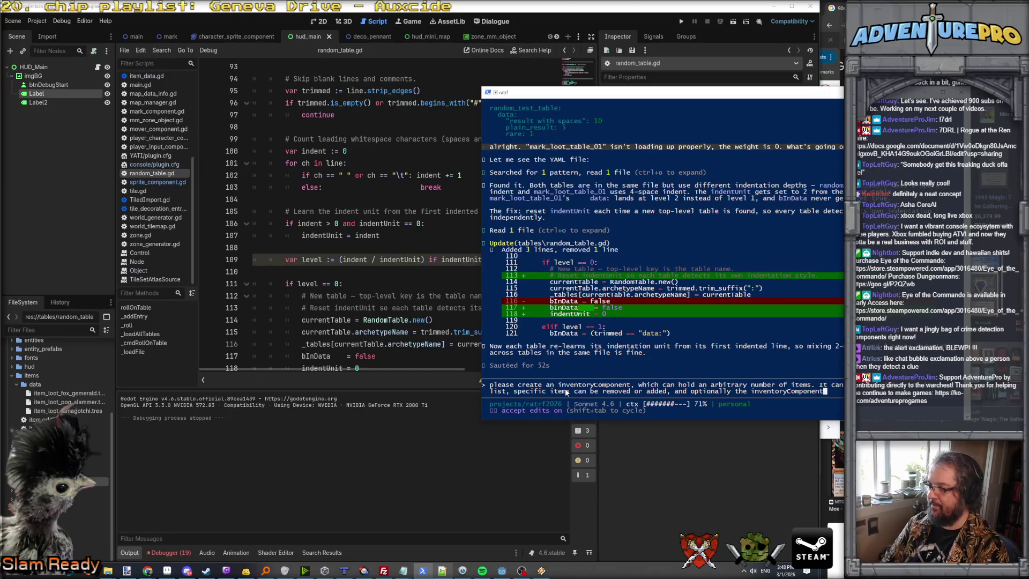
pyautogui.write('can')
pyautogui.write(' be used to')
pyautogui.write('items.')
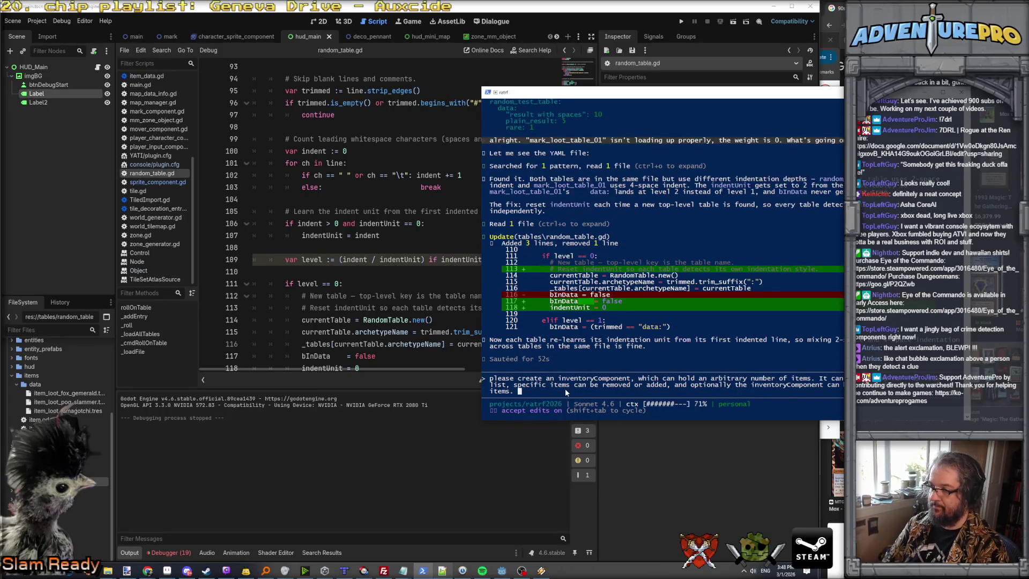
pyautogui.write('Also, while ')
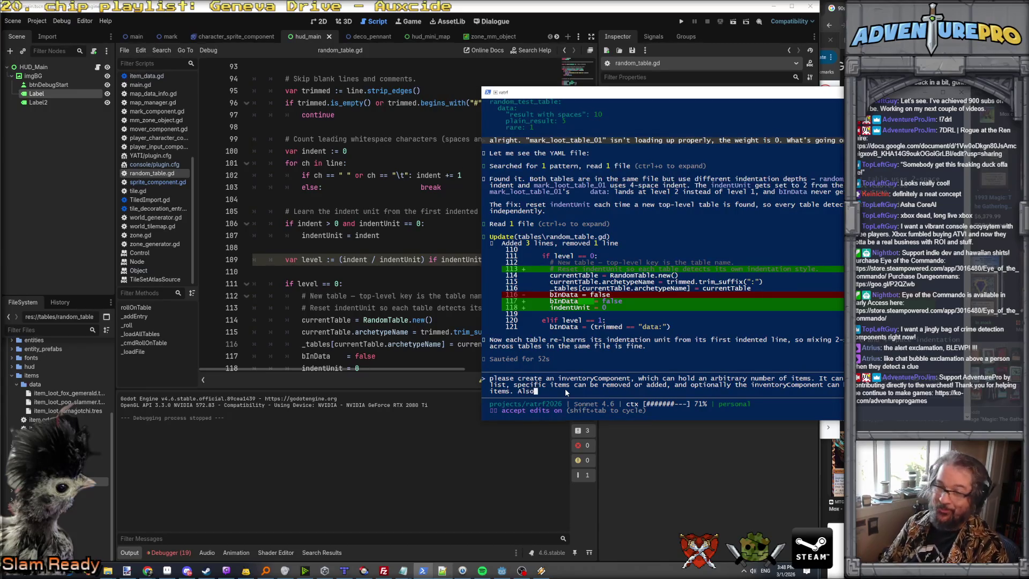
pyautogui.write("you're in t")
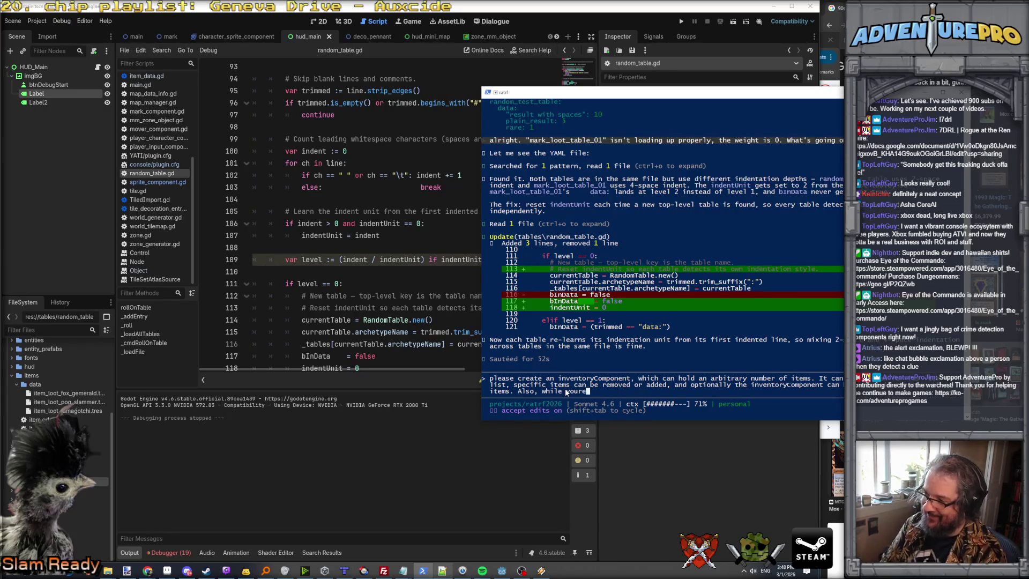
pyautogui.write("here, let's allow ite")
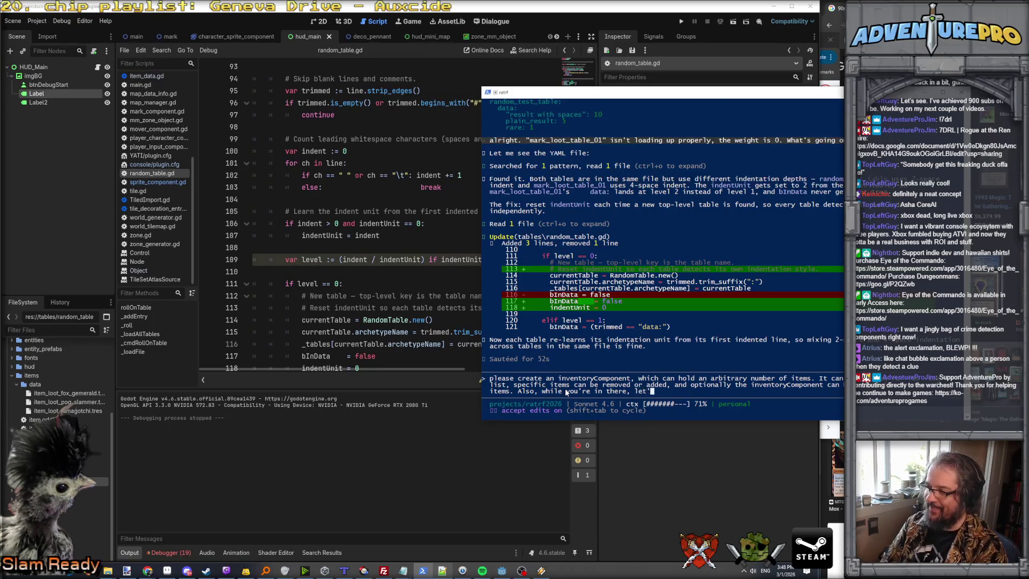
pyautogui.write('ms to stack')
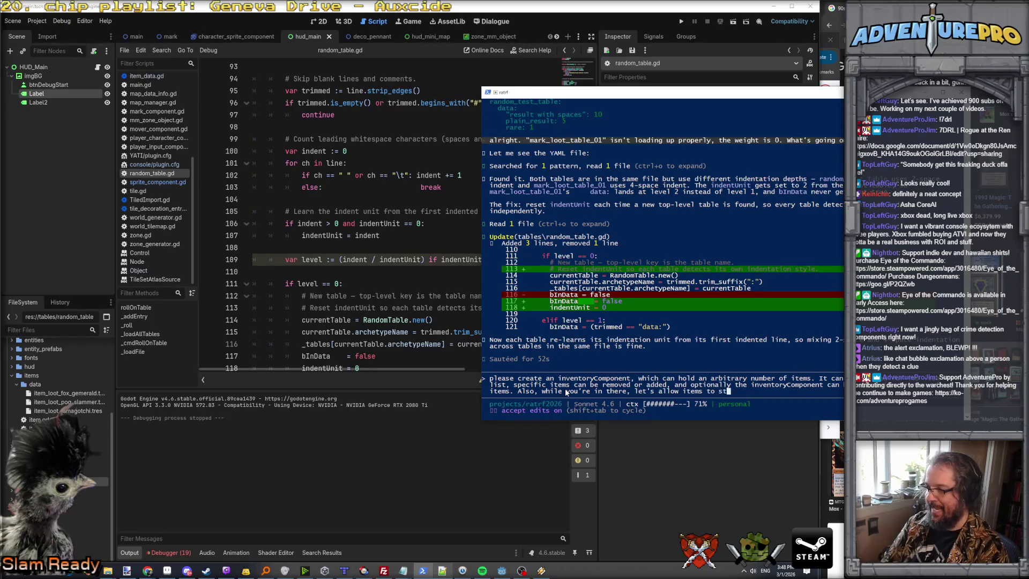
pyautogui.write(', so items')
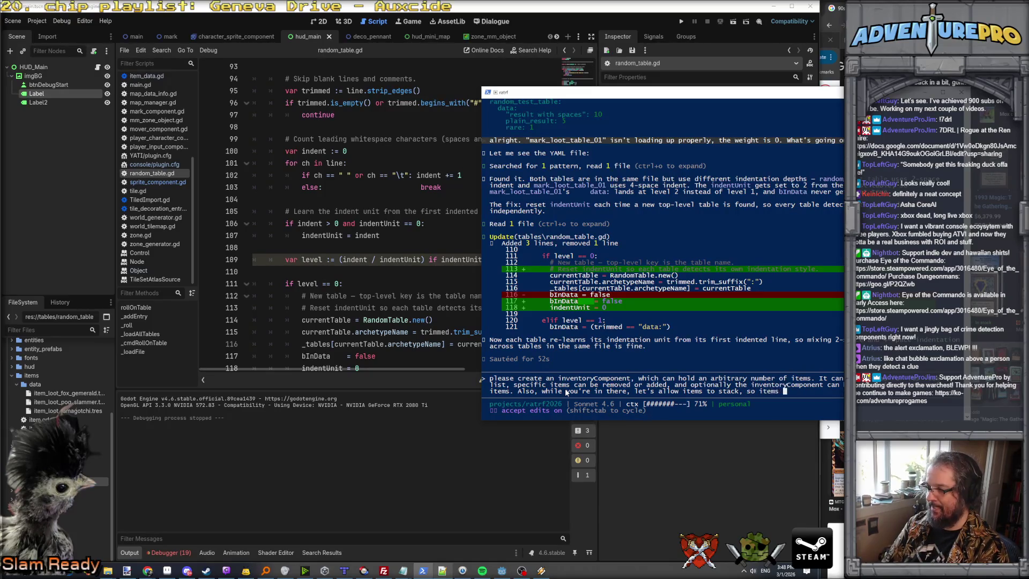
pyautogui.write('the item')
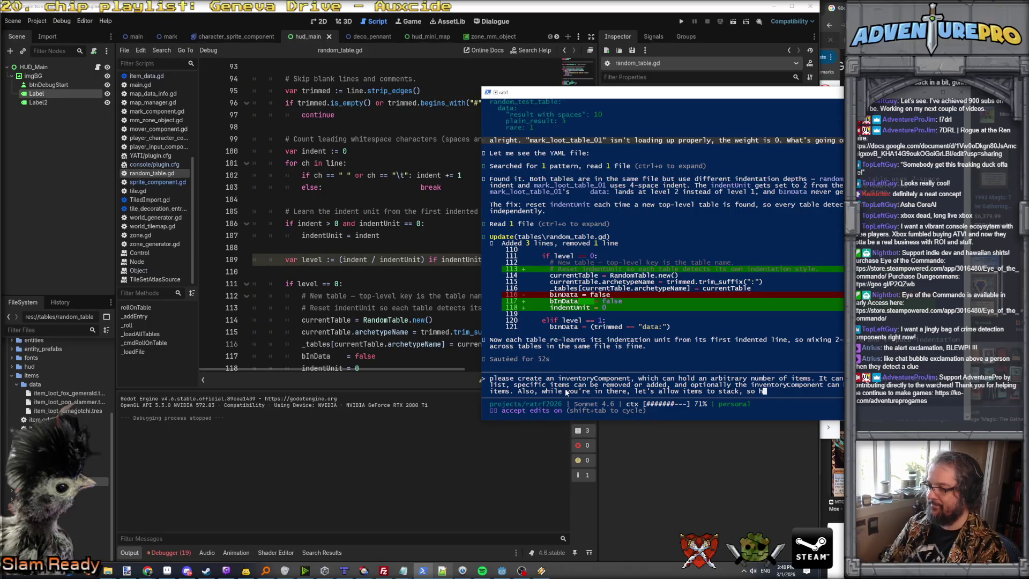
pyautogui.press('BackSpace')
pyautogui.press('BackSpace')
pyautogui.press('BackSpace')
pyautogui.write('Item class should')
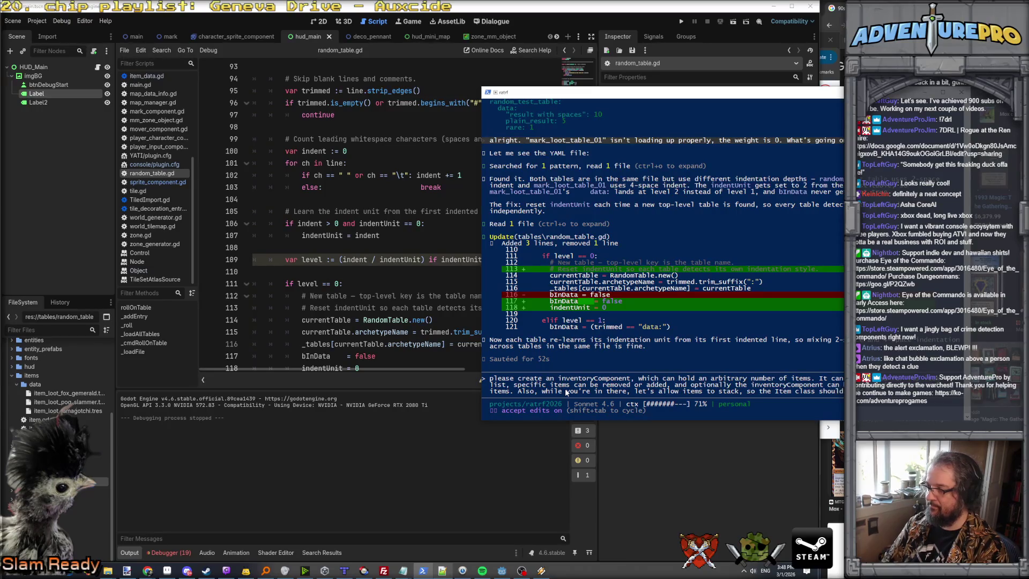
pyautogui.write(' have a')
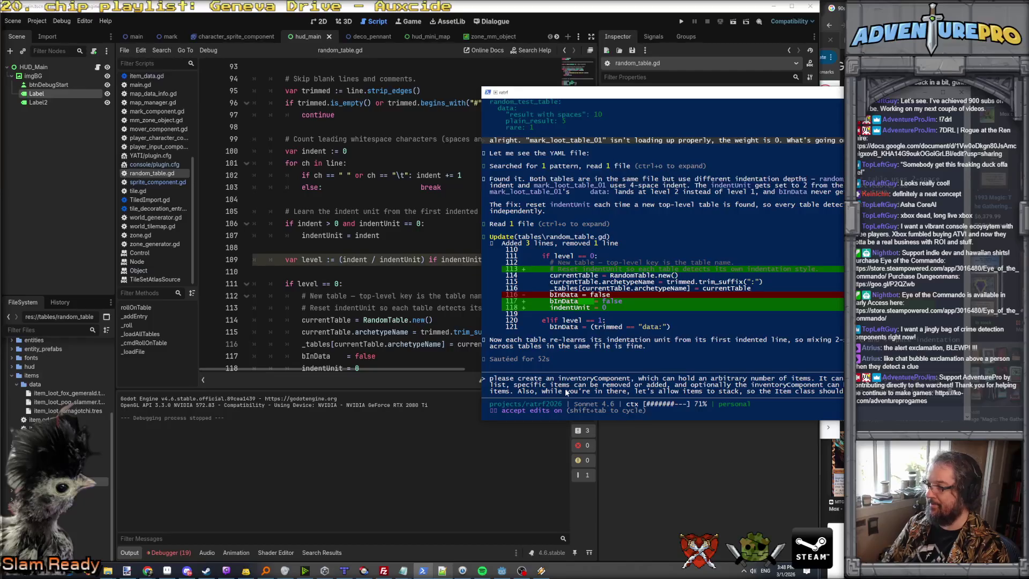
pyautogui.write('its')
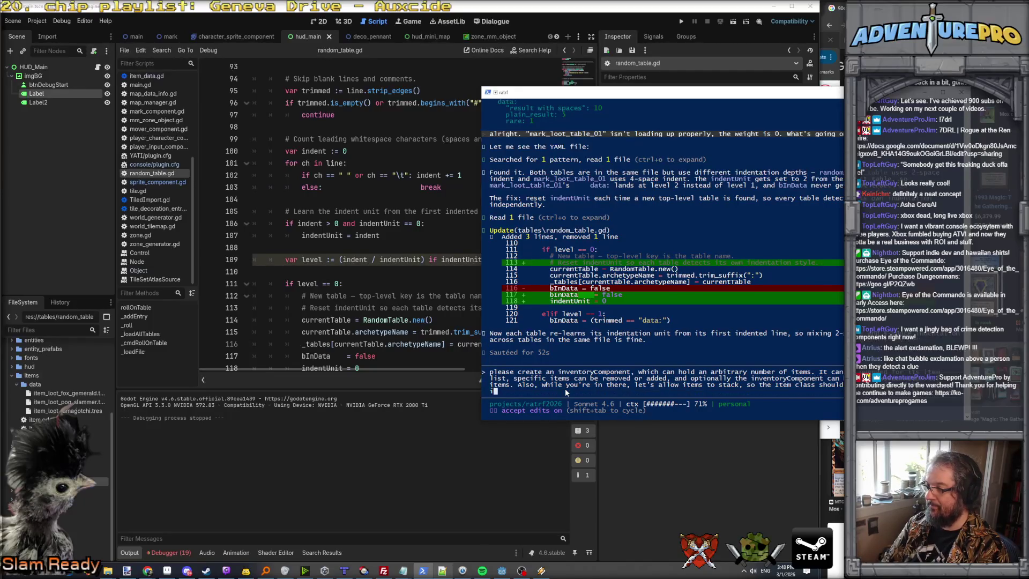
pyautogui.write('elf it represents')
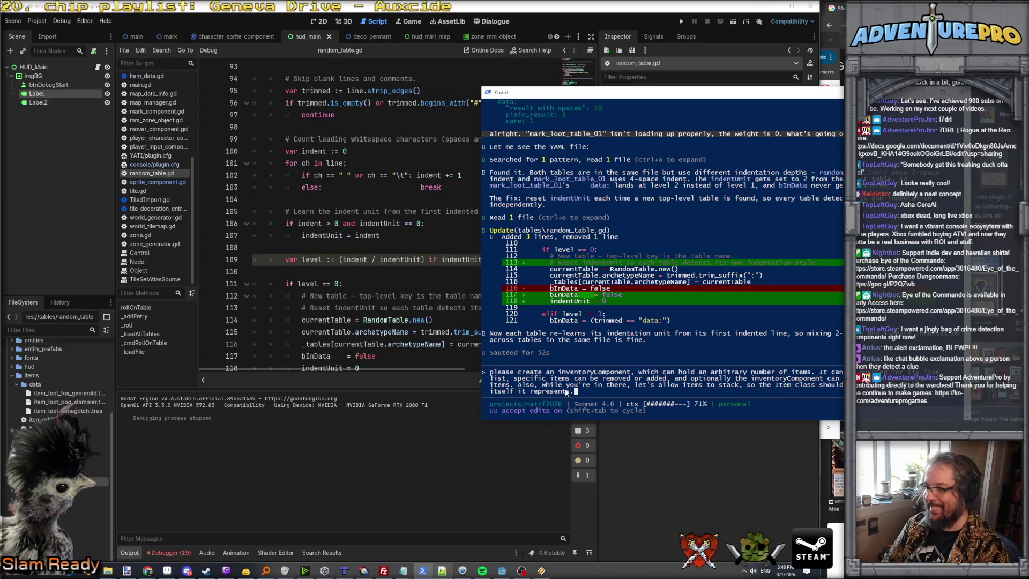
pyautogui.press('Return')
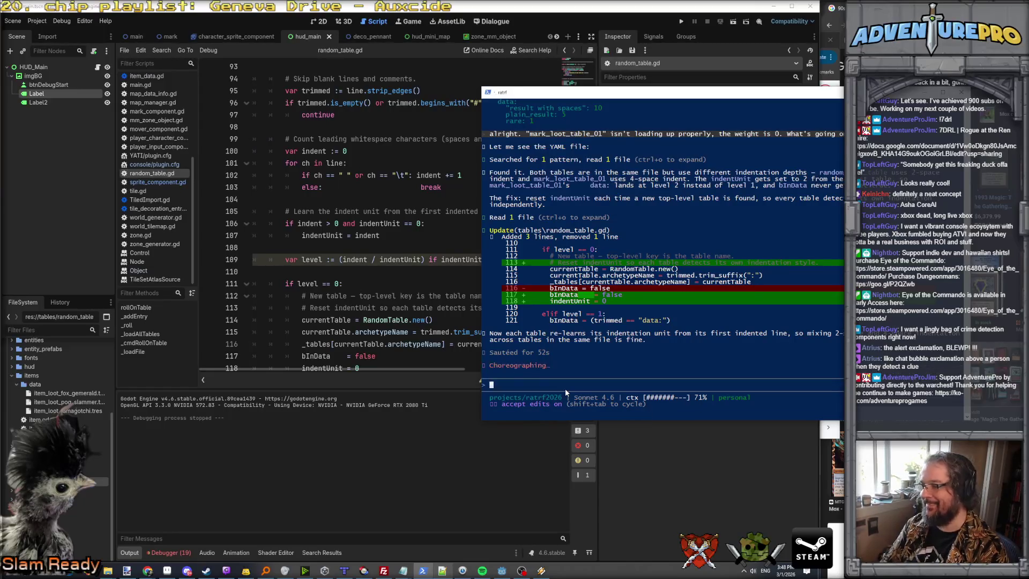
# Check the Godot editor while Claude writes item.gd and inventory_component.gd.
pyautogui.click(396, 297)
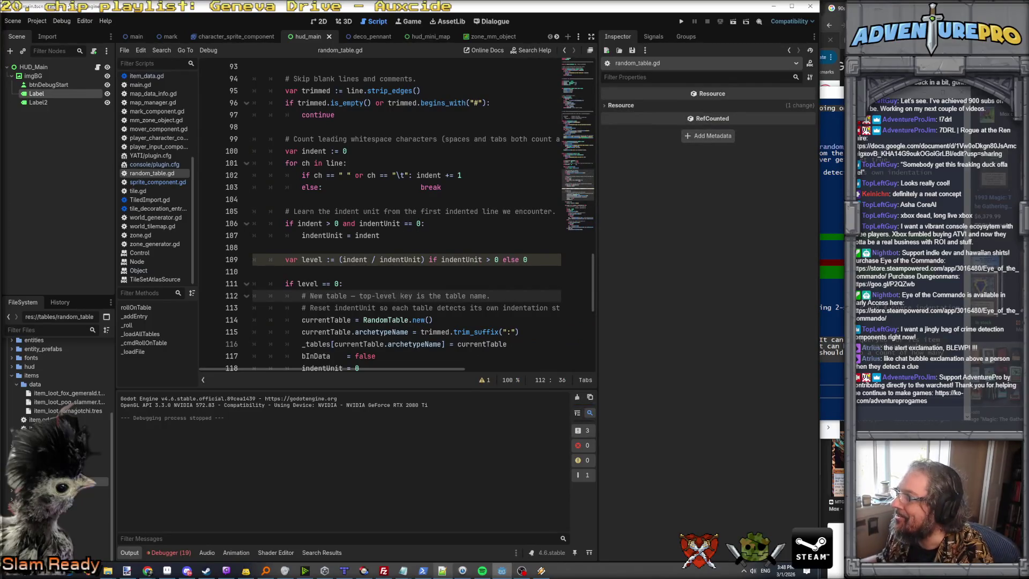
pyautogui.hotkey('alt', 'Tab')
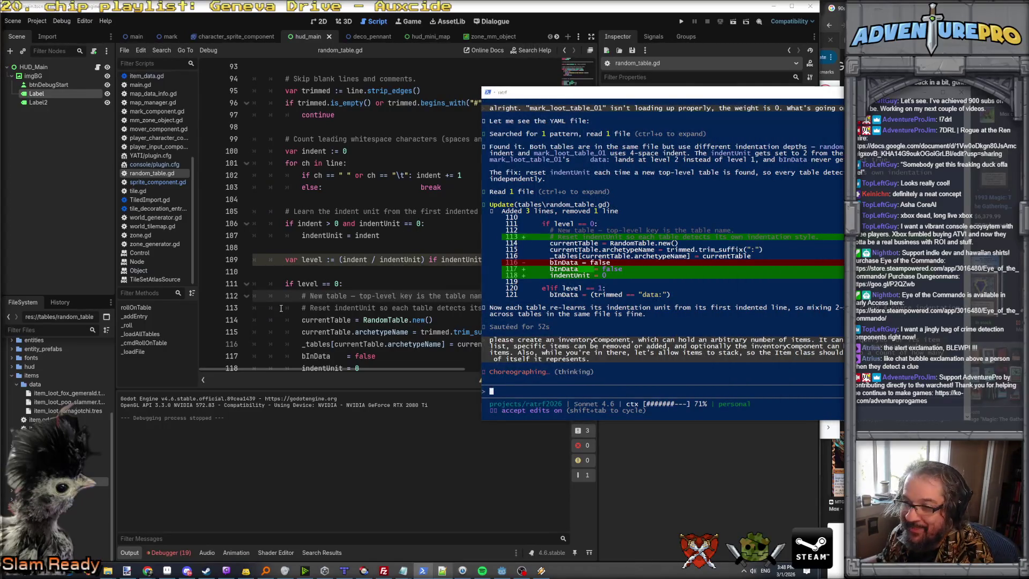
pyautogui.click(281, 308)
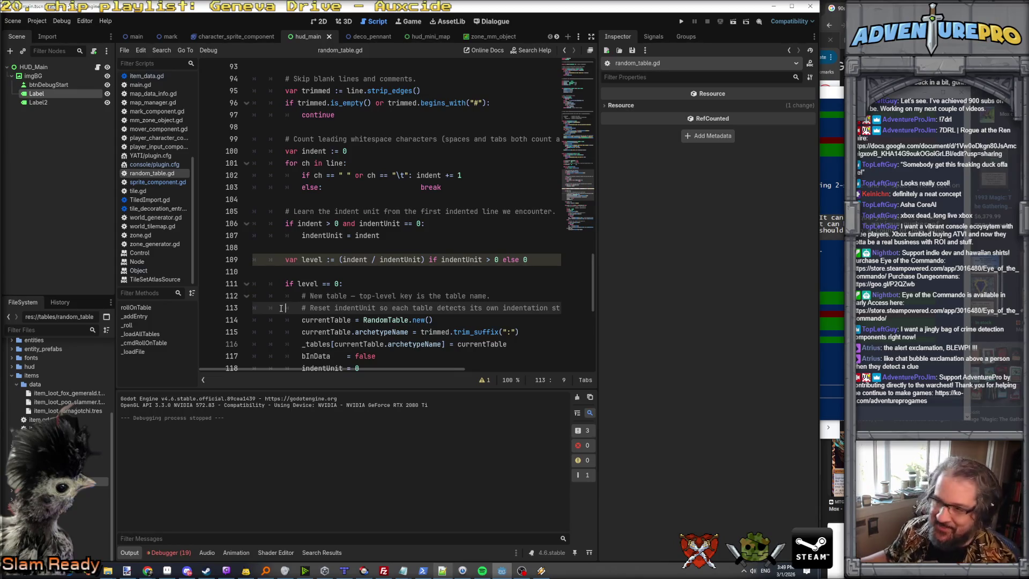
pyautogui.hotkey('alt', 'Tab')
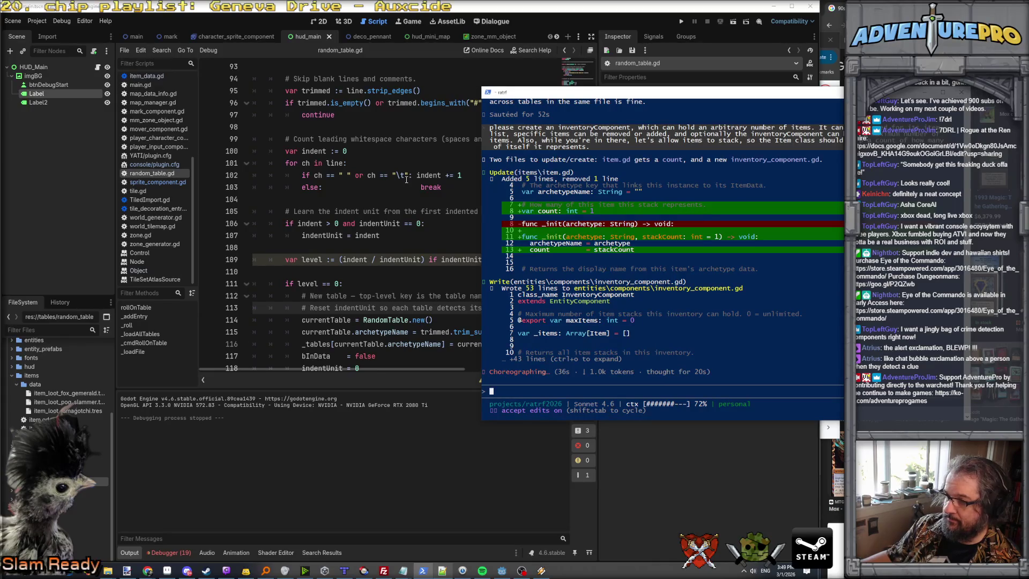
pyautogui.click(368, 212)
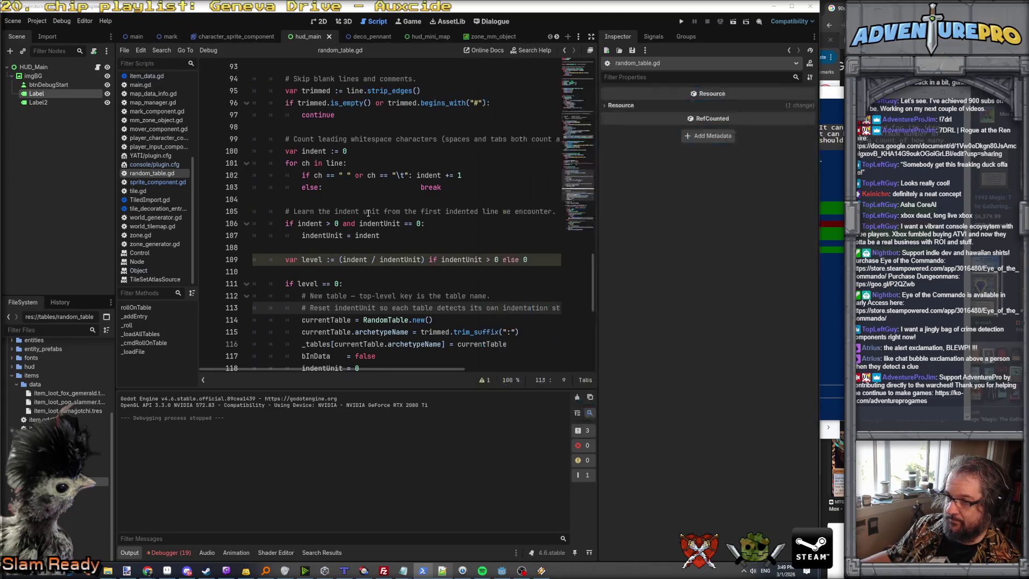
pyautogui.click(821, 353)
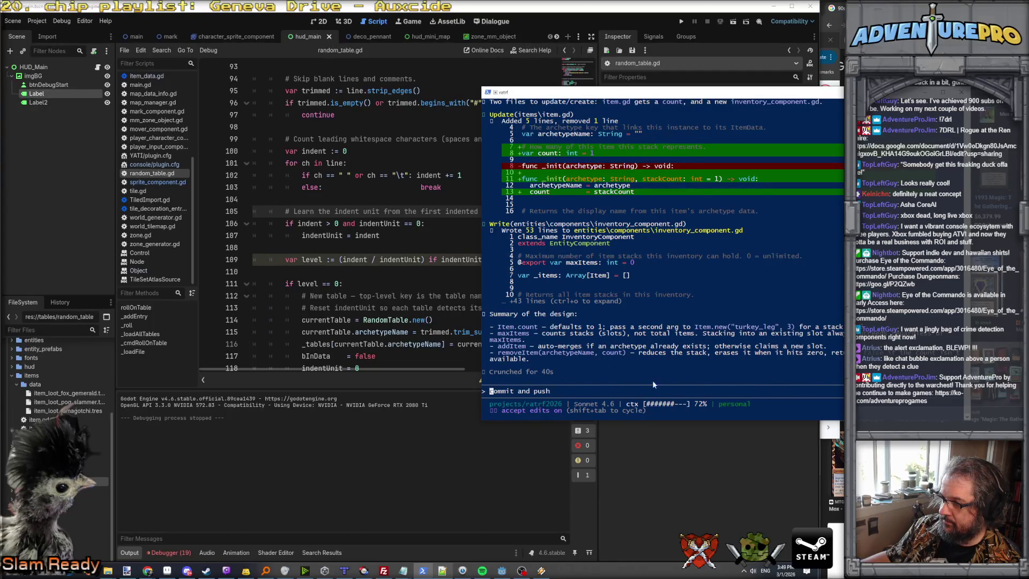
pyautogui.click(577, 390)
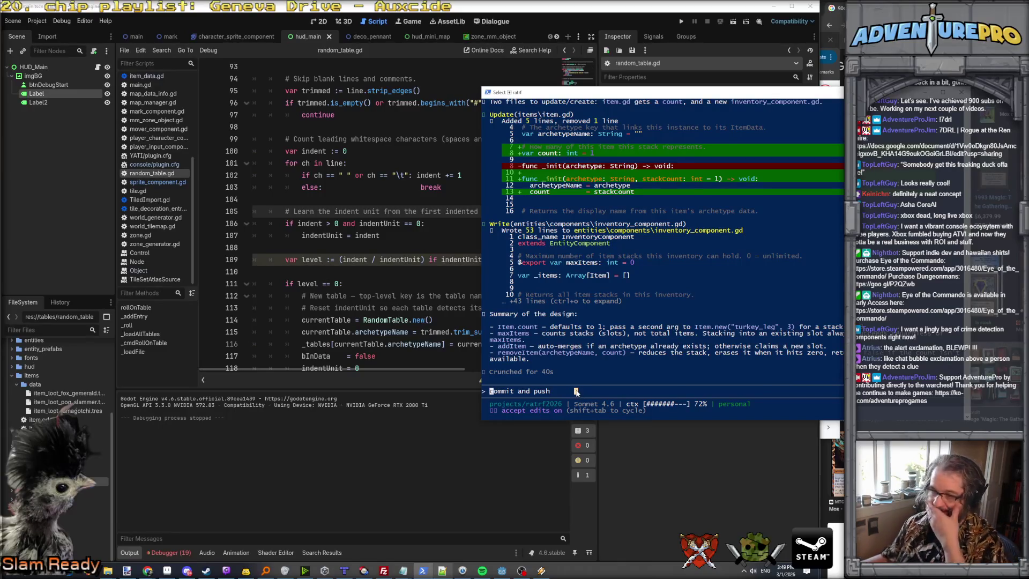
# Ask Claude to give items a maximum stack count defaulting to 99, with special items stacking to 1.
pyautogui.write("let's ")
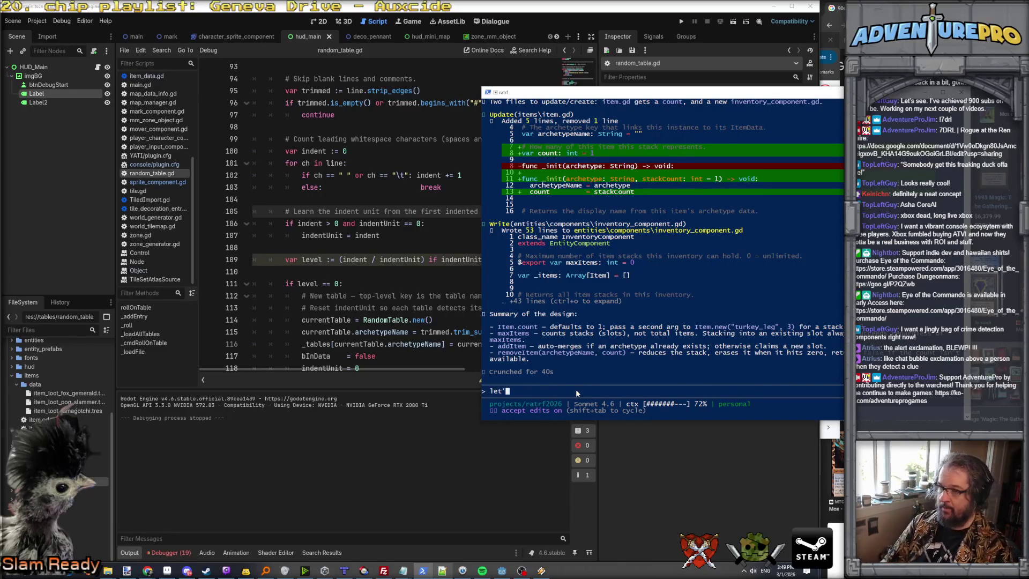
pyautogui.write('also giv')
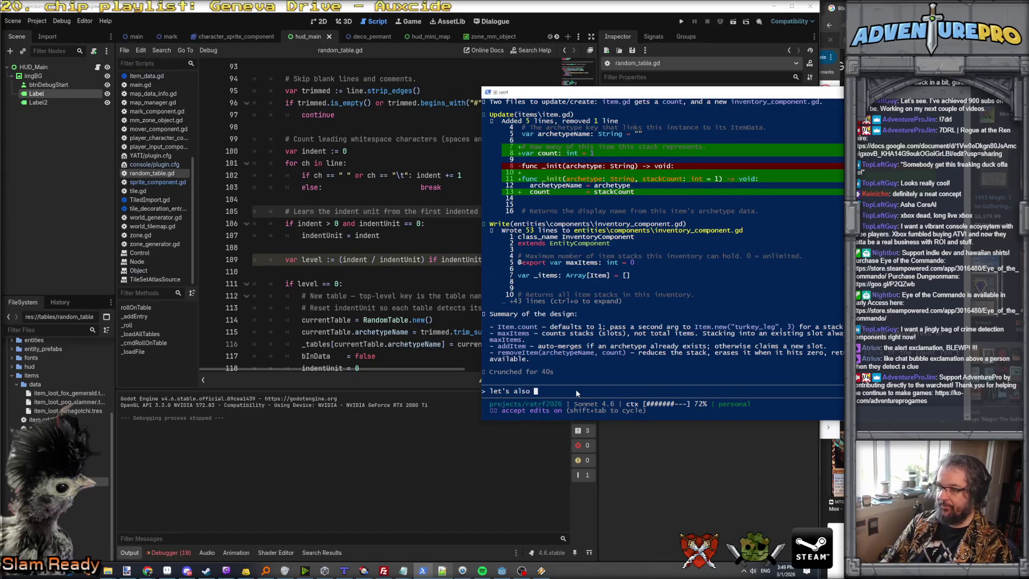
pyautogui.write('items a maximum stack count, 99 is food for a dfa')
pyautogui.press('BackSpace')
pyautogui.press('BackSpace')
pyautogui.write('efault, some items will s')
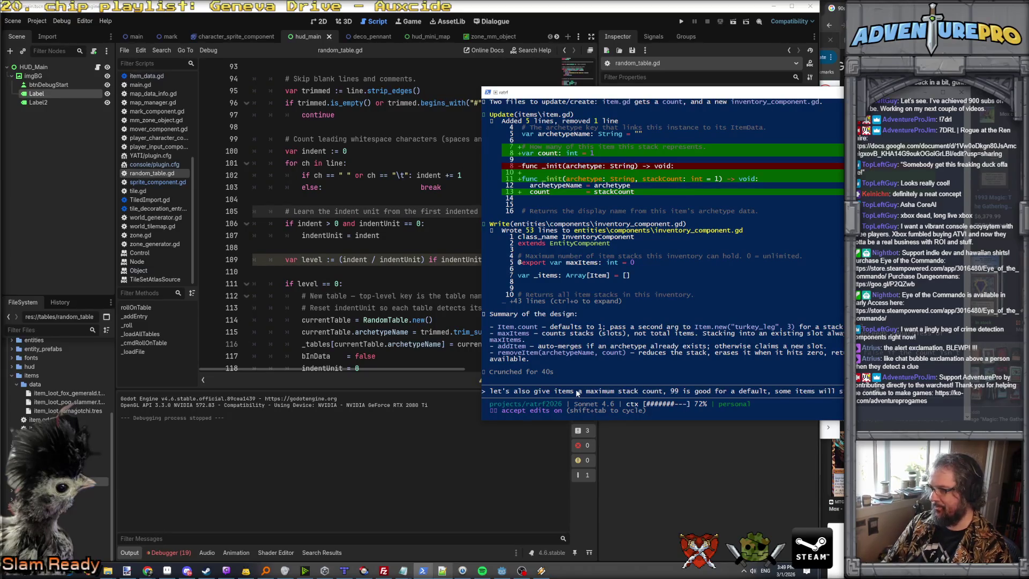
pyautogui.write('ly stack to 1, ')
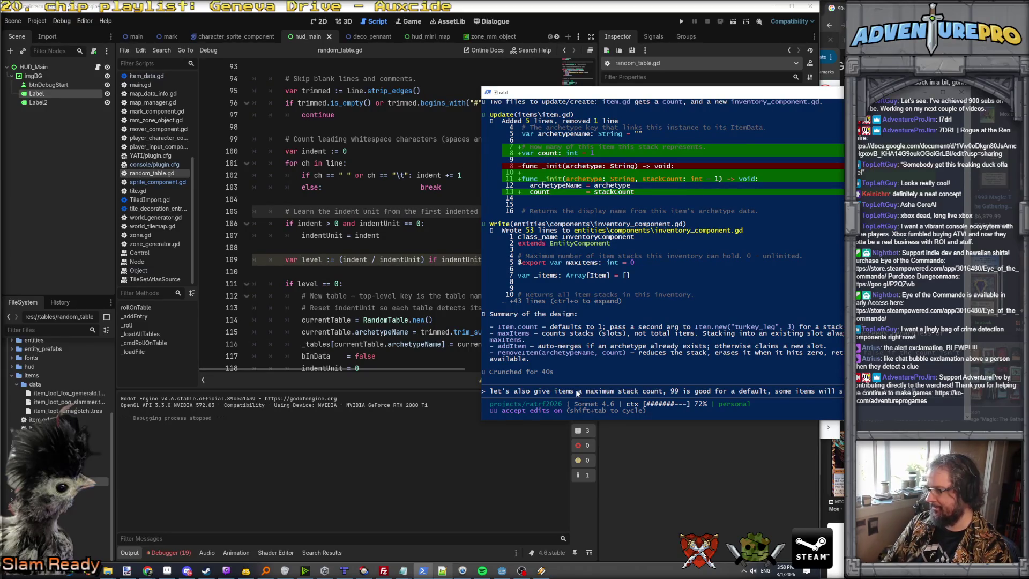
pyautogui.write('fancy and speci')
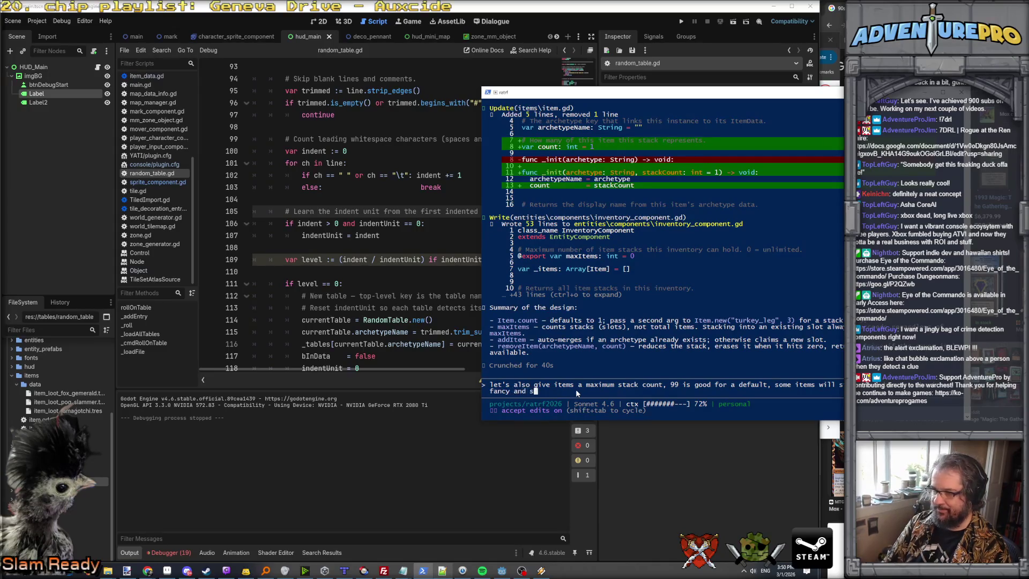
pyautogui.write('whatever.')
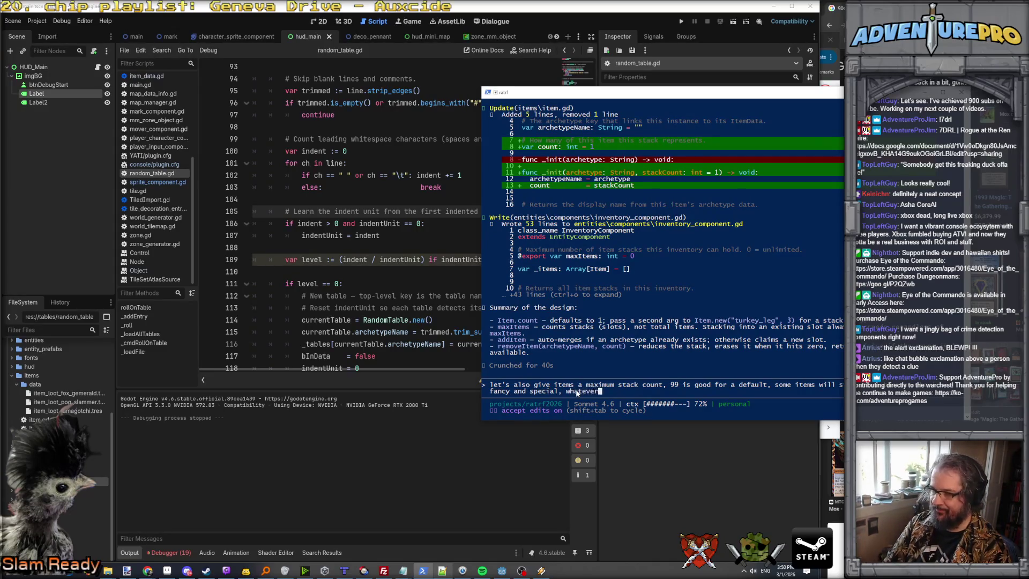
pyautogui.press('Return')
pyautogui.click(392, 211)
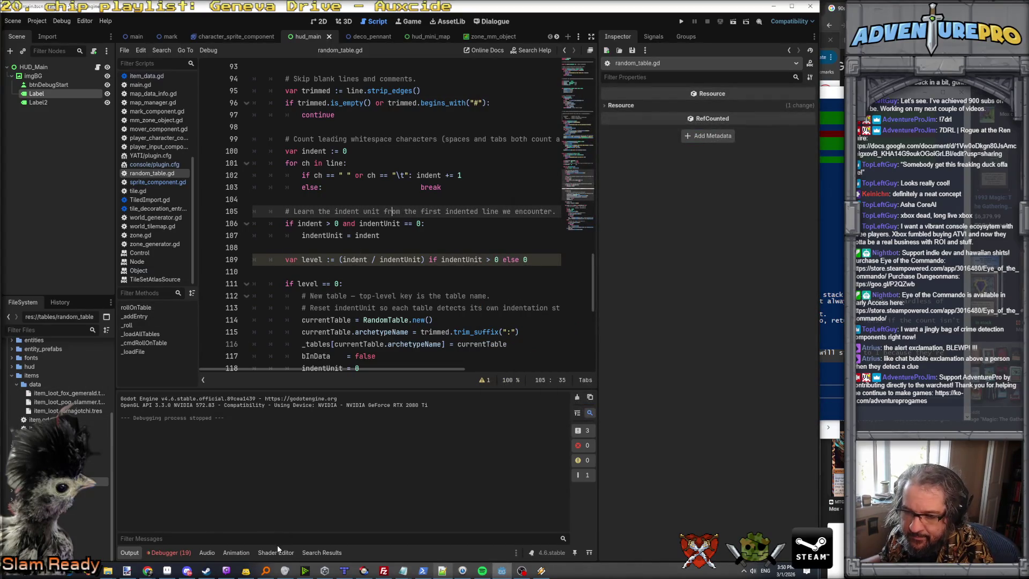
# Show the debugger's Errors list, then display HUD_Main in the 2D canvas.
pyautogui.click(170, 553)
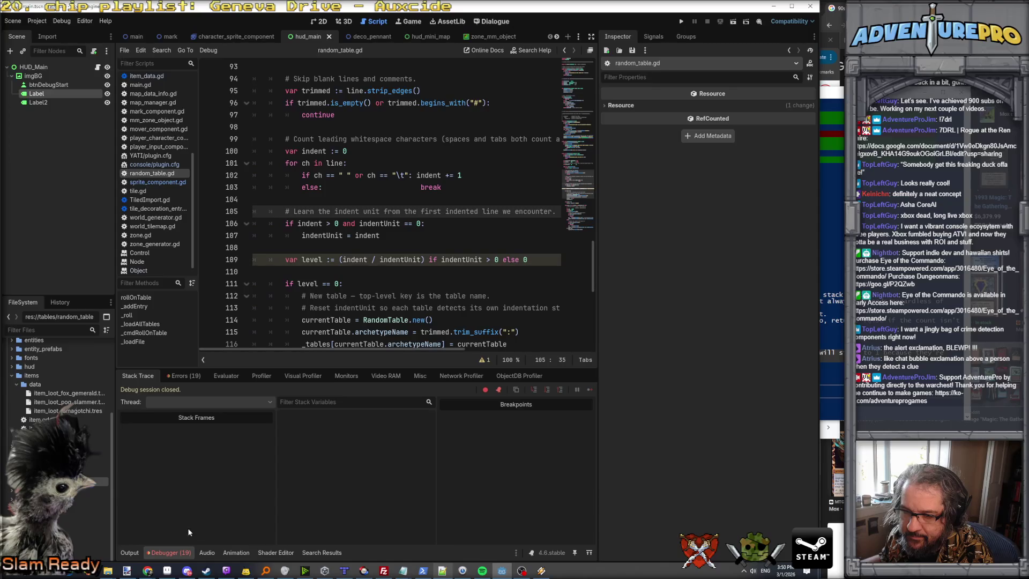
pyautogui.click(178, 376)
pyautogui.scroll(-2, 263, 445)
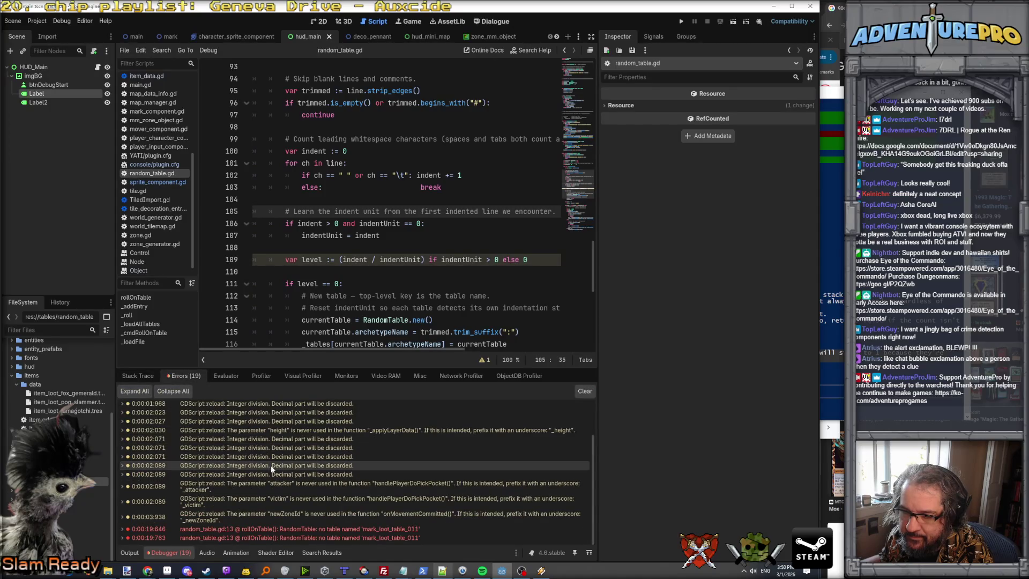
pyautogui.scroll(2, 271, 465)
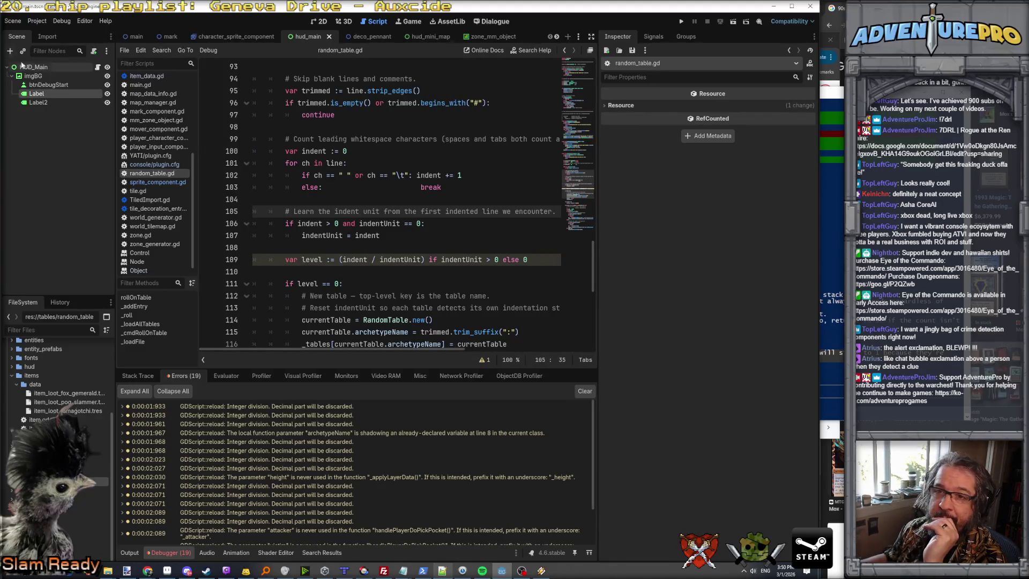
pyautogui.click(36, 68)
pyautogui.click(320, 21)
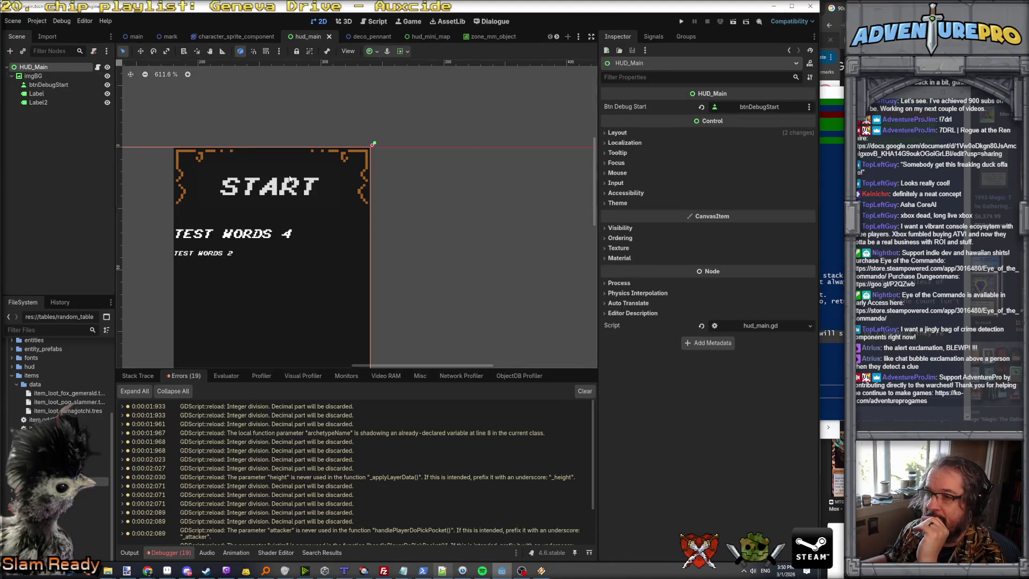
# Add a GridContainer child node under HUD_Main, searching 'gridc'.
pyautogui.scroll(-4, 313, 243)
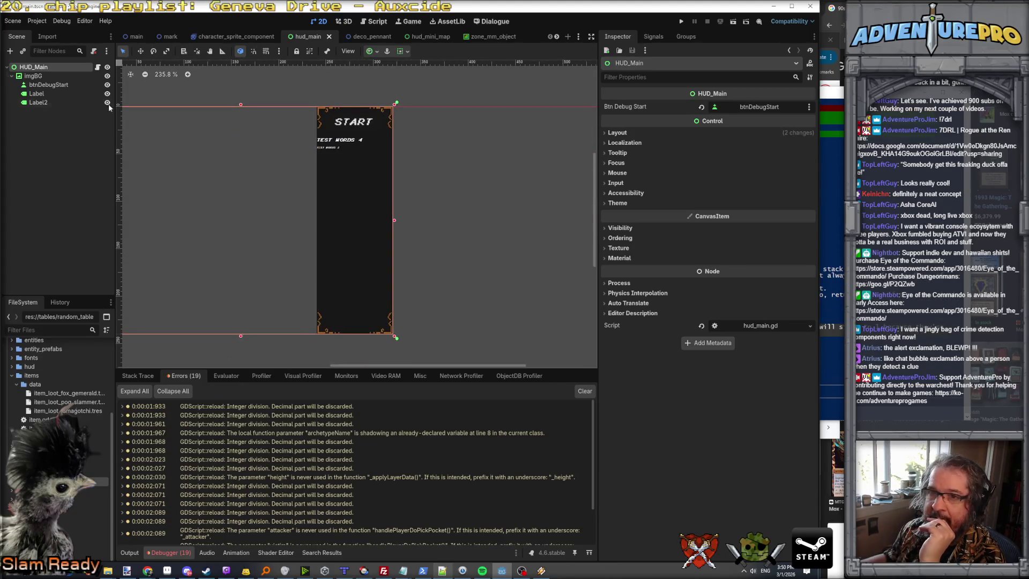
pyautogui.rightClick(34, 65)
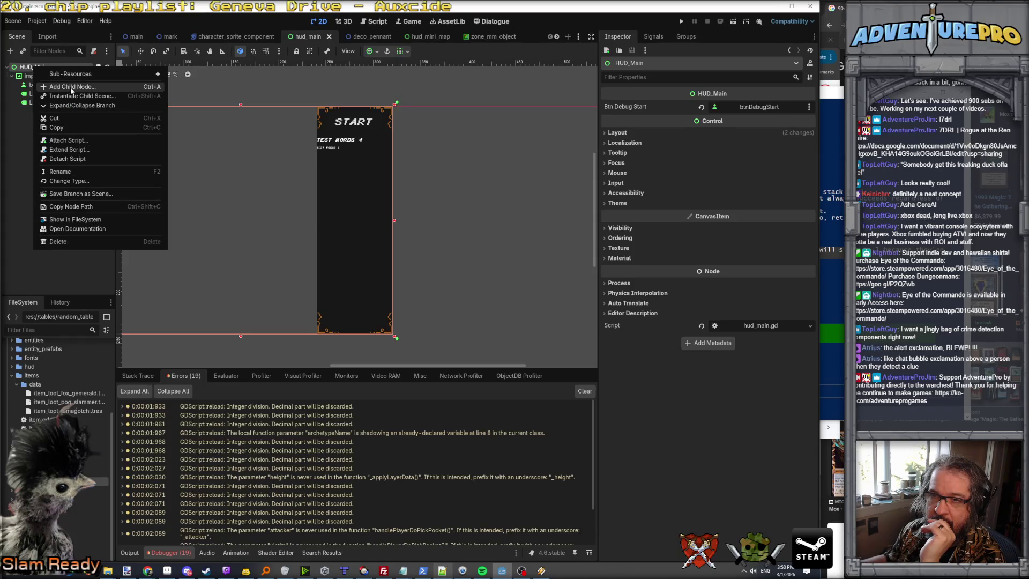
pyautogui.click(71, 87)
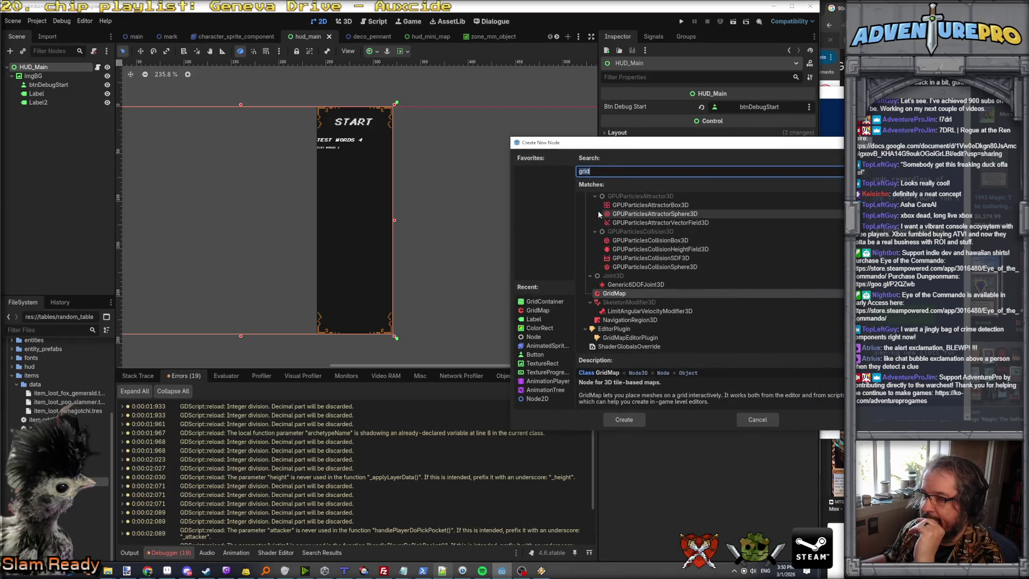
pyautogui.write('grid')
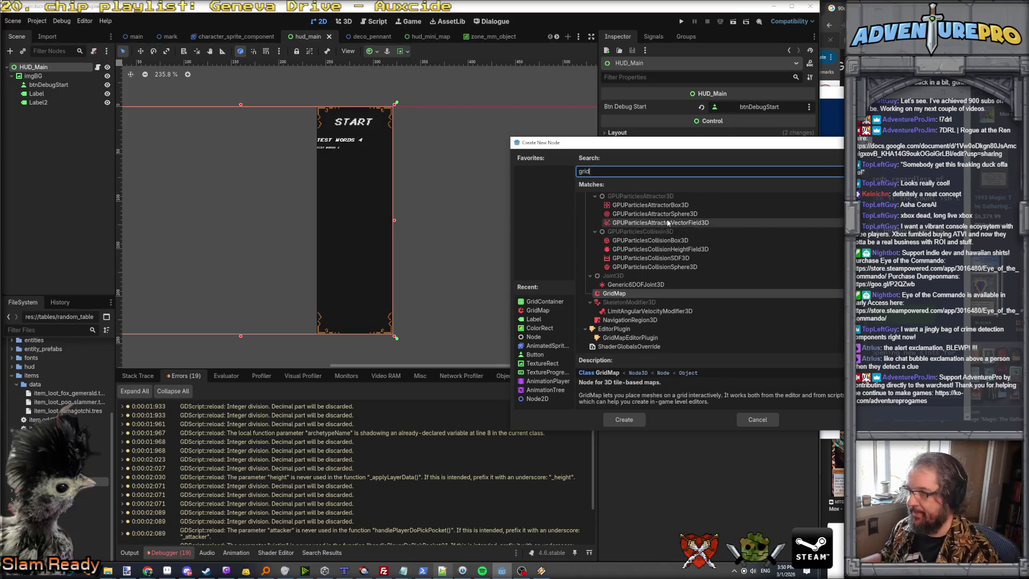
pyautogui.write('c')
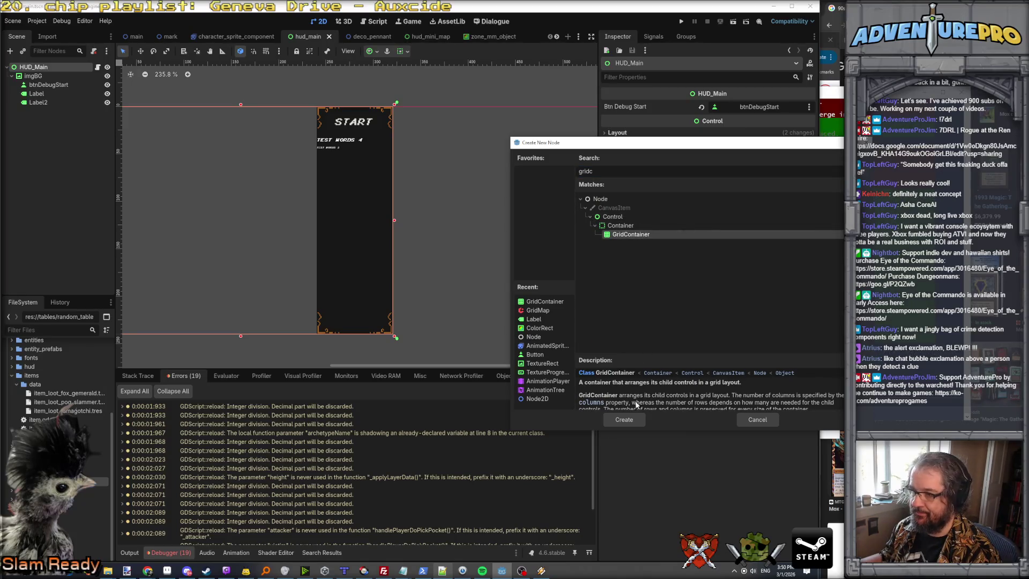
pyautogui.click(631, 419)
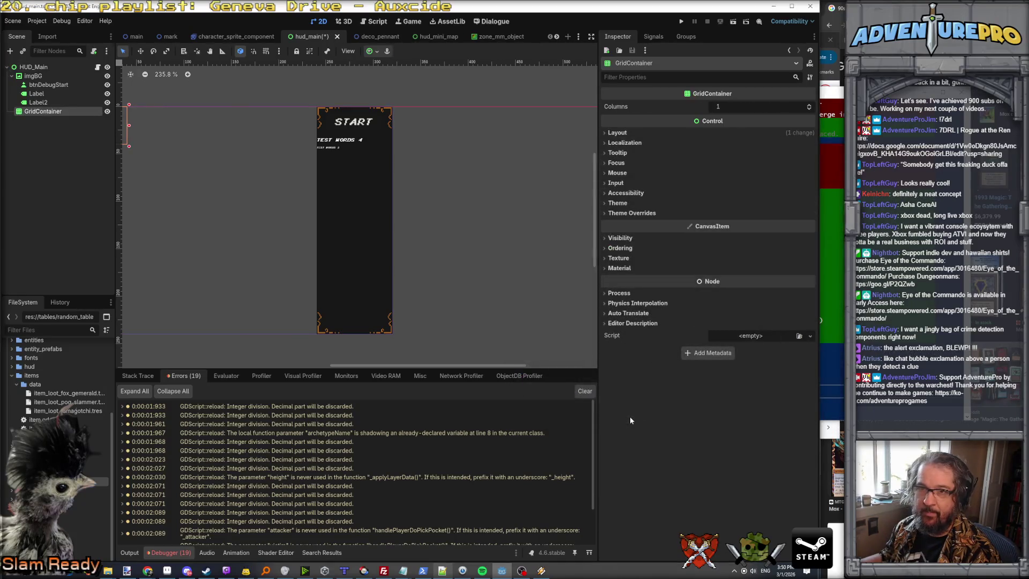
# Rename the new GridContainer node to InventoryGrid.
pyautogui.click(66, 114)
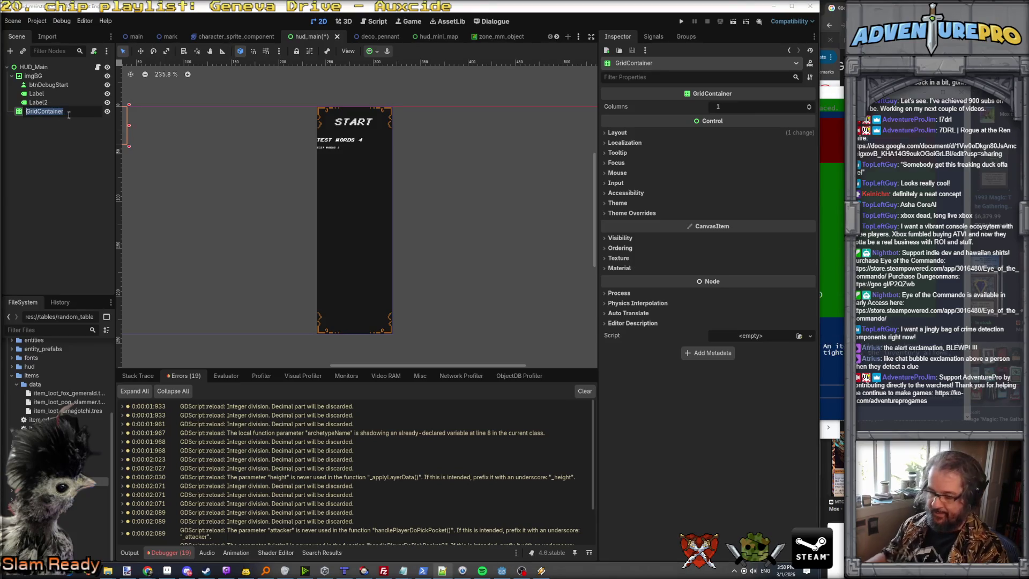
pyautogui.write('InventoryGrid')
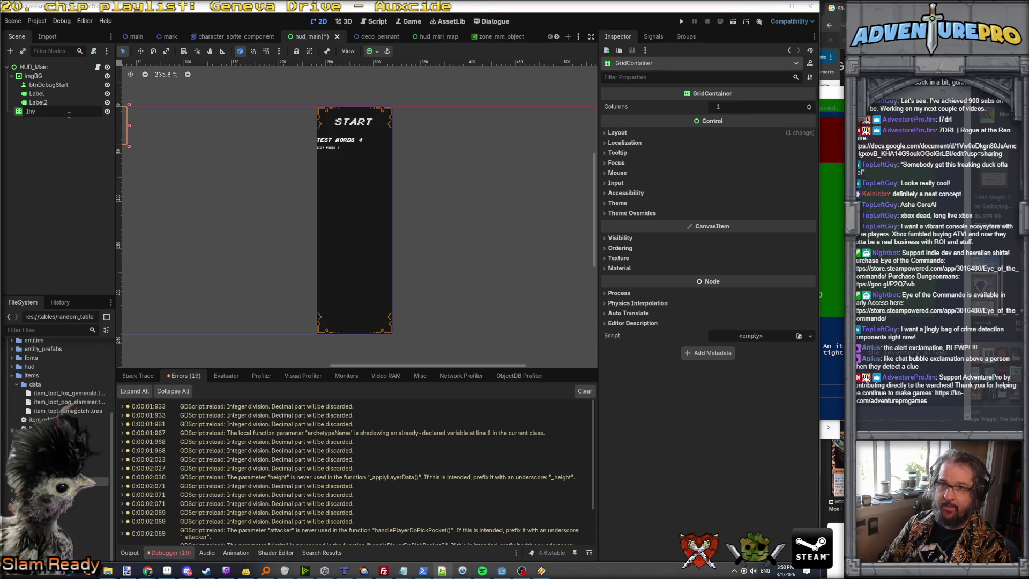
pyautogui.press('Return')
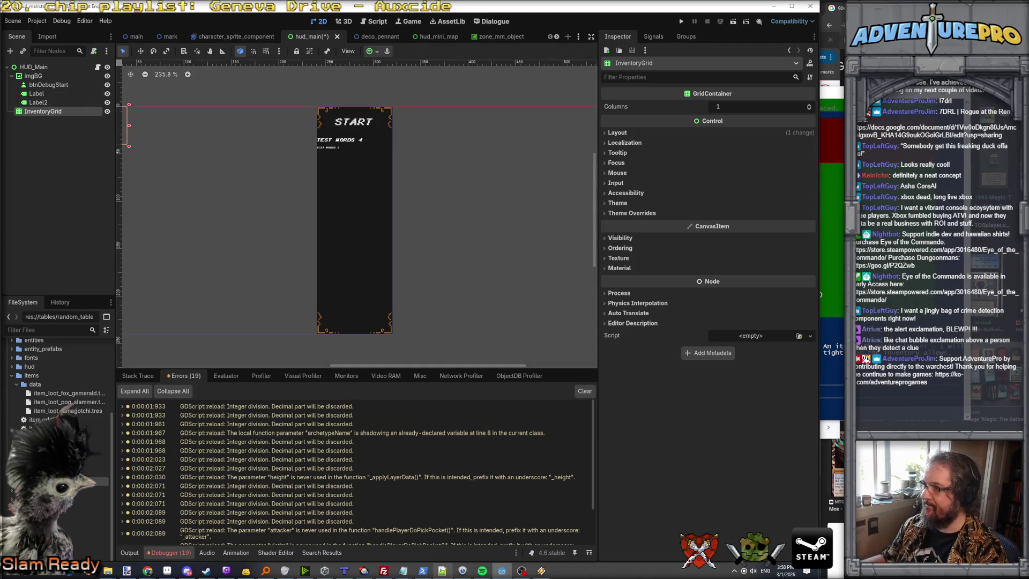
pyautogui.hotkey('alt', 'Tab')
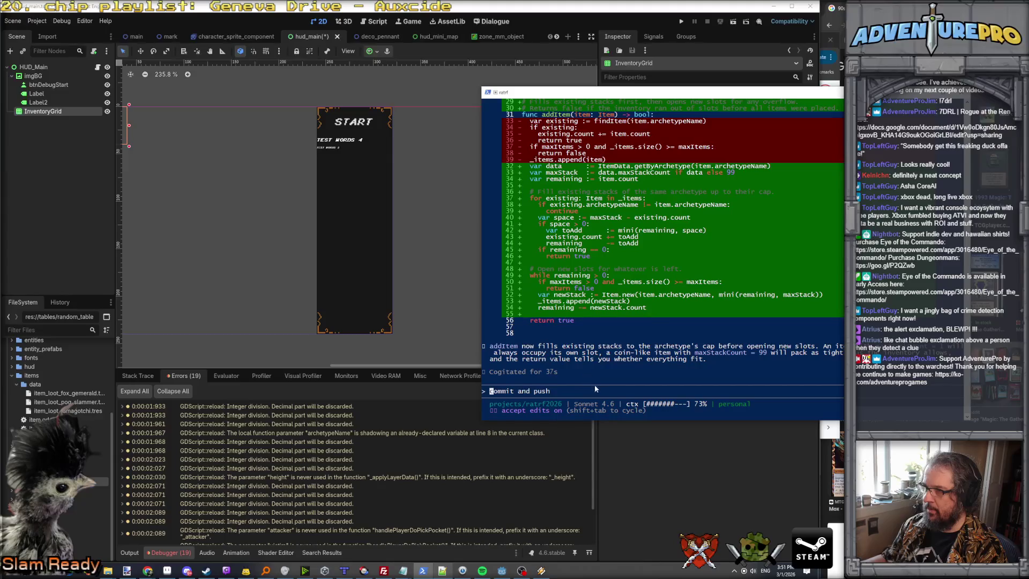
# Ask Claude Code whether partial stack pickups work, then reselect InventoryGrid in Godot.
pyautogui.click(561, 391)
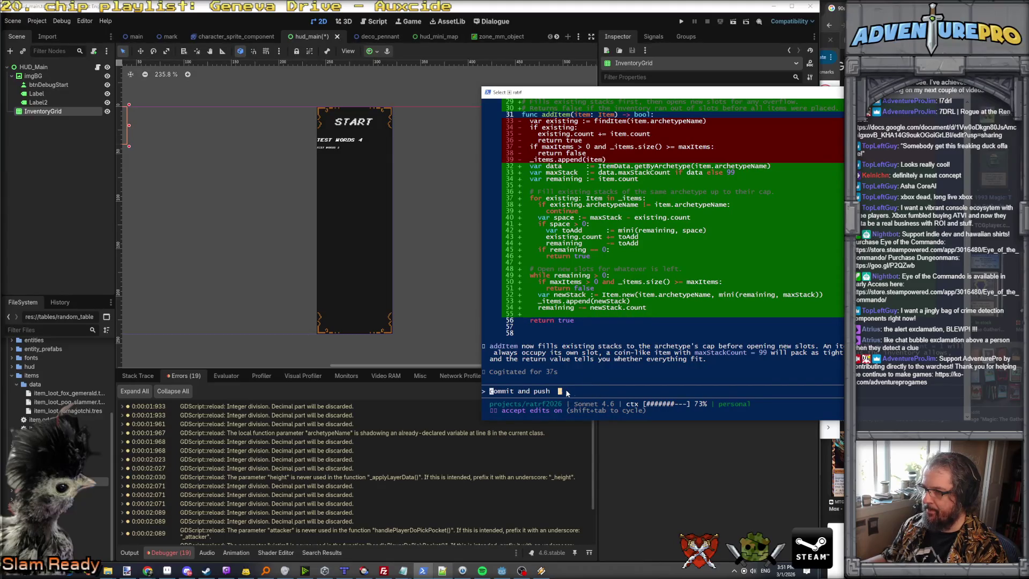
pyautogui.moveTo(577, 391); pyautogui.dragTo(491, 393)
pyautogui.hotkey('ctrl', 'c')
pyautogui.write('does this account for picking up ')
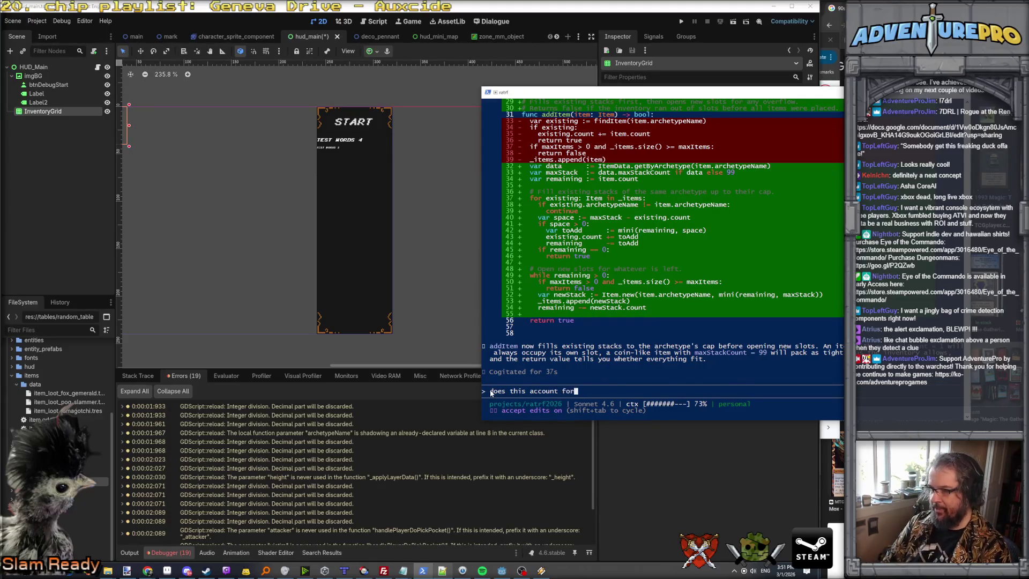
pyautogui.write('some but not all of s')
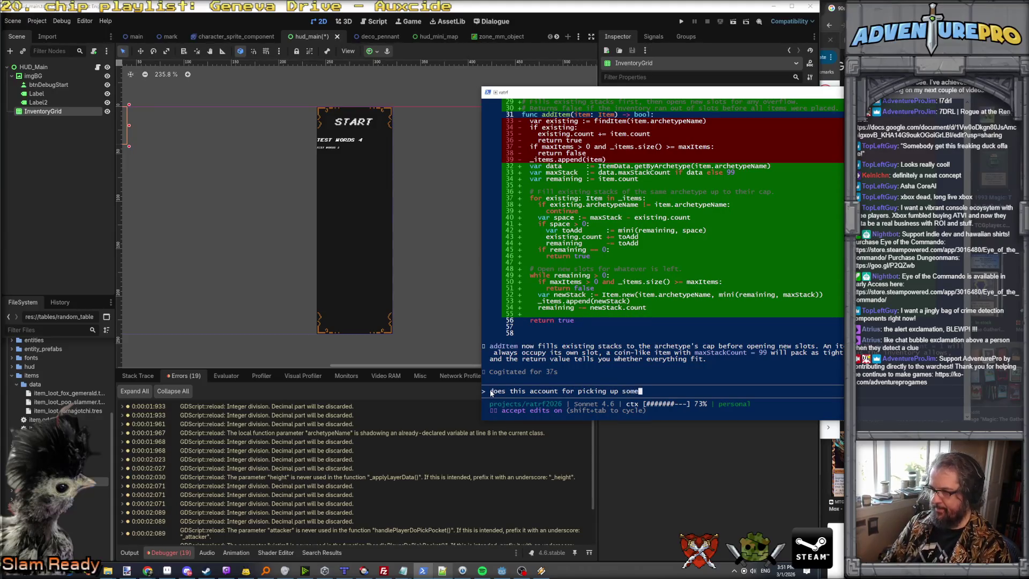
pyautogui.write('omething? I')
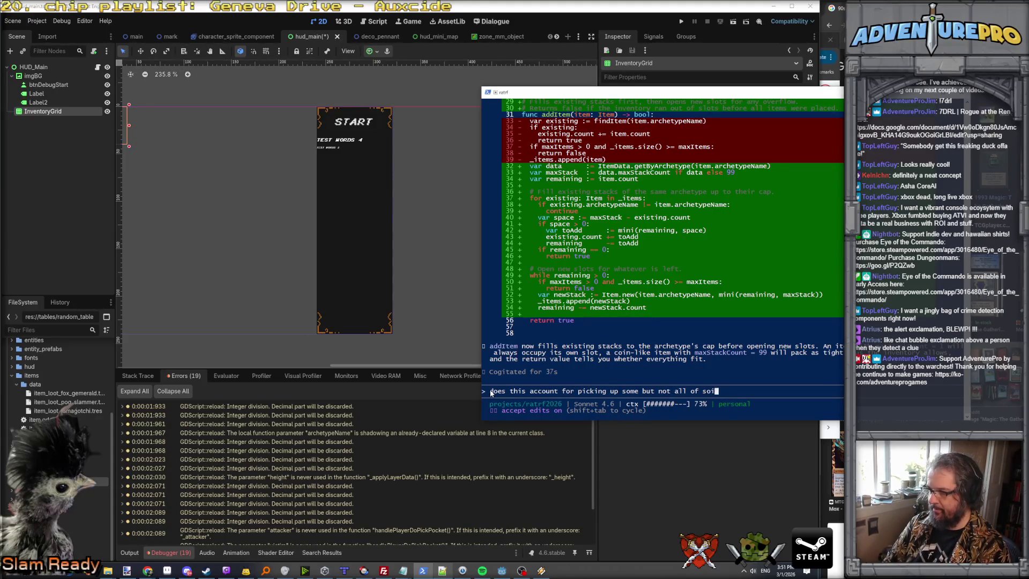
pyautogui.write('f I can o')
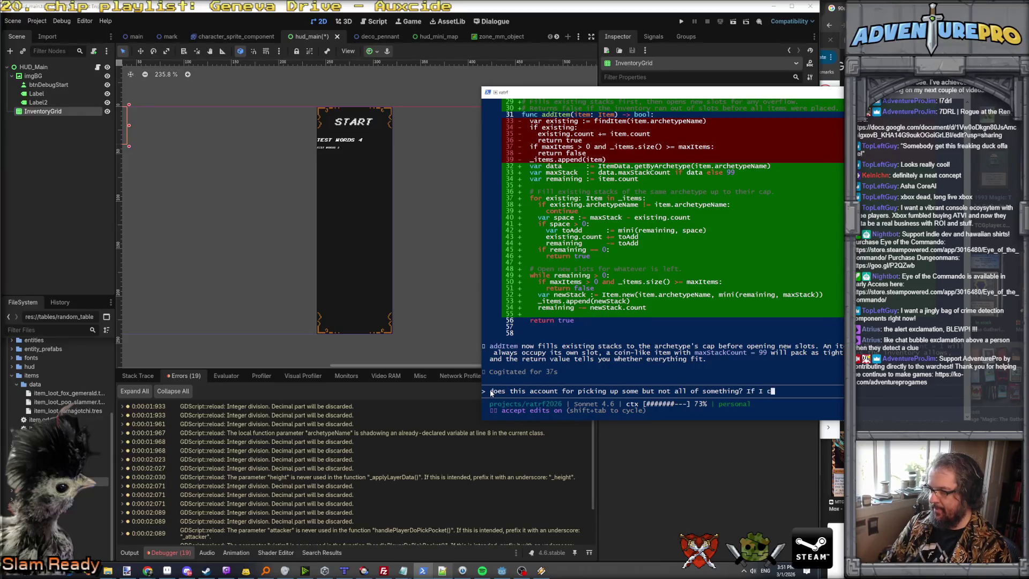
pyautogui.write('old 10 tacos, ')
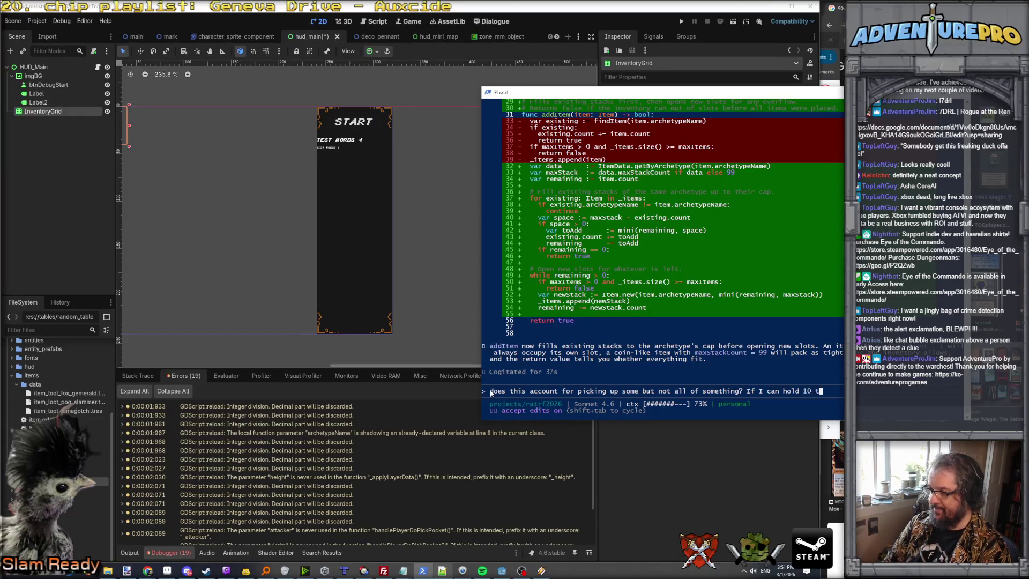
pyautogui.write('I have 7, and ')
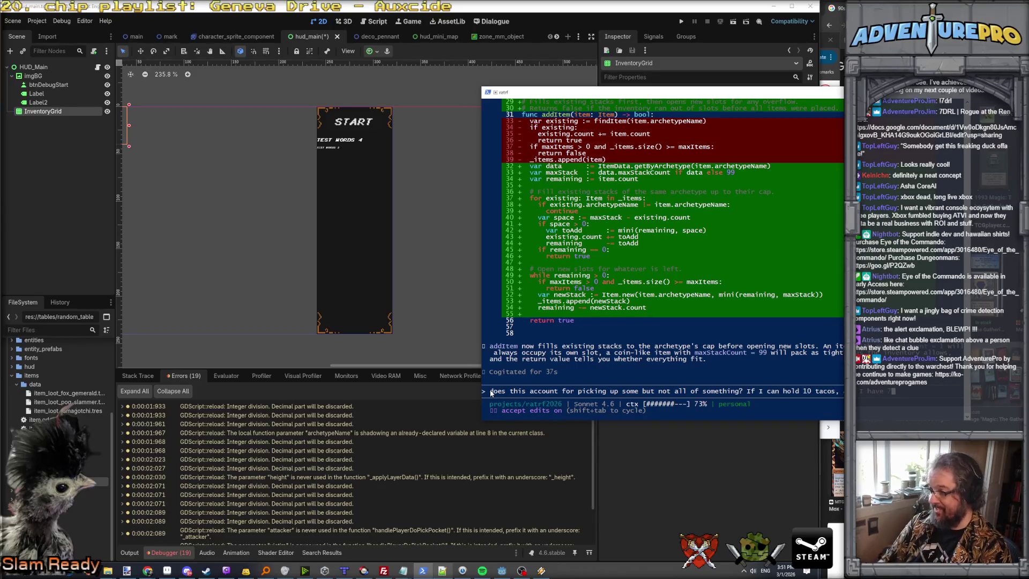
pyautogui.write('I pick up ')
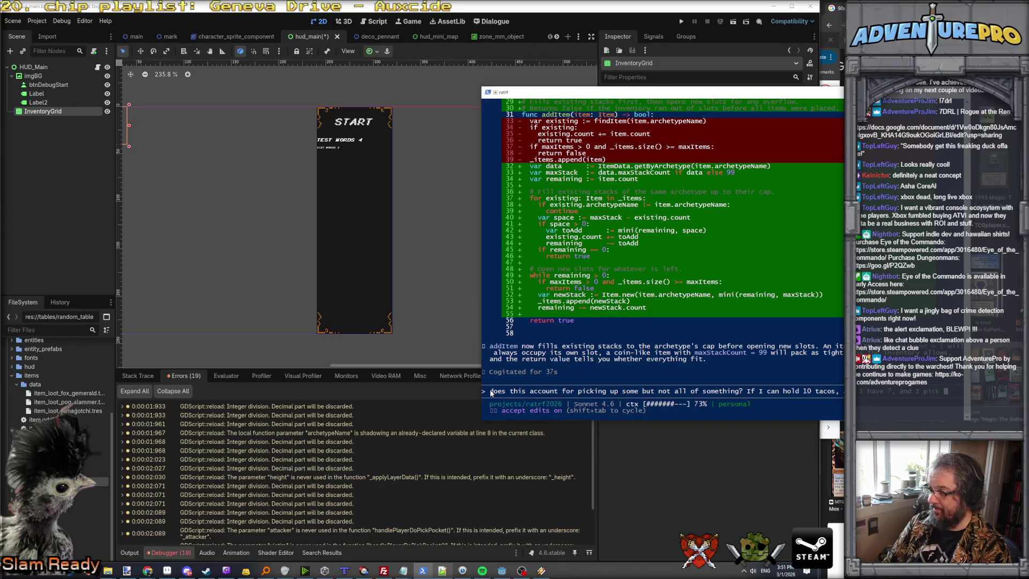
pyautogui.write(', what ')
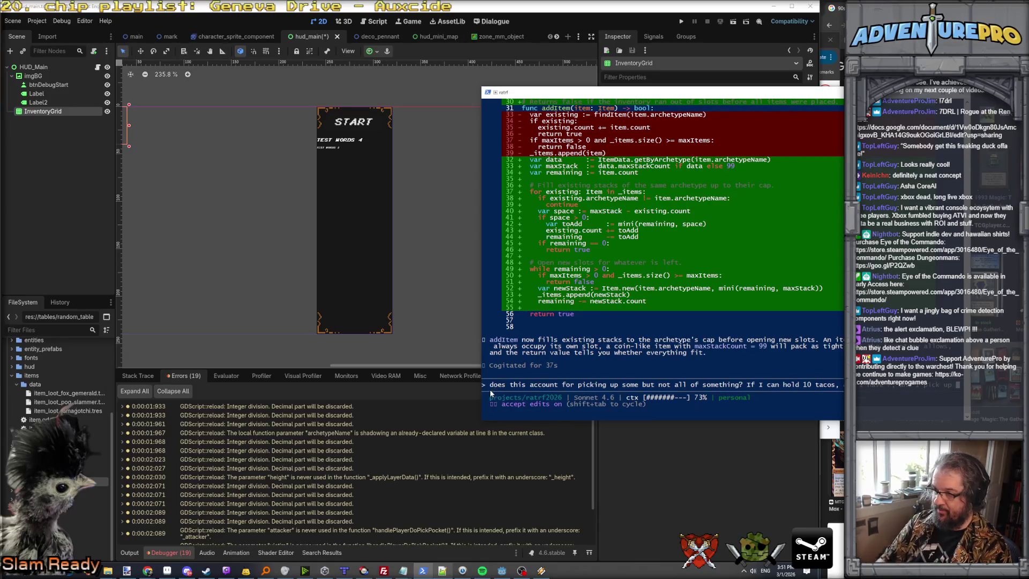
pyautogui.write('happens?')
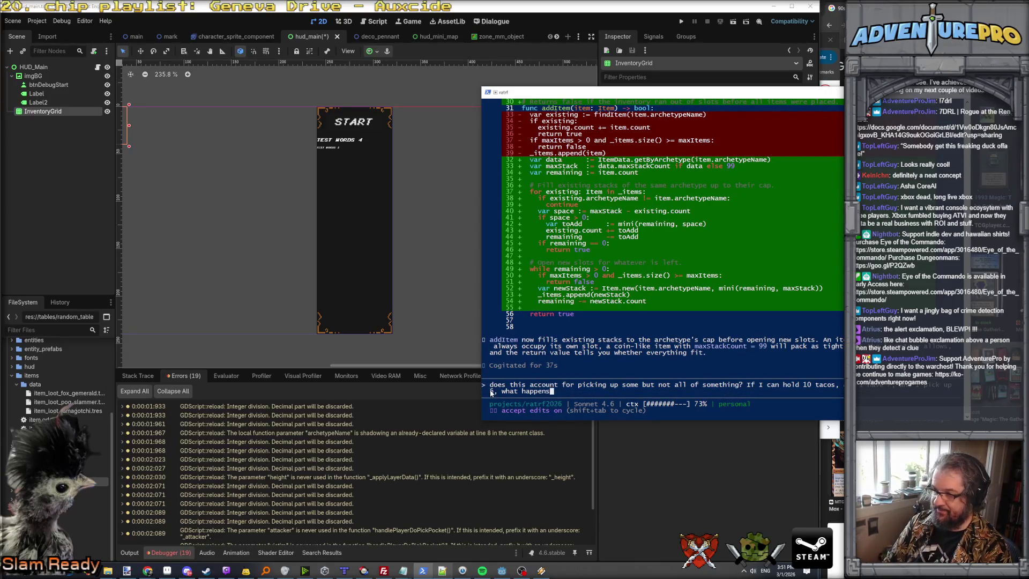
pyautogui.press('Return')
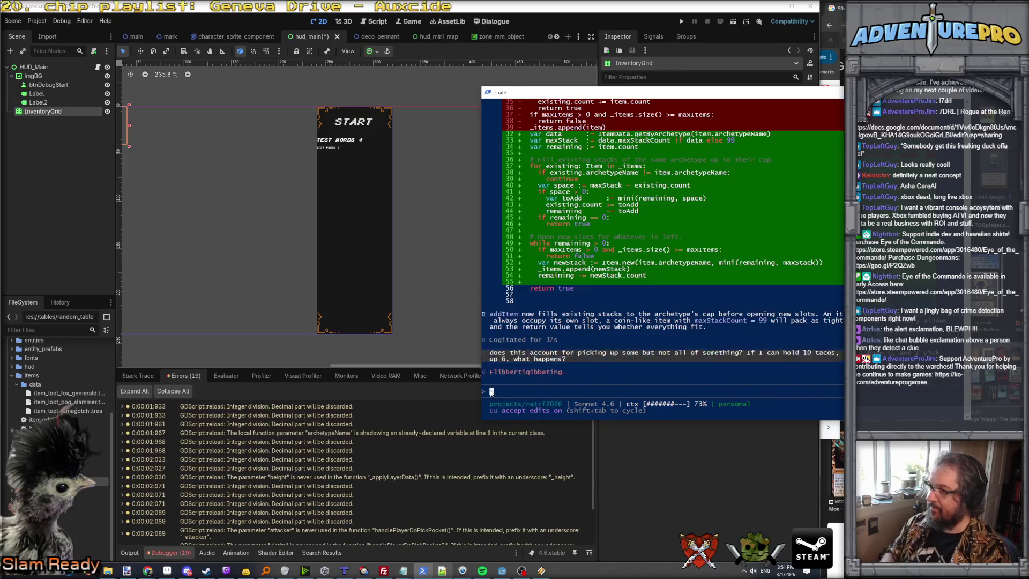
pyautogui.click(341, 193)
pyautogui.click(44, 113)
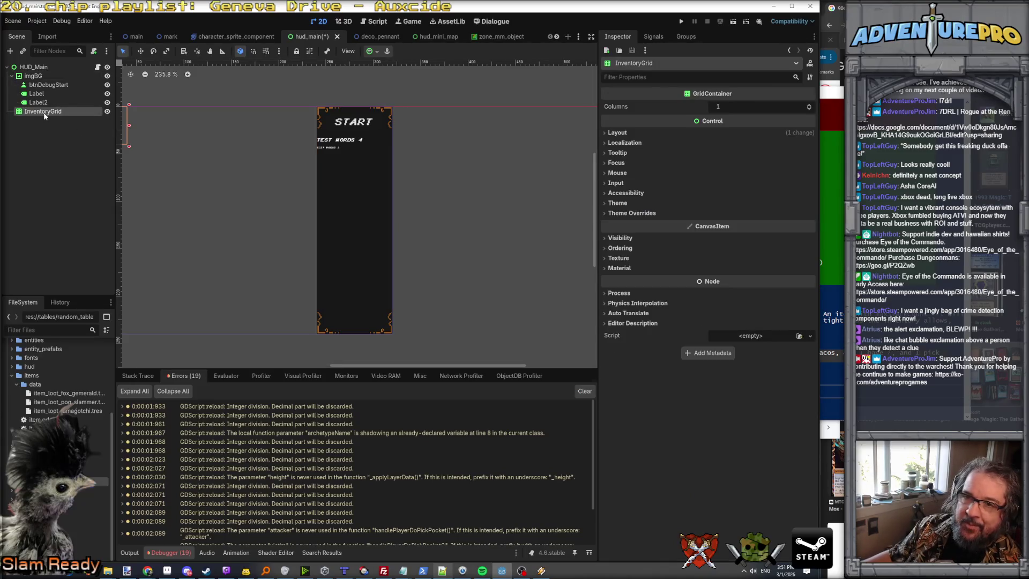
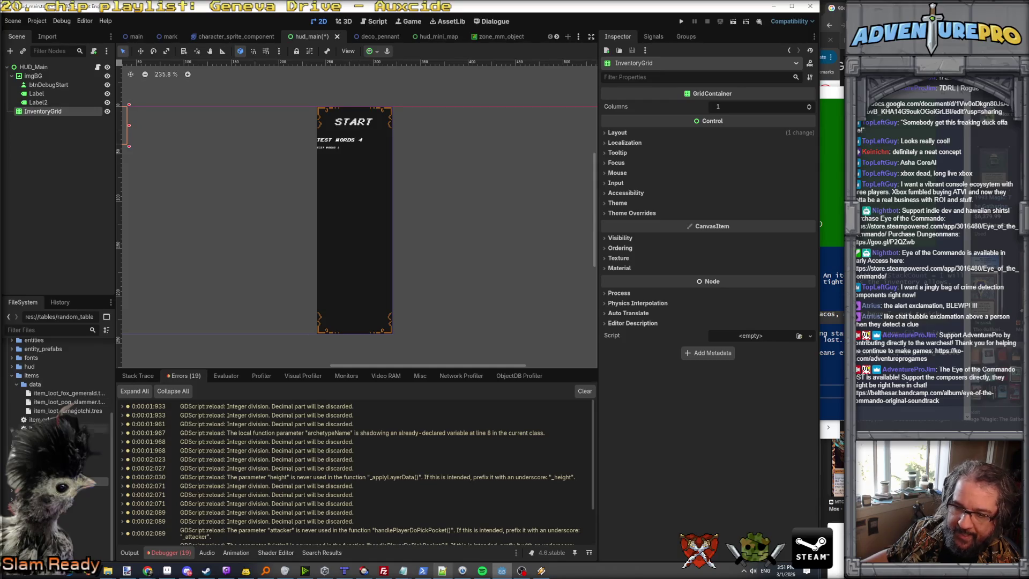
# Create a new GDScript named inventoryGrid.gd inside the res://hud folder.
pyautogui.scroll(3, 65, 444)
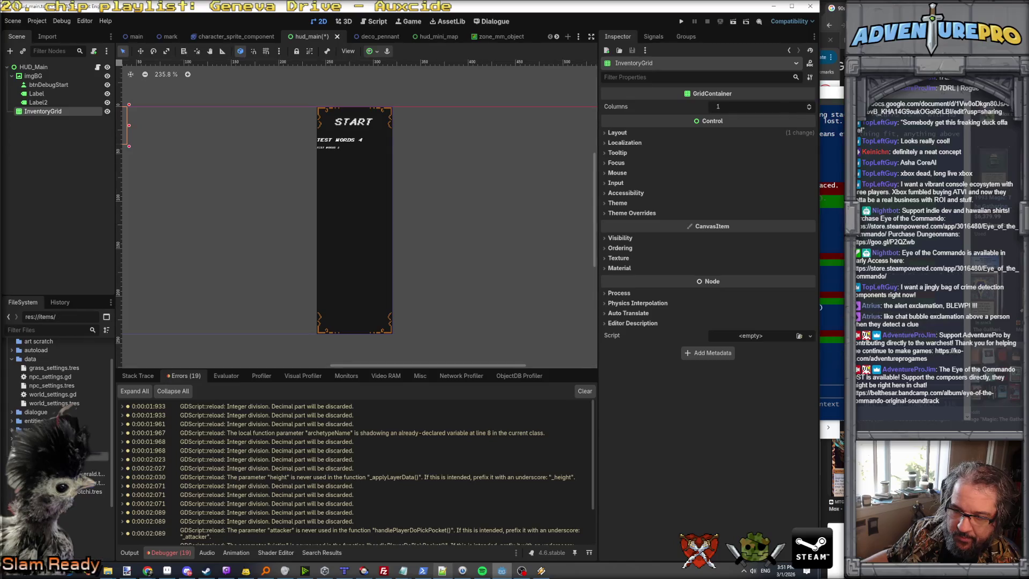
pyautogui.rightClick(35, 429)
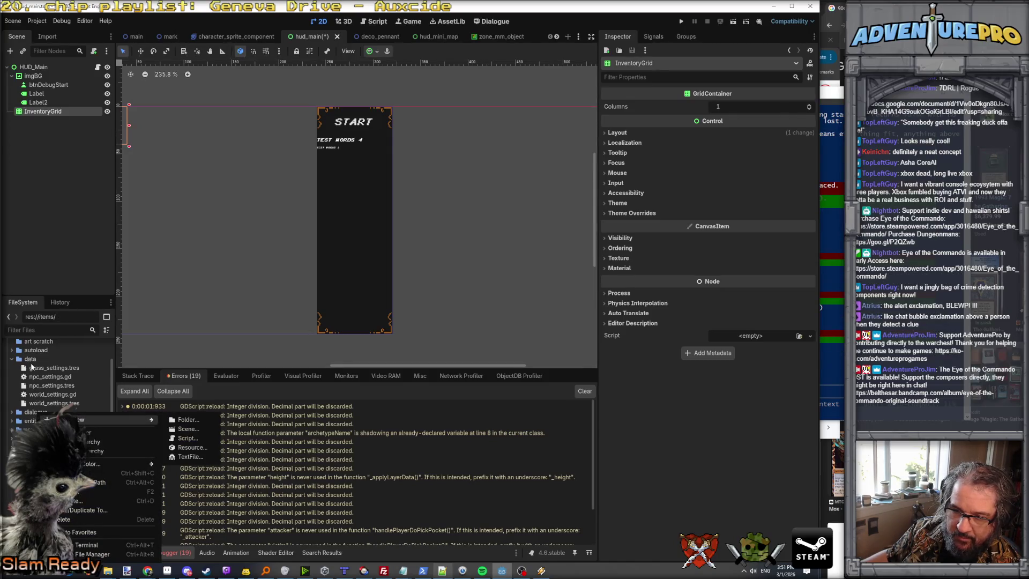
pyautogui.click(35, 397)
pyautogui.scroll(-2, 33, 395)
pyautogui.click(29, 394)
pyautogui.doubleClick(29, 395)
pyautogui.rightClick(32, 395)
pyautogui.moveTo(75, 401)
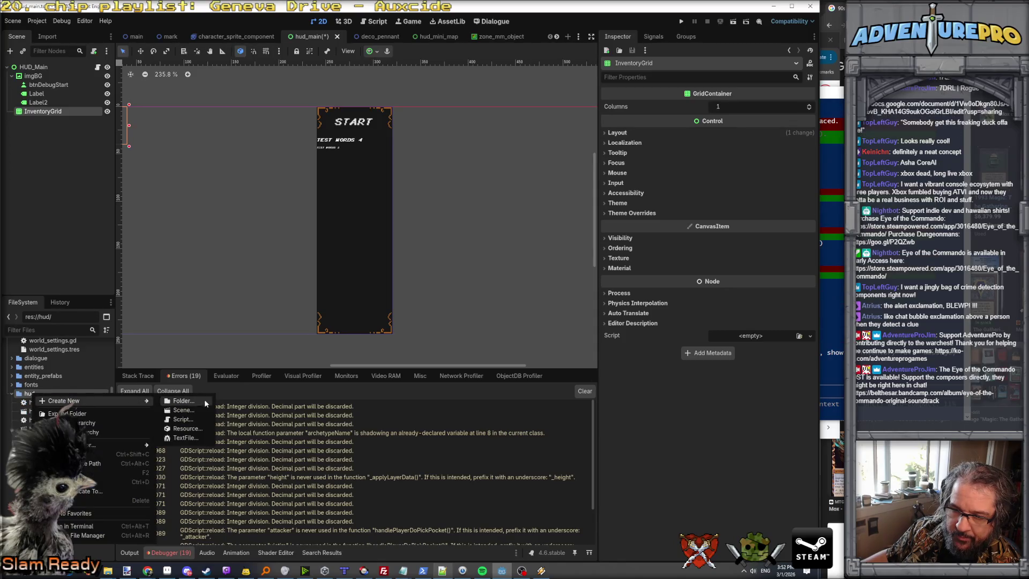
pyautogui.click(190, 420)
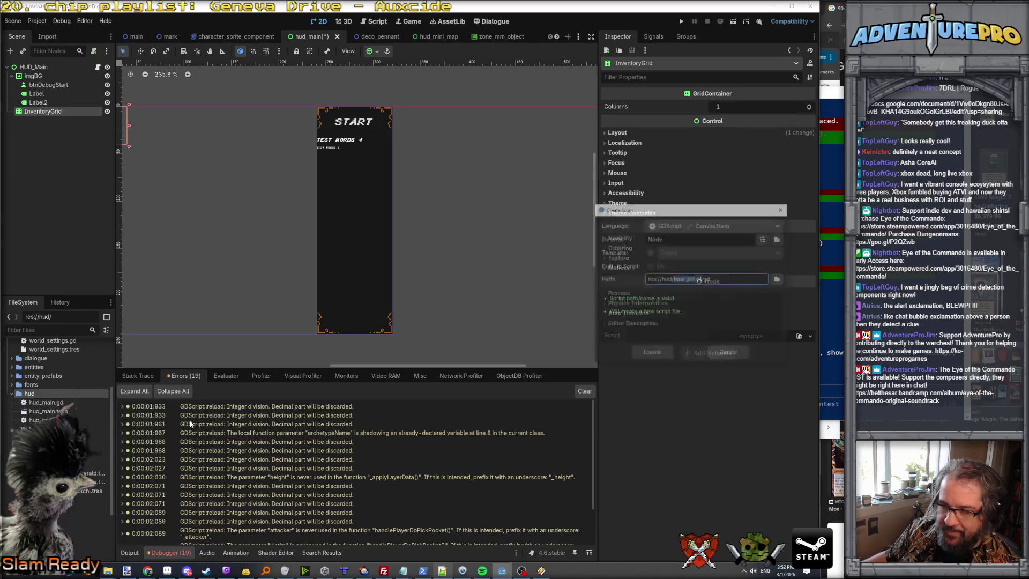
pyautogui.write('inventoryGr')
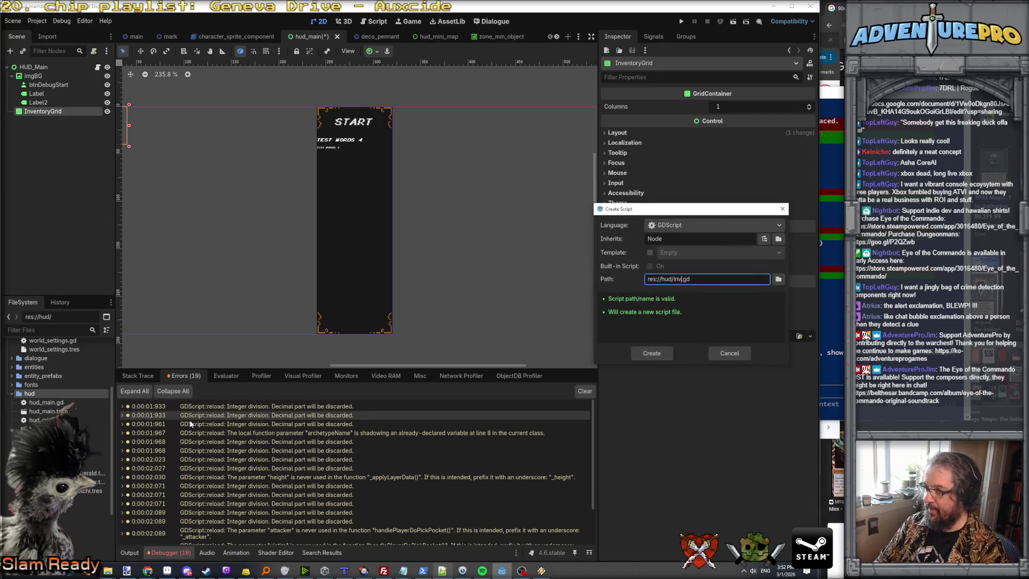
pyautogui.write('id')
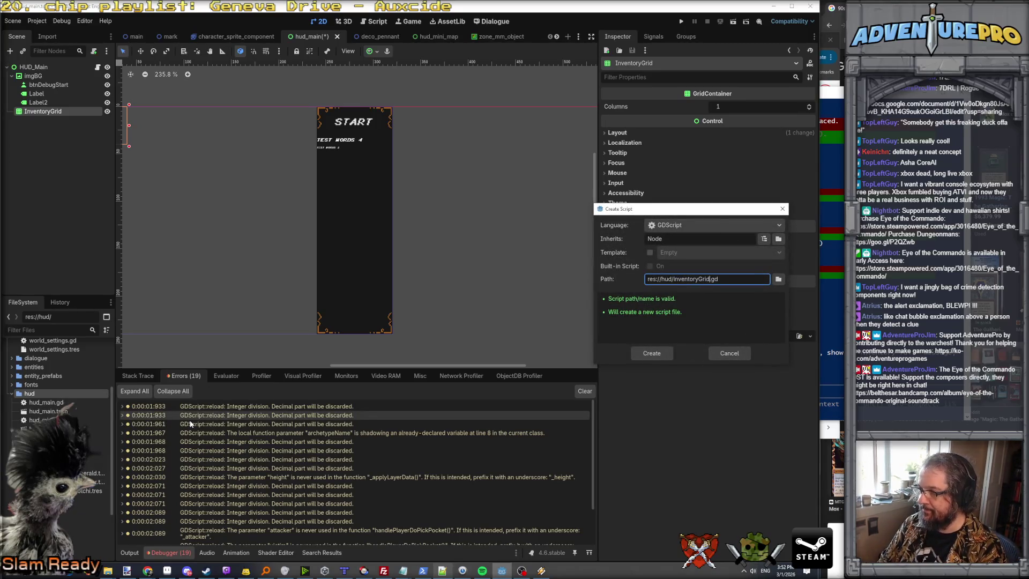
pyautogui.press('Return')
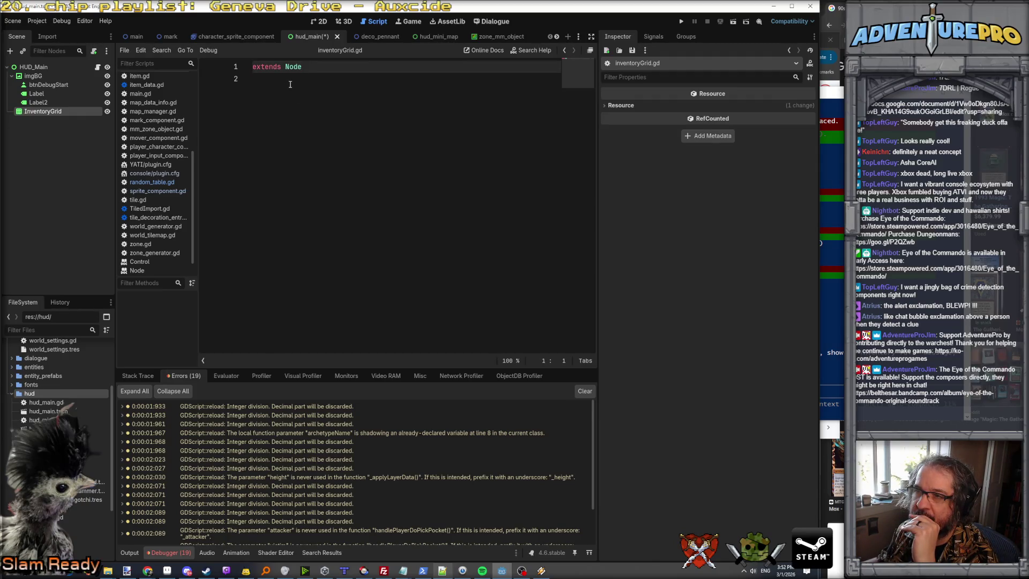
# Change the script's base class from Node to GridContainer.
pyautogui.press('End')
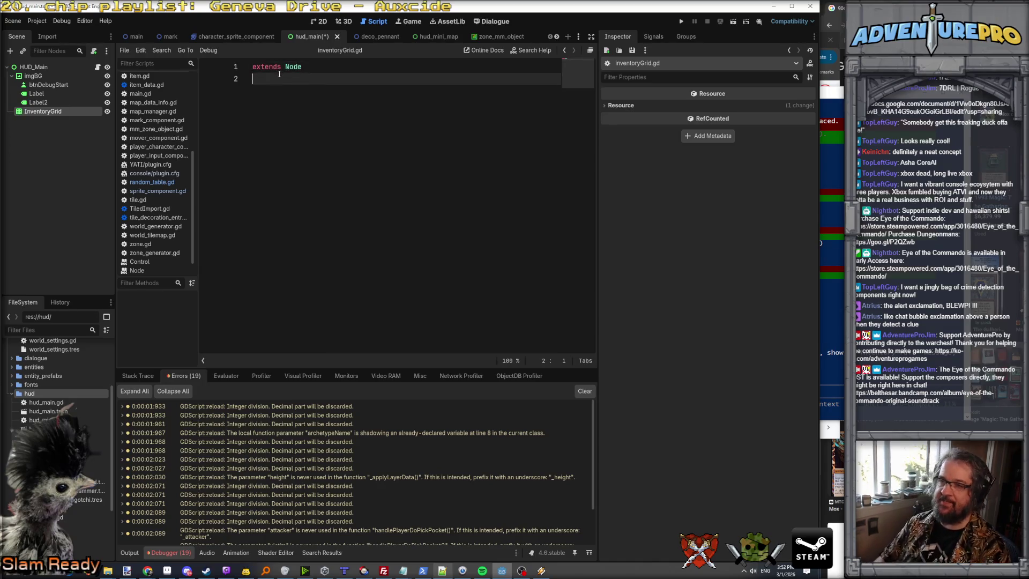
pyautogui.press('BackSpace')
pyautogui.press('BackSpace')
pyautogui.press('BackSpace')
pyautogui.write('GridConta')
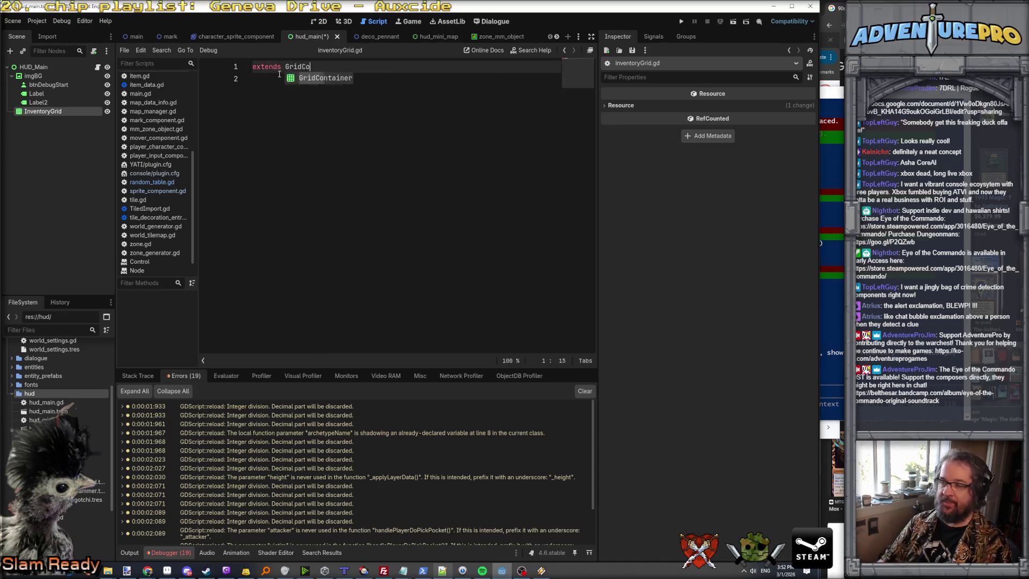
pyautogui.press('Return')
# Add 'class_name InventoryGrid' as line 1, with blank lines below the header.
pyautogui.press('Home')
pyautogui.press('Return')
pyautogui.press('Up')
pyautogui.write('class_name')
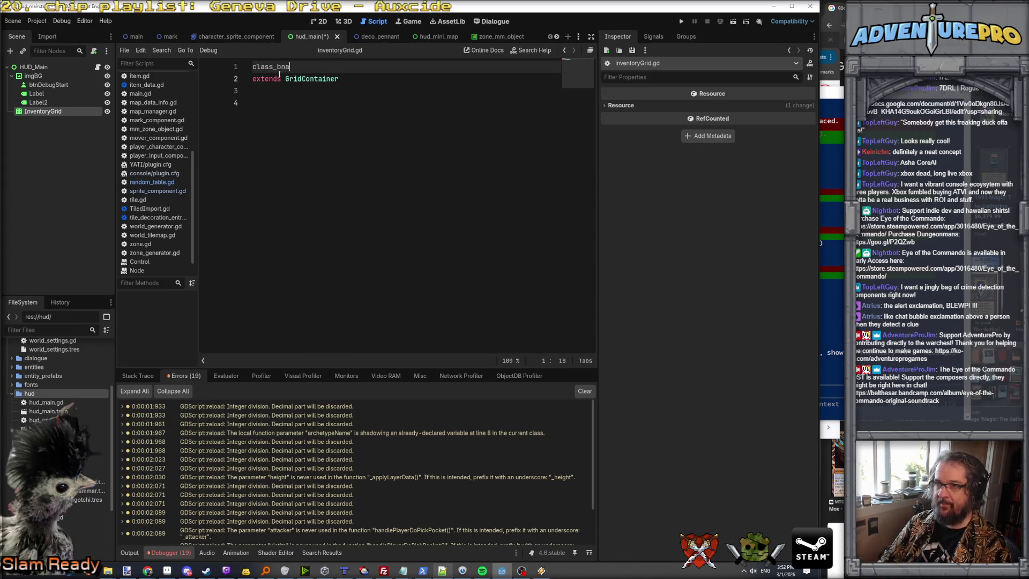
pyautogui.write(' InventoryGrid')
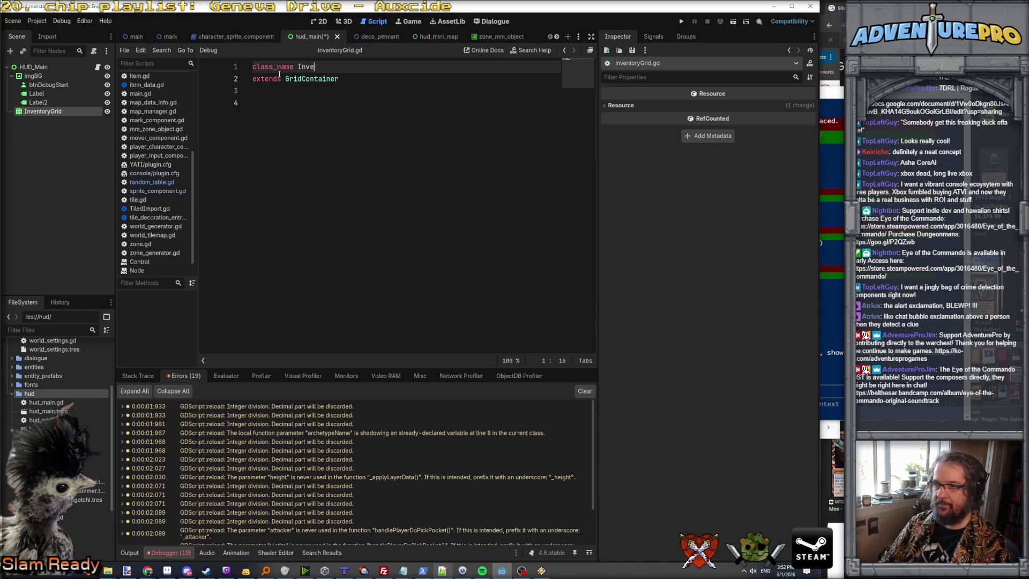
pyautogui.press('Down')
pyautogui.press('Down')
pyautogui.press('Return')
pyautogui.press('Up')
pyautogui.press('Up')
pyautogui.press('Up')
pyautogui.hotkey('shift', 'Down')
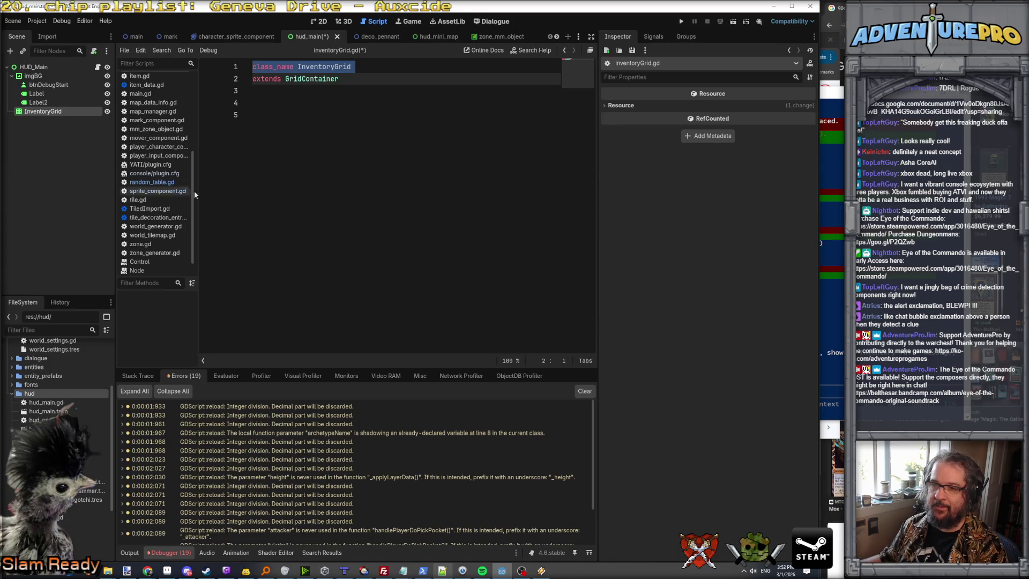
# Compare the header with item.gd, then save inventoryGrid.gd and the scene.
pyautogui.scroll(4, 160, 178)
pyautogui.click(158, 177)
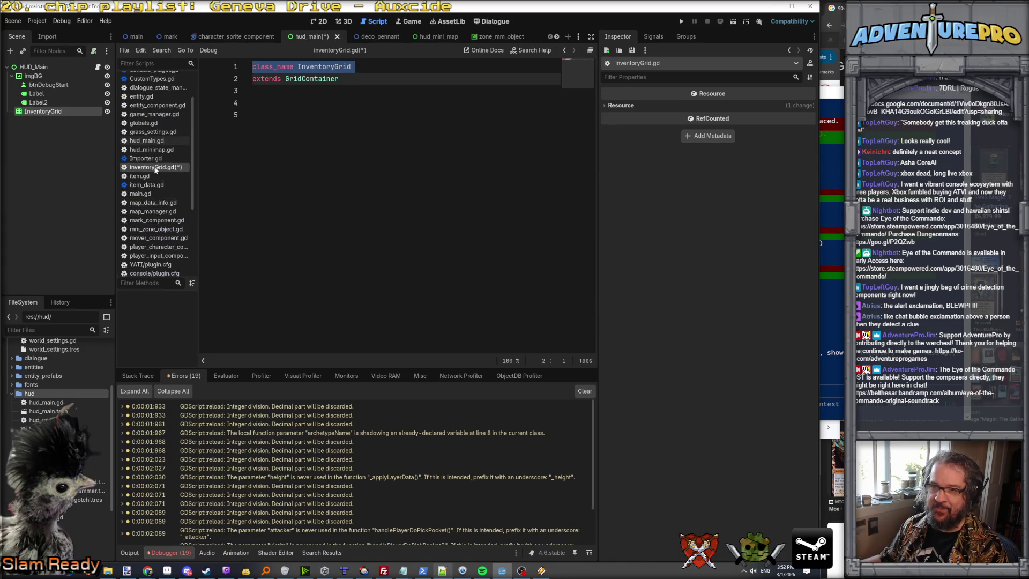
pyautogui.scroll(5, 273, 146)
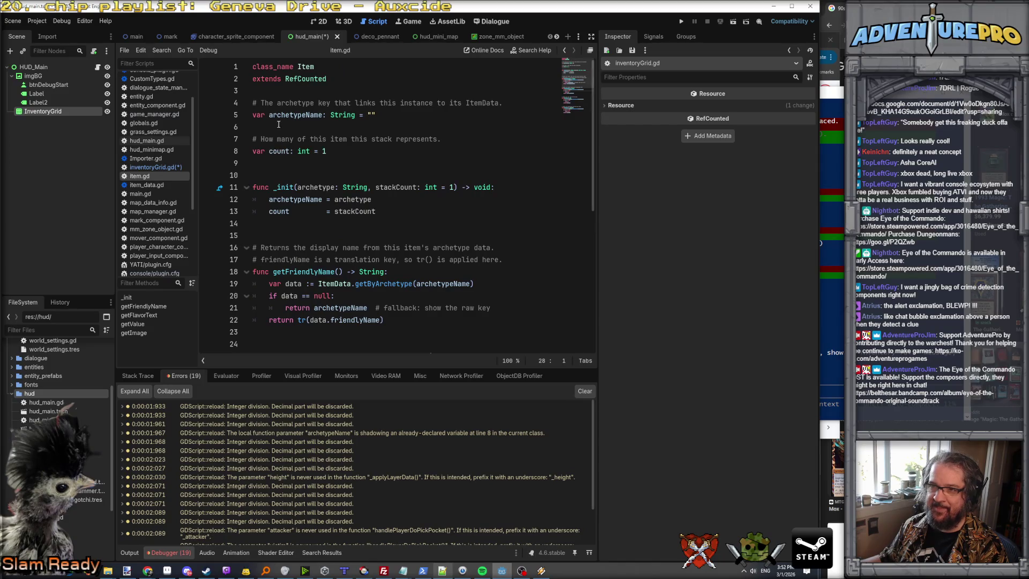
pyautogui.click(155, 167)
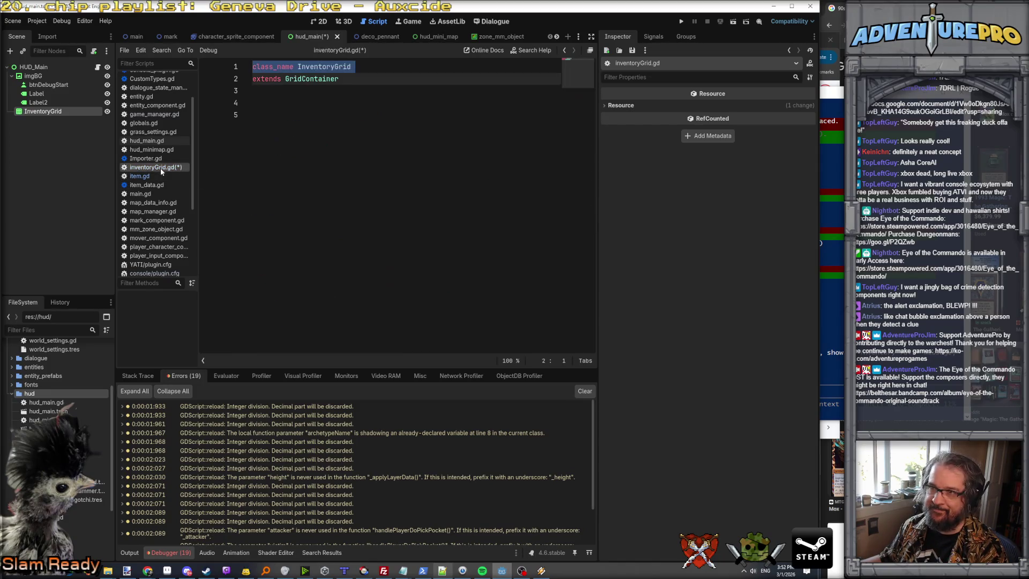
pyautogui.click(339, 79)
pyautogui.hotkey('ctrl', 's')
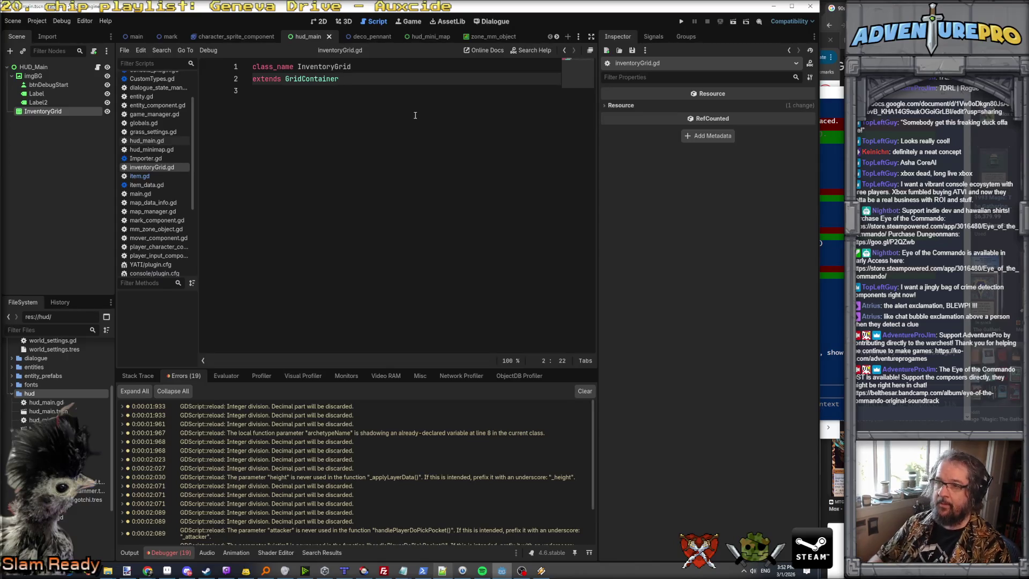
# Declare exported int variables maxWidth and maxHeight, with maxHeight defaulting to 6.
pyautogui.press('Return')
pyautogui.press('Return')
pyautogui.write('@var ')
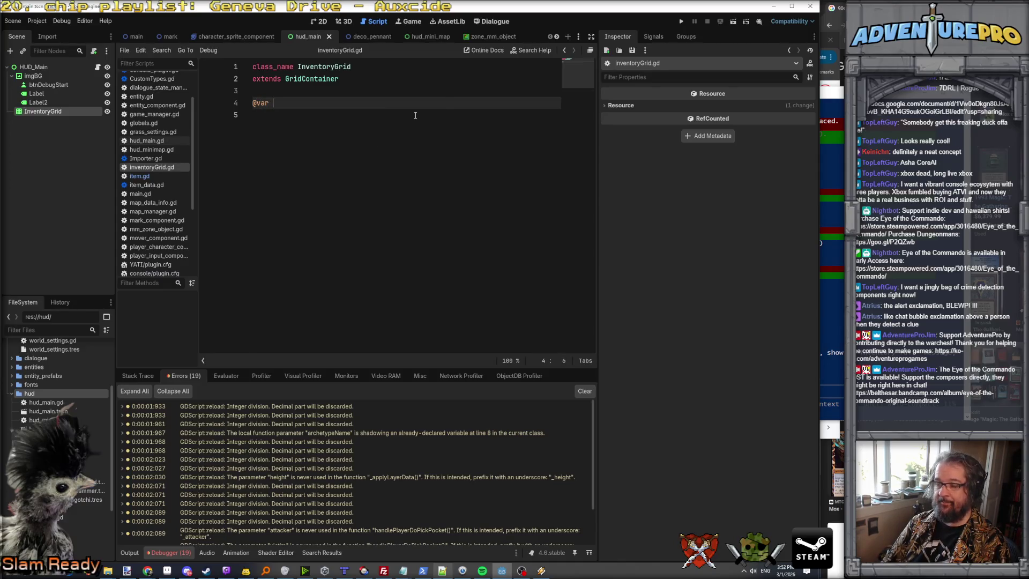
pyautogui.write('maxWidth')
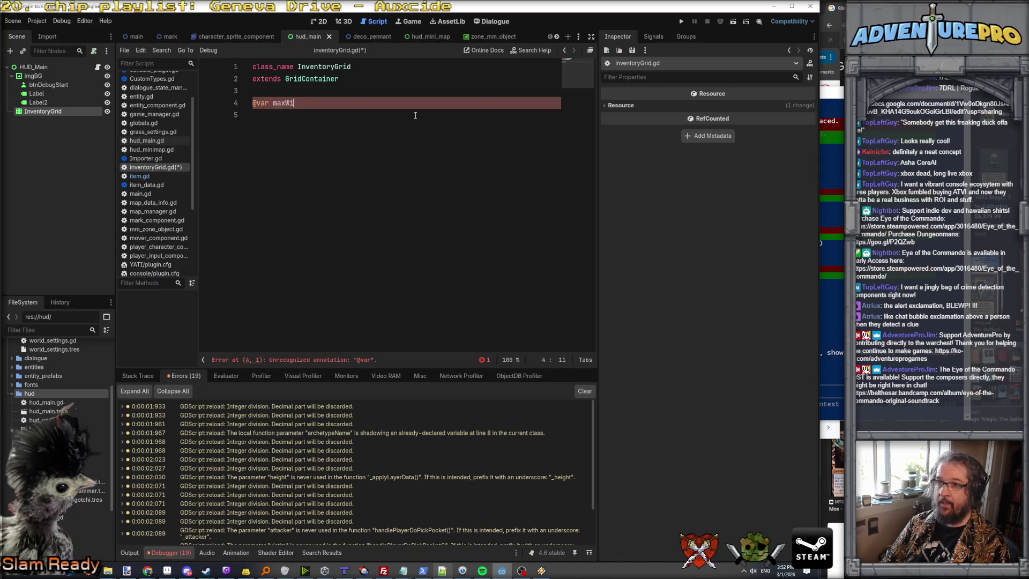
pyautogui.write(': int = ')
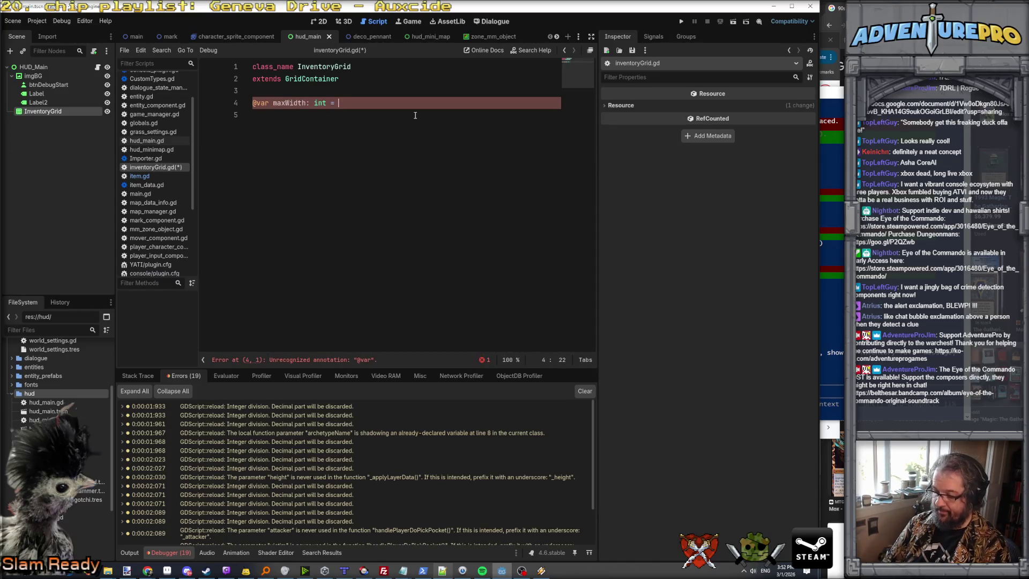
pyautogui.write('8')
pyautogui.press('Return')
pyautogui.write('@var maxHeight: int =')
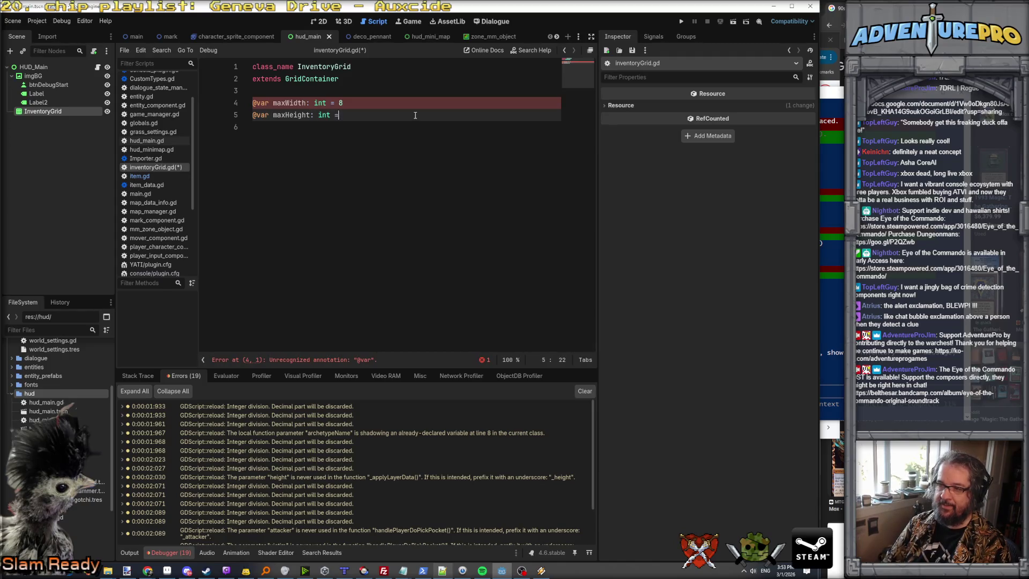
pyautogui.click(258, 102)
pyautogui.write('export')
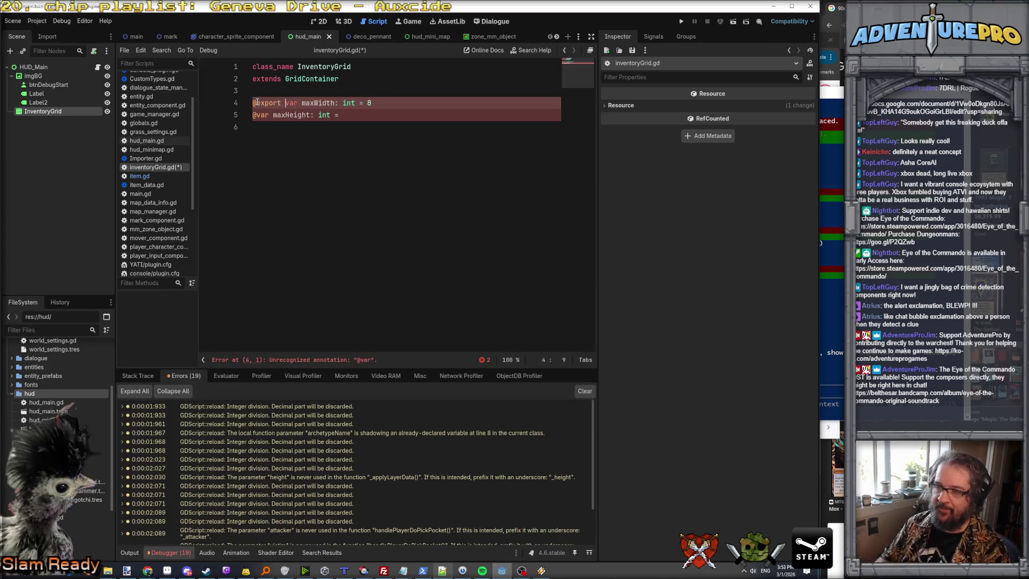
pyautogui.press('Down')
pyautogui.write('export')
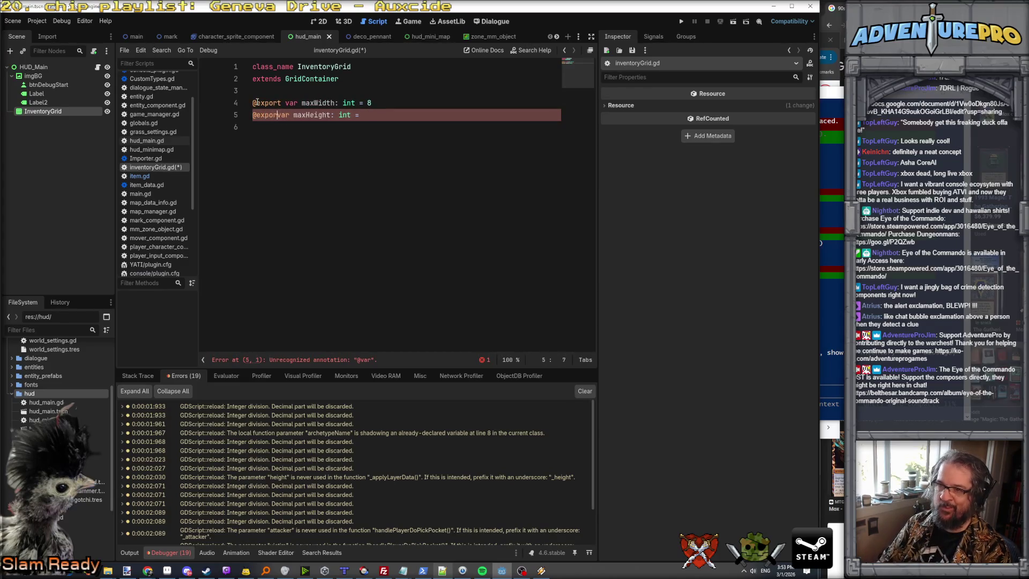
pyautogui.press('End')
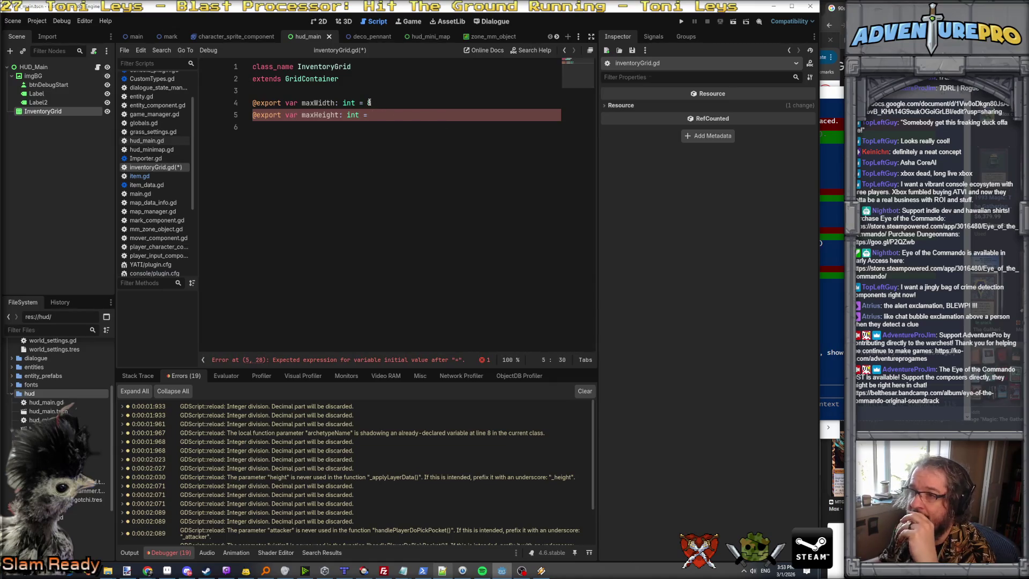
pyautogui.write('6')
pyautogui.press('Return')
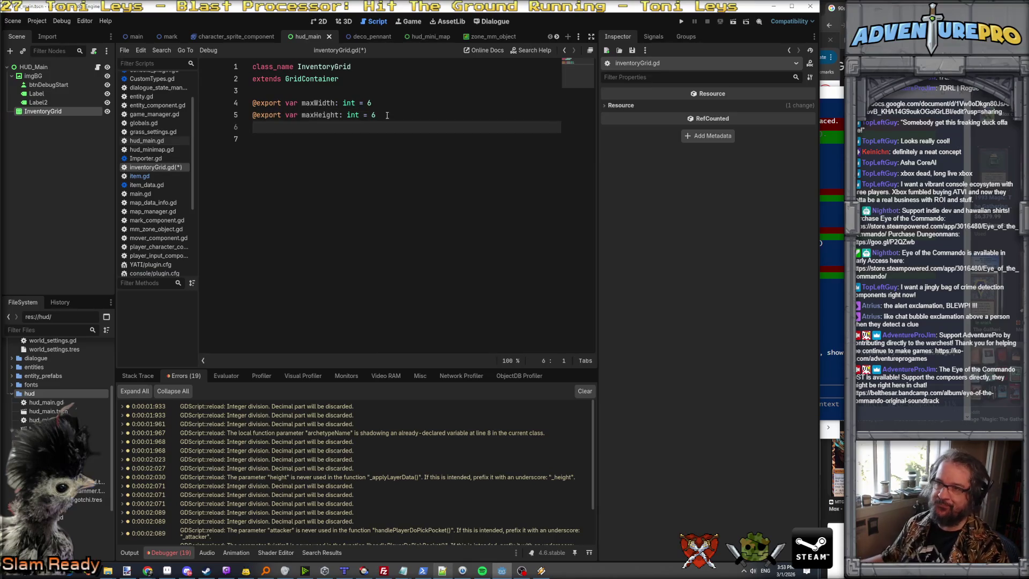
pyautogui.click(383, 86)
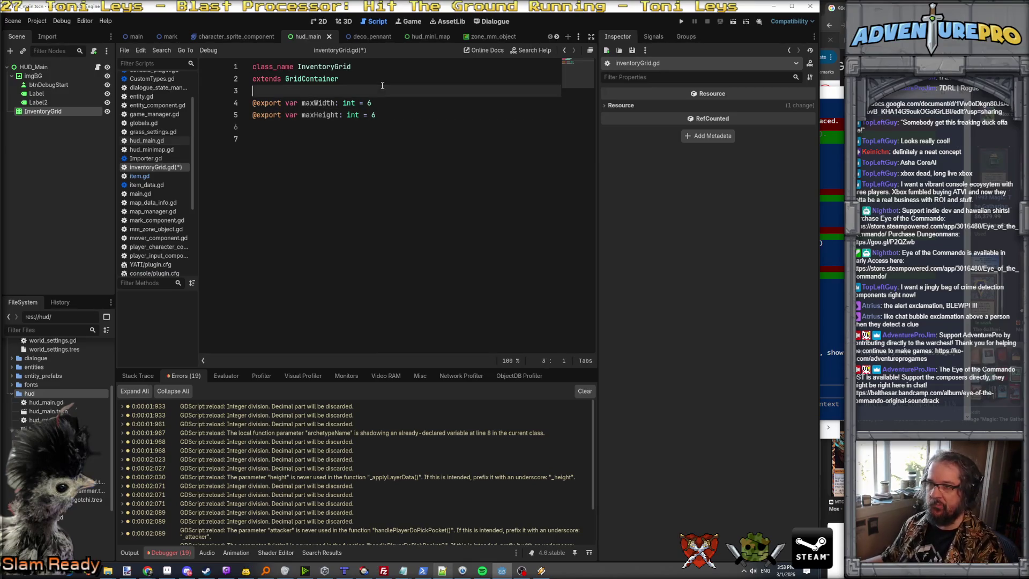
pyautogui.click(404, 134)
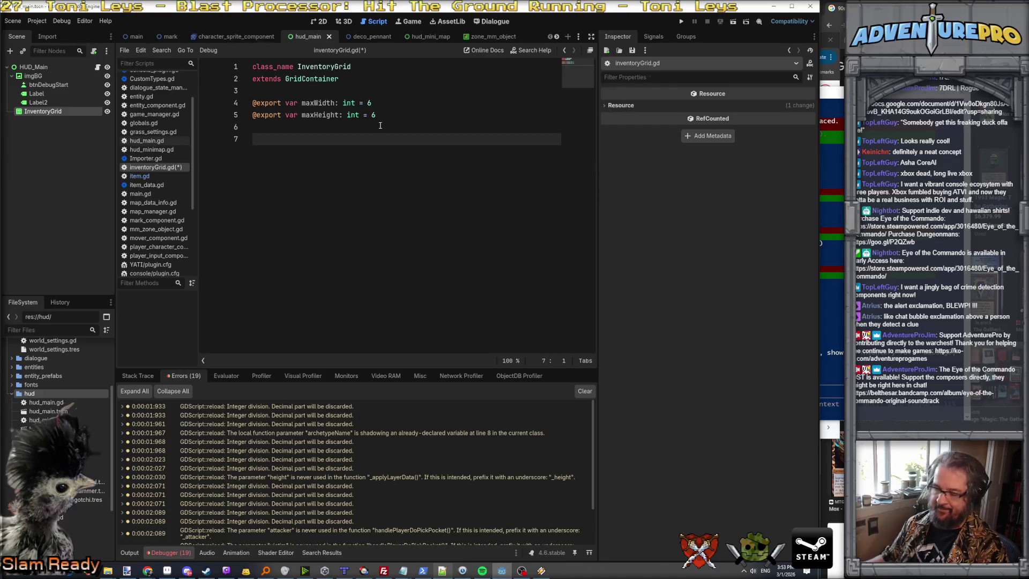
pyautogui.write('@export')
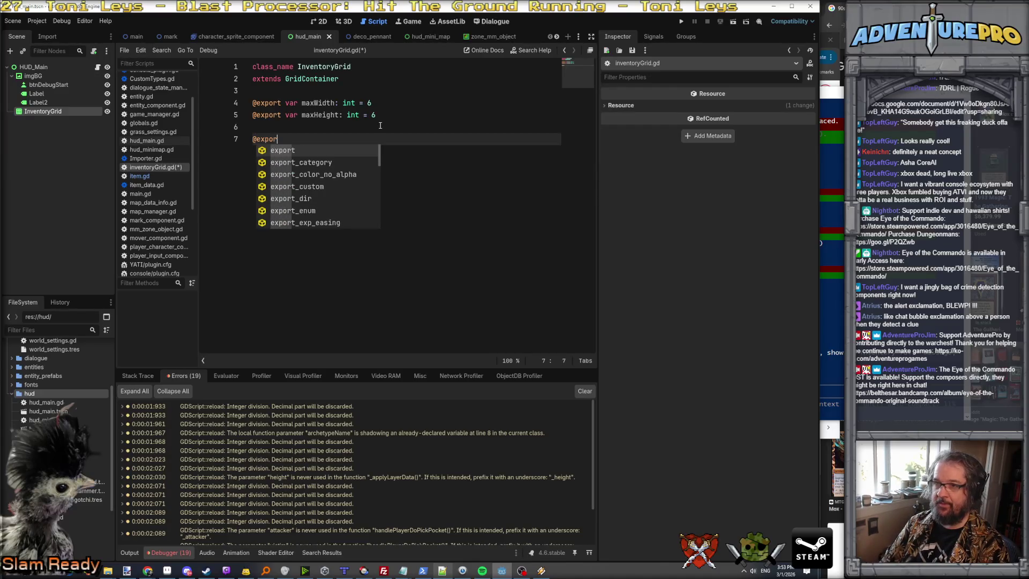
pyautogui.write(' var ')
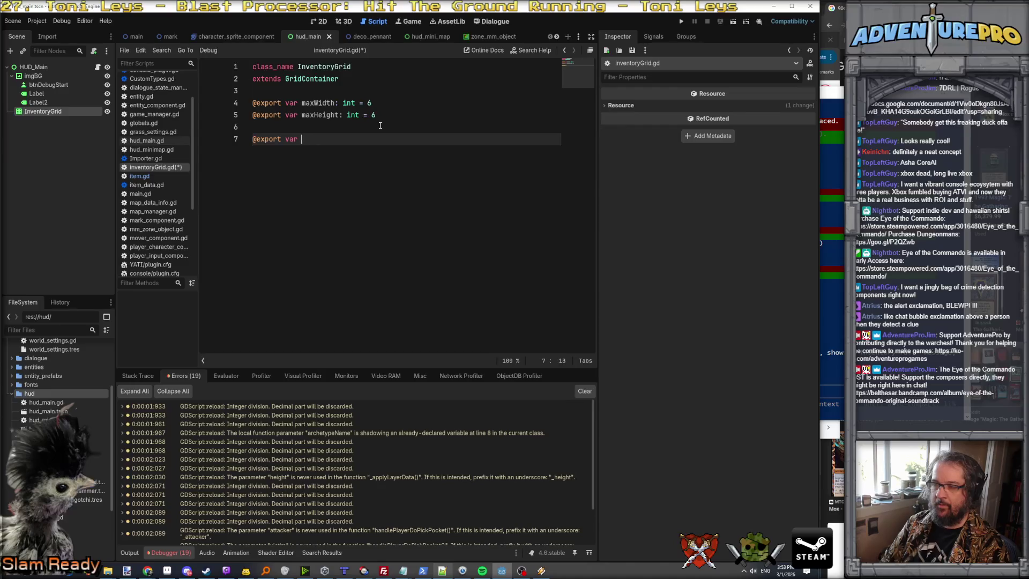
pyautogui.write('item')
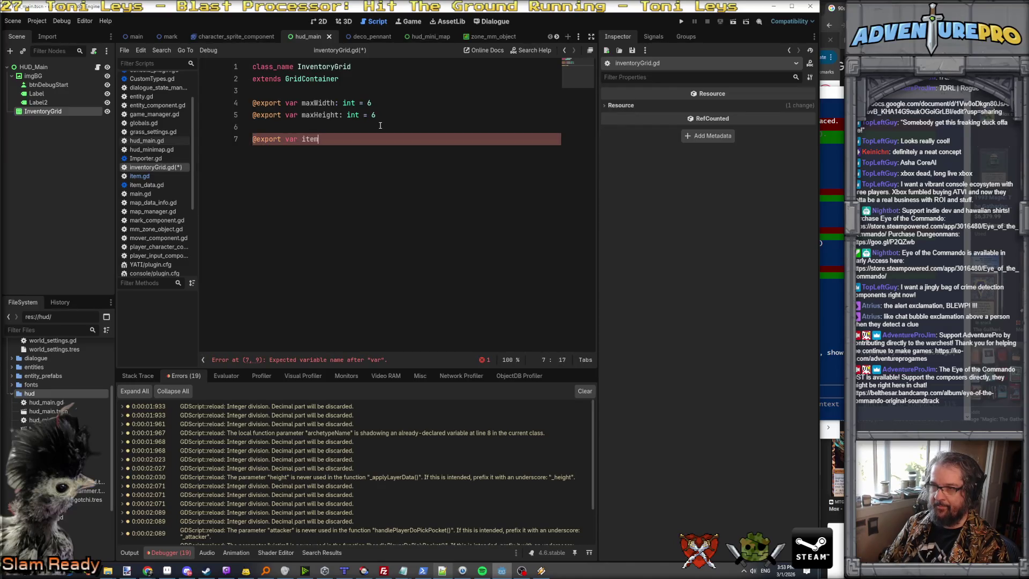
pyautogui.write('ContainerPrefab: ')
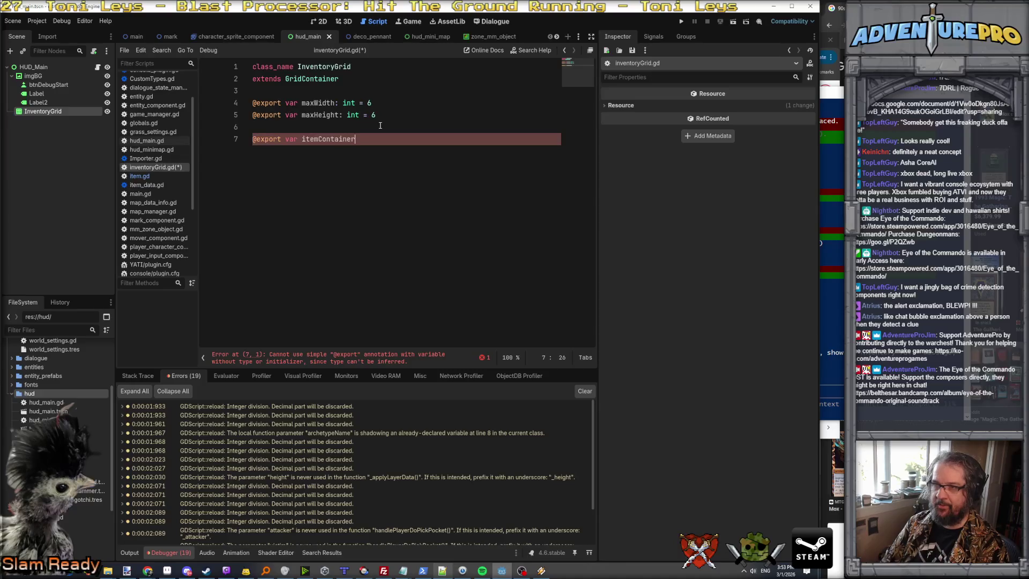
pyautogui.write('PackedSce')
pyautogui.press('Return')
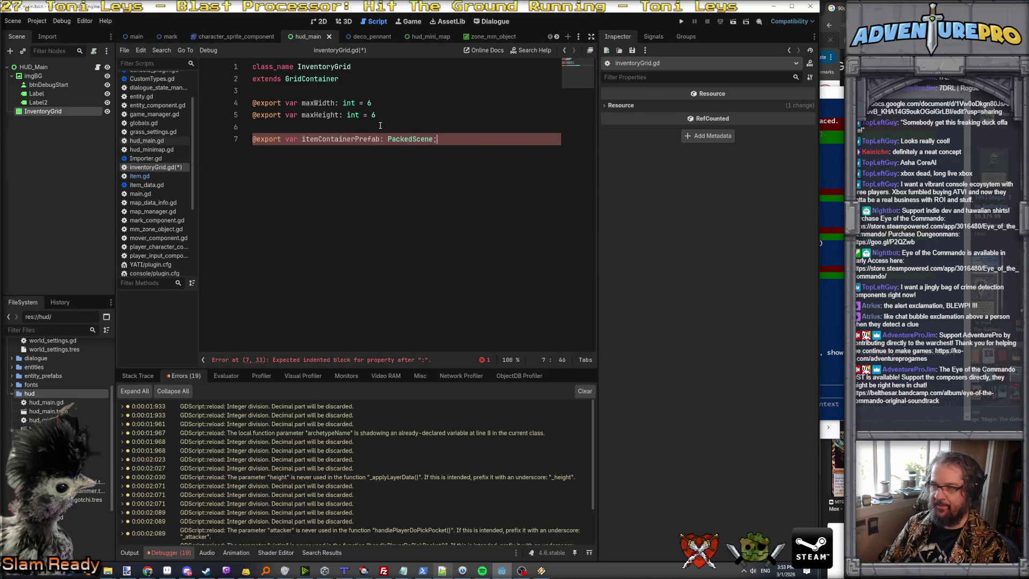
pyautogui.press('Return')
pyautogui.hotkey('ctrl', 's')
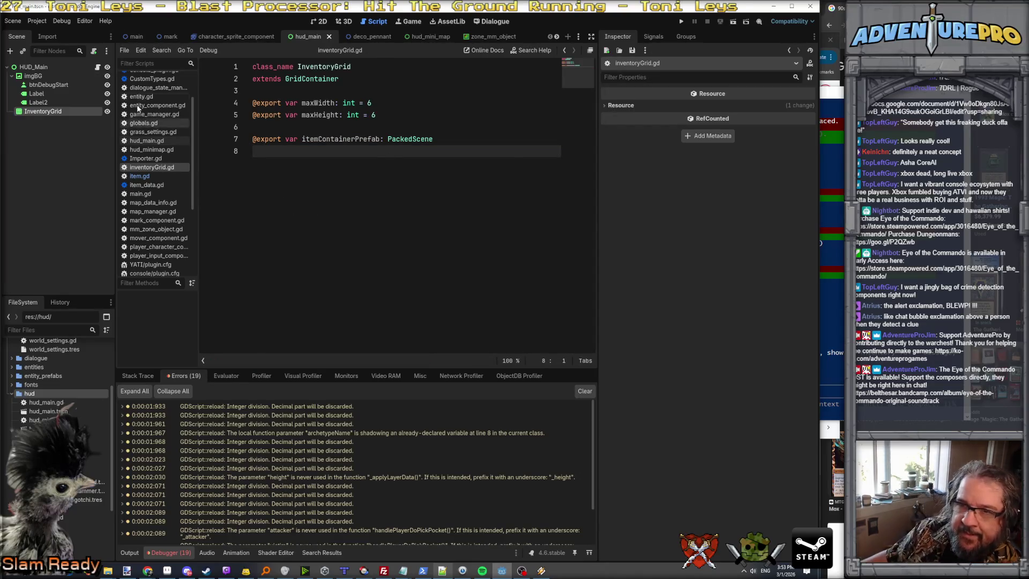
# Attach inventoryGrid.gd to the InventoryGrid node in the scene tree.
pyautogui.click(52, 111)
pyautogui.press('Up')
pyautogui.press('Down')
pyautogui.moveTo(98, 442); pyautogui.dragTo(52, 114)
pyautogui.rightClick(52, 114)
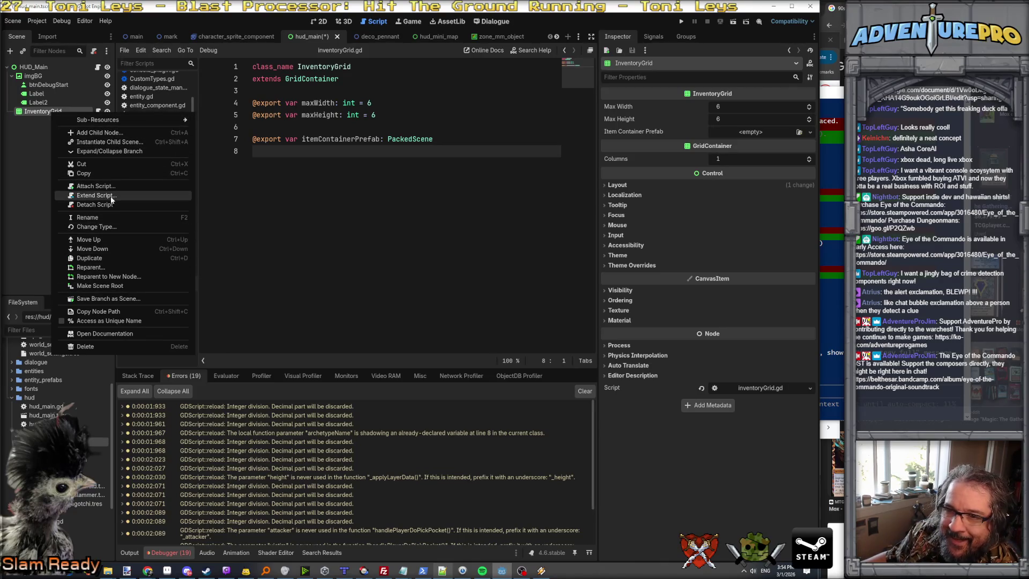
# Save the InventoryGrid branch as inventory_grid.tscn, then save hud_main in the 2D view.
pyautogui.click(114, 299)
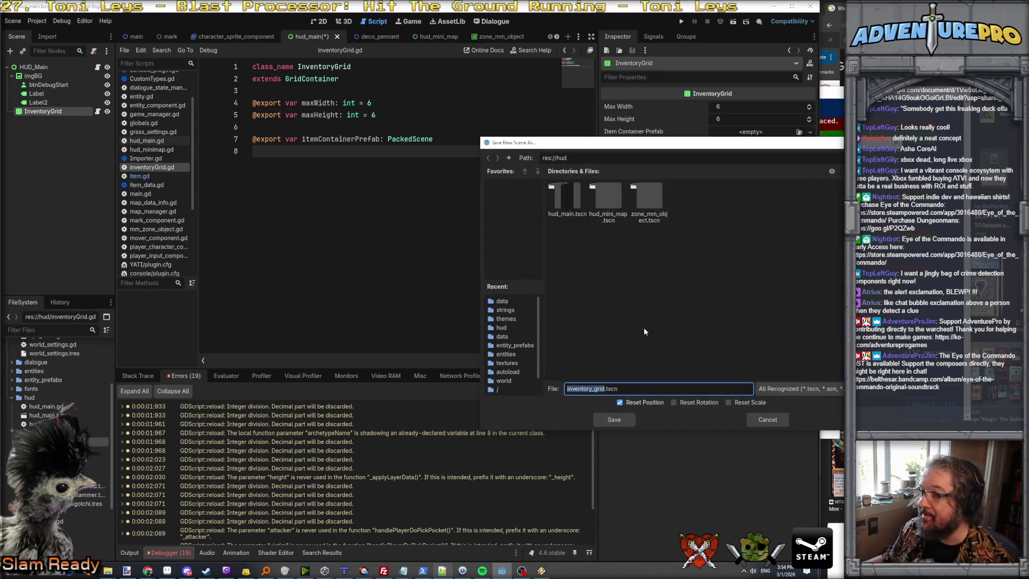
pyautogui.click(616, 420)
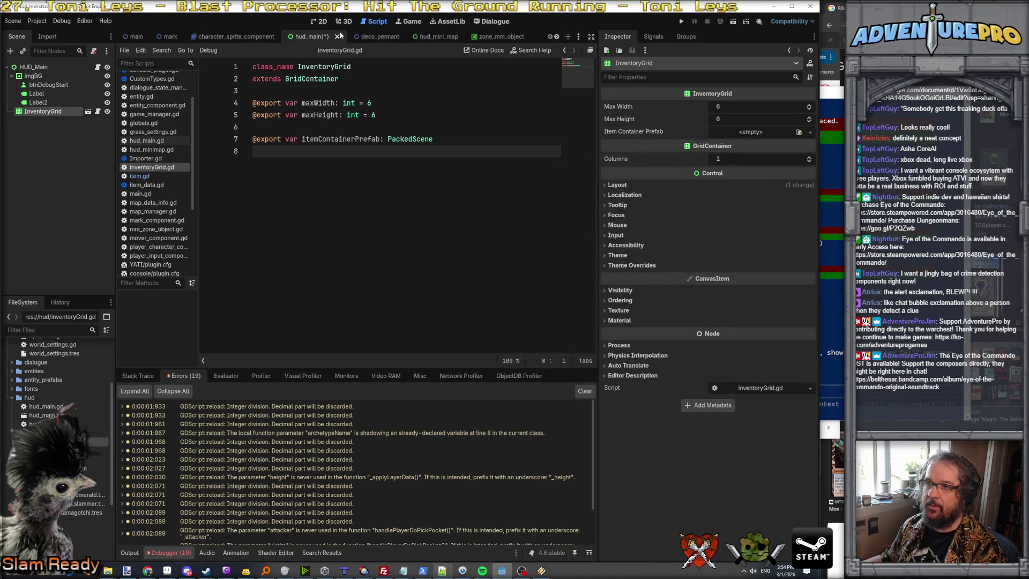
pyautogui.click(320, 22)
pyautogui.hotkey('ctrl', 's')
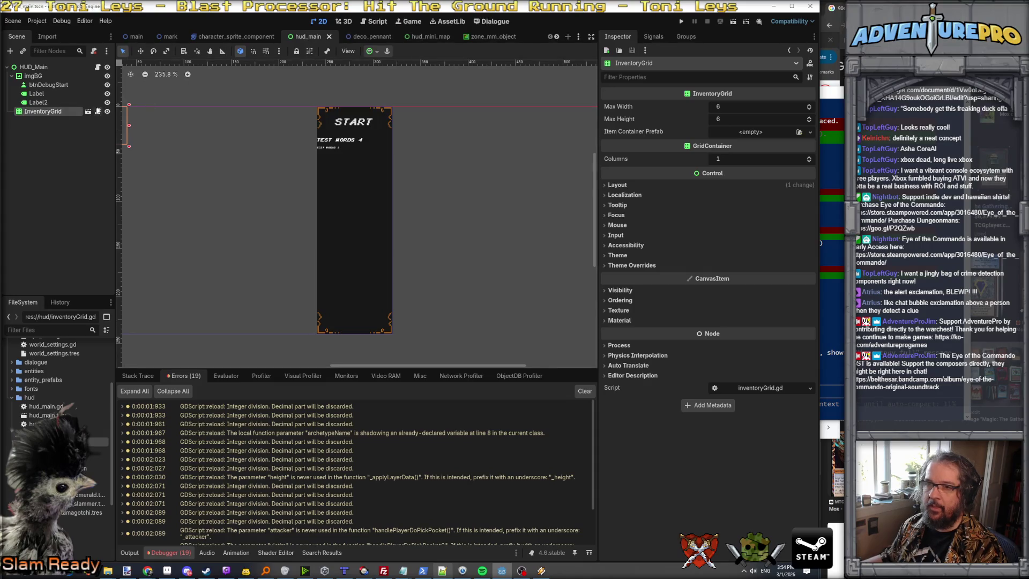
# Open inventory_grid.tscn and add a TextureRect child to the InventoryGrid root.
pyautogui.click(88, 111)
pyautogui.rightClick(37, 67)
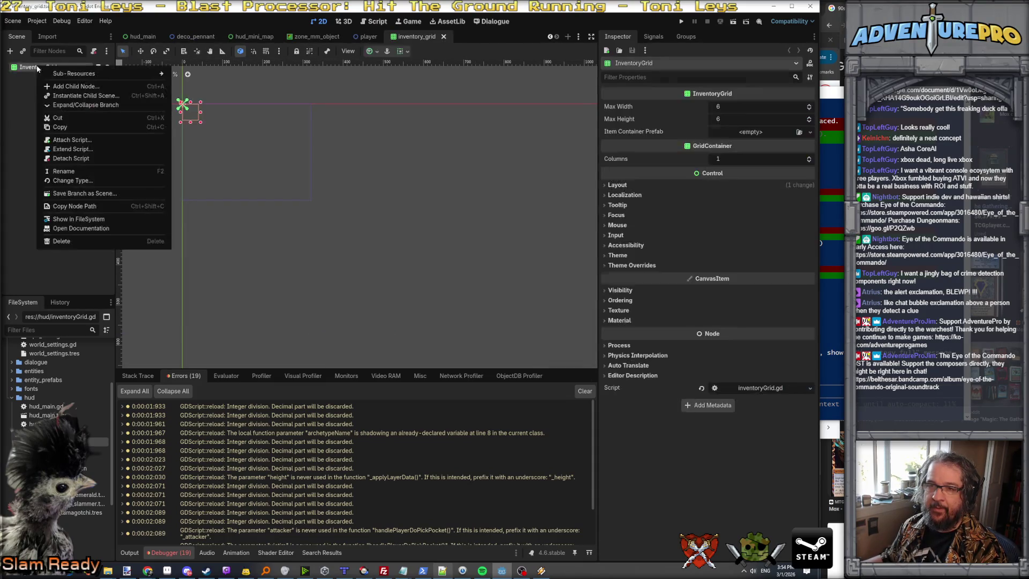
pyautogui.click(66, 86)
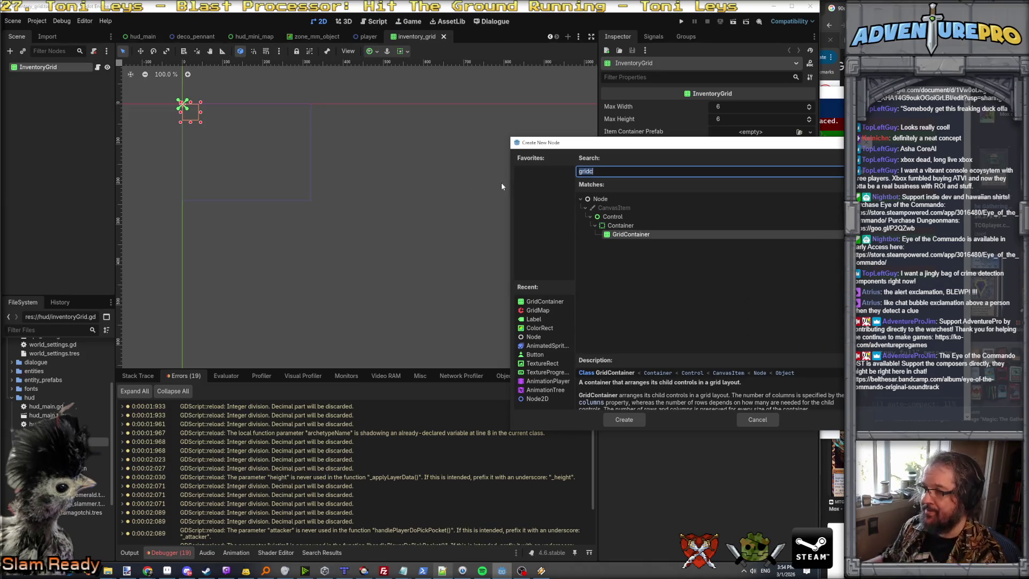
pyautogui.write('texture')
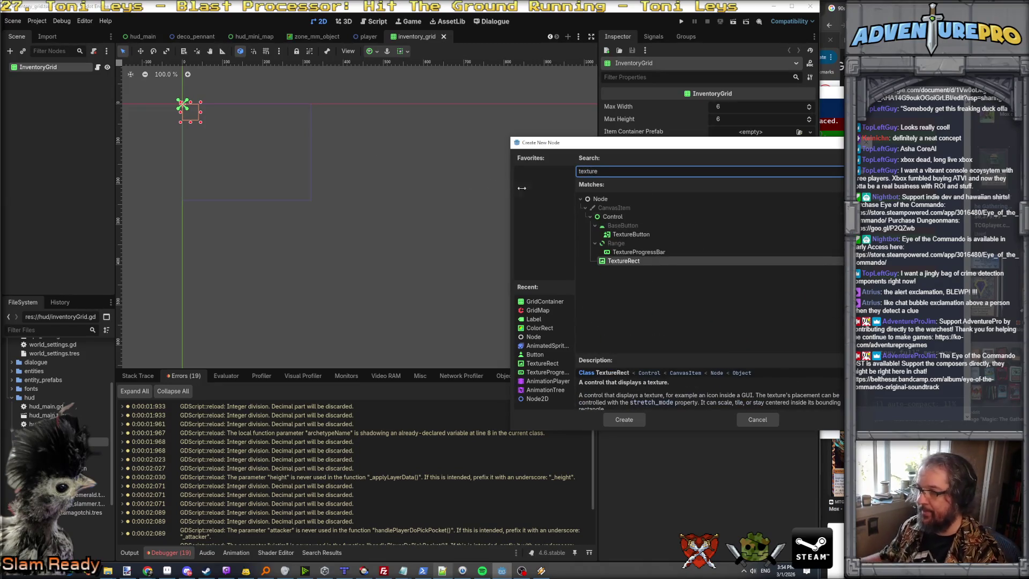
pyautogui.doubleClick(633, 261)
# Rename the TextureRect node to ItemDisplayContainer.
pyautogui.scroll(11, 163, 102)
pyautogui.scroll(13, 162, 101)
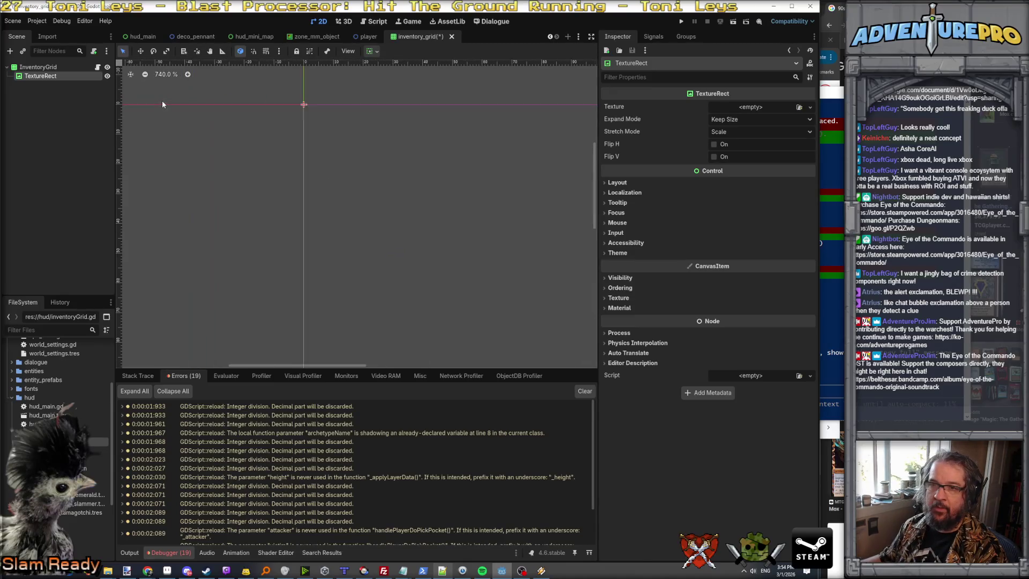
pyautogui.doubleClick(49, 77)
pyautogui.write('I')
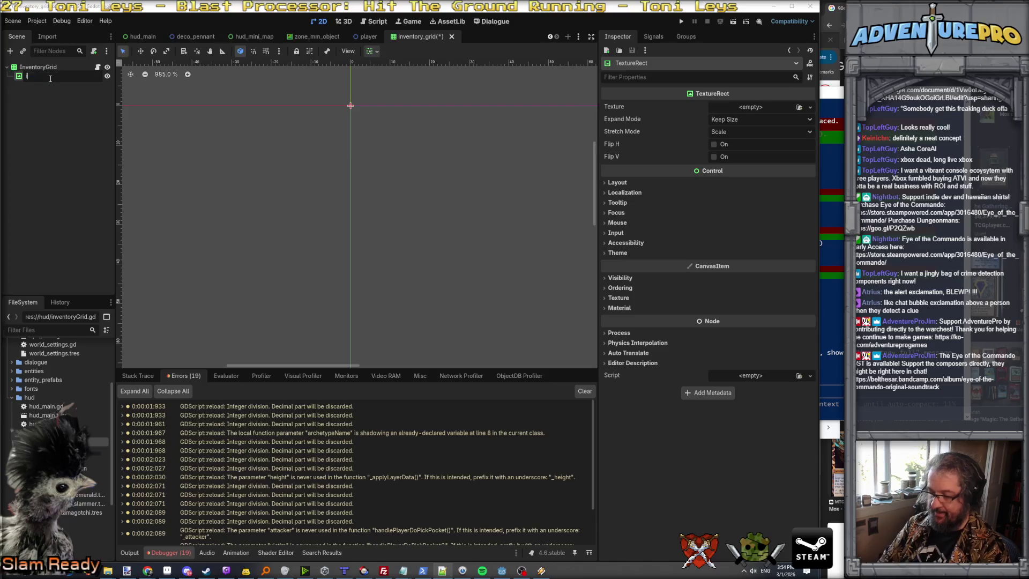
pyautogui.write('Co')
pyautogui.press('BackSpace')
pyautogui.press('BackSpace')
pyautogui.press('BackSpace')
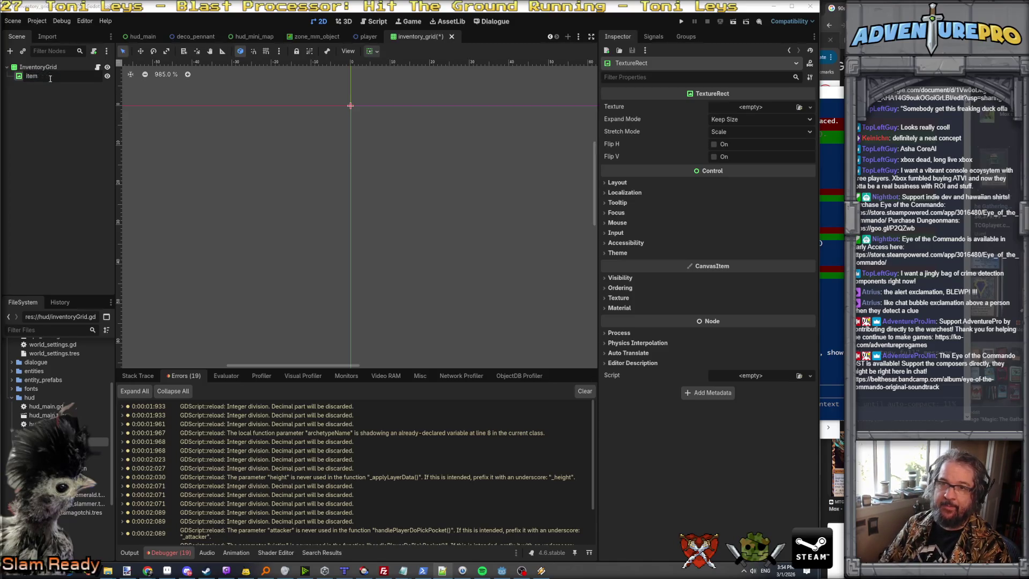
pyautogui.write('temContainer')
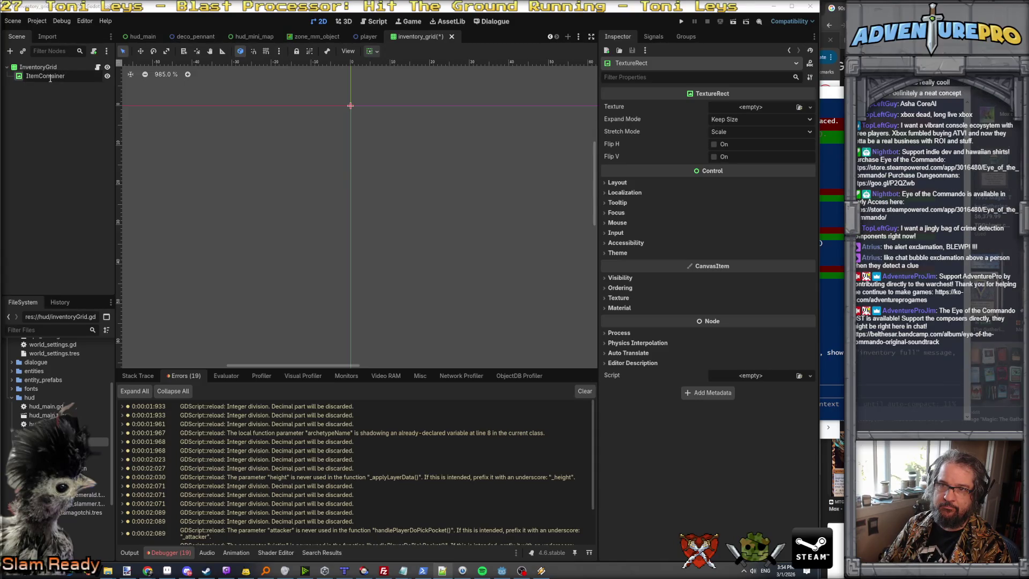
pyautogui.press('BackSpace')
pyautogui.press('BackSpace')
pyautogui.press('BackSpace')
pyautogui.write('temD')
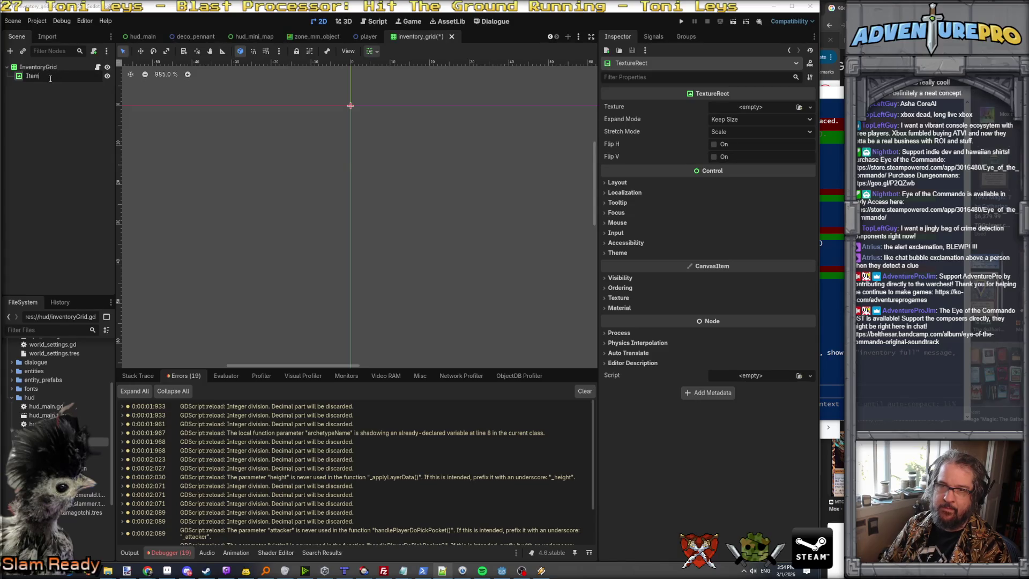
pyautogui.write('isplayContainer')
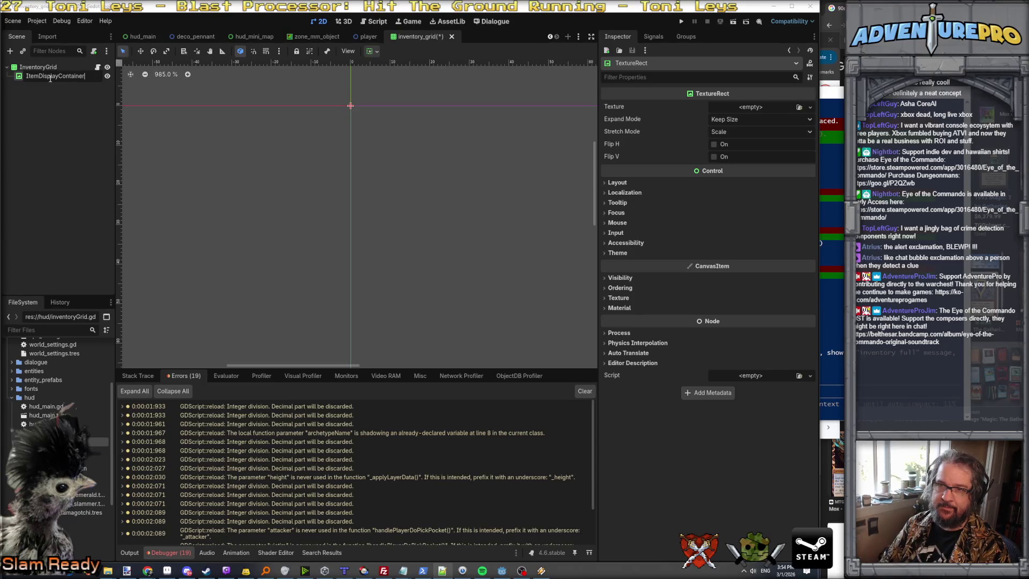
pyautogui.press('Return')
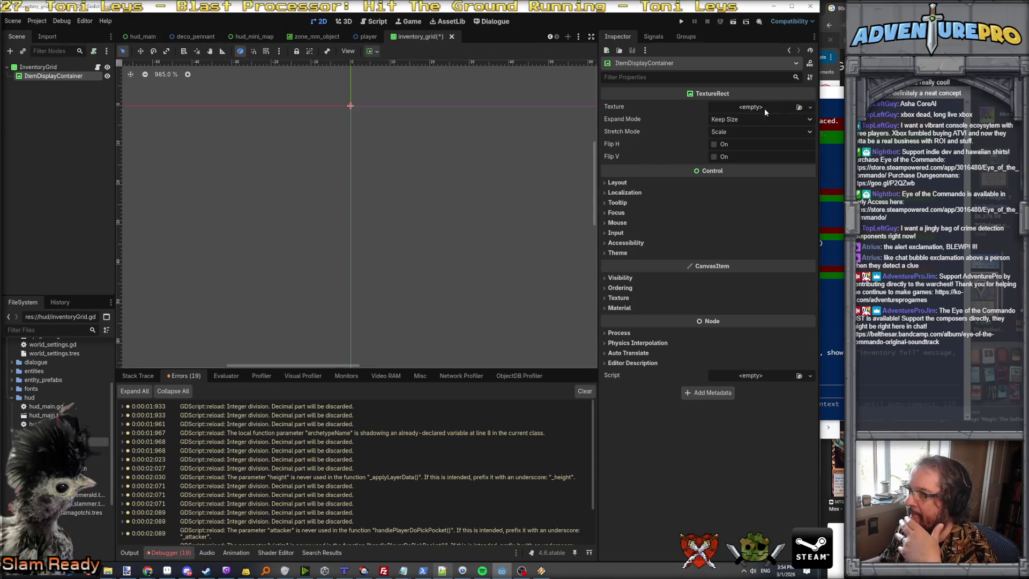
# Set the texture to a new AtlasTexture that uses loots.png as its atlas.
pyautogui.click(800, 107)
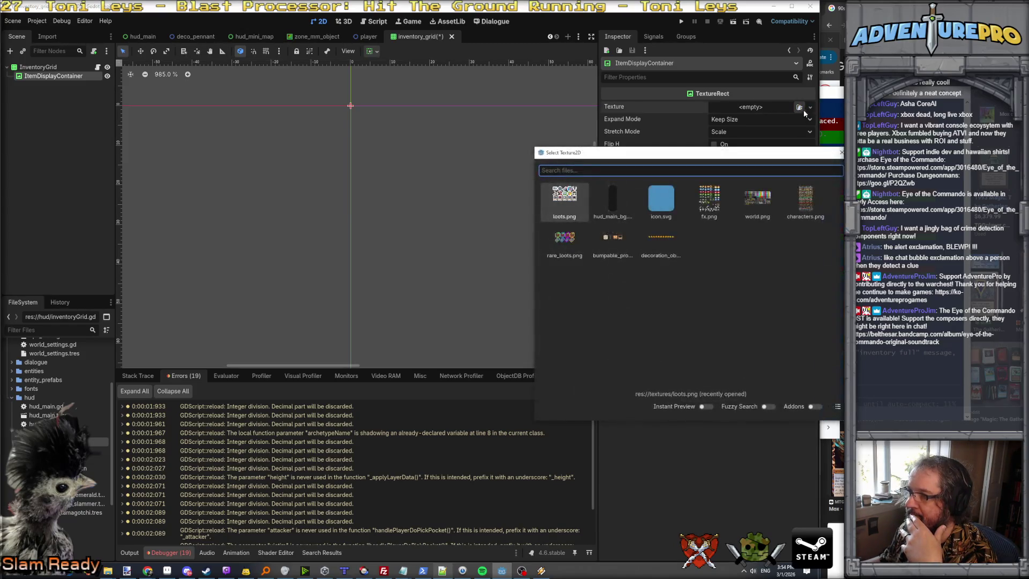
pyautogui.press('Escape')
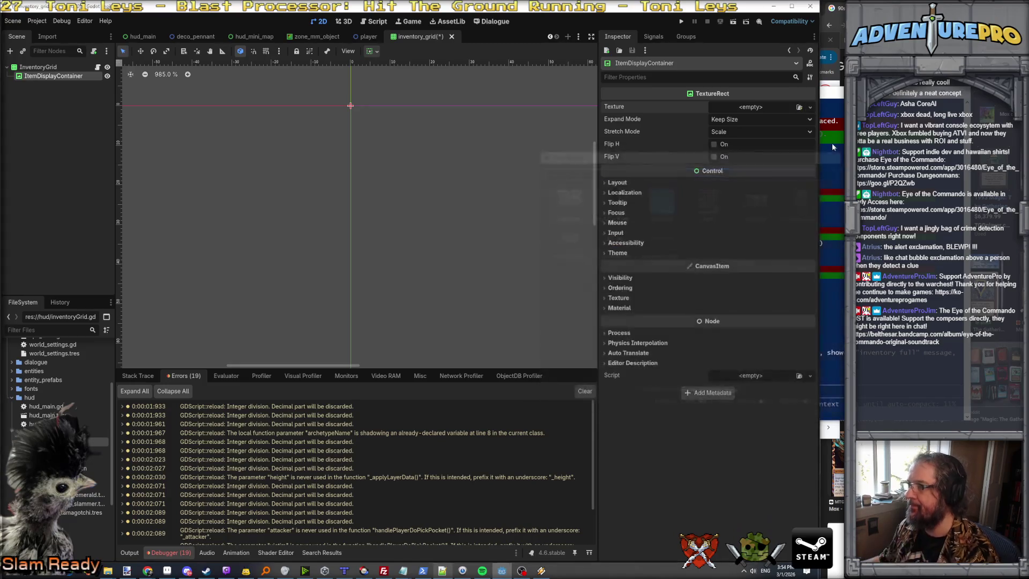
pyautogui.click(810, 107)
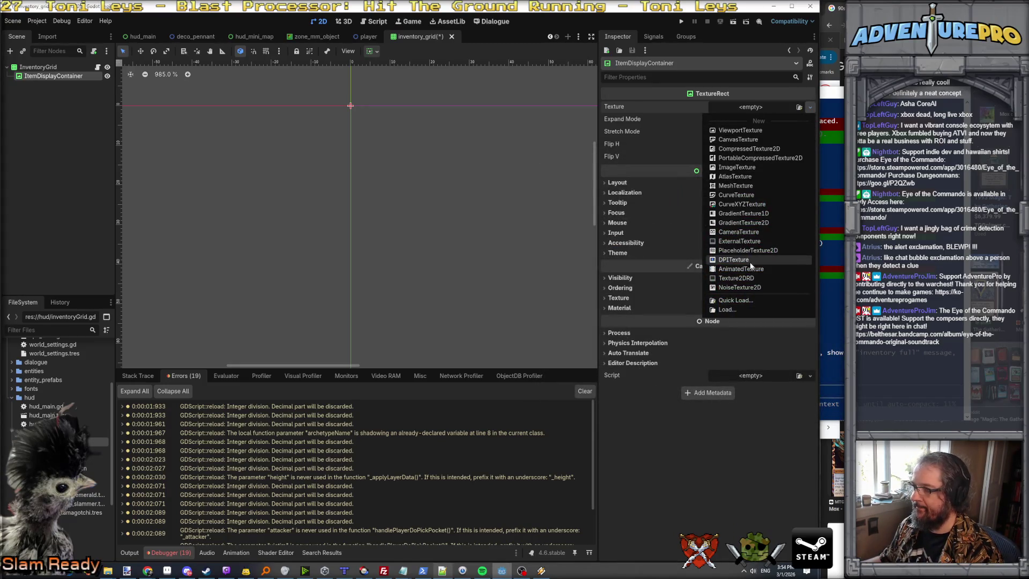
pyautogui.click(763, 178)
pyautogui.click(767, 106)
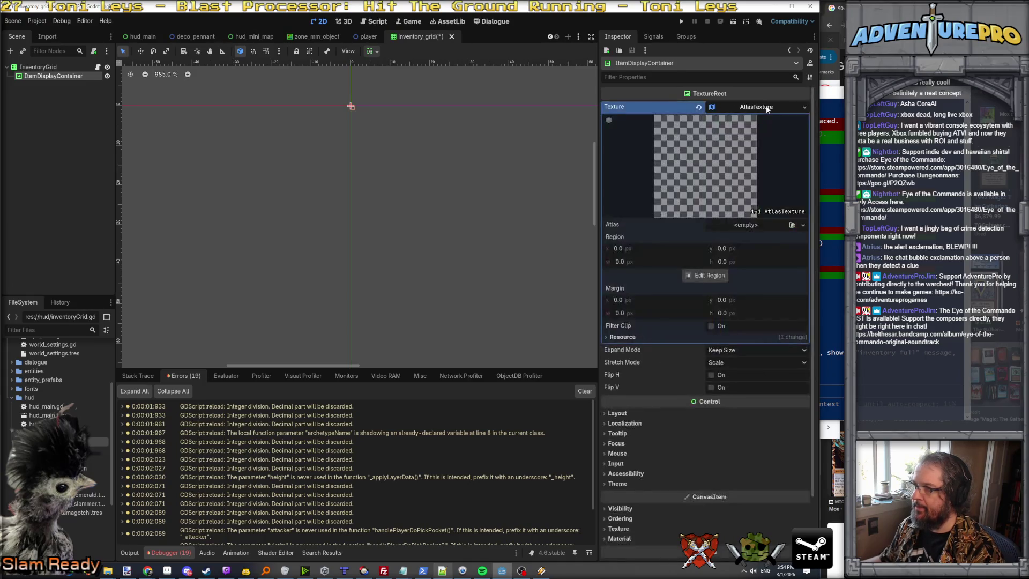
pyautogui.click(745, 225)
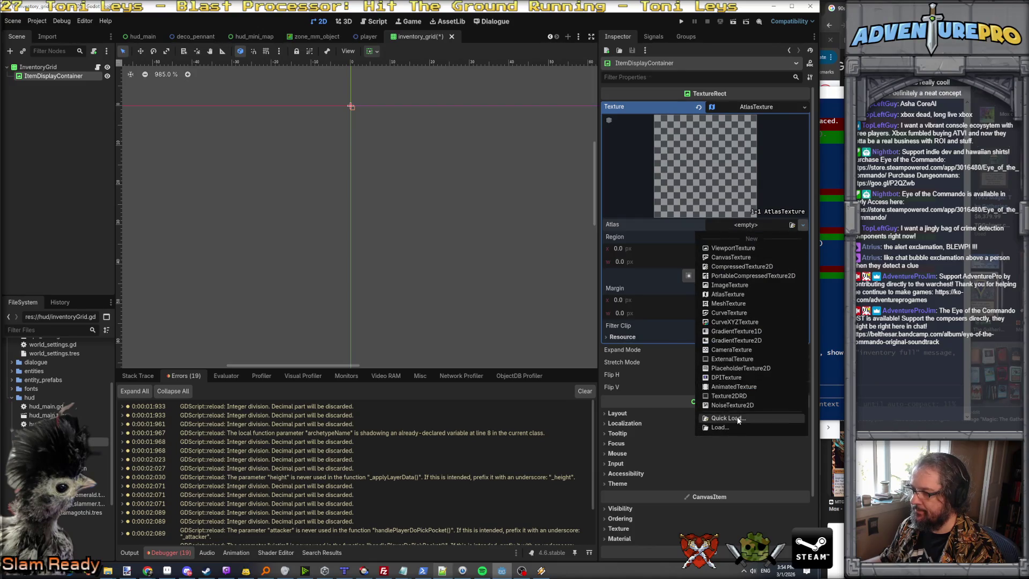
pyautogui.click(732, 418)
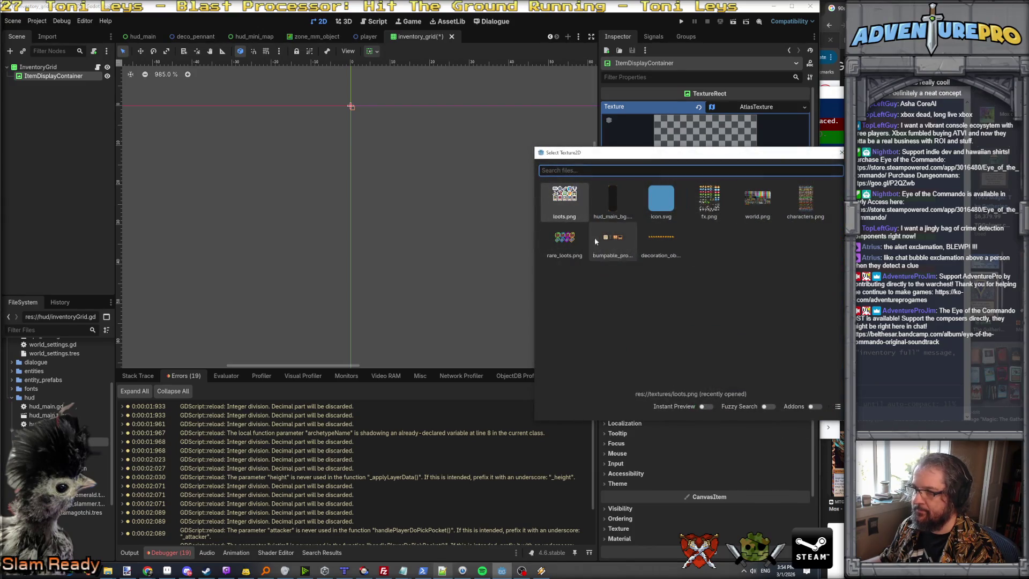
pyautogui.doubleClick(567, 205)
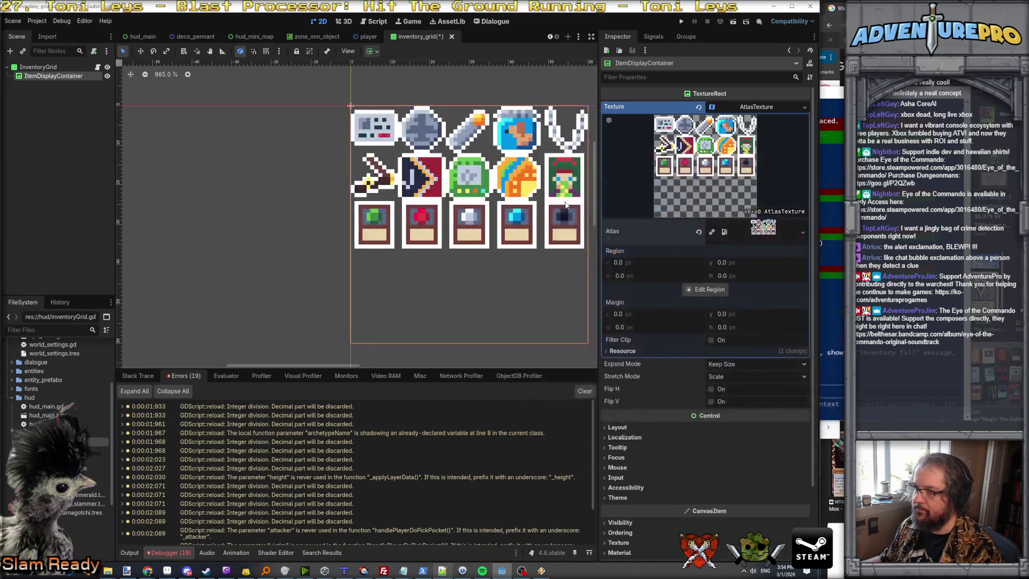
# Set the atlas region width and height to 12 px.
pyautogui.click(661, 274)
pyautogui.write('12')
pyautogui.click(725, 277)
pyautogui.write('12')
pyautogui.click(664, 313)
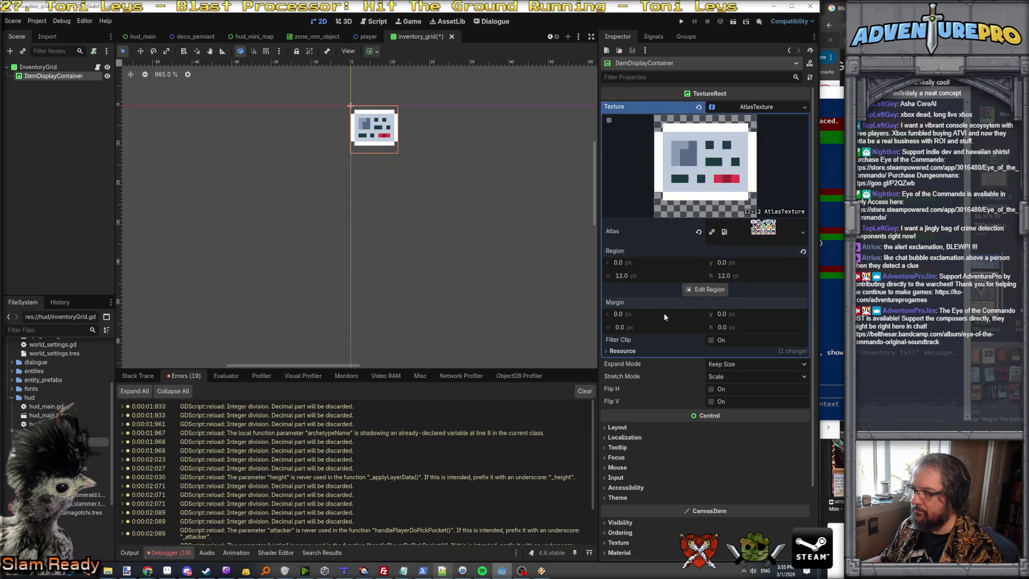
pyautogui.click(772, 107)
pyautogui.scroll(3, 410, 124)
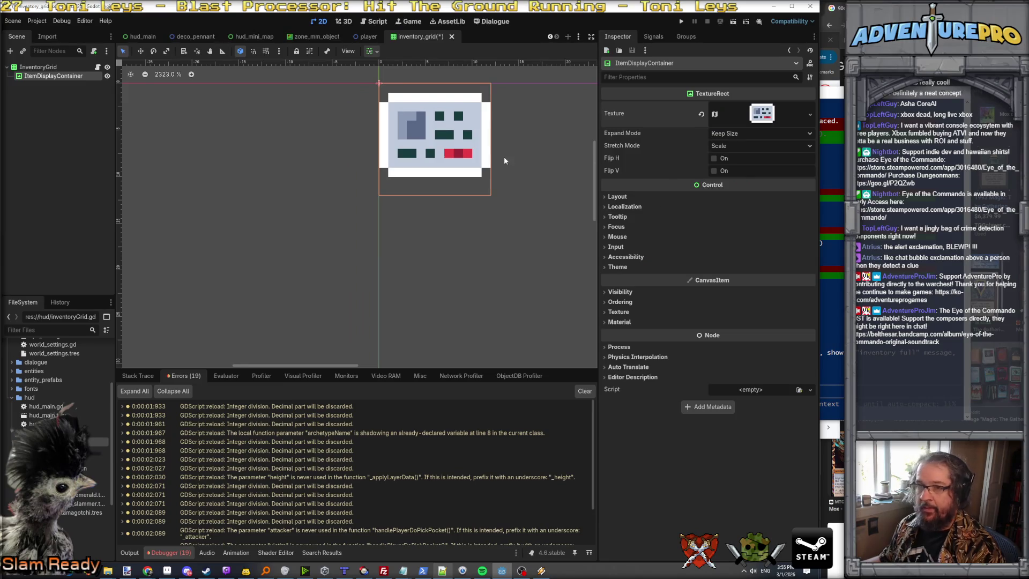
pyautogui.scroll(-3, 504, 159)
pyautogui.scroll(-3, 533, 193)
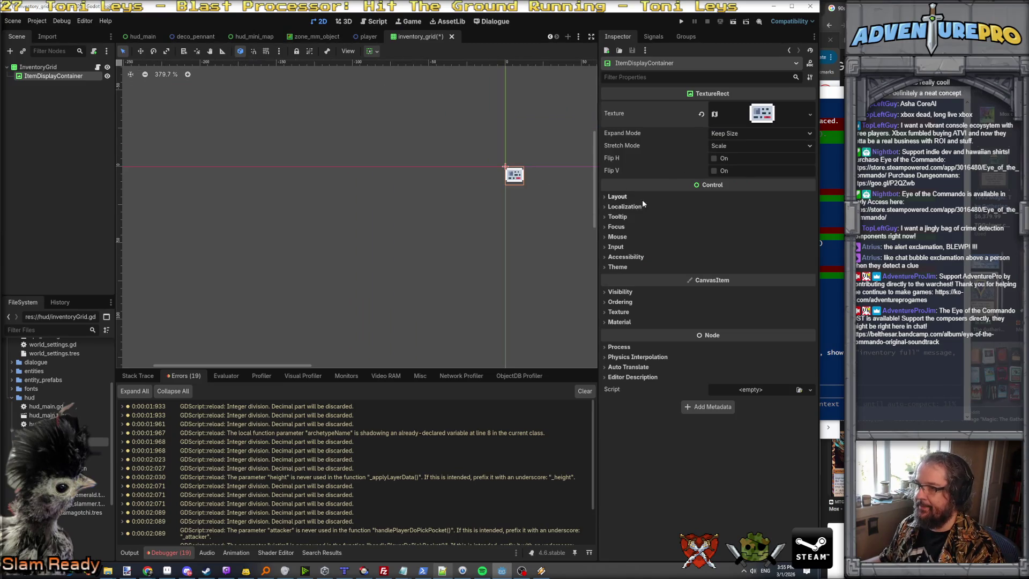
pyautogui.click(617, 197)
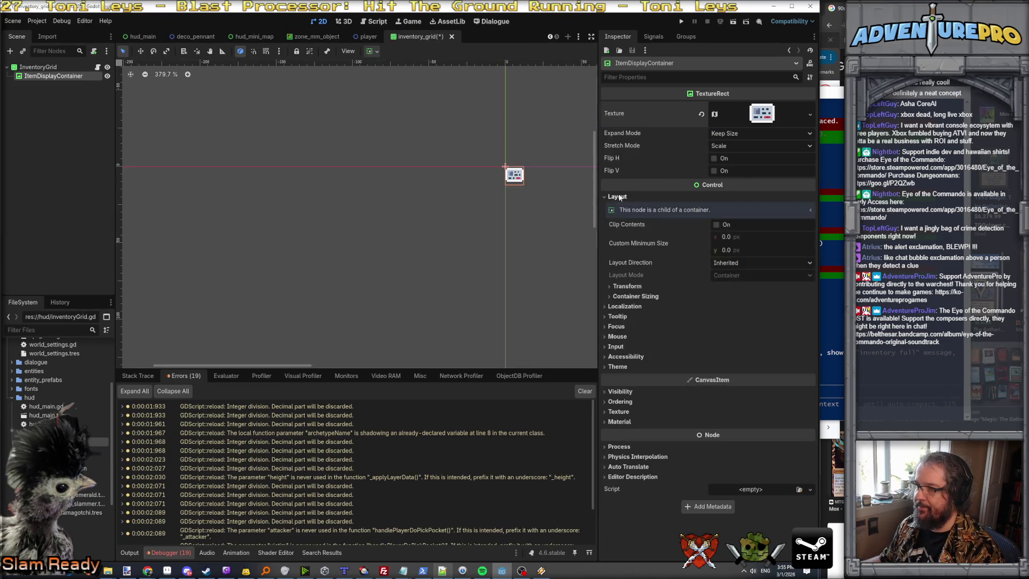
# Set ItemDisplayContainer's Custom Minimum Size to 12 × 12 px.
pyautogui.click(627, 287)
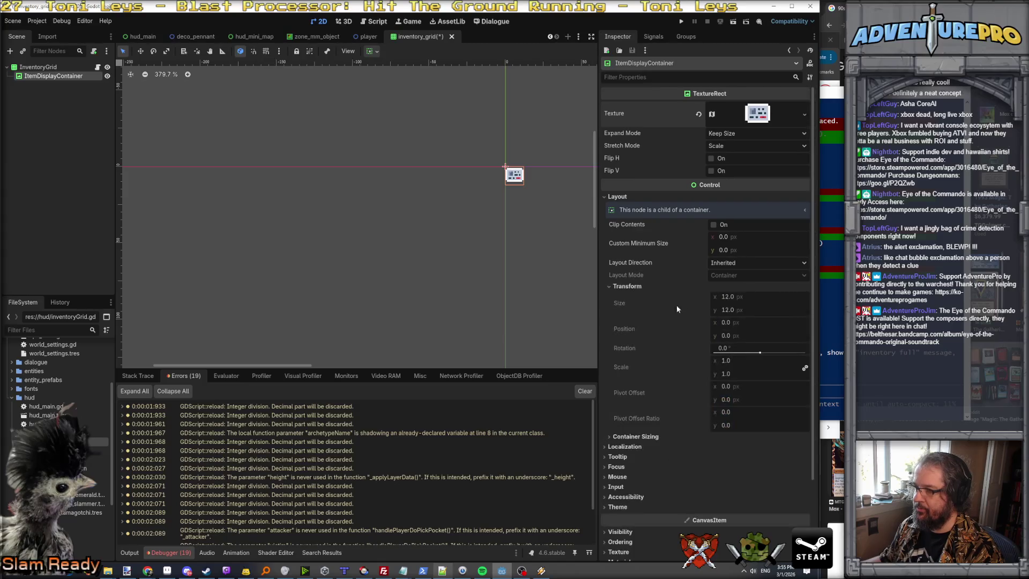
pyautogui.click(714, 225)
pyautogui.click(714, 225)
pyautogui.click(742, 238)
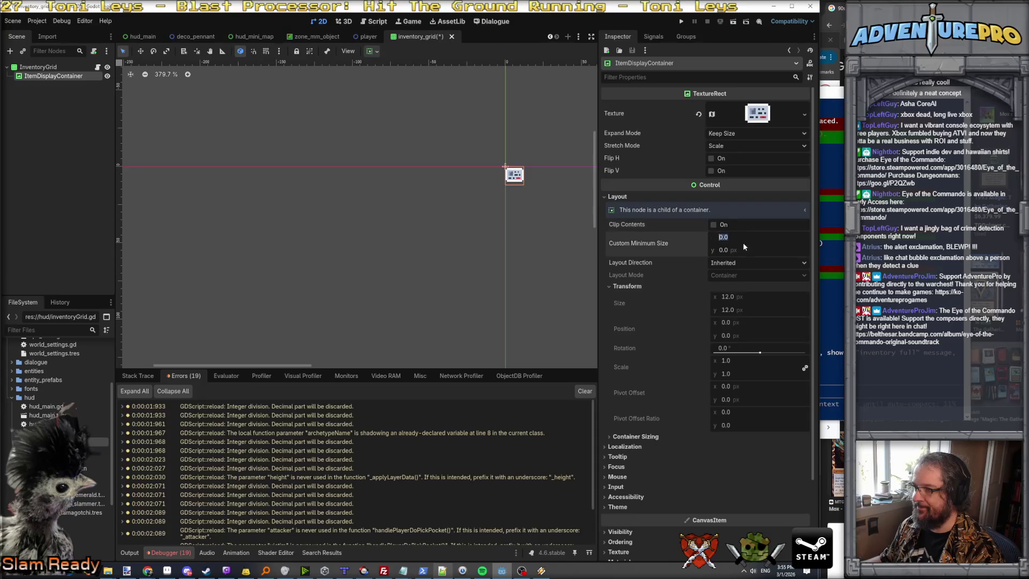
pyautogui.click(742, 250)
pyautogui.write('12')
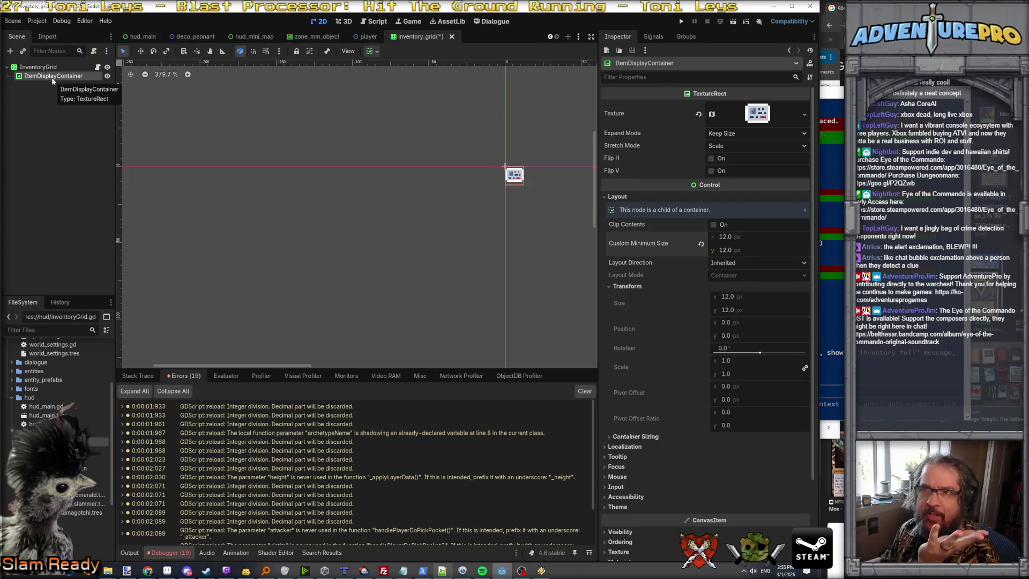
pyautogui.scroll(6, 555, 159)
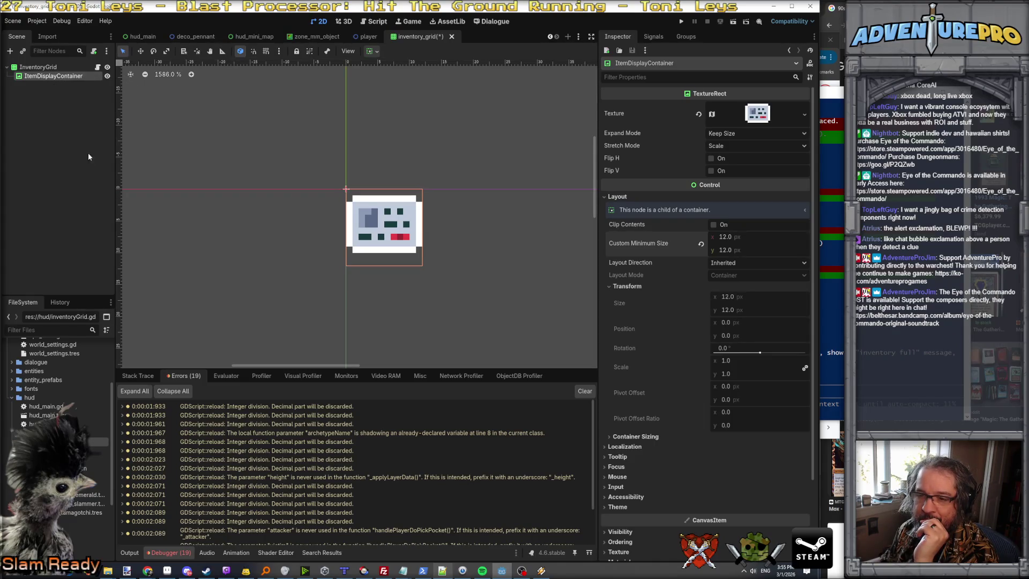
pyautogui.click(29, 397)
# Create a new script at res://hud/item_display_container.gd.
pyautogui.rightClick(33, 397)
pyautogui.moveTo(77, 410)
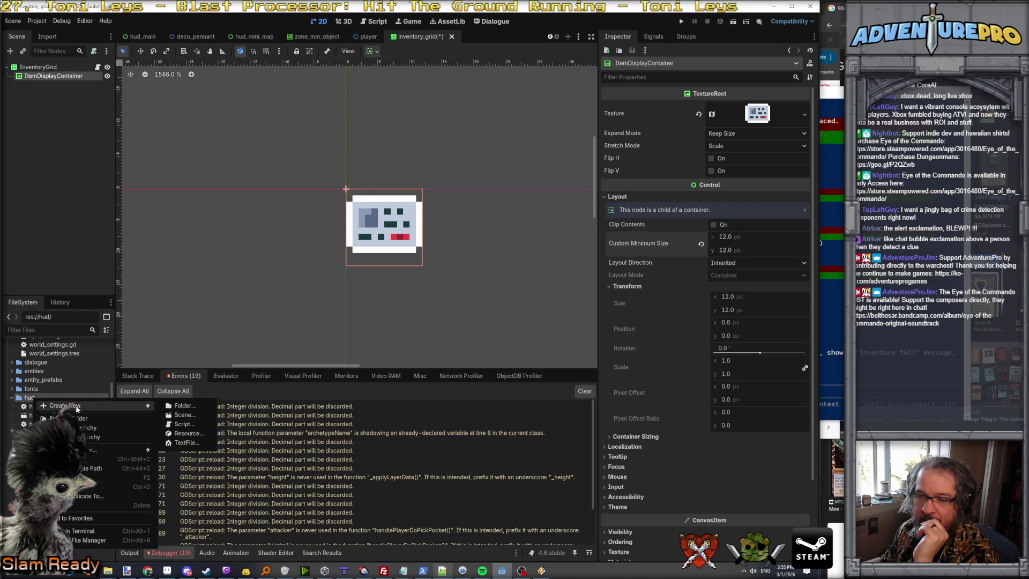
pyautogui.click(195, 425)
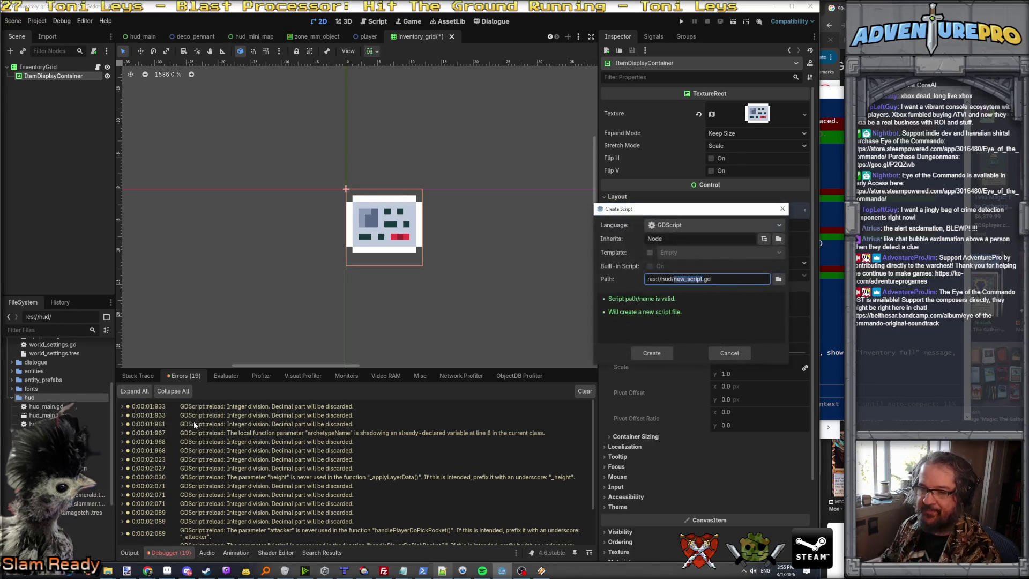
pyautogui.write('item')
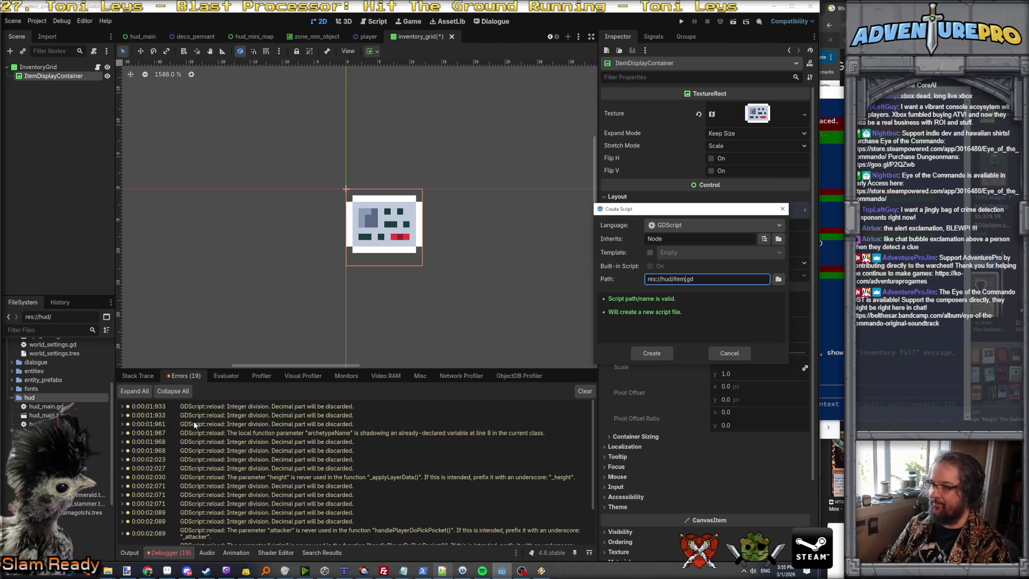
pyautogui.write('_display_con')
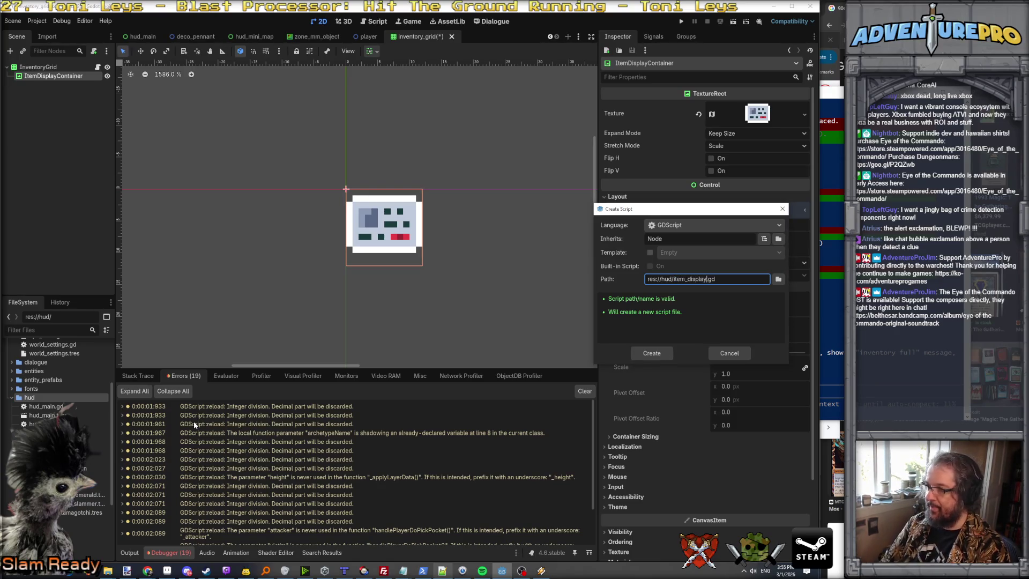
pyautogui.write('tainer')
pyautogui.press('Return')
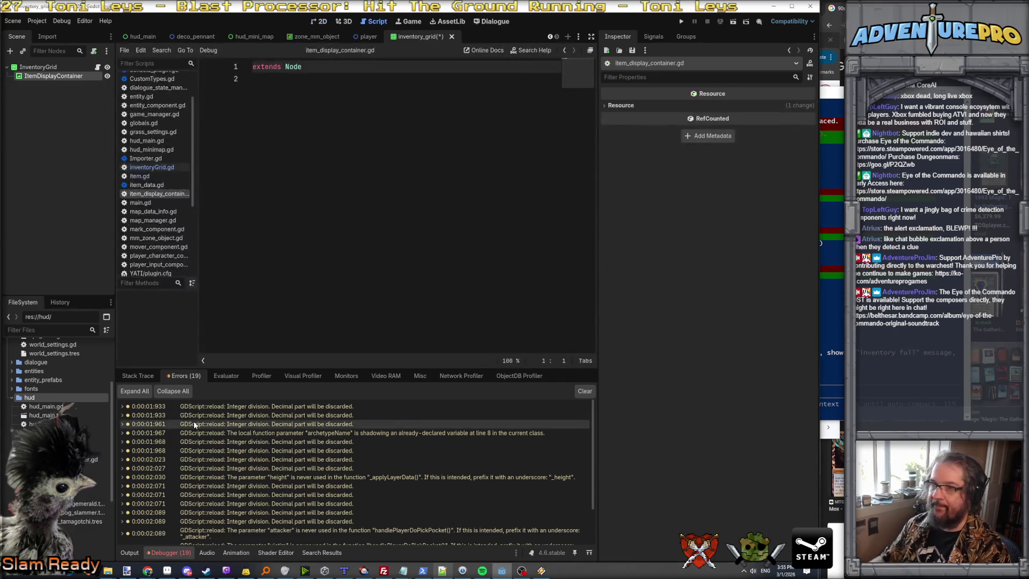
# Add 'class_name ItemDisplayContainer' on line 1, retype the base class, and save.
pyautogui.press('Return')
pyautogui.press('Up')
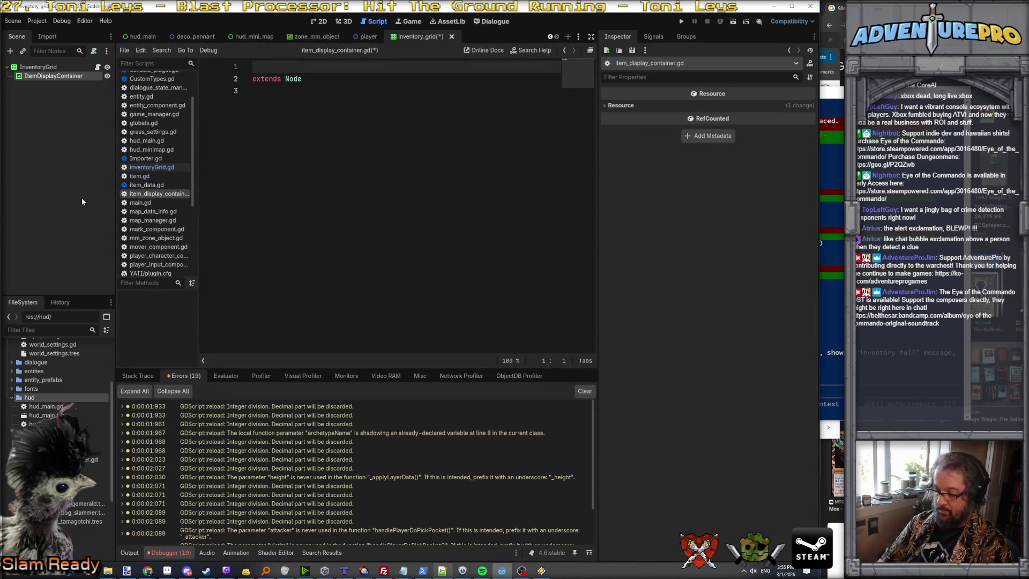
pyautogui.write('class_name It')
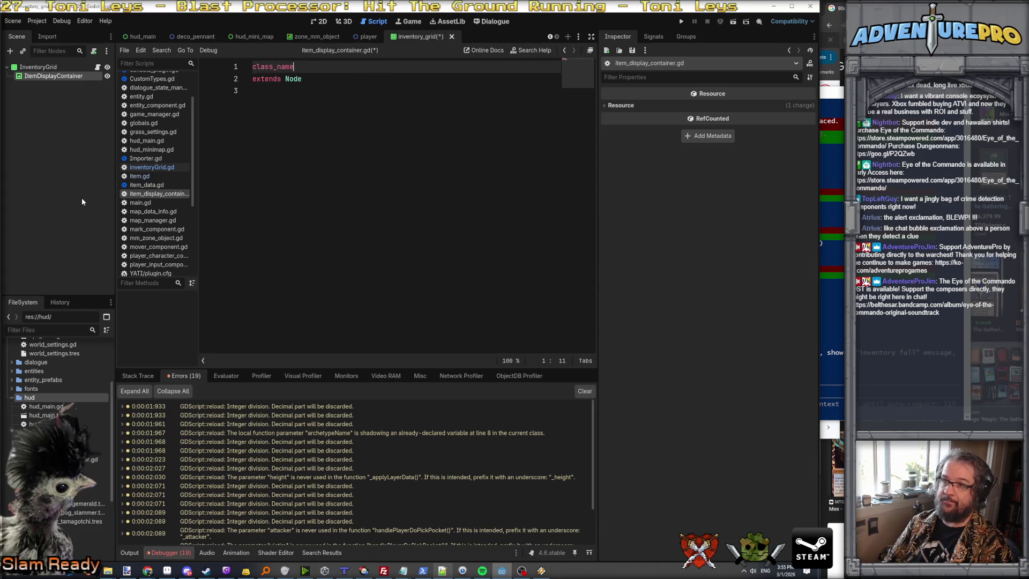
pyautogui.write('emDisplay')
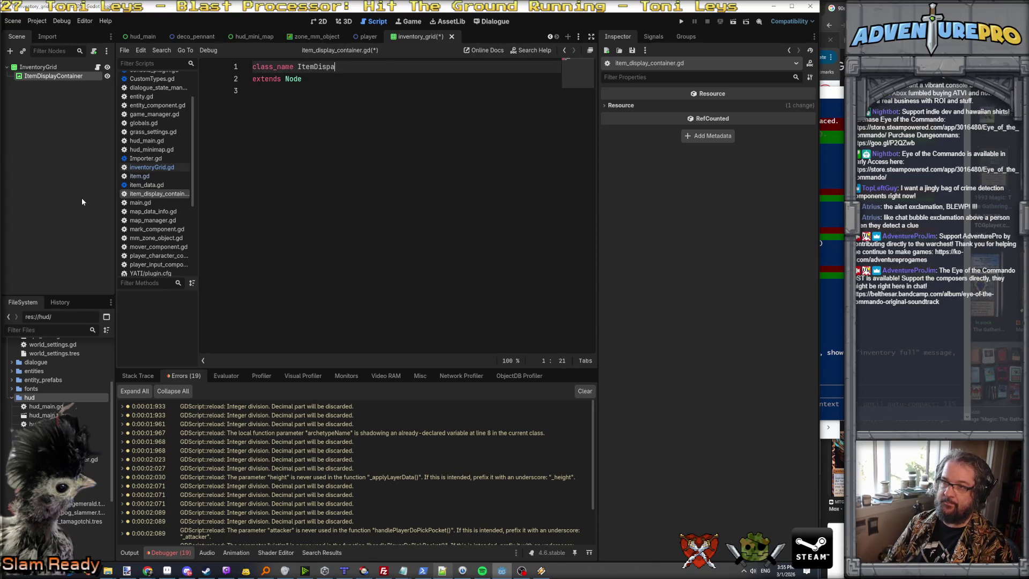
pyautogui.write('Container')
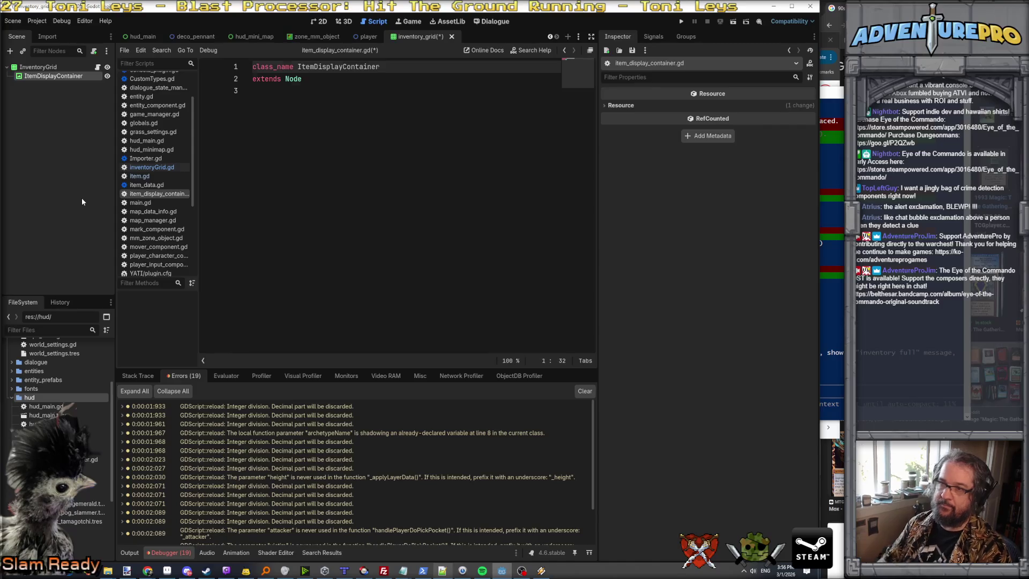
pyautogui.press('Down')
pyautogui.press('BackSpace')
pyautogui.press('BackSpace')
pyautogui.press('BackSpace')
pyautogui.write('Texture')
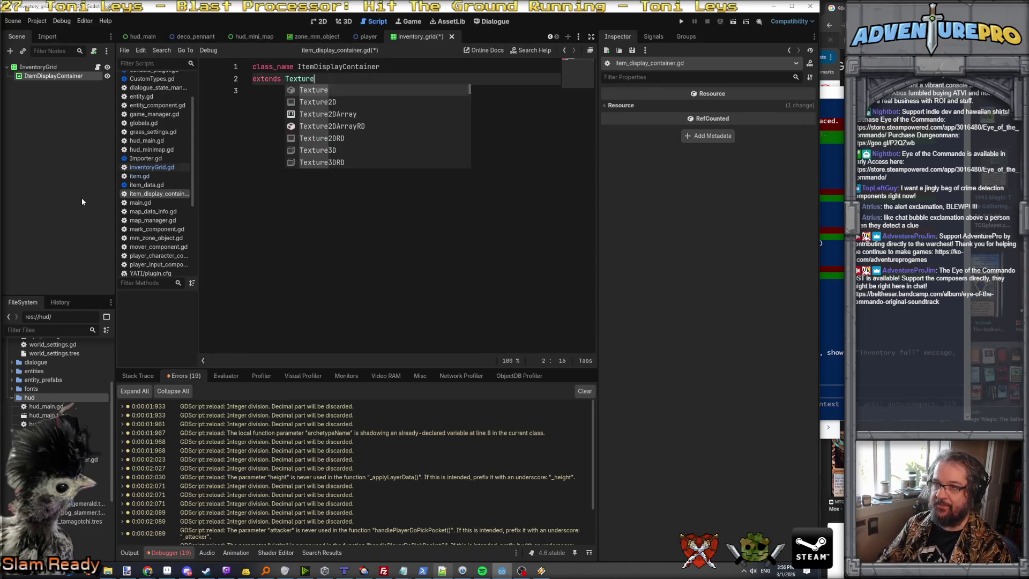
pyautogui.write('2')
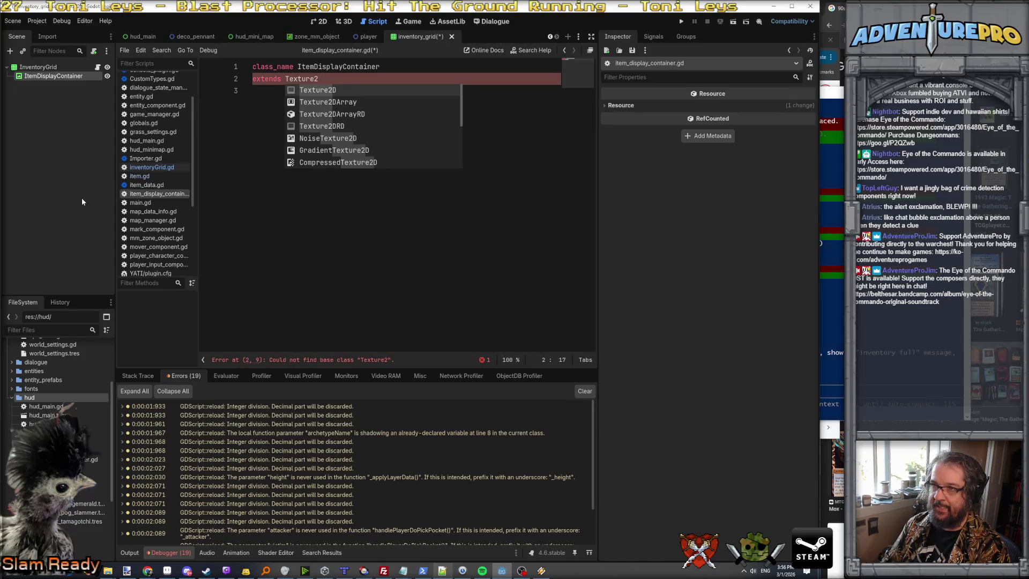
pyautogui.write('D')
pyautogui.hotkey('ctrl', 's')
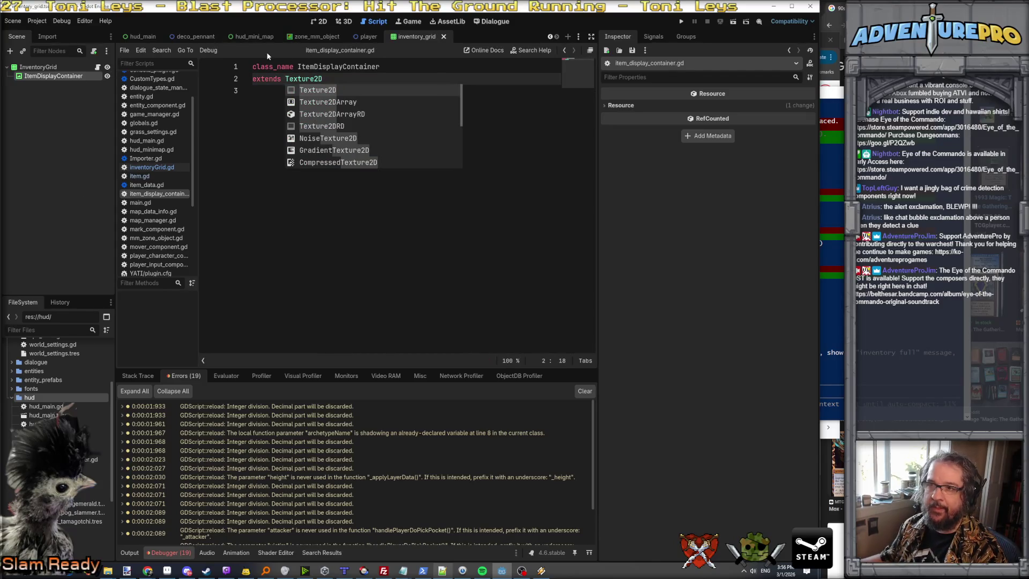
# Correct the base class from Texture2D to TextureRect.
pyautogui.click(320, 20)
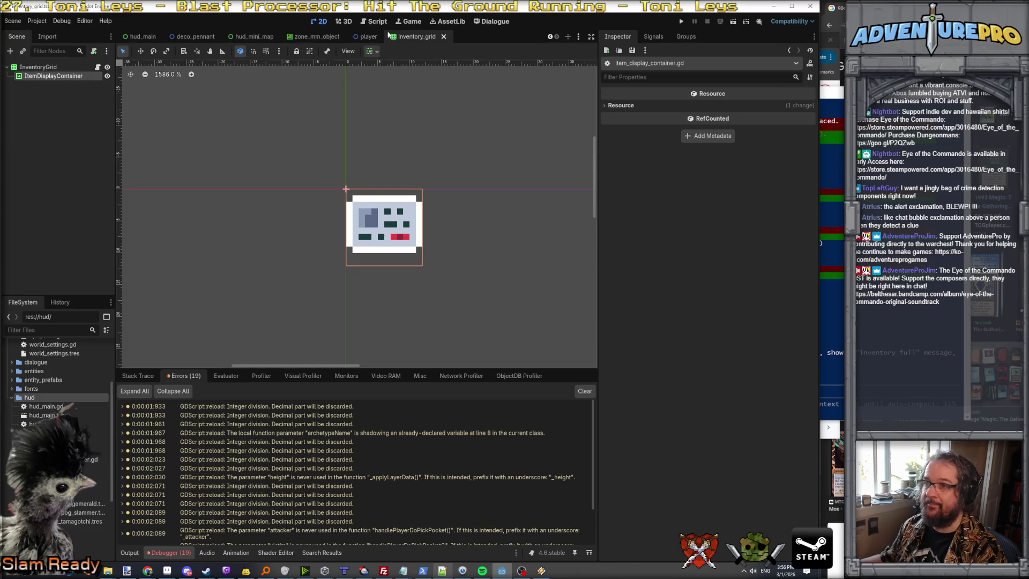
pyautogui.click(376, 22)
pyautogui.press('Escape')
pyautogui.press('BackSpace')
pyautogui.press('BackSpace')
pyautogui.write('Rect')
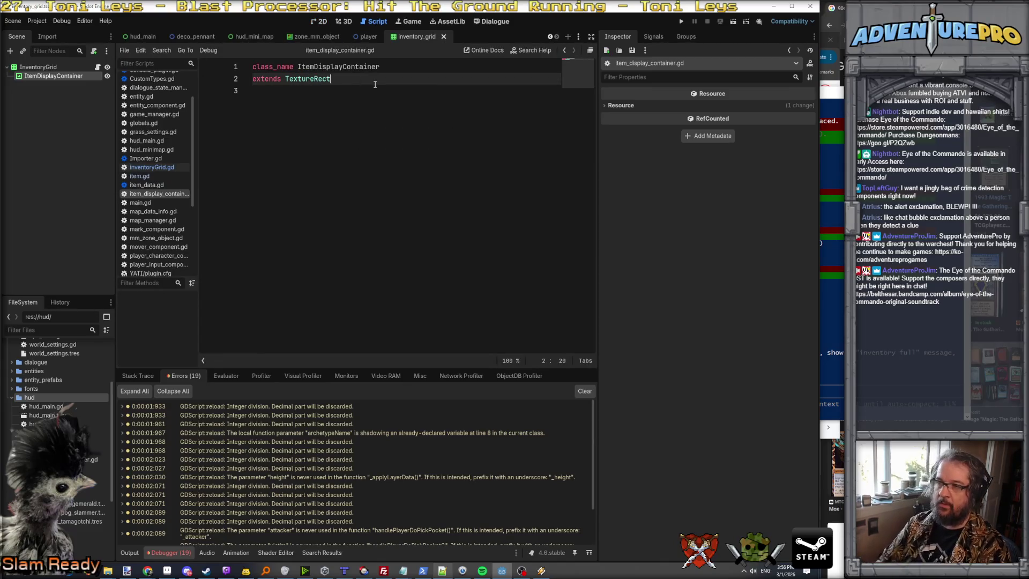
pyautogui.press('Return')
pyautogui.press('Return')
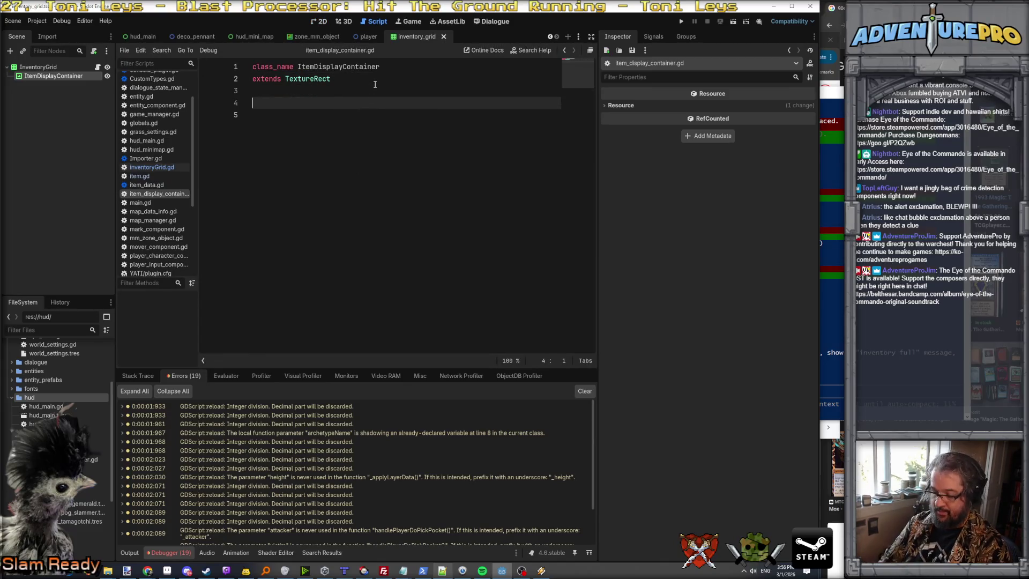
pyautogui.write('export var ')
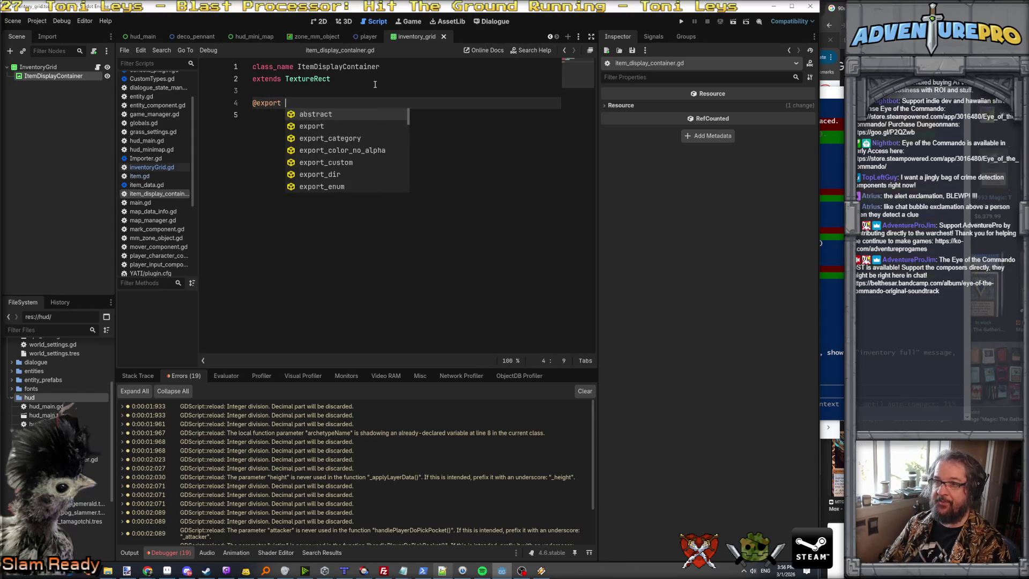
pyautogui.write('imgItem : T')
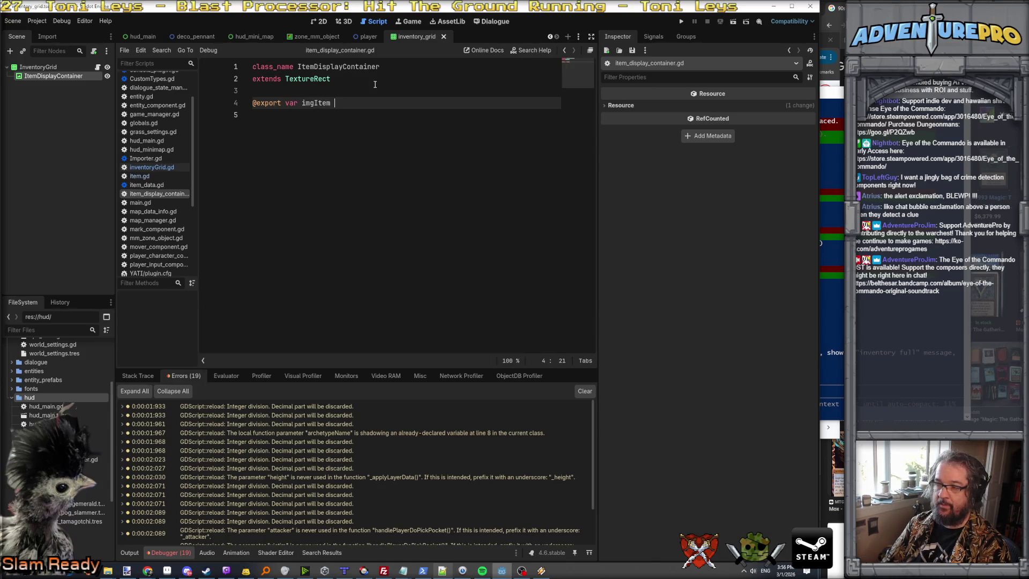
pyautogui.write('extureRe')
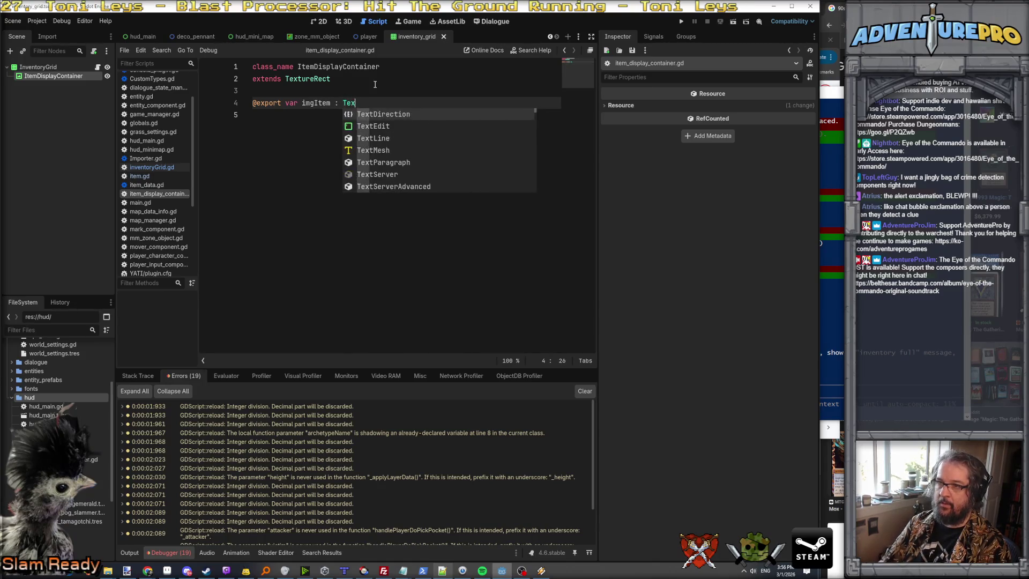
pyautogui.press('Return')
pyautogui.press('Up')
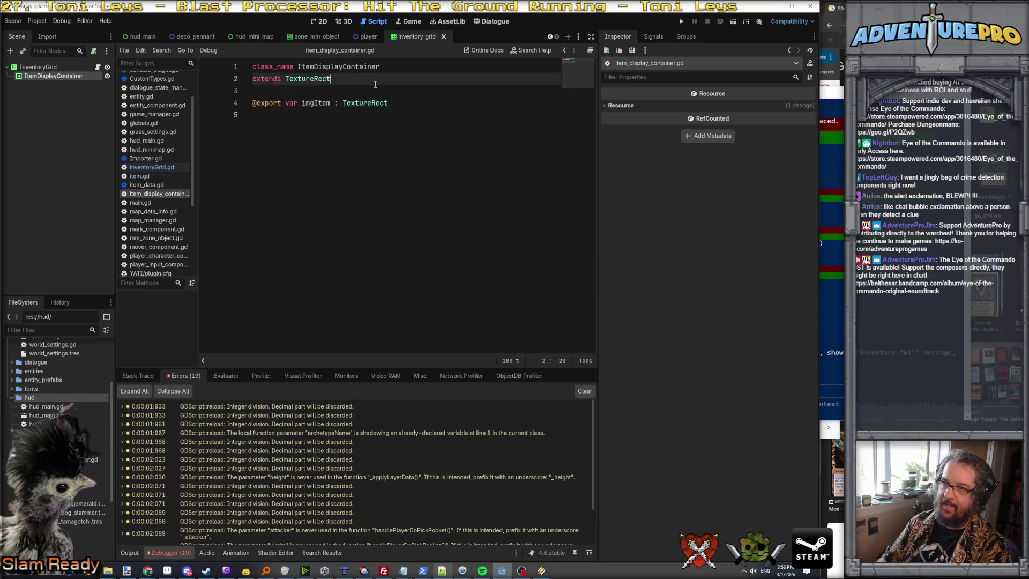
pyautogui.press('Return')
pyautogui.press('Return')
pyautogui.press('Up')
pyautogui.write('#this class is the background texture for ')
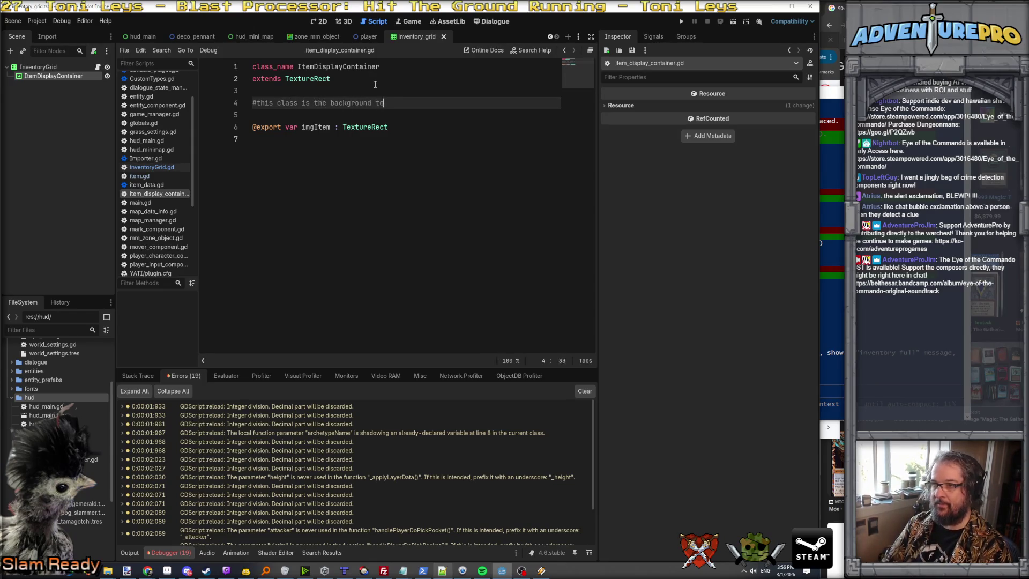
pyautogui.write('an emptu')
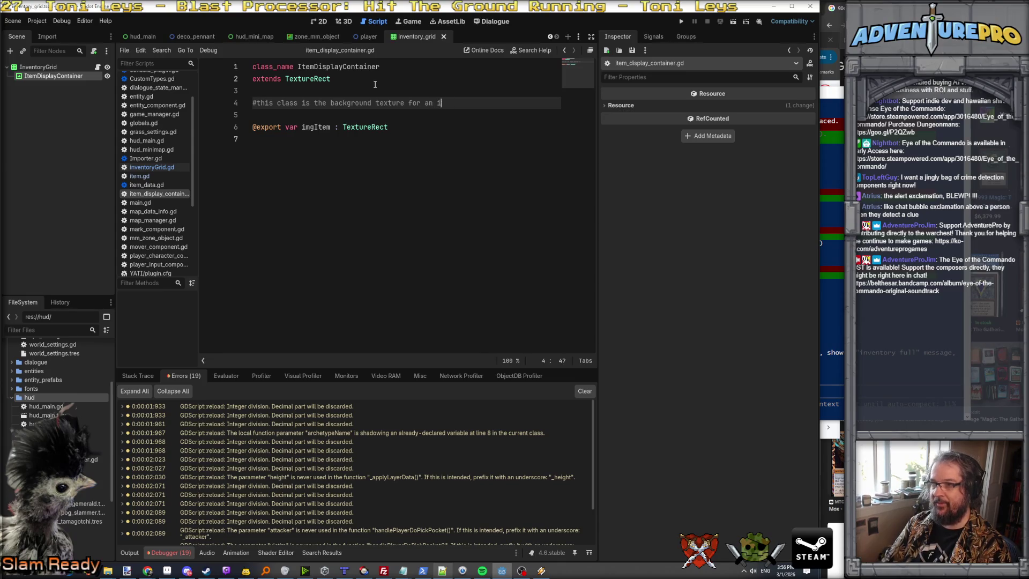
pyautogui.press('BackSpace')
pyautogui.press('BackSpace')
pyautogui.write('y box')
pyautogui.press('Down')
pyautogui.press('Return')
pyautogui.write('#this is the actual item')
pyautogui.press('Down')
pyautogui.press('Down')
pyautogui.press('Return')
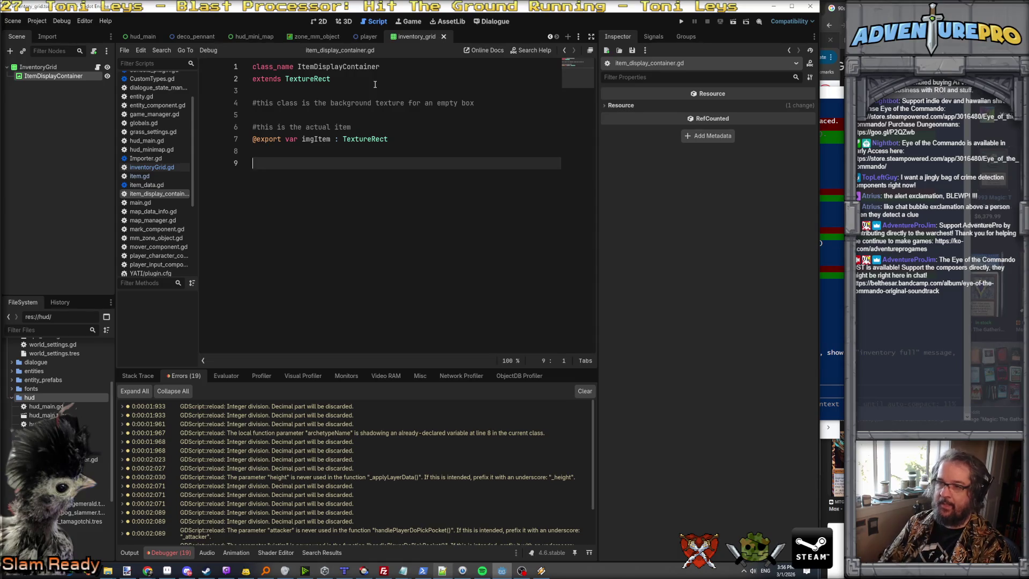
pyautogui.write('@expor')
pyautogui.press('BackSpace')
pyautogui.write('t var count : la')
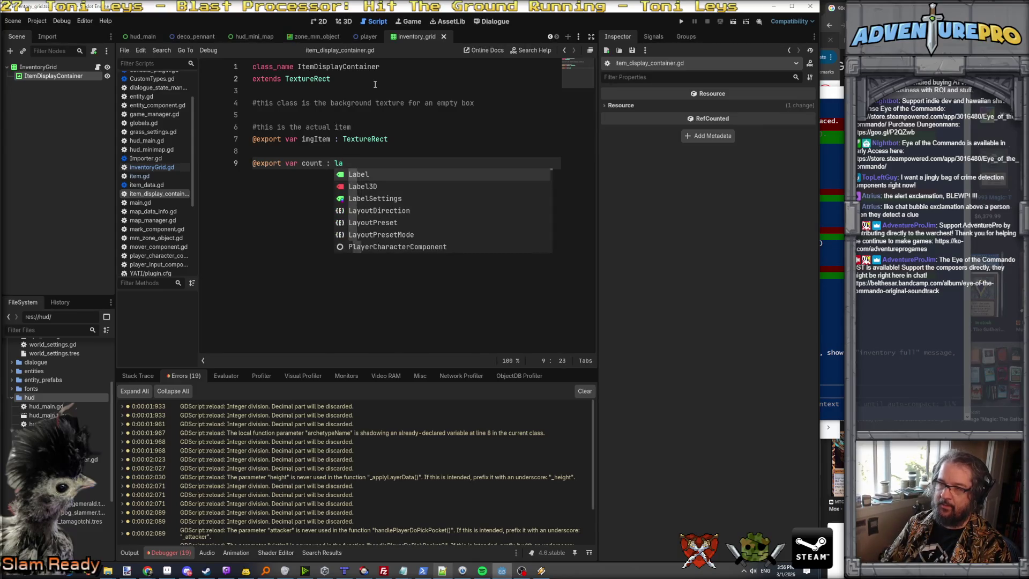
pyautogui.press('BackSpace')
pyautogui.press('BackSpace')
pyautogui.press('BackSpace')
pyautogui.write('ab;')
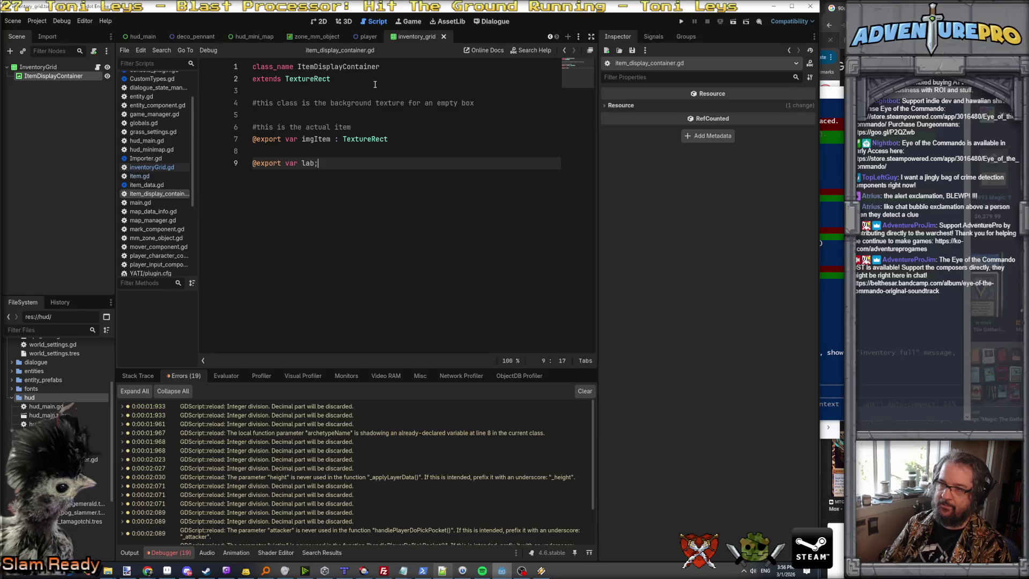
pyautogui.press('BackSpace')
pyautogui.press('BackSpace')
pyautogui.write('Count')
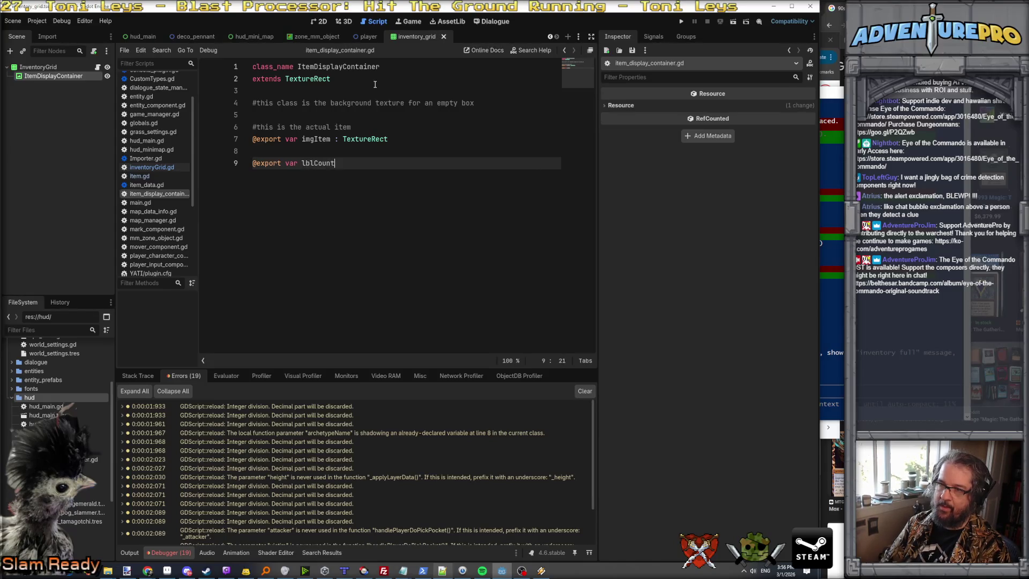
pyautogui.press('BackSpace')
pyautogui.press('BackSpace')
pyautogui.write('Lab')
pyautogui.press('Return')
pyautogui.press('Return')
pyautogui.press('Return')
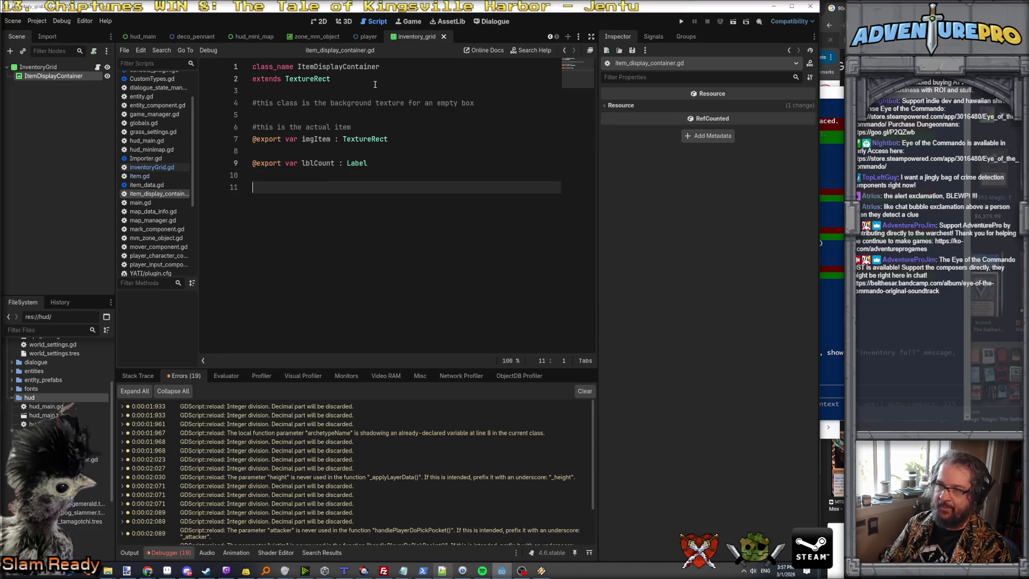
# Save the script and attach it to the ItemDisplayContainer node in the 2D view.
pyautogui.click(500, 132)
pyautogui.hotkey('ctrl', 's')
pyautogui.click(24, 68)
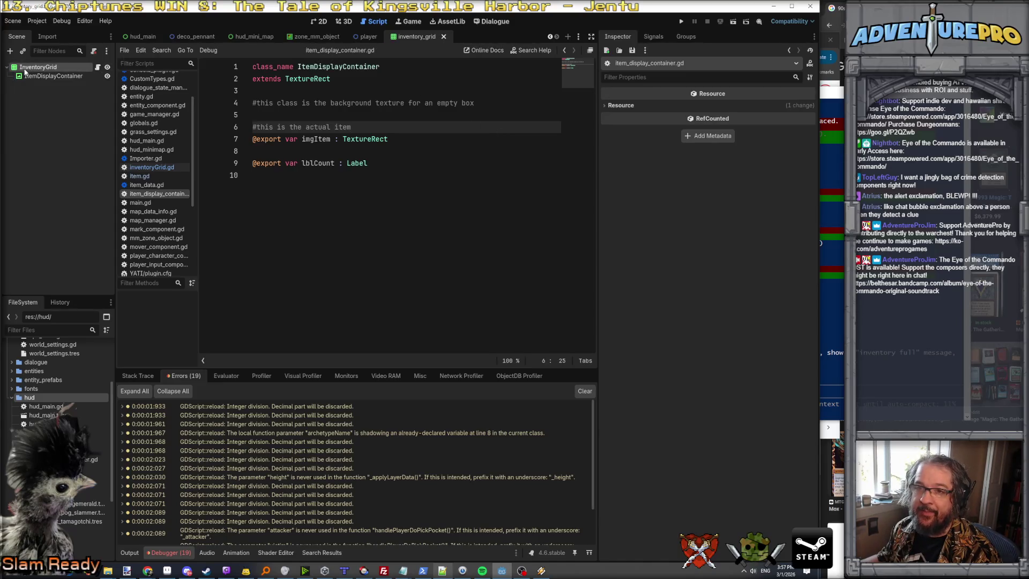
pyautogui.click(30, 76)
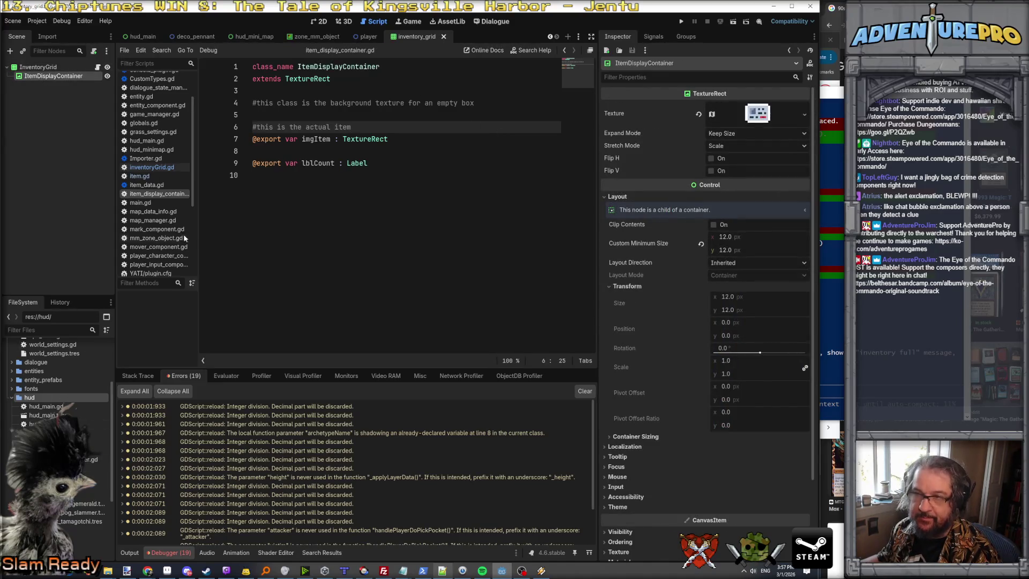
pyautogui.click(321, 21)
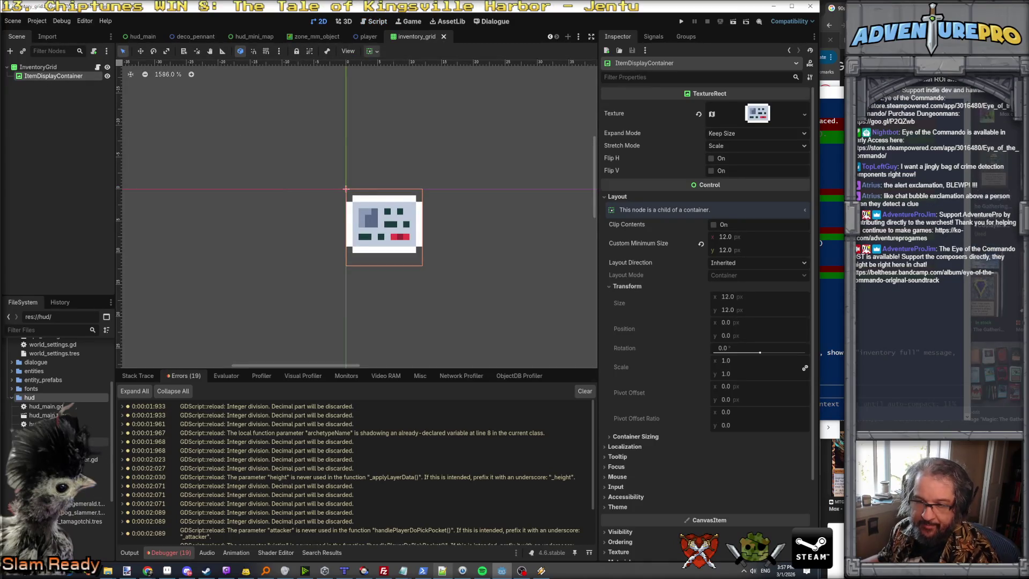
pyautogui.moveTo(91, 462); pyautogui.dragTo(58, 79)
pyautogui.rightClick(58, 80)
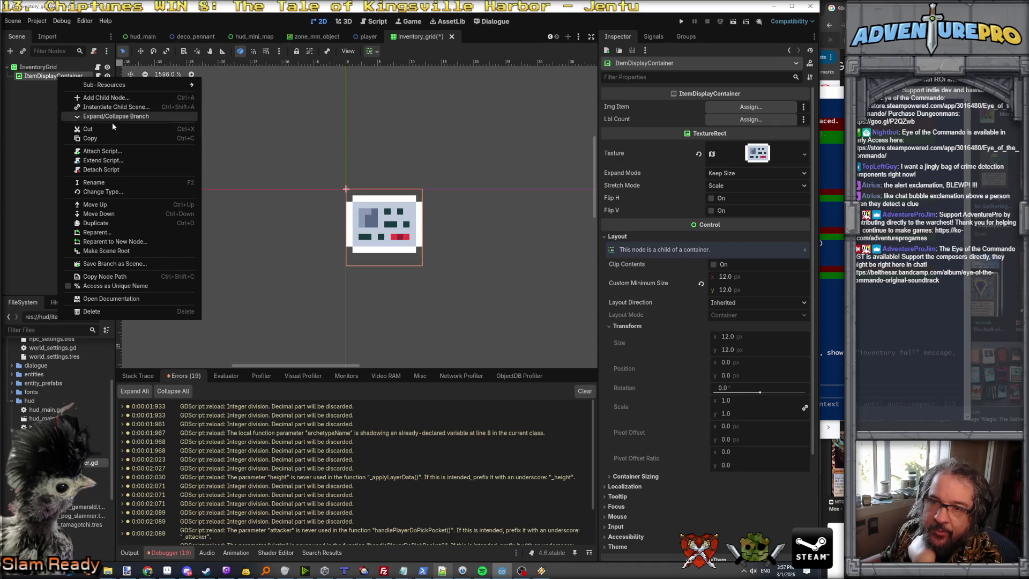
# Save the ItemDisplayContainer branch as item_display_container.tscn and add a TextureRect child to it.
pyautogui.click(129, 264)
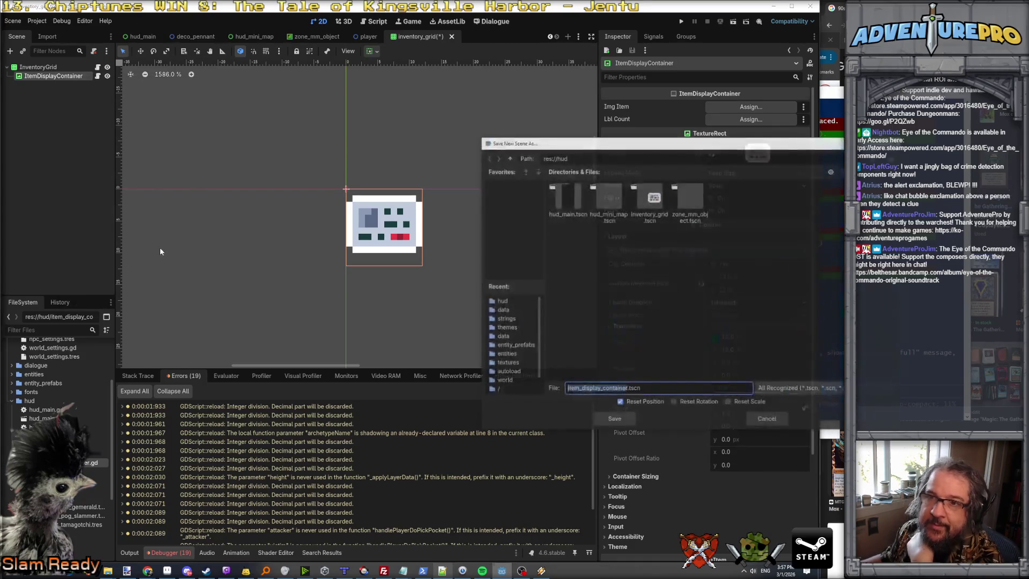
pyautogui.click(615, 421)
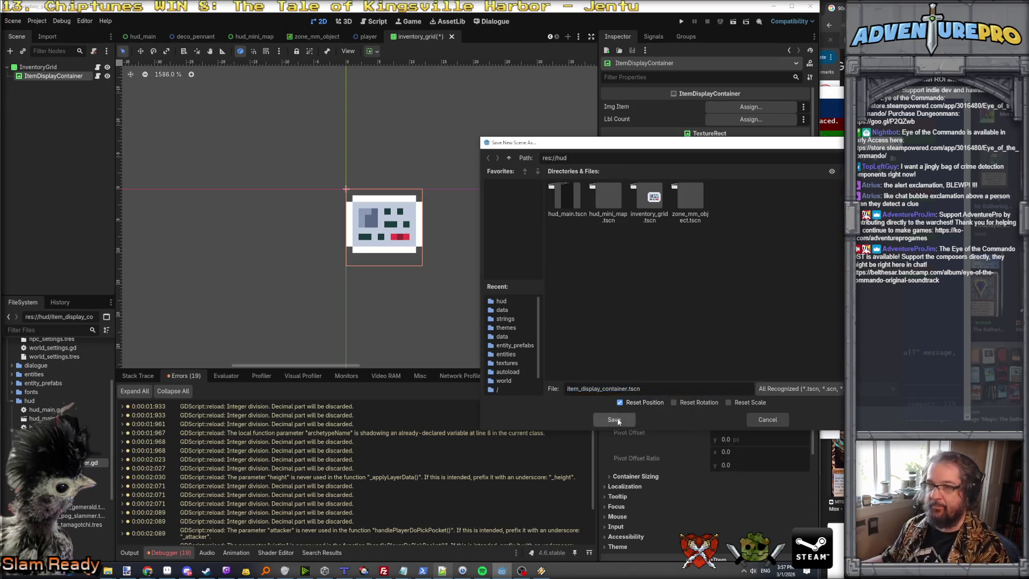
pyautogui.click(89, 76)
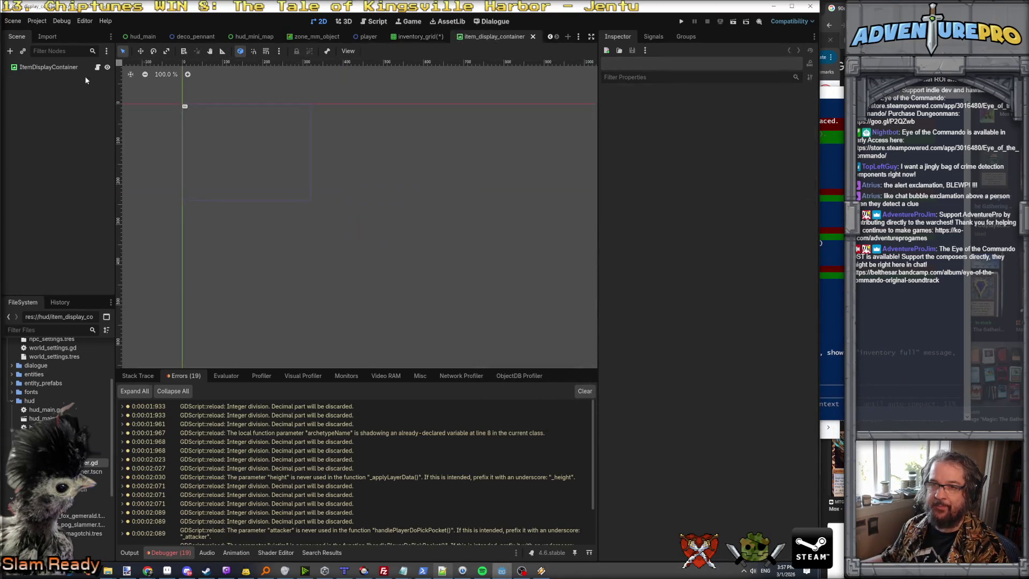
pyautogui.rightClick(48, 70)
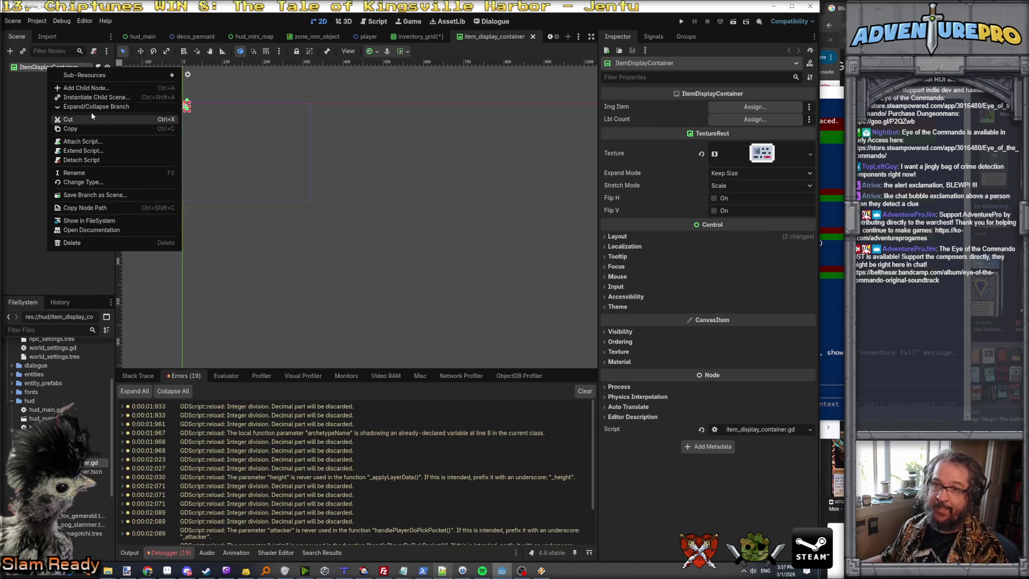
pyautogui.click(91, 88)
pyautogui.write('texture')
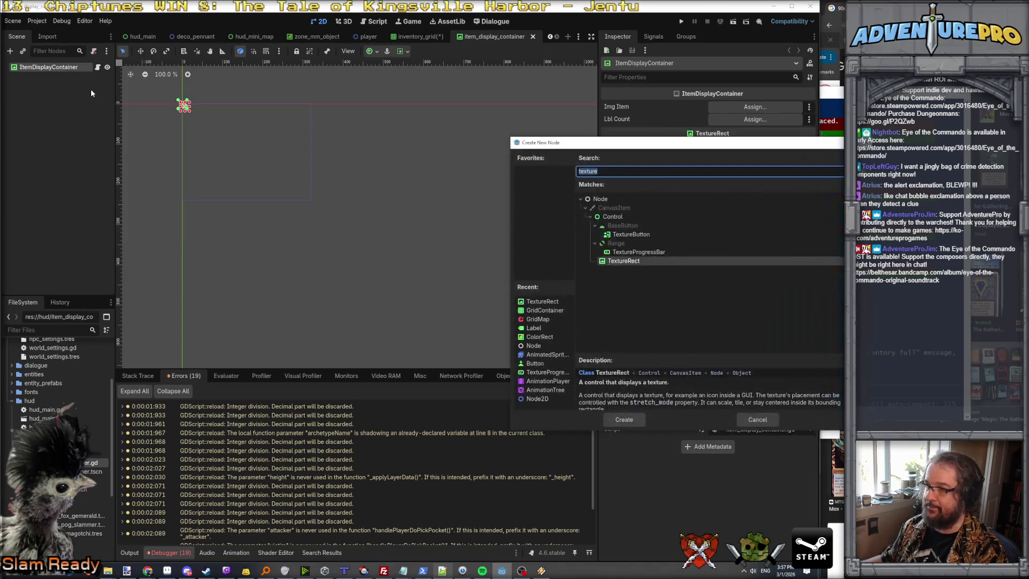
pyautogui.write('t')
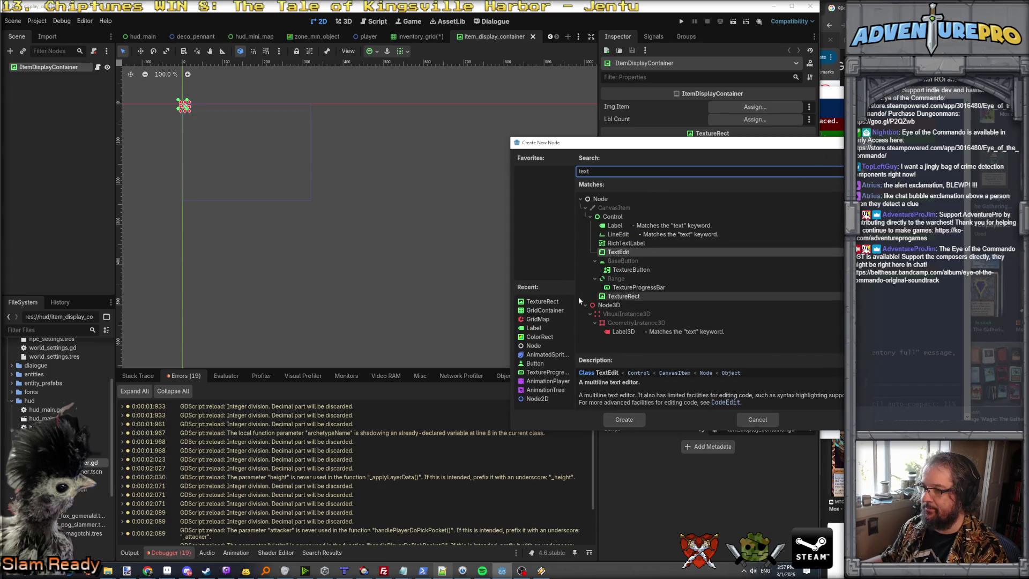
pyautogui.click(625, 296)
pyautogui.click(625, 421)
# Copy the container's texture into the new TextureRect, making the pasted texture unique.
pyautogui.click(49, 67)
pyautogui.click(808, 156)
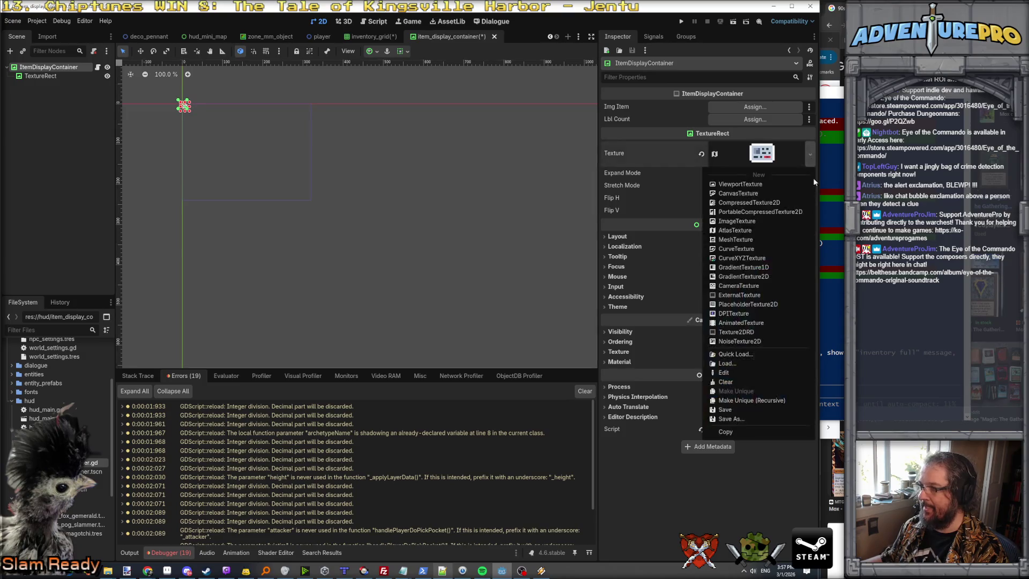
pyautogui.click(737, 432)
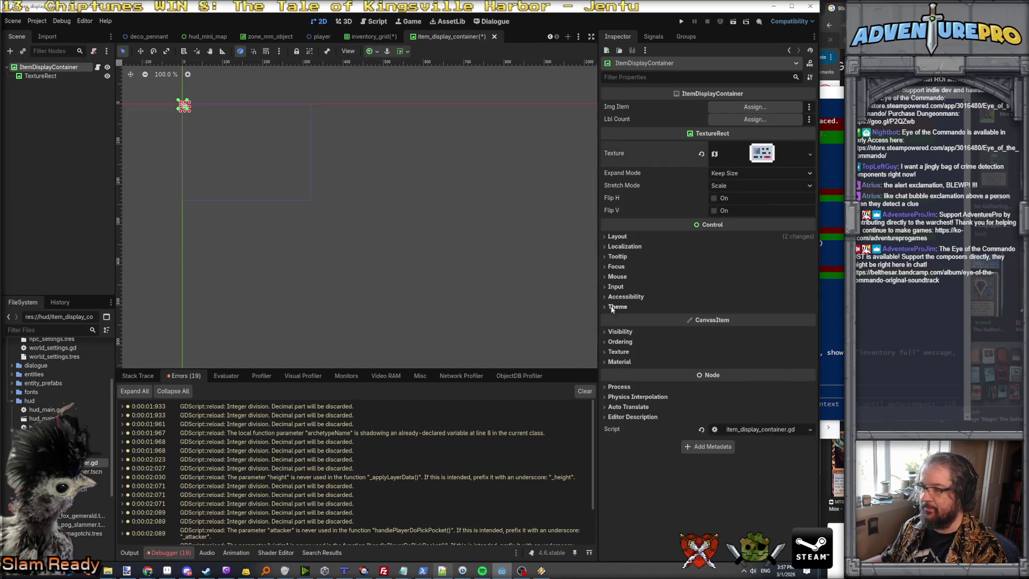
pyautogui.click(56, 76)
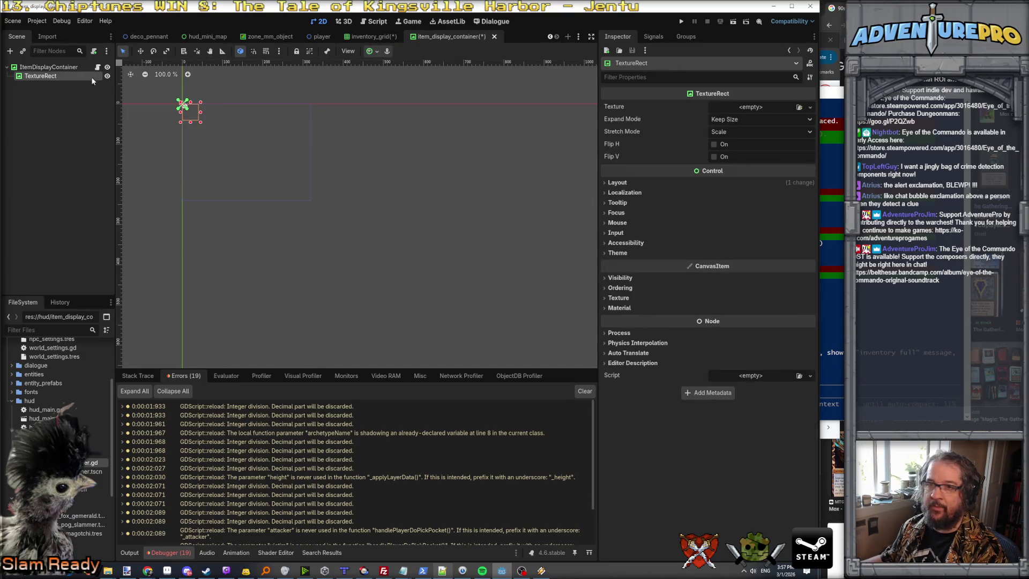
pyautogui.click(811, 107)
pyautogui.click(757, 330)
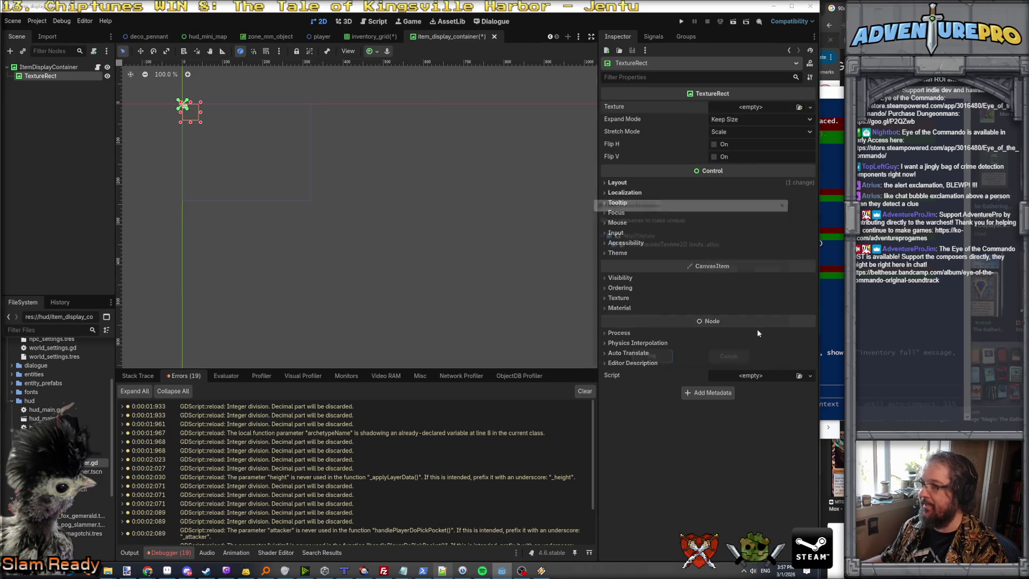
pyautogui.click(653, 356)
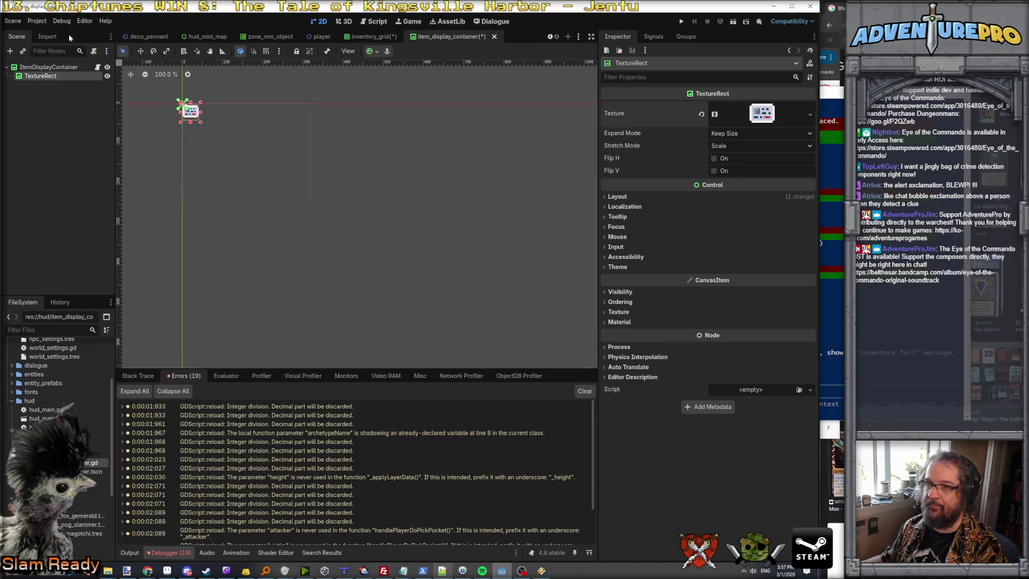
# Set the TextureRect's size and custom minimum size to 12 × 12.
pyautogui.click(614, 197)
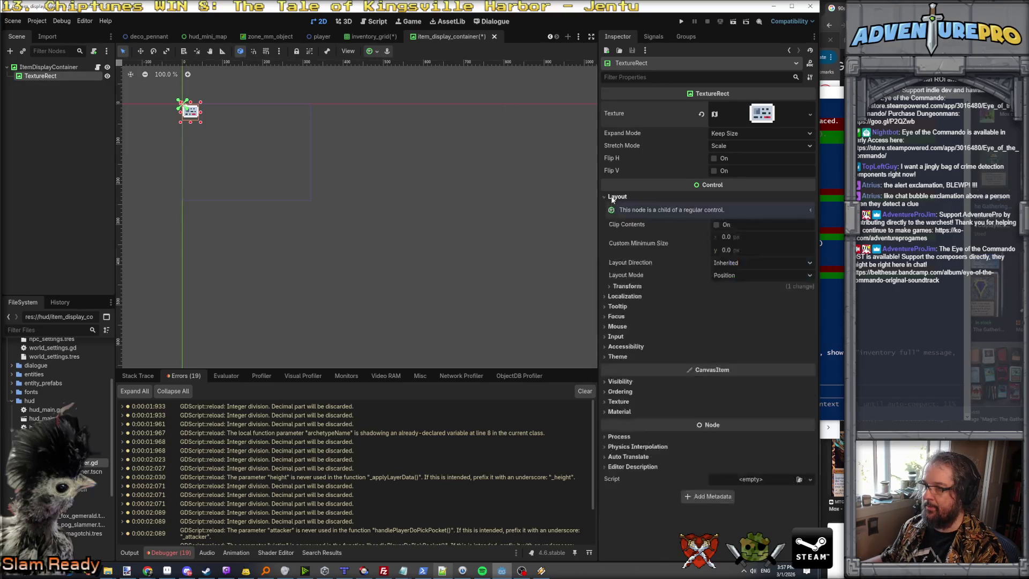
pyautogui.click(628, 287)
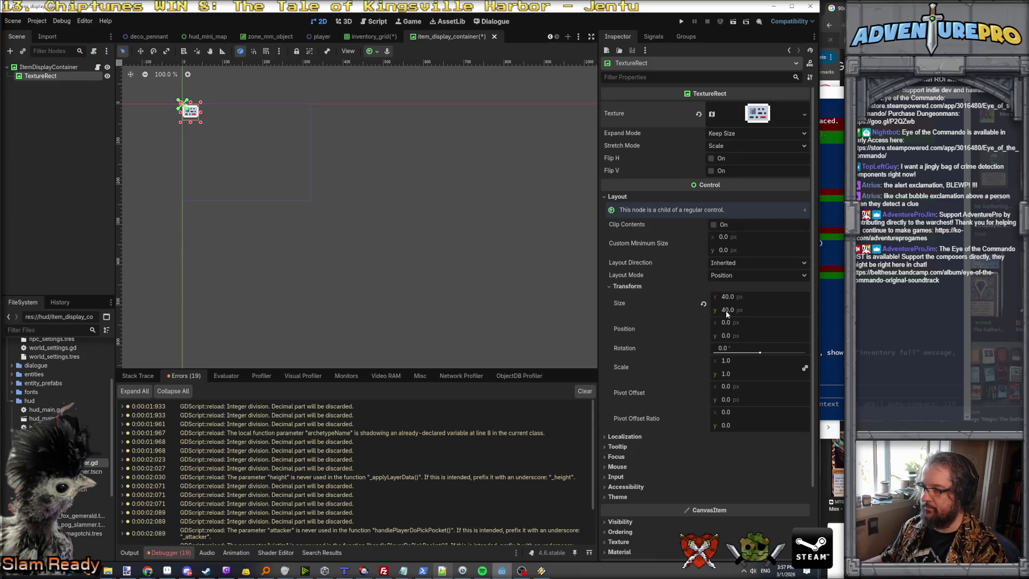
pyautogui.write('2')
pyautogui.press('Return')
pyautogui.click(741, 238)
pyautogui.write('12')
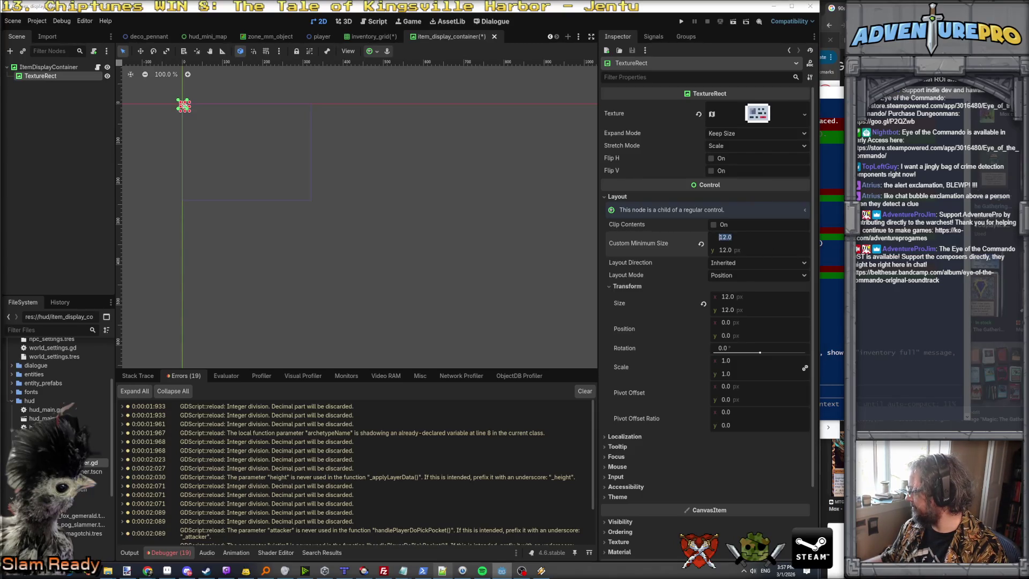
pyautogui.click(45, 67)
pyautogui.scroll(8, 185, 102)
pyautogui.scroll(5, 180, 103)
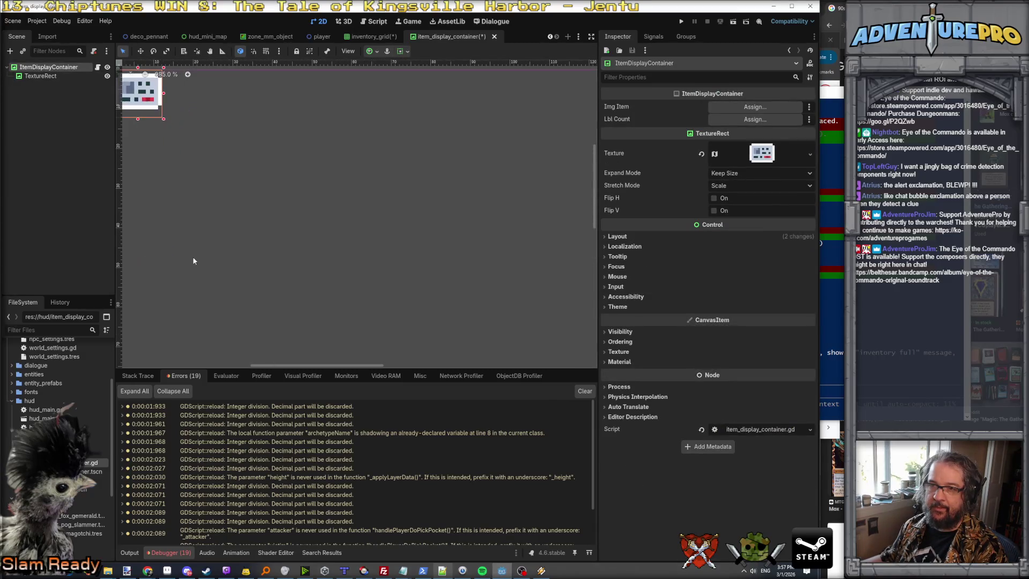
# Create a new sprite in Aseprite.
pyautogui.click(167, 571)
pyautogui.click(8, 16)
pyautogui.click(24, 30)
pyautogui.click(411, 292)
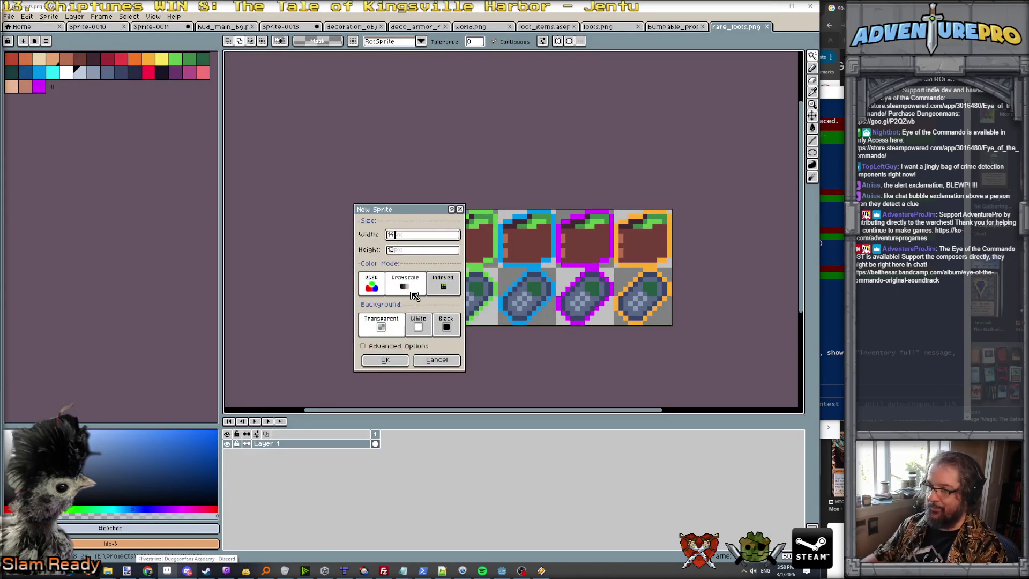
pyautogui.press('Return')
# Fill the whole sprite with the dark colour using the paint bucket.
pyautogui.scroll(5, 523, 209)
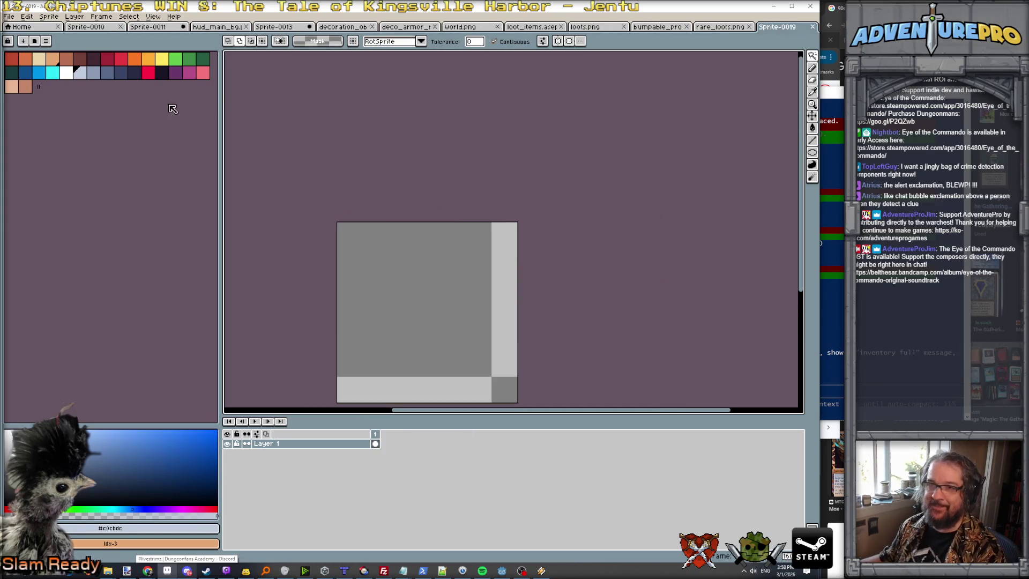
pyautogui.click(162, 72)
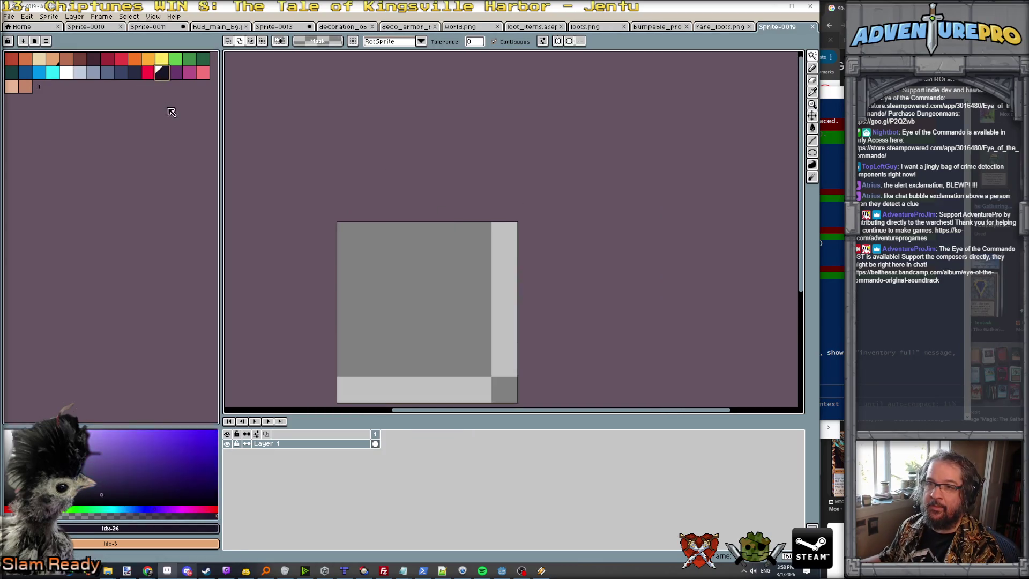
pyautogui.click(15, 73)
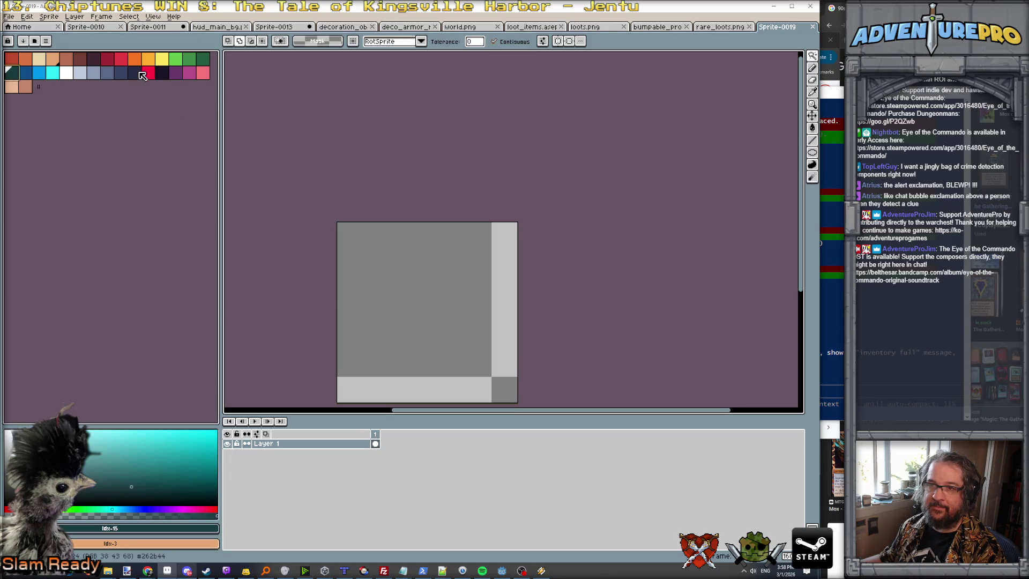
pyautogui.click(163, 73)
pyautogui.press('g')
pyautogui.click(376, 311)
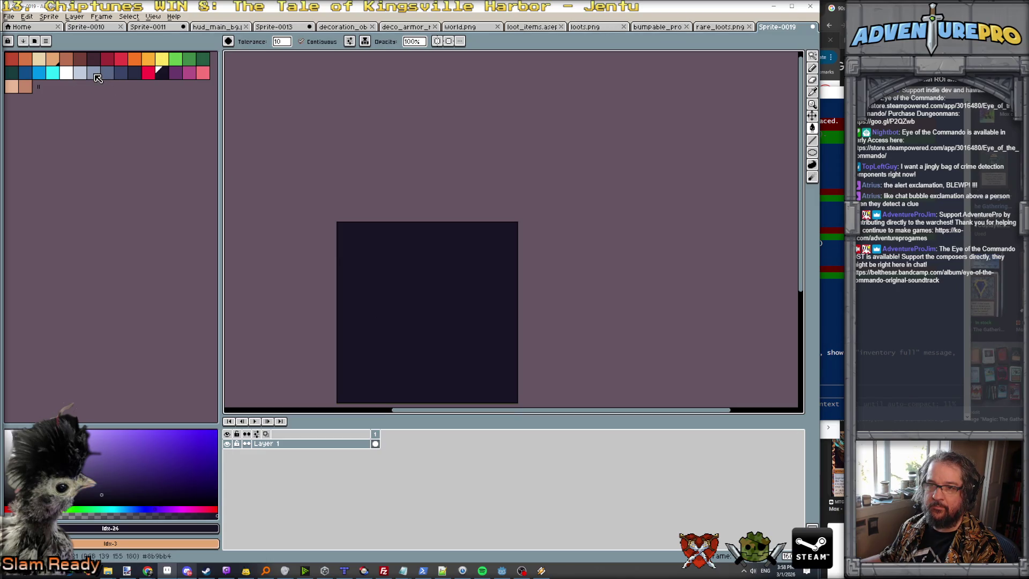
# Draw a one-pixel light-blue border around all four edges of the sprite.
pyautogui.click(93, 73)
pyautogui.click(348, 230)
pyautogui.press('b')
pyautogui.click(344, 229)
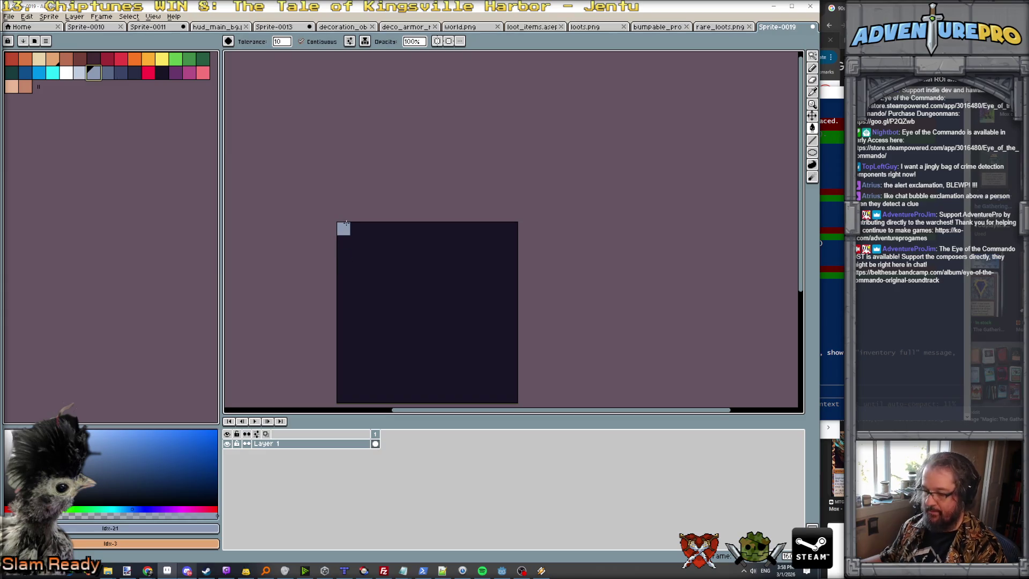
pyautogui.keyDown('shift'); pyautogui.click(511, 229); pyautogui.keyUp('shift')
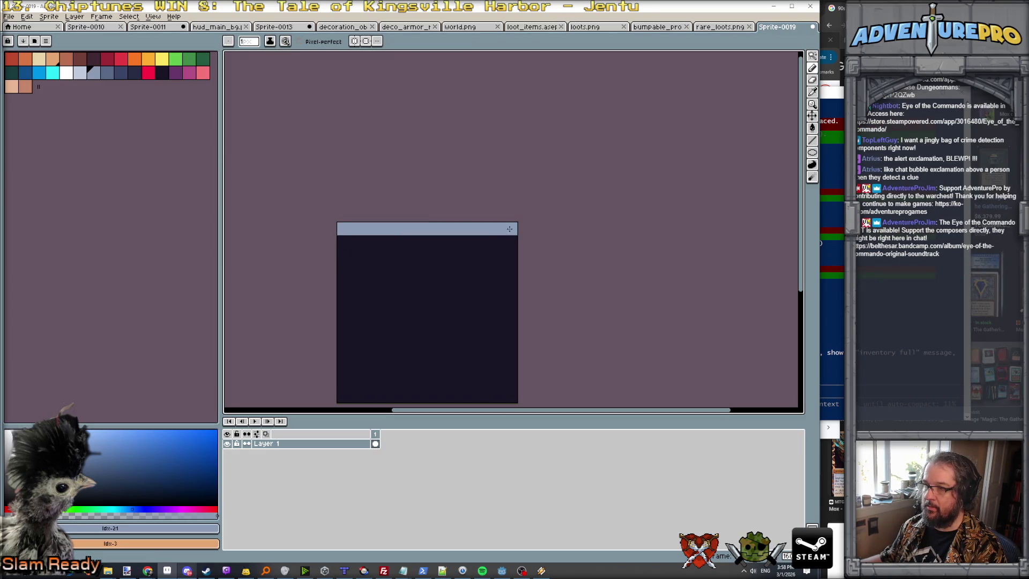
pyautogui.keyDown('shift'); pyautogui.click(511, 397); pyautogui.keyUp('shift')
pyautogui.keyDown('shift'); pyautogui.click(344, 396); pyautogui.keyUp('shift')
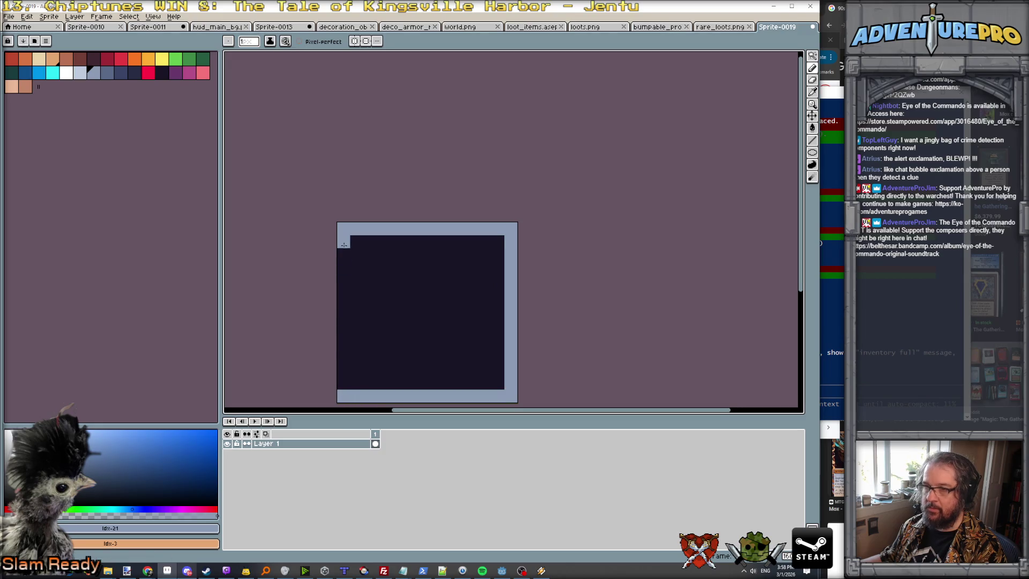
pyautogui.keyDown('shift'); pyautogui.click(344, 236); pyautogui.keyUp('shift')
pyautogui.scroll(-3, 501, 176)
pyautogui.scroll(1, 502, 176)
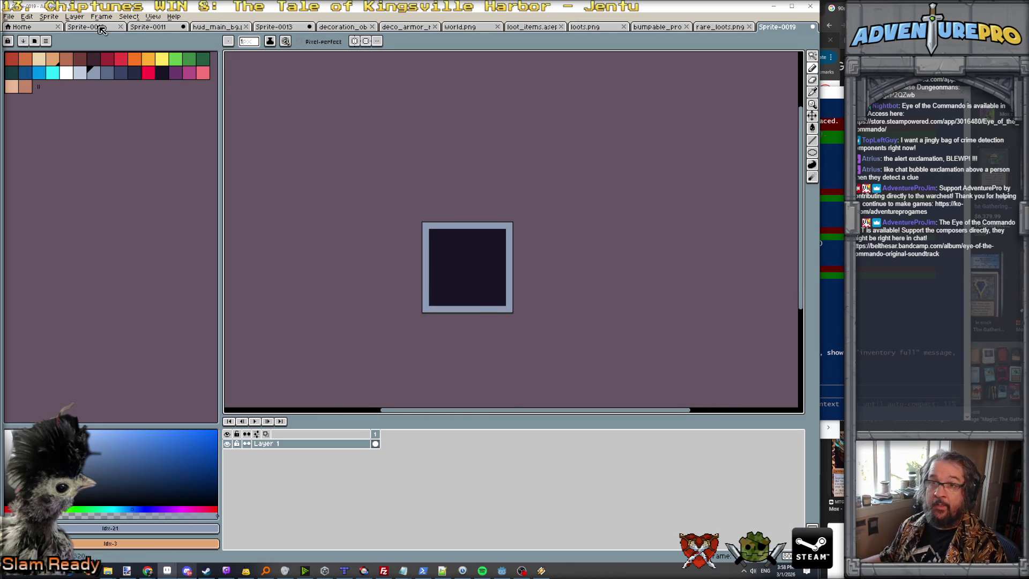
# Save the sprite as inventory_item_bg.png in the ui folder.
pyautogui.click(9, 16)
pyautogui.click(33, 58)
pyautogui.doubleClick(223, 80)
pyautogui.moveTo(252, 506); pyautogui.dragTo(195, 504)
pyautogui.press('BackSpace')
pyautogui.write('inventory')
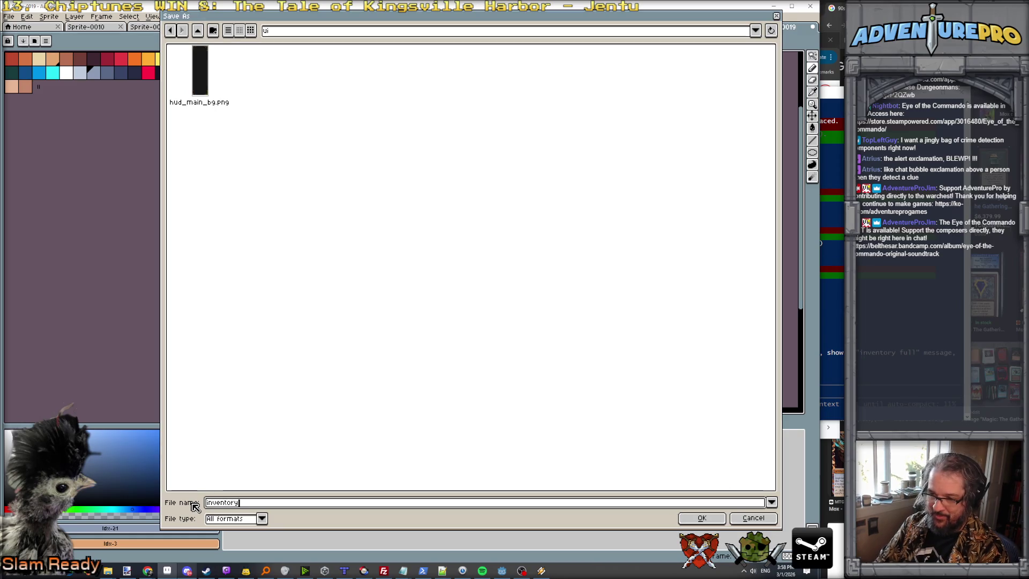
pyautogui.write('_item_bg.png')
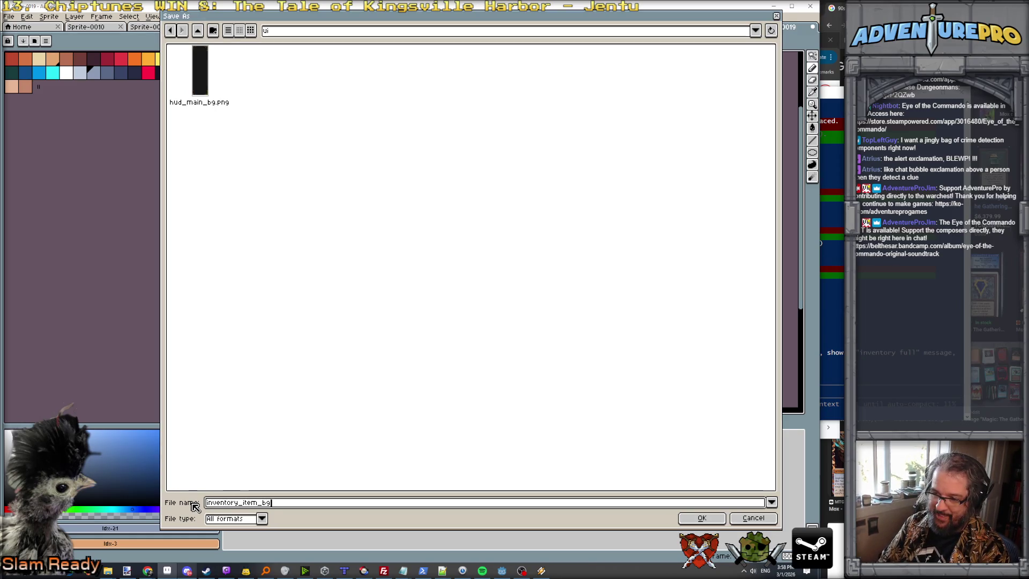
pyautogui.press('Return')
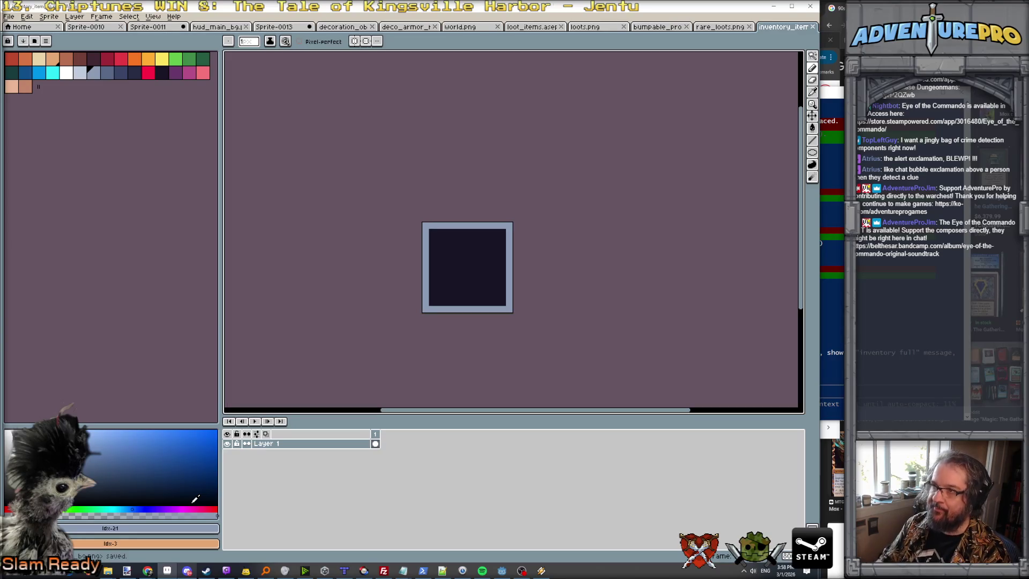
pyautogui.click(774, 6)
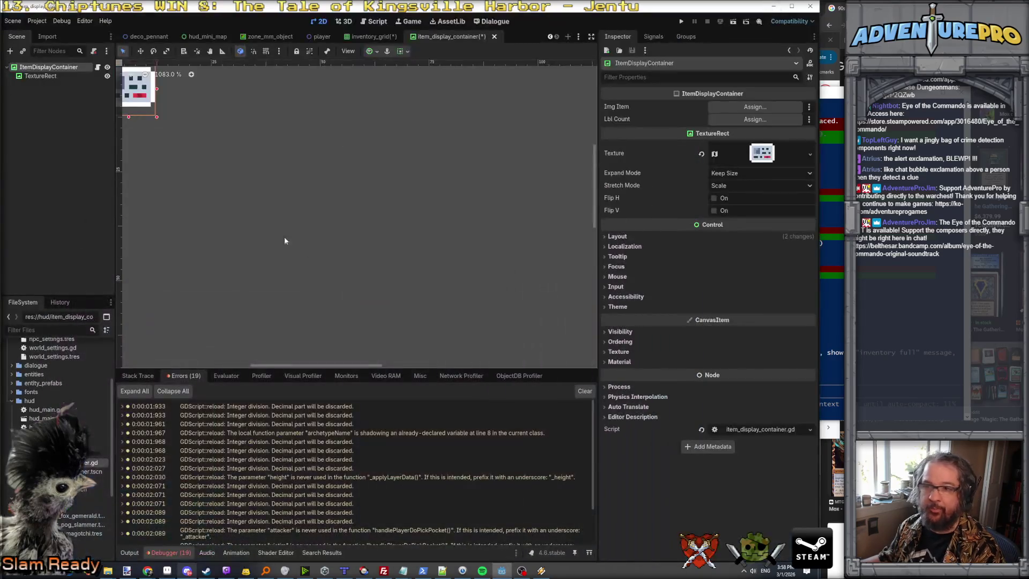
# Load inventory_item_bg as ItemDisplayContainer's texture.
pyautogui.click(43, 75)
pyautogui.click(47, 67)
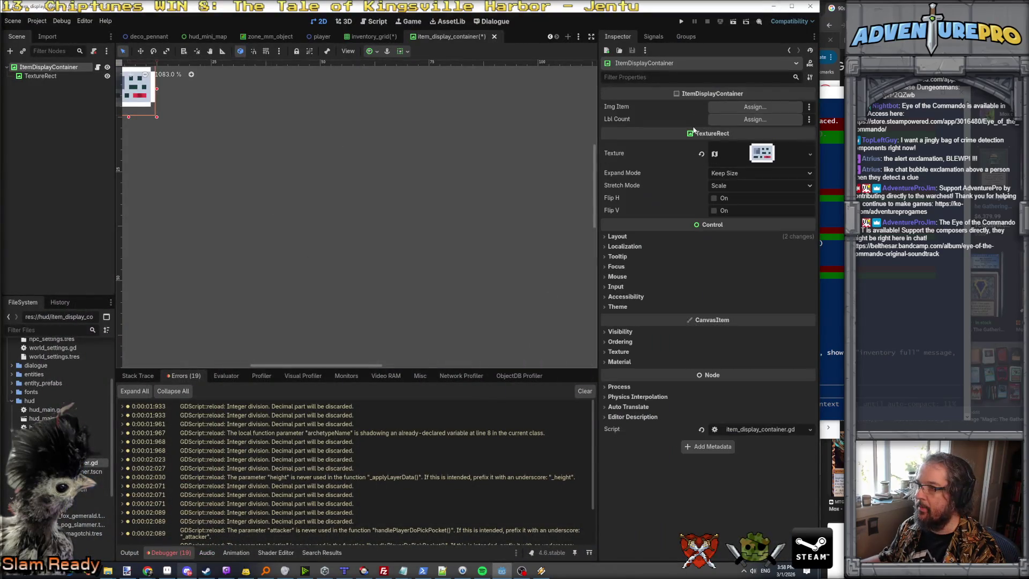
pyautogui.click(810, 154)
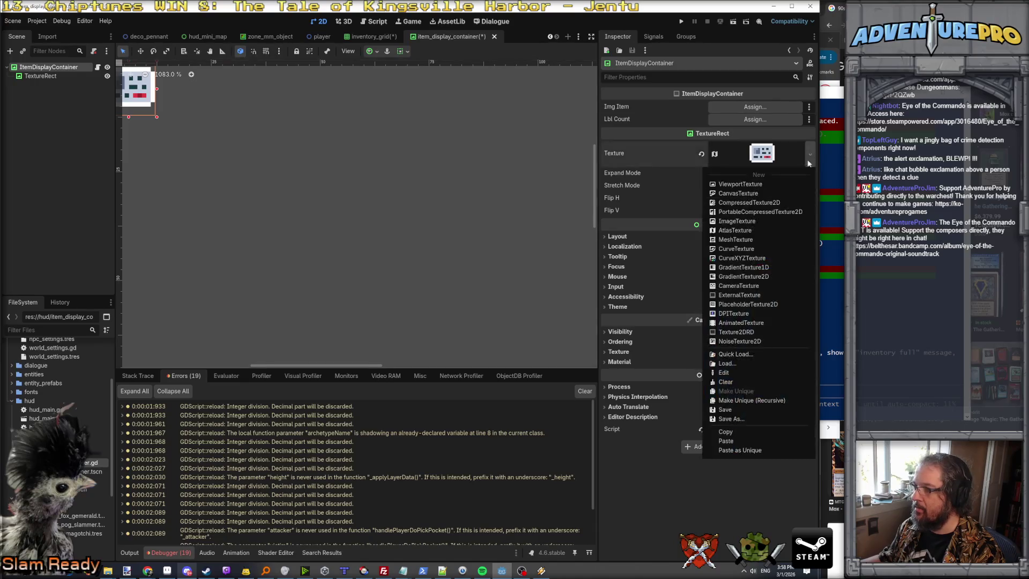
pyautogui.click(736, 354)
pyautogui.write('inv')
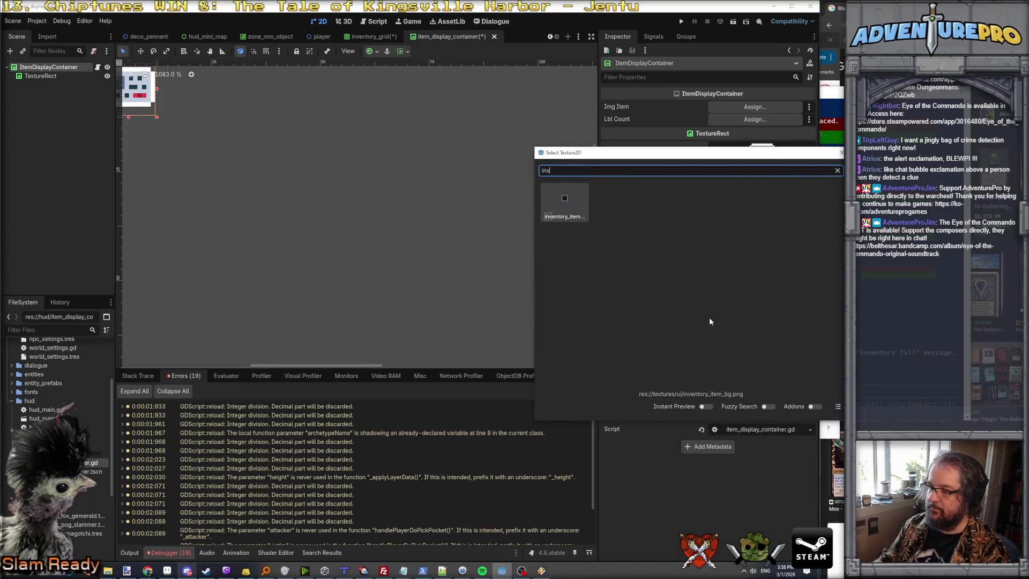
pyautogui.doubleClick(576, 222)
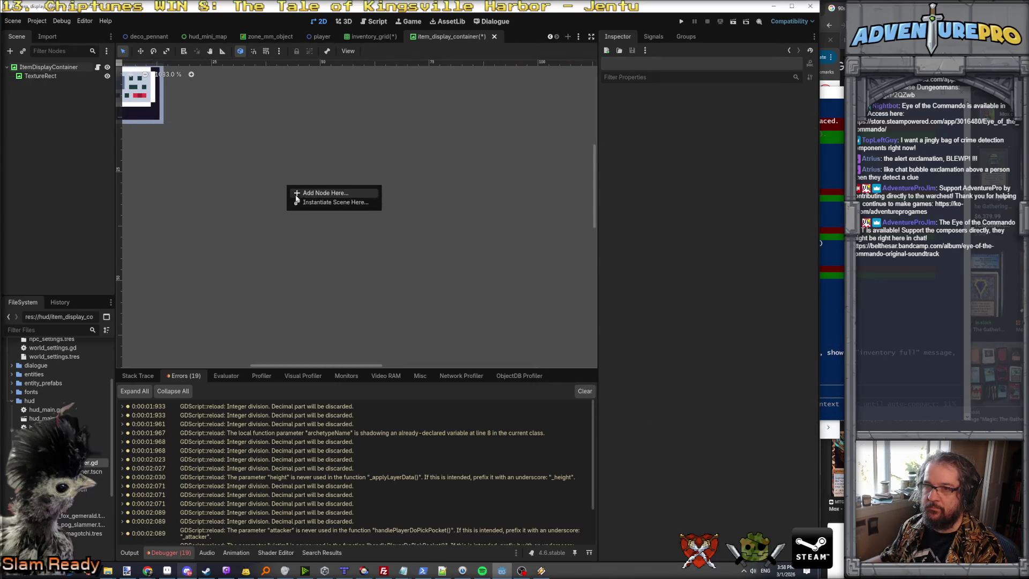
# Set the TextureRect's position to 1 px.
pyautogui.click(59, 75)
pyautogui.click(56, 68)
pyautogui.click(59, 76)
pyautogui.scroll(1, 746, 326)
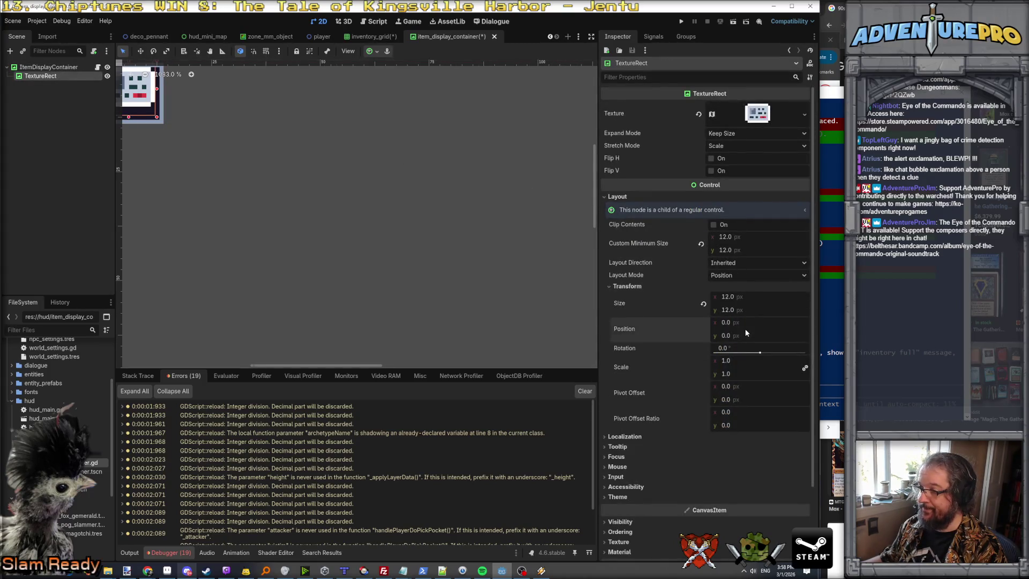
pyautogui.press('Return')
pyautogui.scroll(-4, 204, 151)
pyautogui.scroll(1, 149, 110)
pyautogui.click(61, 68)
pyautogui.click(63, 76)
# Set ItemDisplayContainer's custom minimum size to 14 × 14.
pyautogui.click(54, 68)
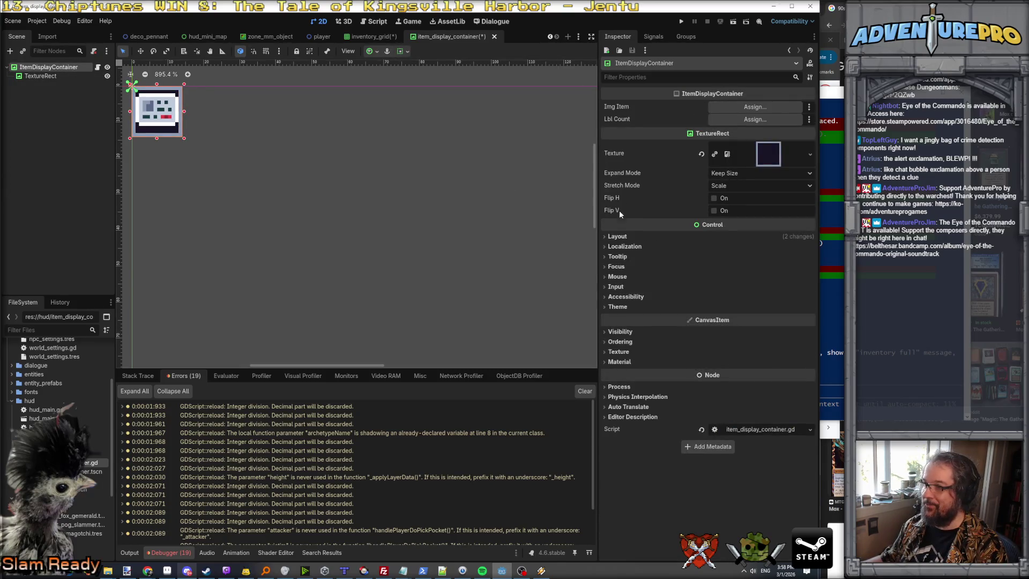
pyautogui.click(617, 237)
pyautogui.click(763, 281)
pyautogui.write('14')
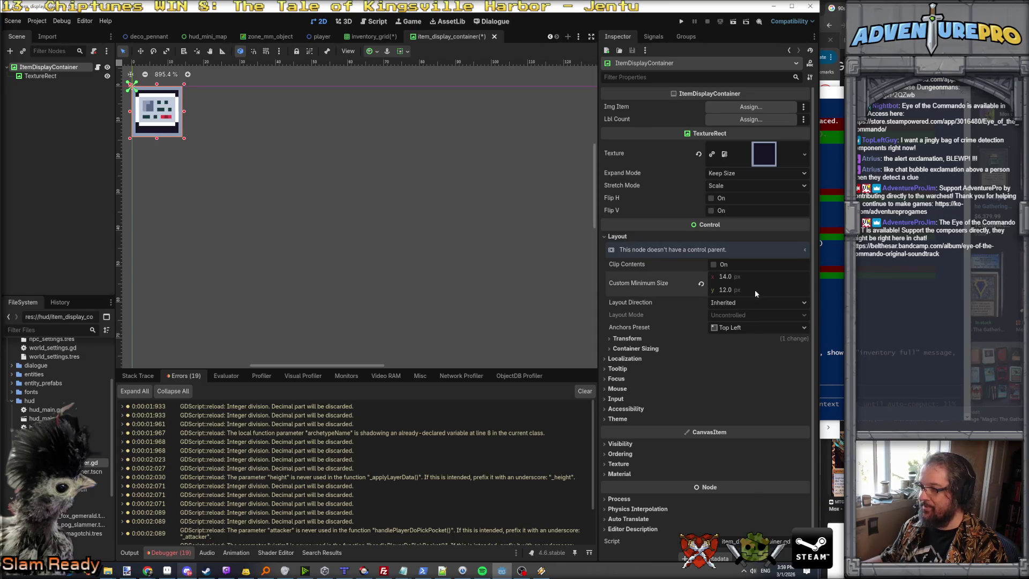
pyautogui.click(755, 278)
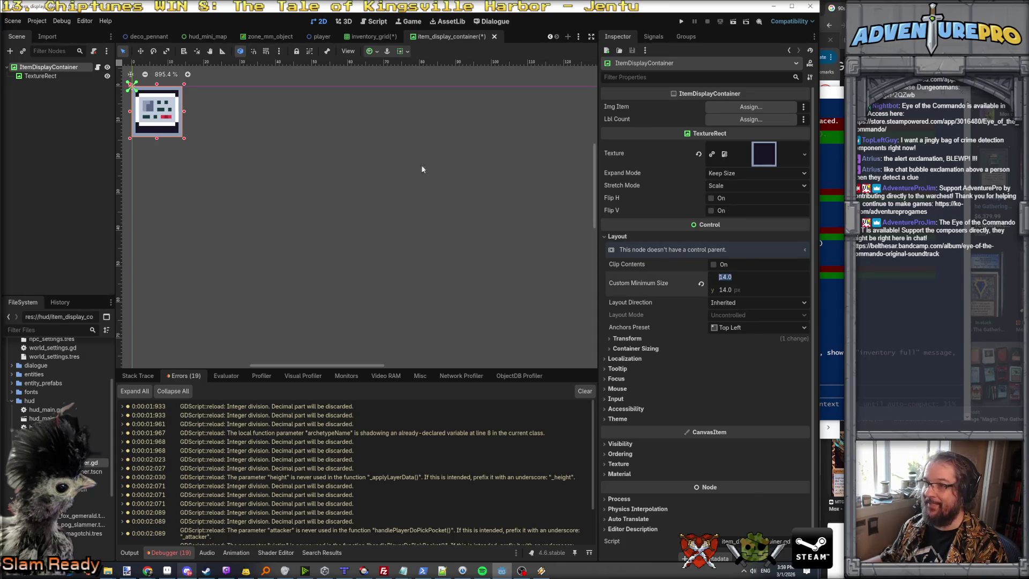
# Rename the TextureRect node to imgItem.
pyautogui.doubleClick(47, 77)
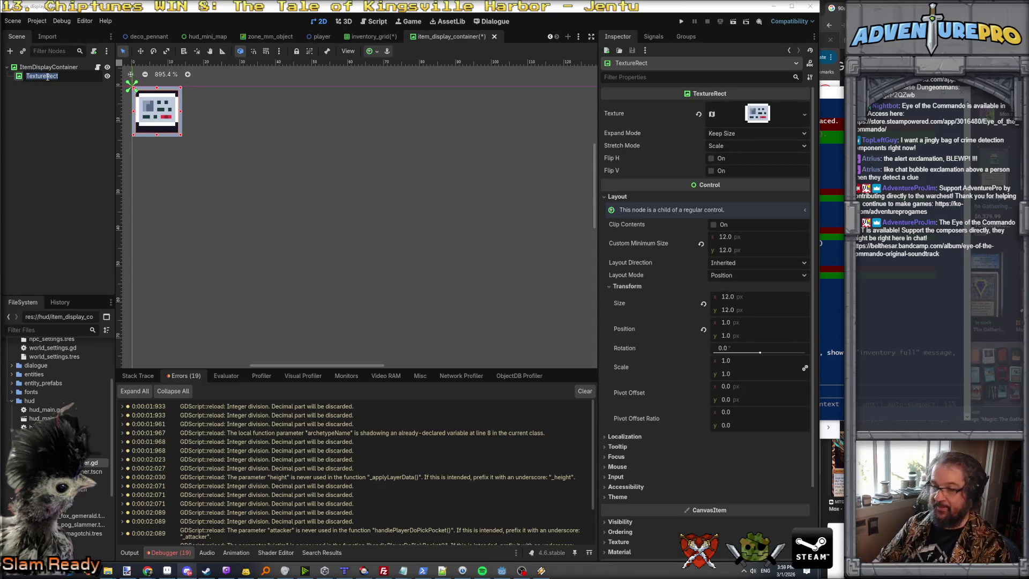
pyautogui.write('imgItem')
pyautogui.press('Return')
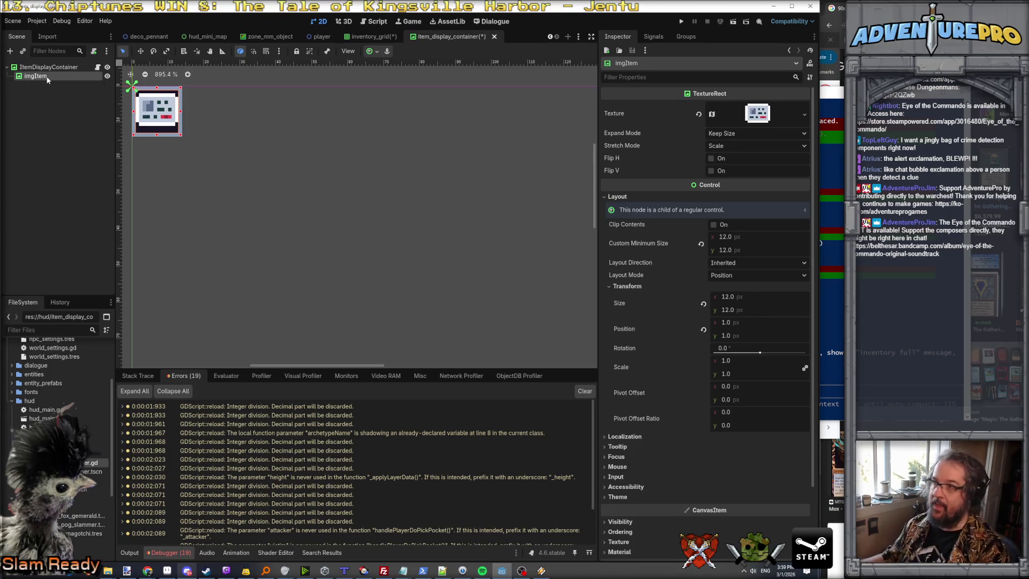
# Assign the imgItem child node to the container's Img Item export.
pyautogui.click(54, 68)
pyautogui.moveTo(40, 76)
pyautogui.mouseDown()
pyautogui.moveTo(761, 117)
pyautogui.moveTo(751, 108)
pyautogui.mouseUp()
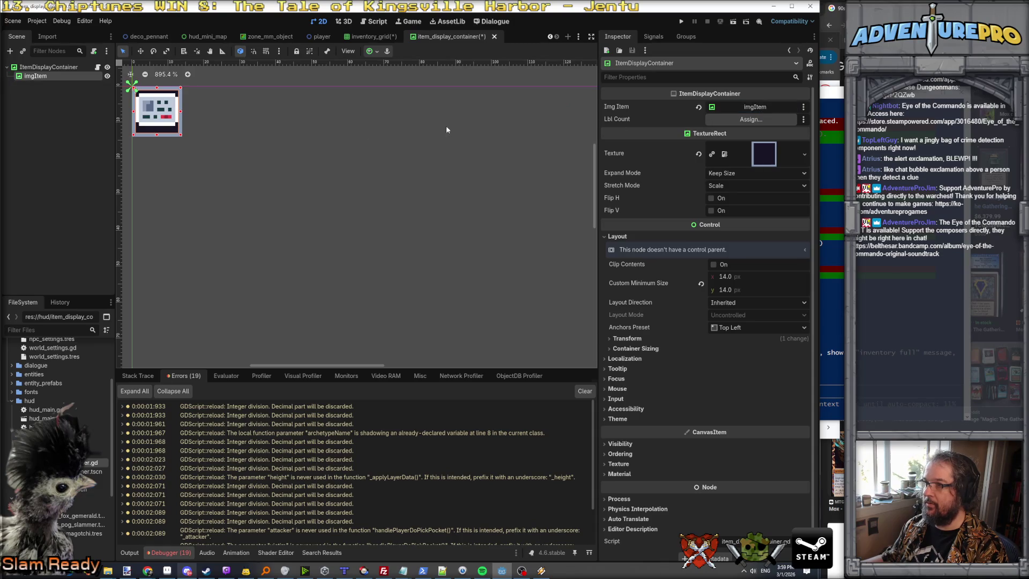
pyautogui.click(46, 76)
pyautogui.click(46, 69)
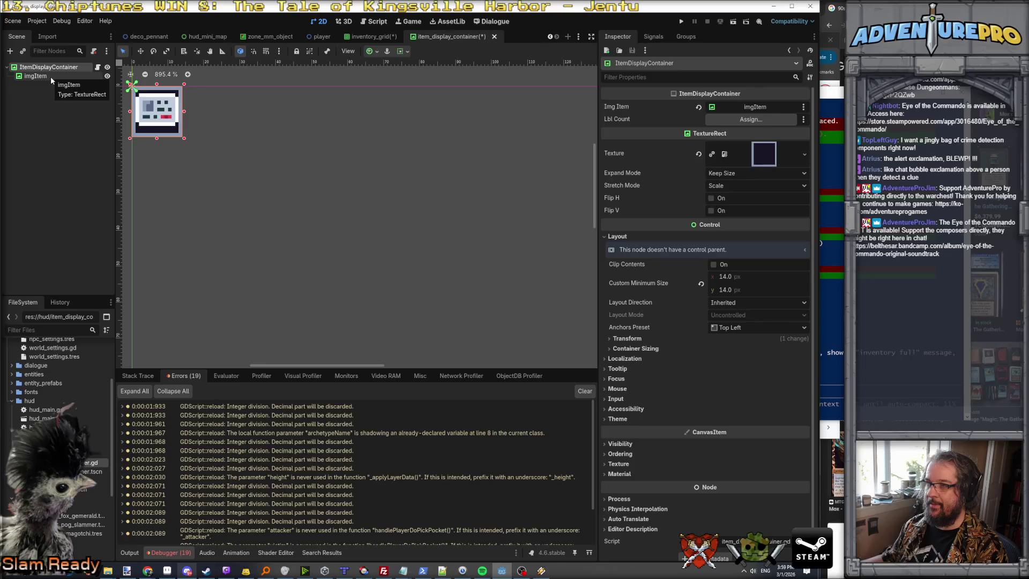
pyautogui.doubleClick(35, 67)
pyautogui.press('Escape')
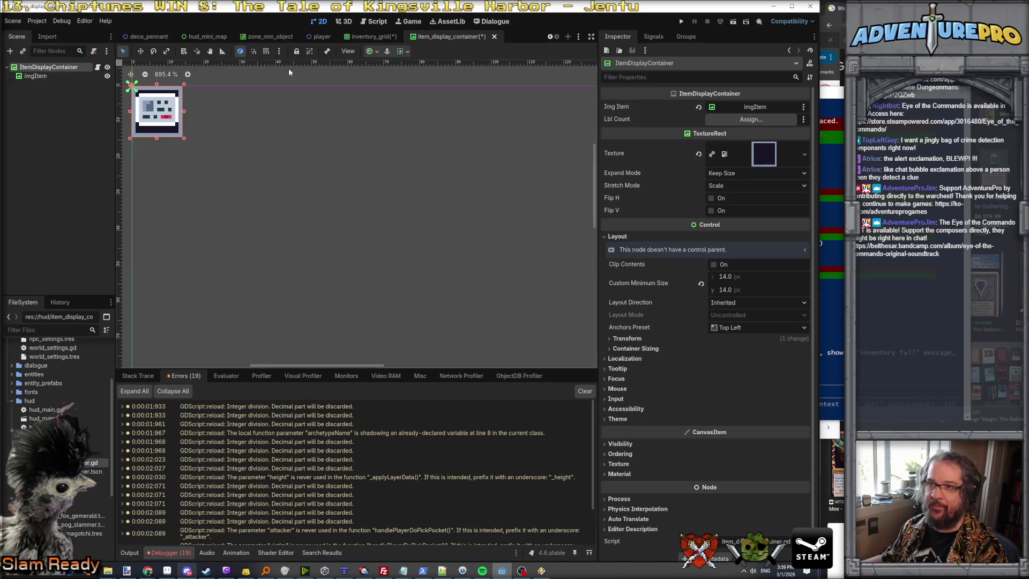
# Save the inventory_grid scene and copy the lblInfo label from zone_mm_object.
pyautogui.click(384, 39)
pyautogui.hotkey('ctrl', 's')
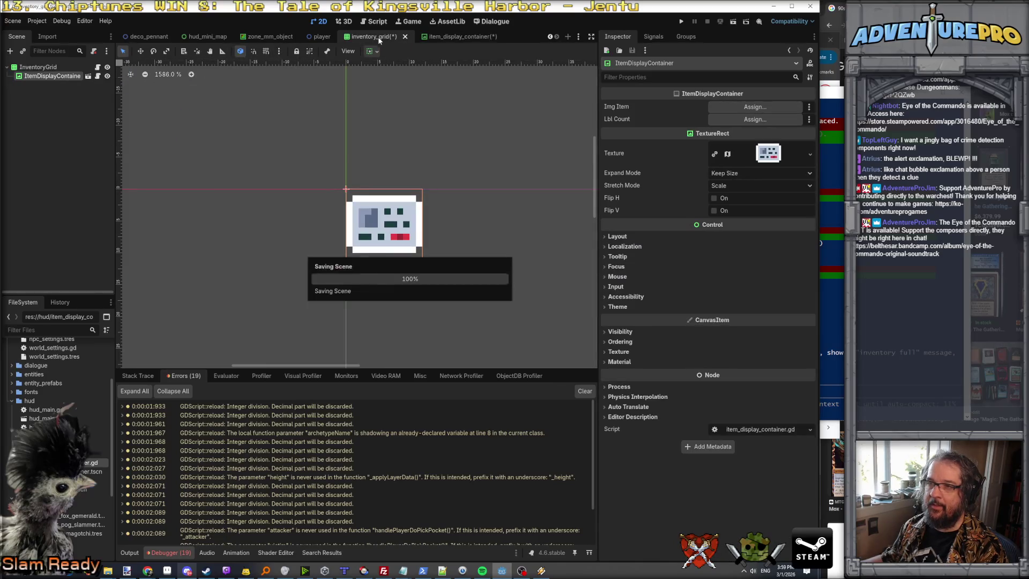
pyautogui.click(316, 37)
pyautogui.click(32, 76)
pyautogui.rightClick(44, 76)
pyautogui.click(93, 137)
pyautogui.click(503, 37)
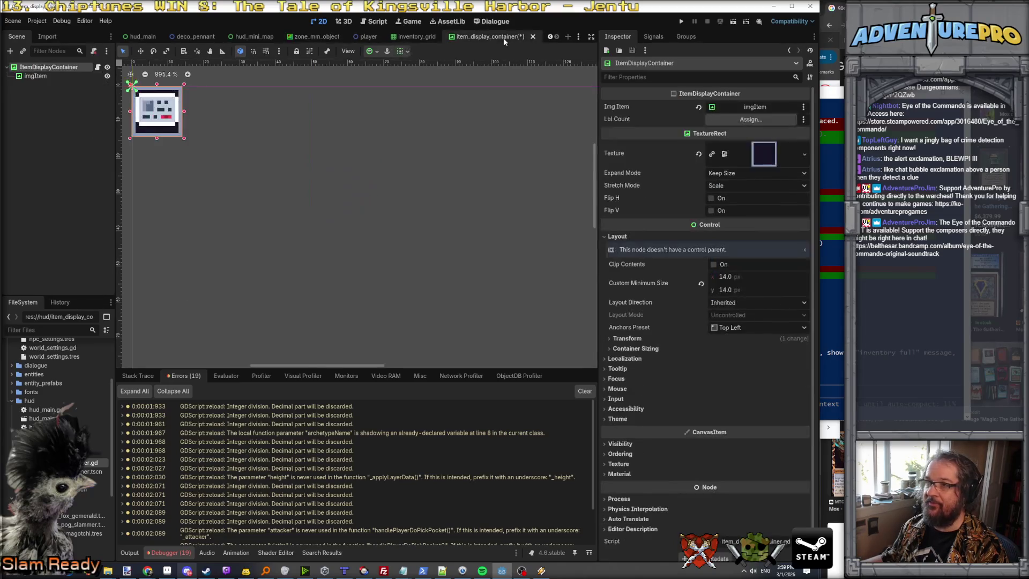
pyautogui.rightClick(49, 66)
# Paste lblInfo under ItemDisplayContainer, rename it lblCount, and set its text to 99.
pyautogui.click(89, 133)
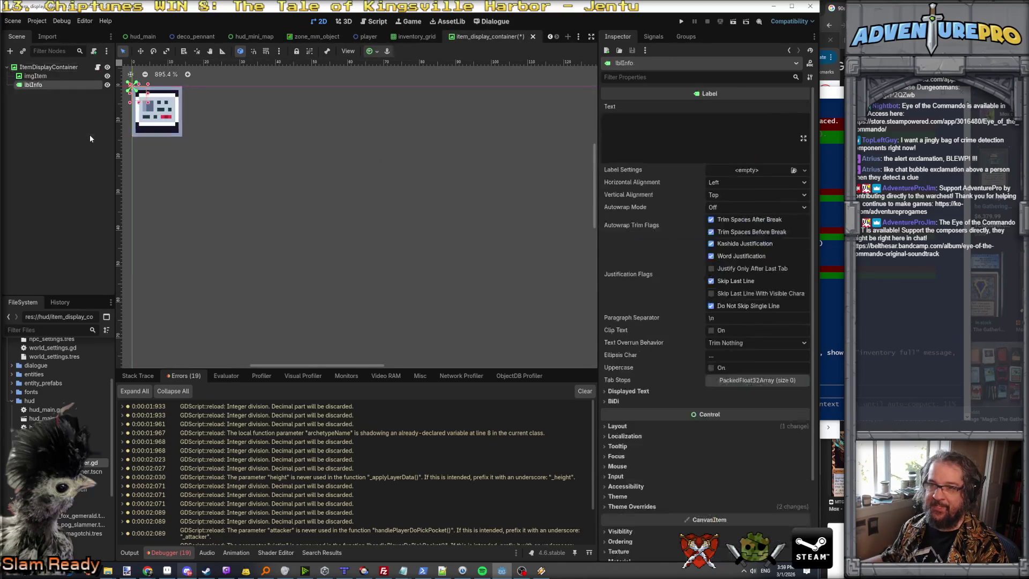
pyautogui.doubleClick(44, 85)
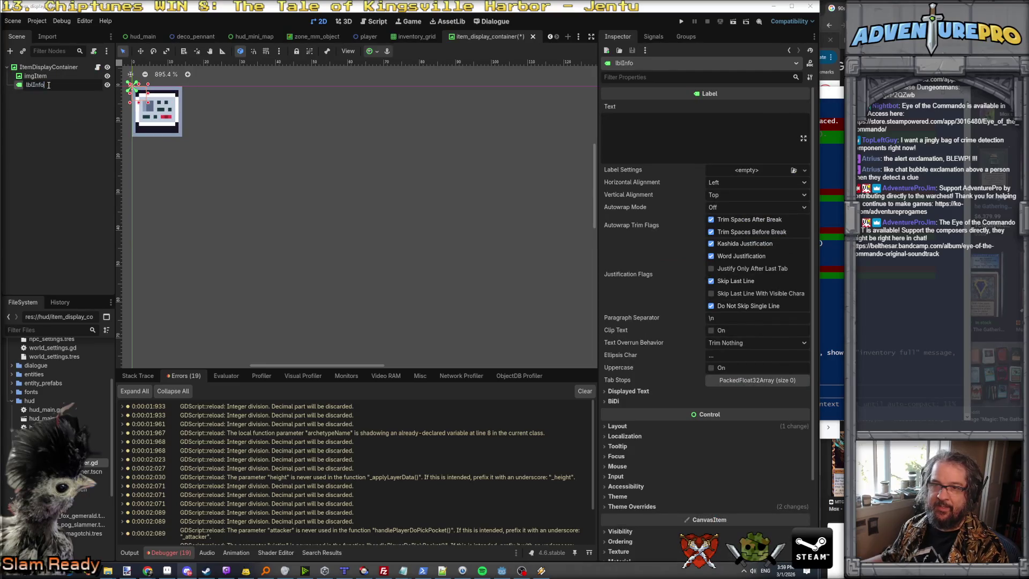
pyautogui.press('Return')
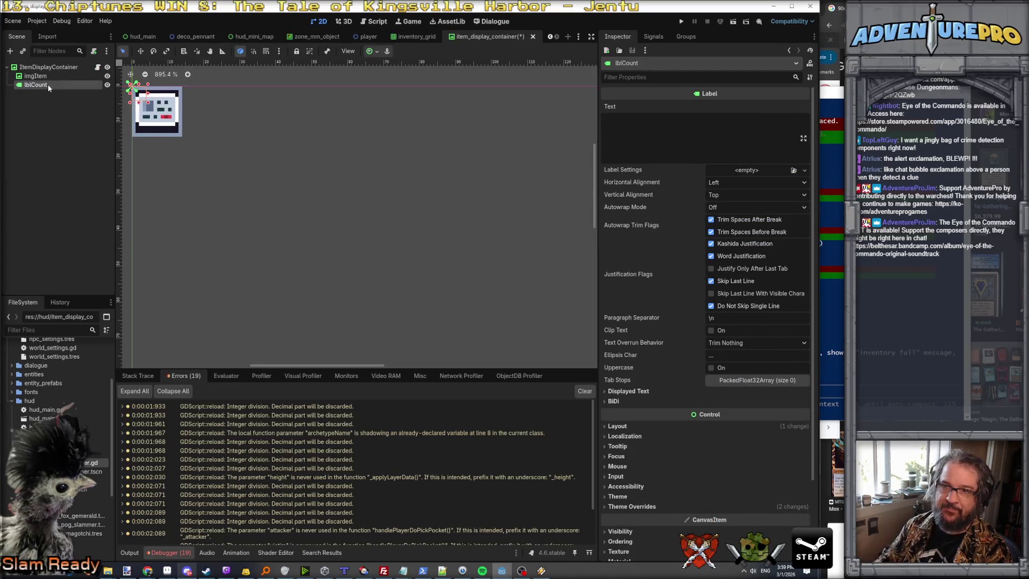
pyautogui.click(666, 134)
pyautogui.write('99')
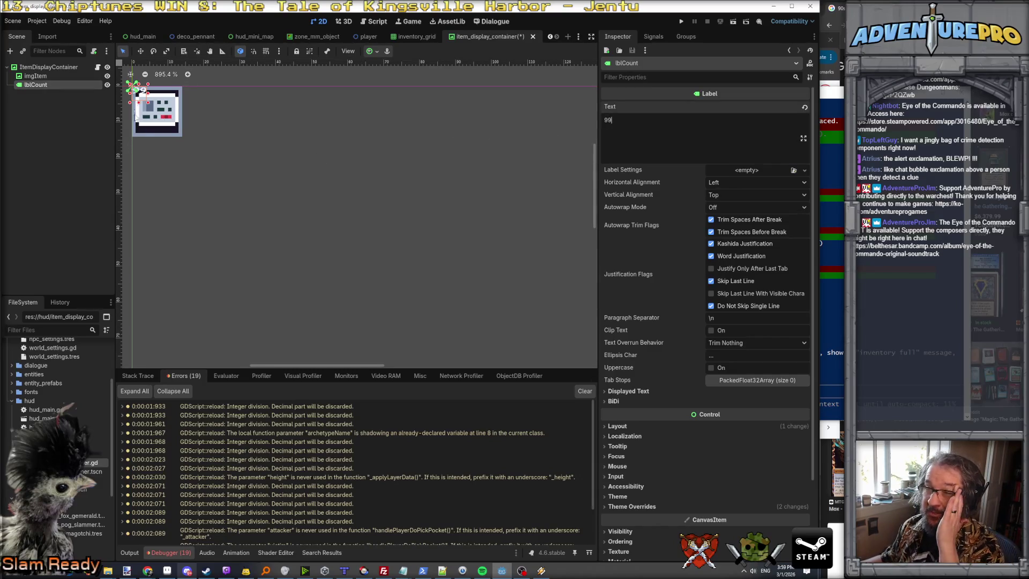
# Enlarge the lblCount box over the item icon on the canvas.
pyautogui.click(46, 67)
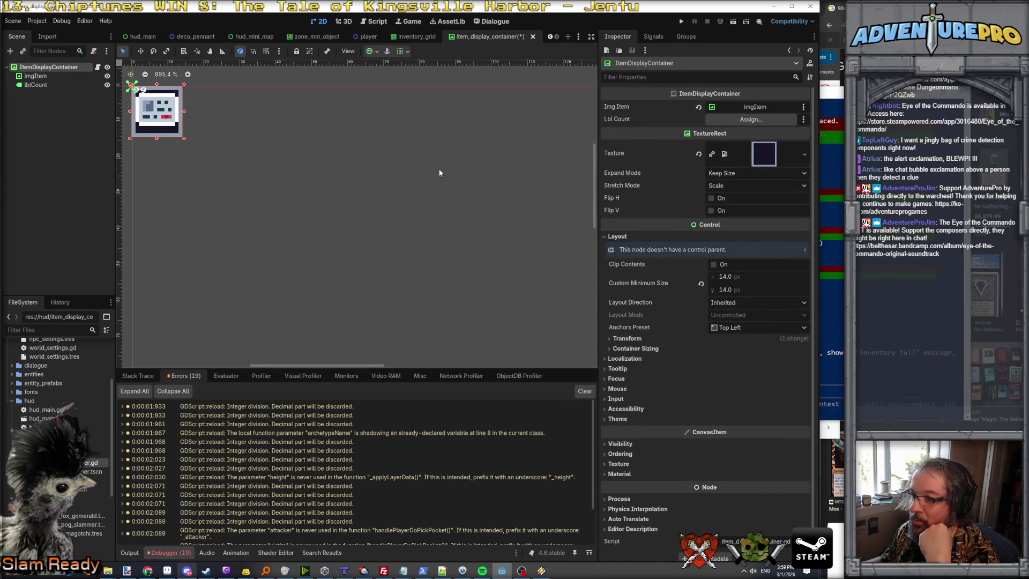
pyautogui.click(35, 84)
pyautogui.scroll(4, 226, 115)
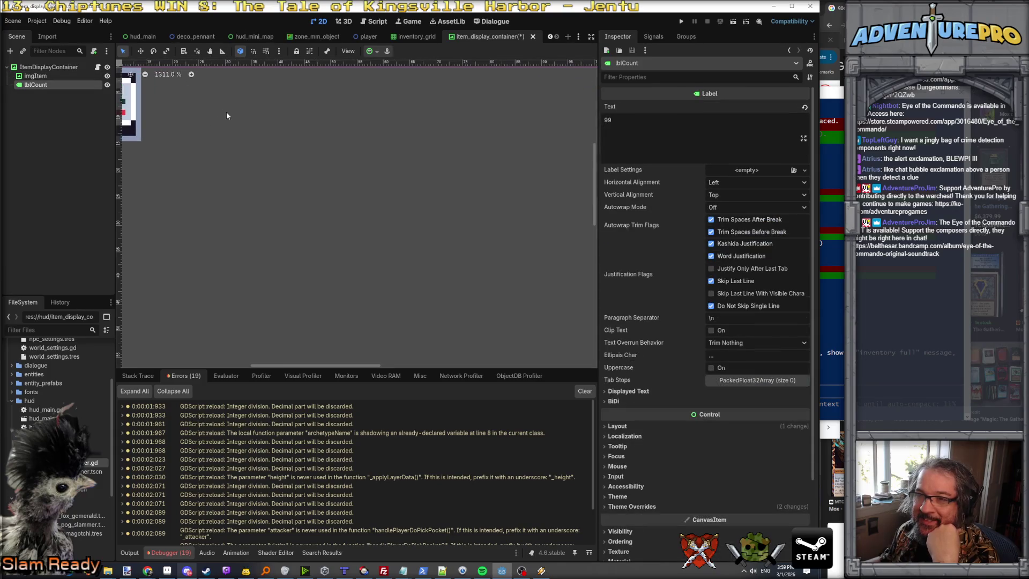
pyautogui.rightClick(260, 145)
pyautogui.click(209, 161)
pyautogui.moveTo(209, 161); pyautogui.dragTo(434, 255)
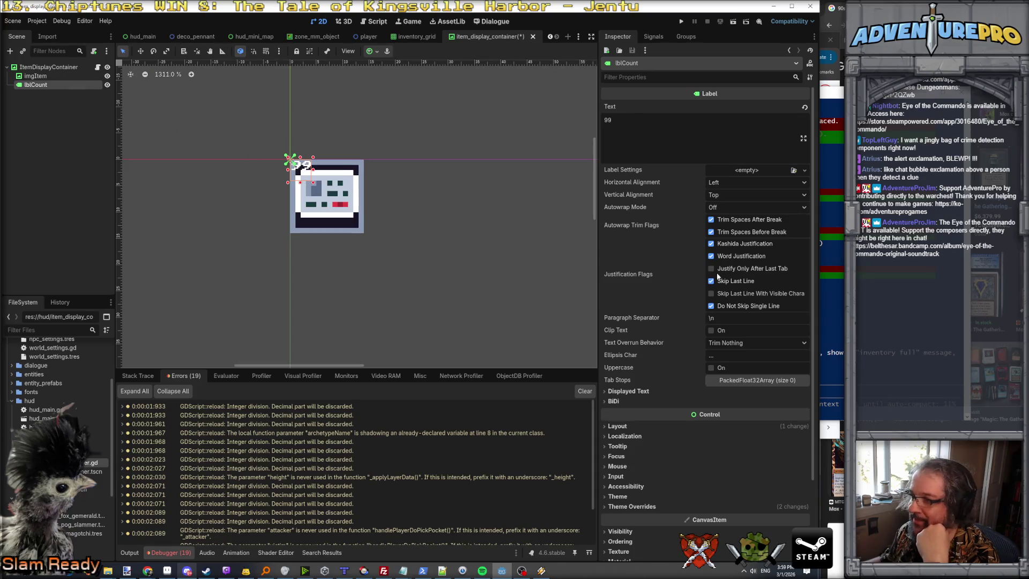
pyautogui.moveTo(315, 184)
pyautogui.mouseDown()
pyautogui.moveTo(337, 198)
pyautogui.moveTo(326, 188)
pyautogui.mouseUp()
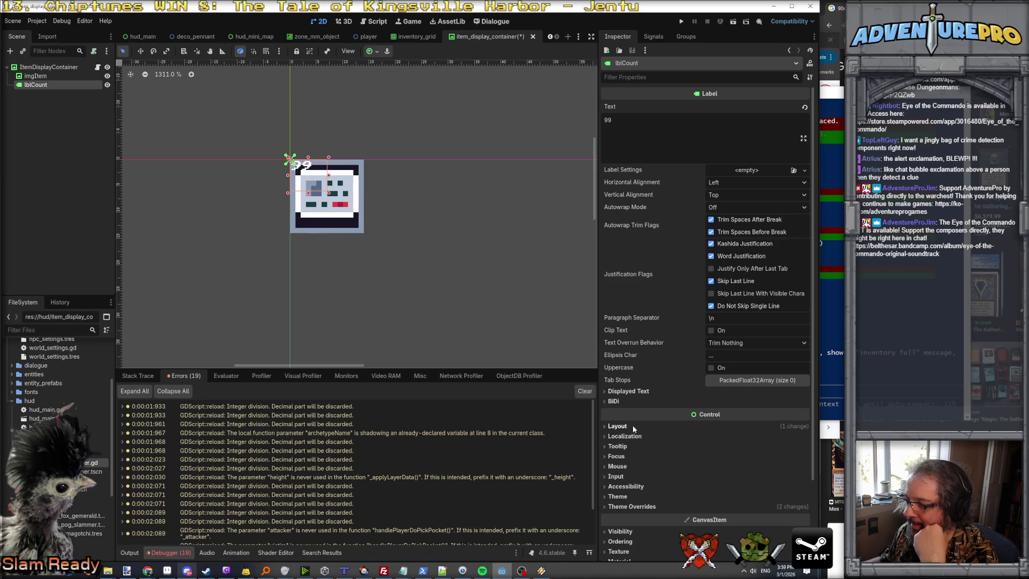
pyautogui.click(633, 498)
# Override lblCount's font size to 4 px in Theme Overrides.
pyautogui.click(633, 530)
pyautogui.scroll(-5, 634, 529)
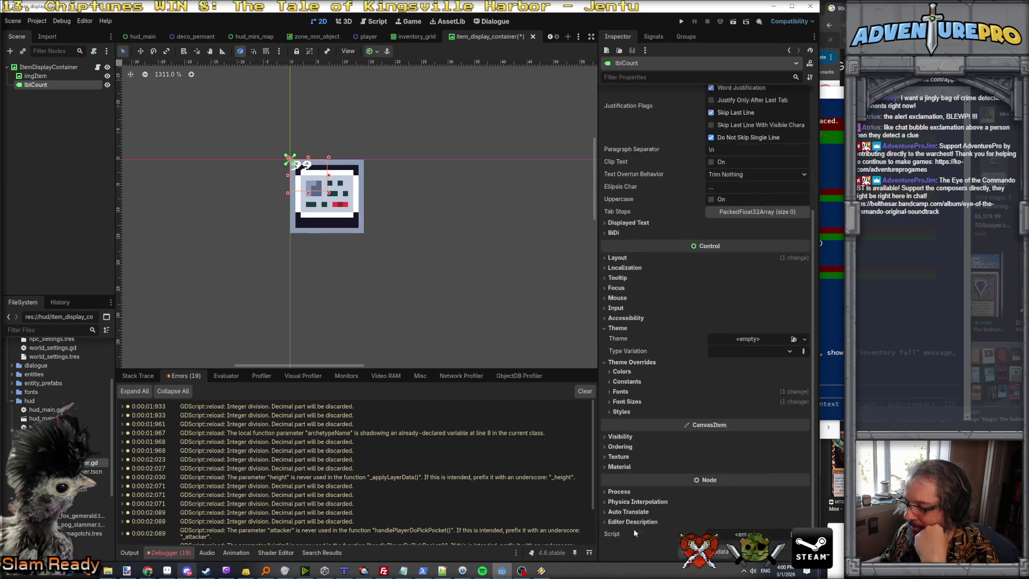
pyautogui.click(634, 407)
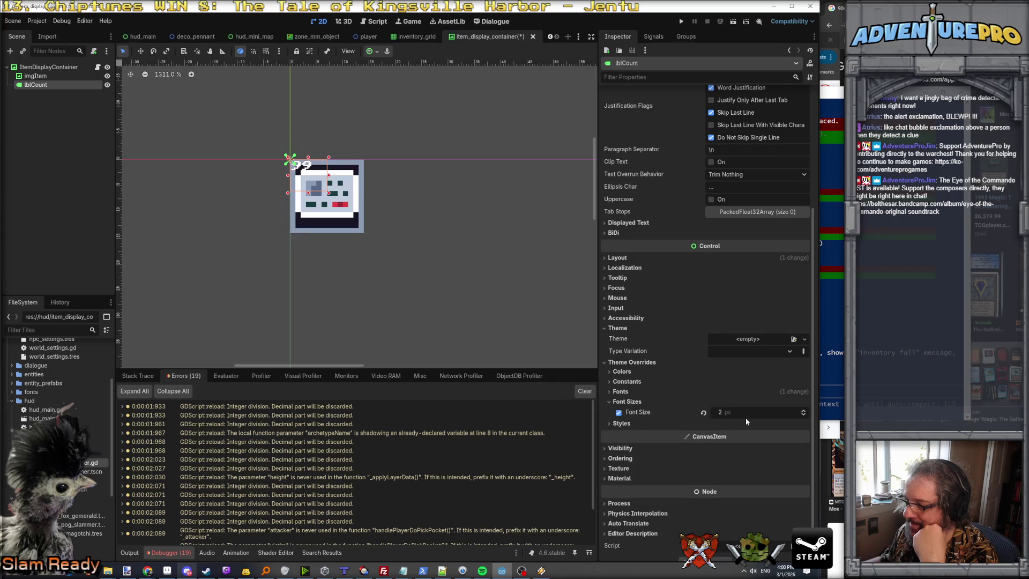
pyautogui.click(732, 414)
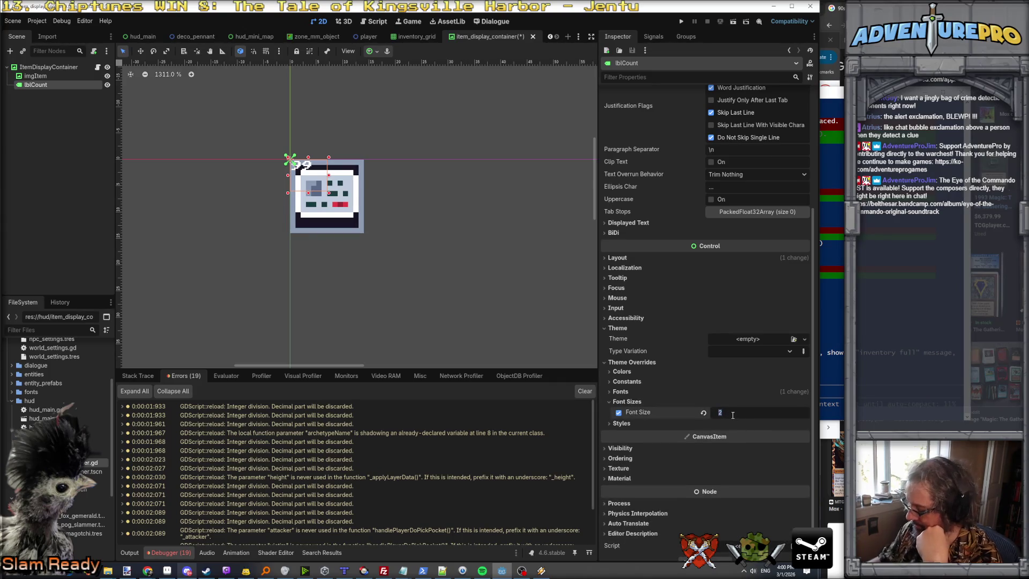
pyautogui.write('4')
pyautogui.press('Return')
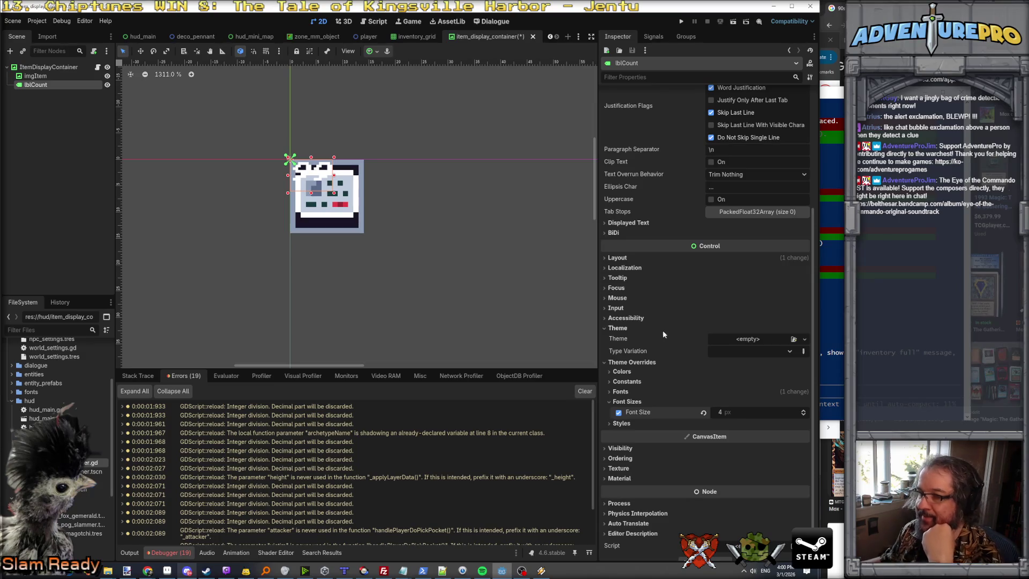
# Right- and bottom-align the count text and move the label to the icon's bottom-right corner.
pyautogui.scroll(5, 670, 177)
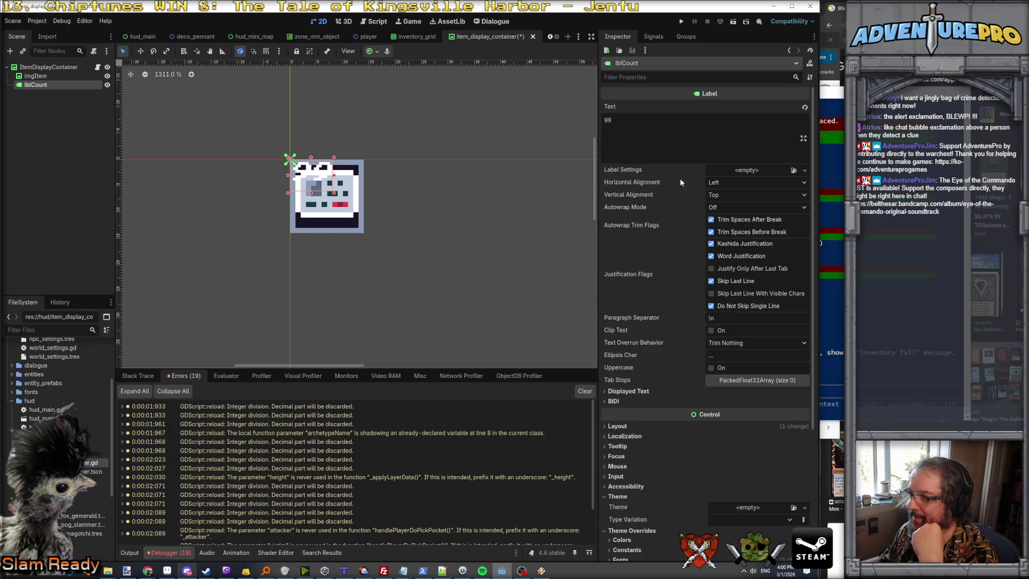
pyautogui.click(740, 183)
pyautogui.click(733, 214)
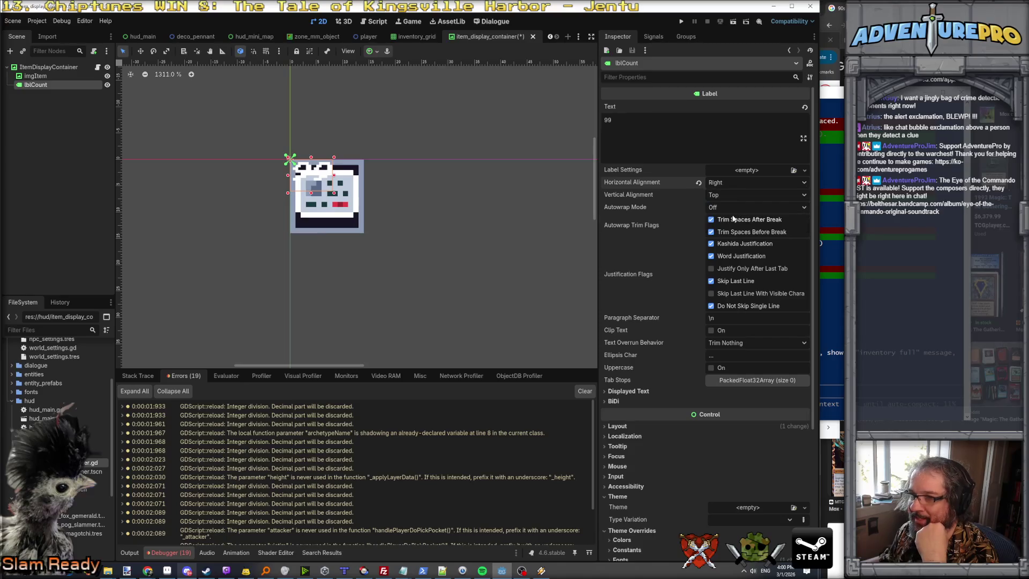
pyautogui.click(728, 195)
pyautogui.click(729, 228)
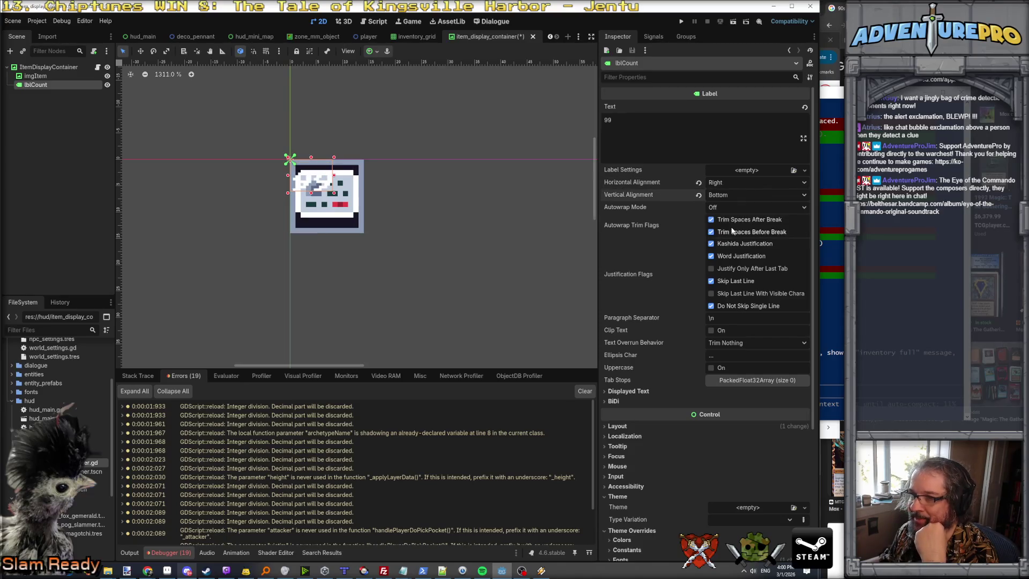
pyautogui.moveTo(326, 186); pyautogui.dragTo(361, 238)
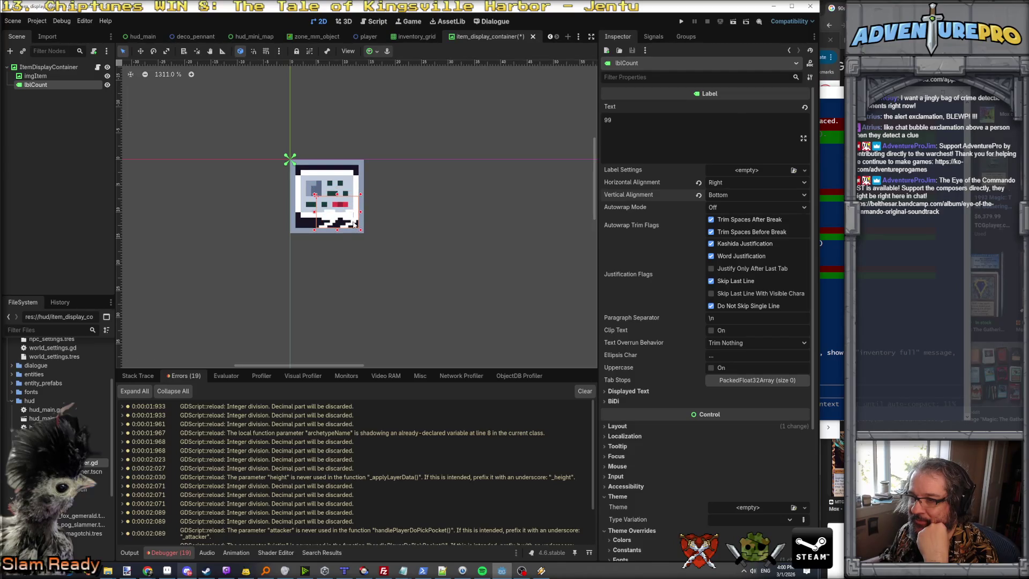
pyautogui.scroll(6, 331, 193)
pyautogui.scroll(-7, 331, 193)
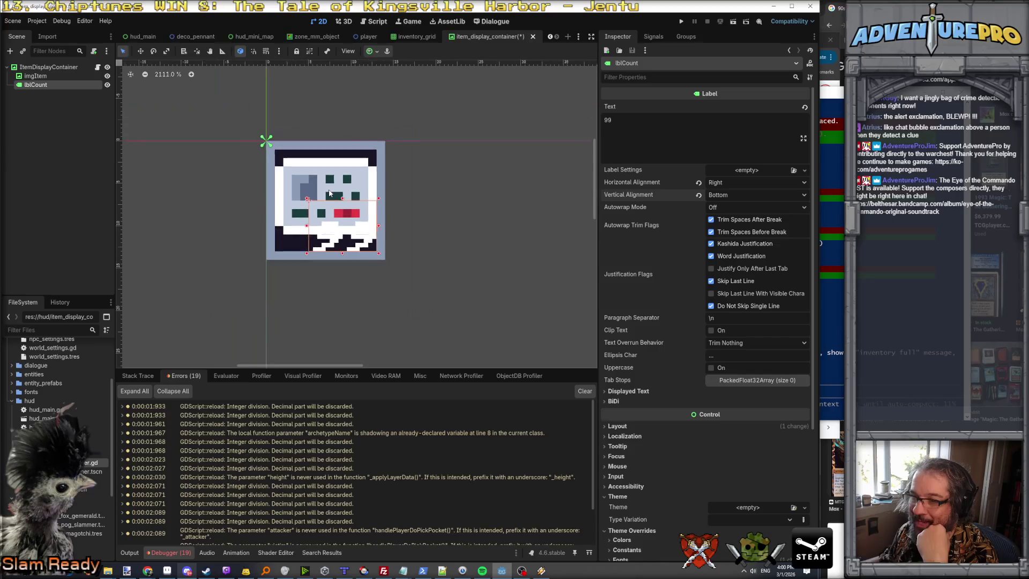
pyautogui.scroll(-6, 331, 193)
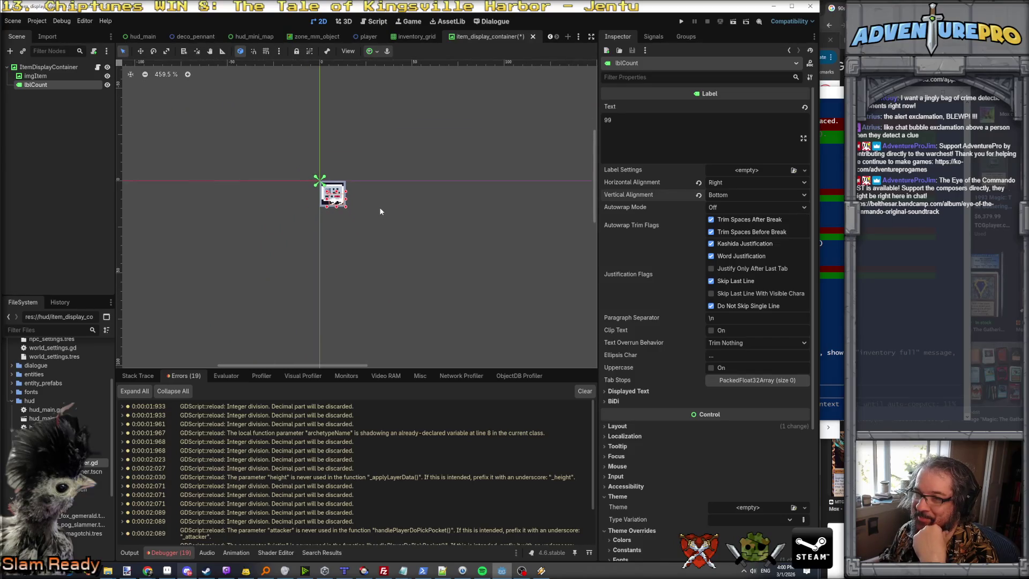
pyautogui.scroll(2, 380, 211)
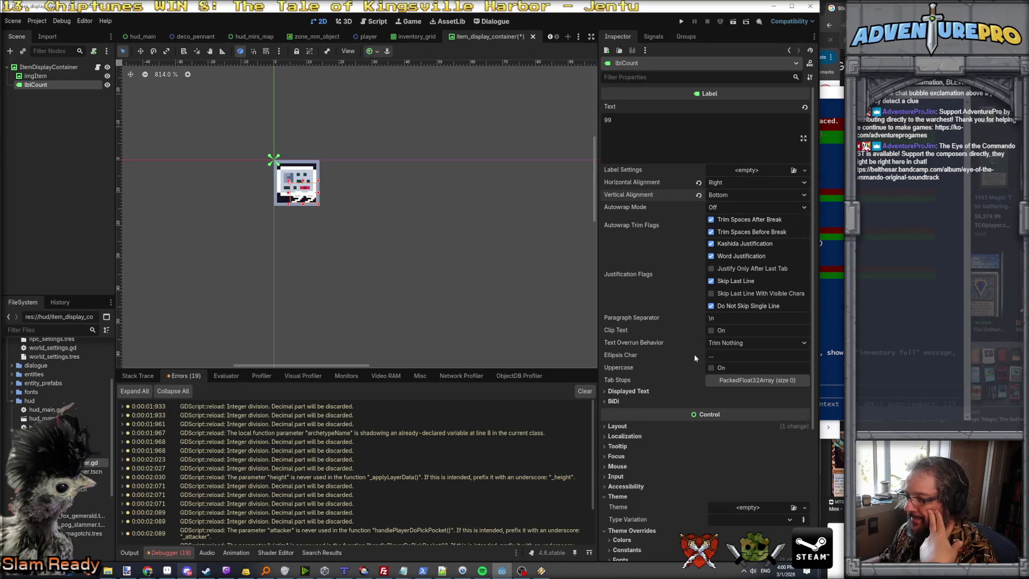
pyautogui.scroll(-4, 694, 358)
# Give the count text a custom cyan font color.
pyautogui.click(622, 422)
pyautogui.click(619, 433)
pyautogui.click(743, 438)
pyautogui.moveTo(772, 320)
pyautogui.mouseDown()
pyautogui.moveTo(713, 322)
pyautogui.moveTo(718, 332)
pyautogui.moveTo(764, 334)
pyautogui.mouseUp()
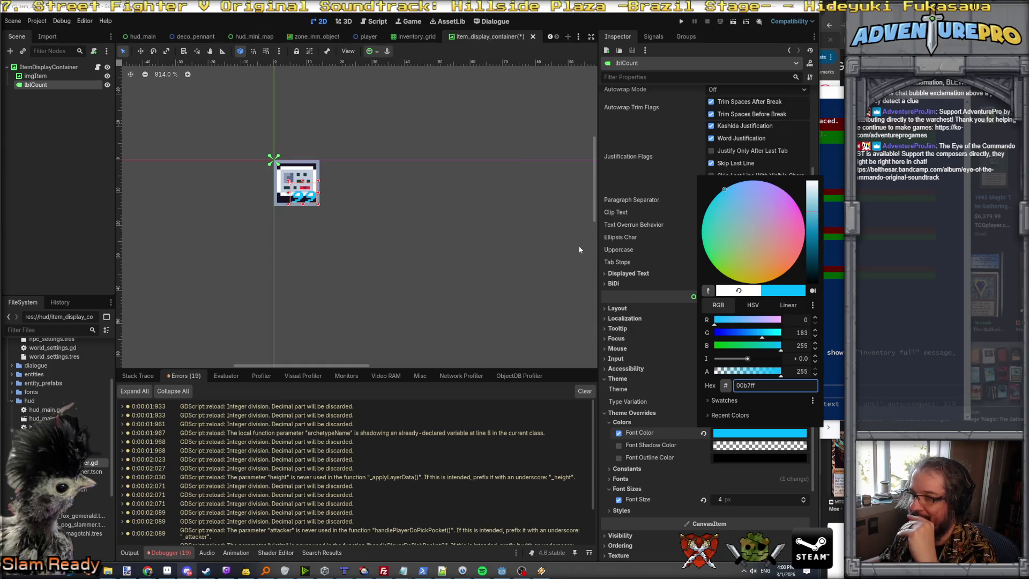
pyautogui.click(641, 448)
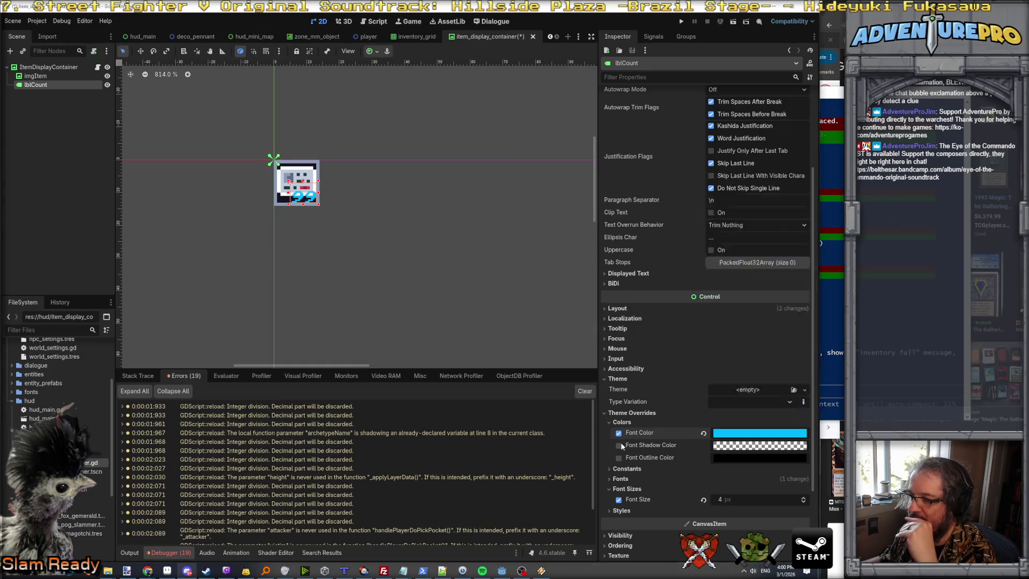
# Enable a custom opaque black font shadow color.
pyautogui.click(619, 445)
pyautogui.click(729, 445)
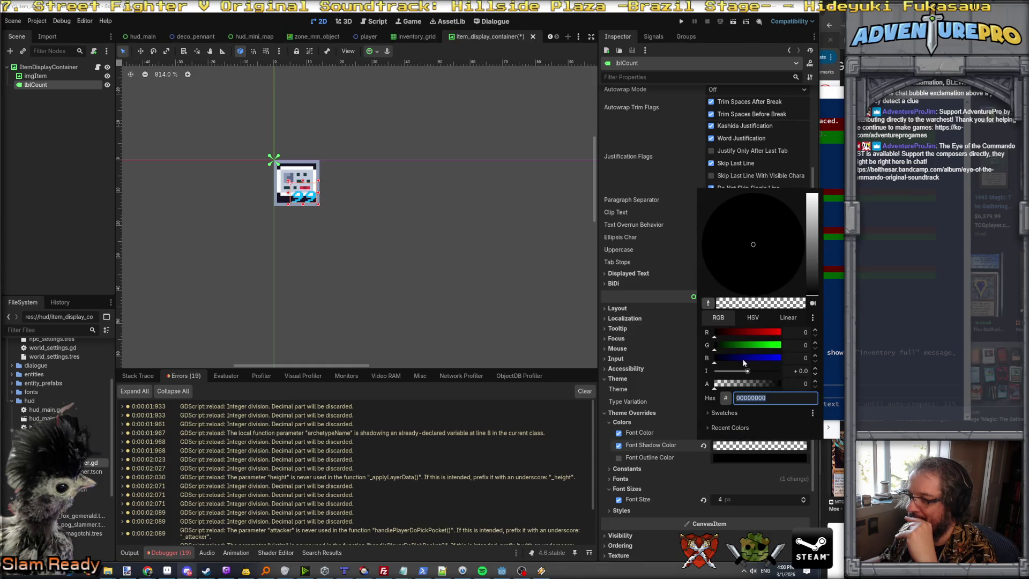
pyautogui.moveTo(741, 384); pyautogui.dragTo(805, 383)
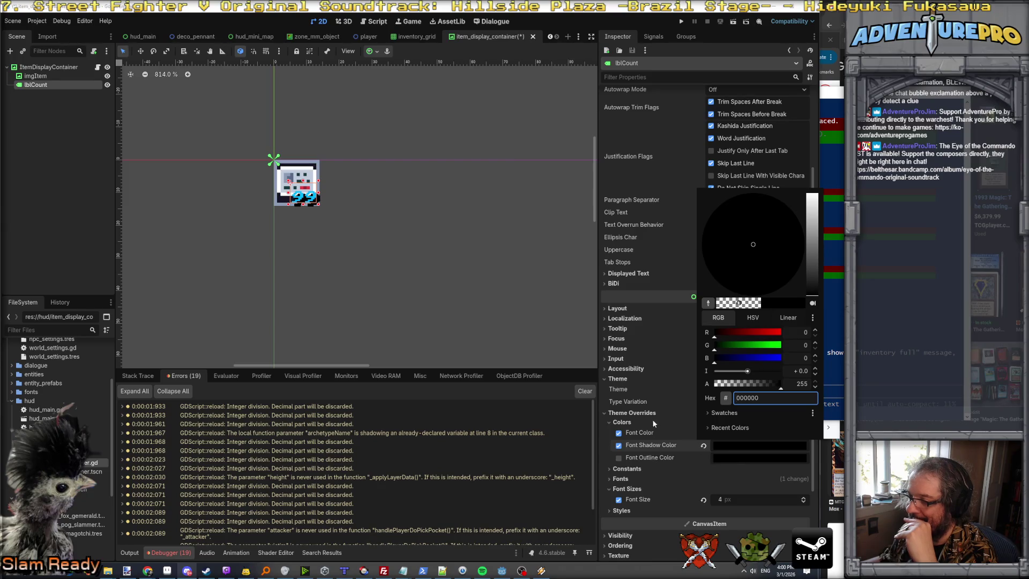
pyautogui.click(639, 465)
# Enable the shadow offset X/Y and outline size overrides, setting outline size to 0.
pyautogui.click(642, 470)
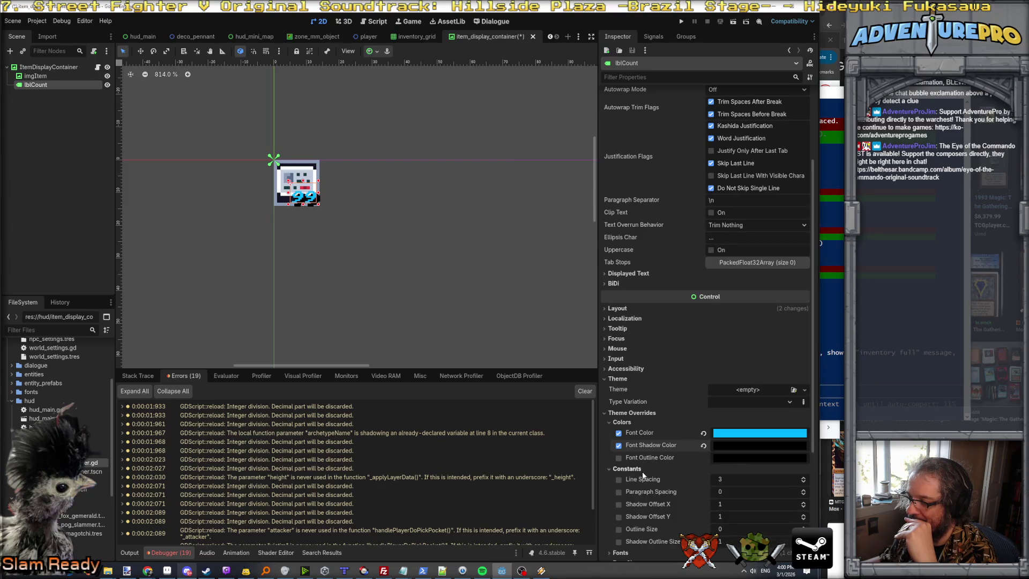
pyautogui.scroll(-4, 642, 471)
pyautogui.click(736, 330)
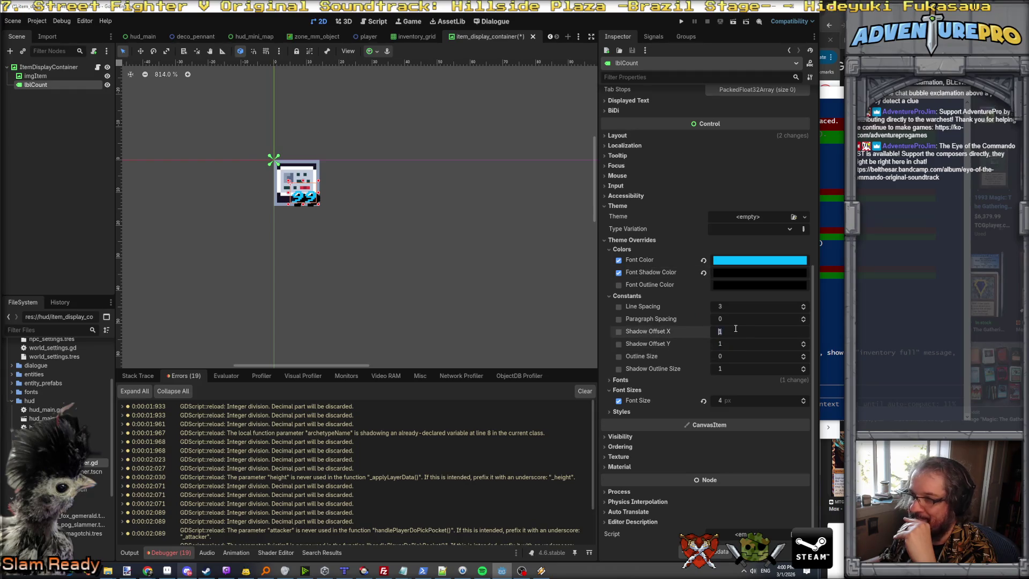
pyautogui.click(734, 370)
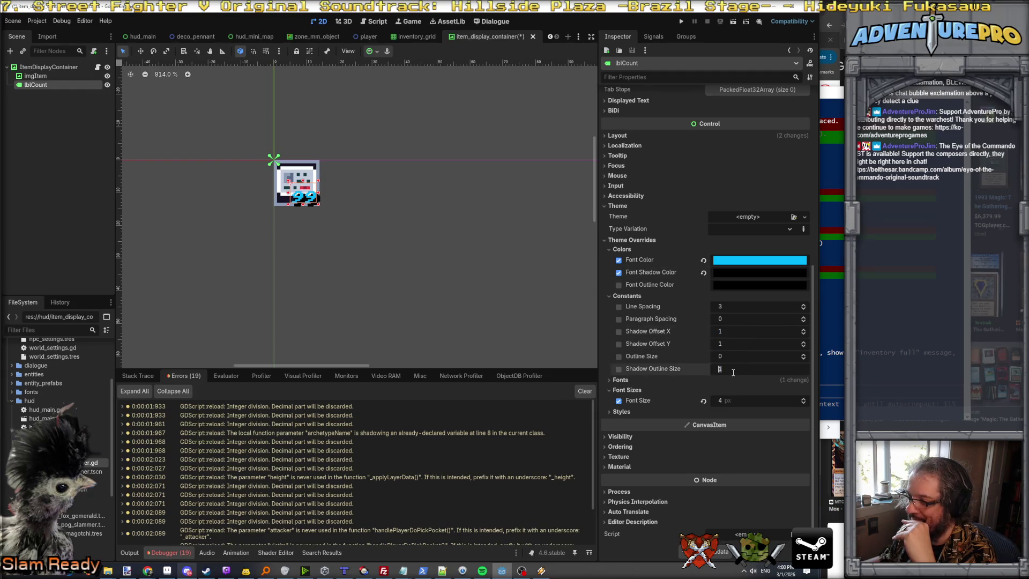
pyautogui.click(619, 331)
pyautogui.click(618, 343)
pyautogui.click(619, 369)
pyautogui.click(735, 370)
pyautogui.write('0')
pyautogui.press('Return')
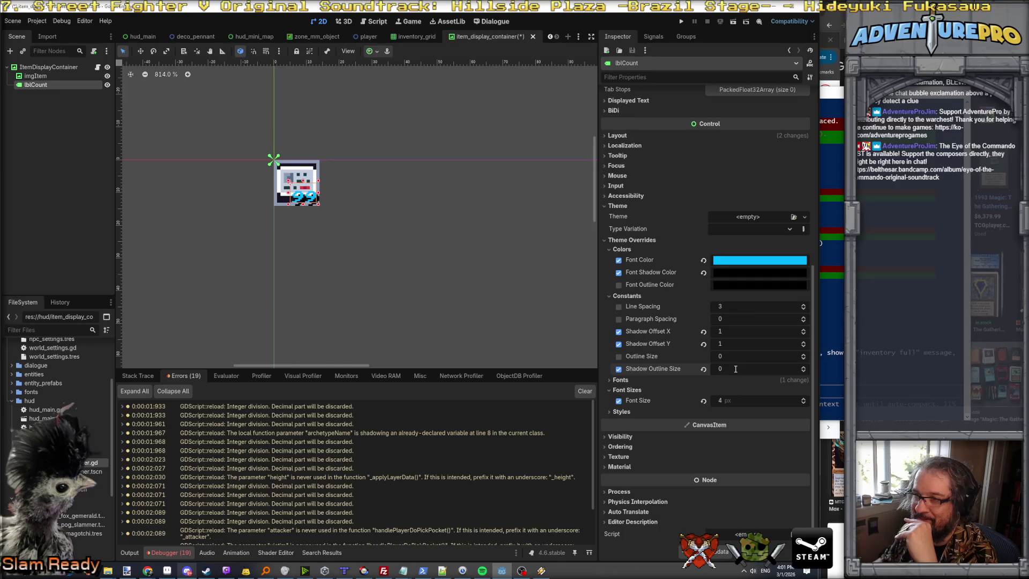
# Set the shadow offset Y to 0 so no shadow shows below the digits.
pyautogui.click(732, 344)
pyautogui.scroll(6, 303, 206)
pyautogui.scroll(1, 303, 205)
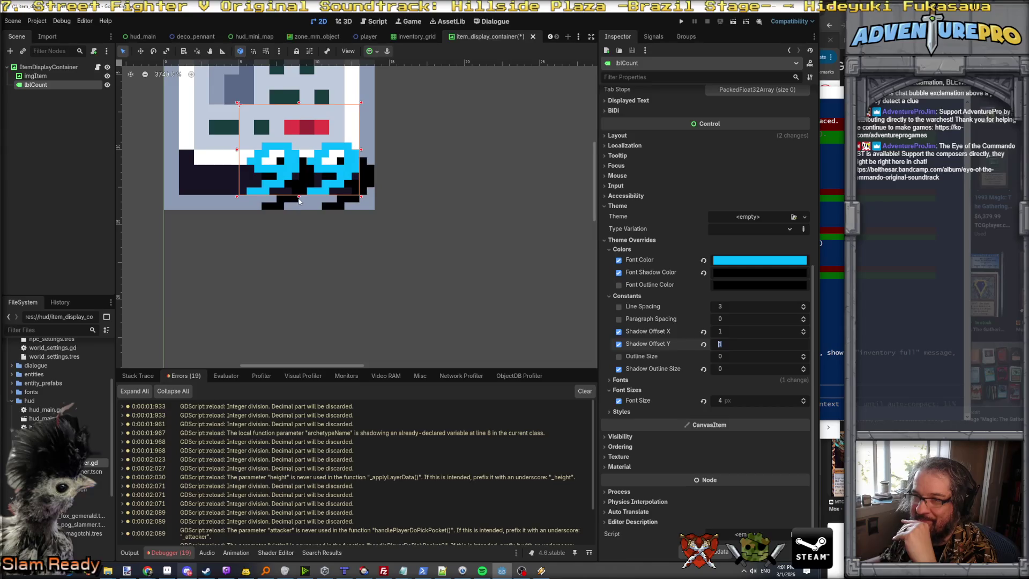
pyautogui.write('0')
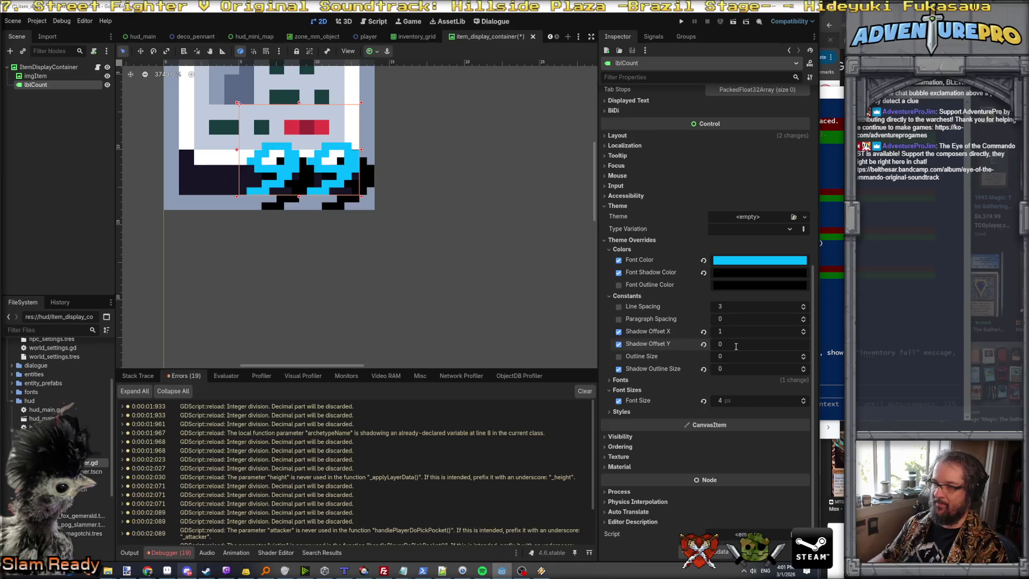
pyautogui.press('Return')
pyautogui.scroll(-4, 475, 177)
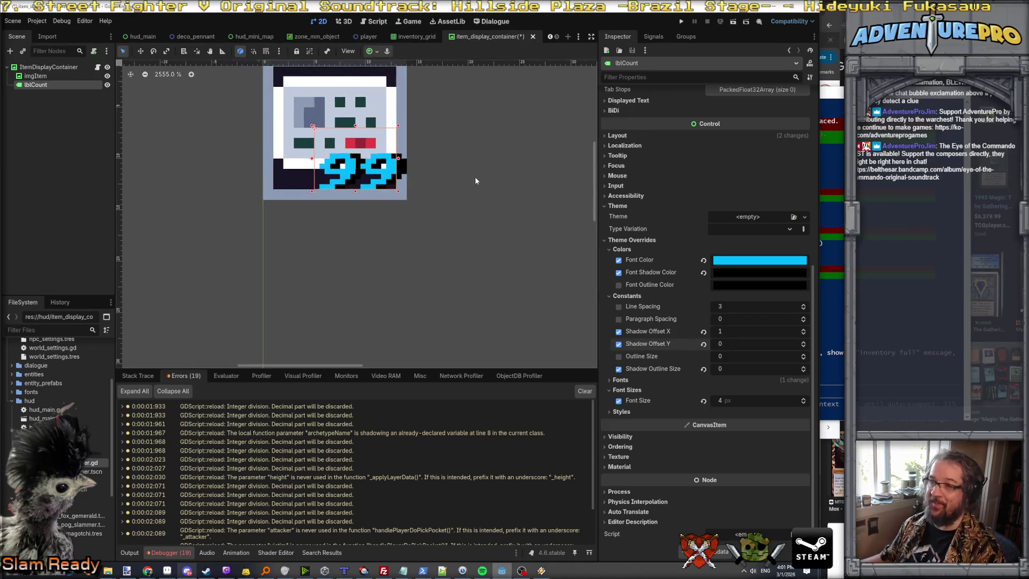
pyautogui.click(478, 174)
pyautogui.scroll(-2, 470, 174)
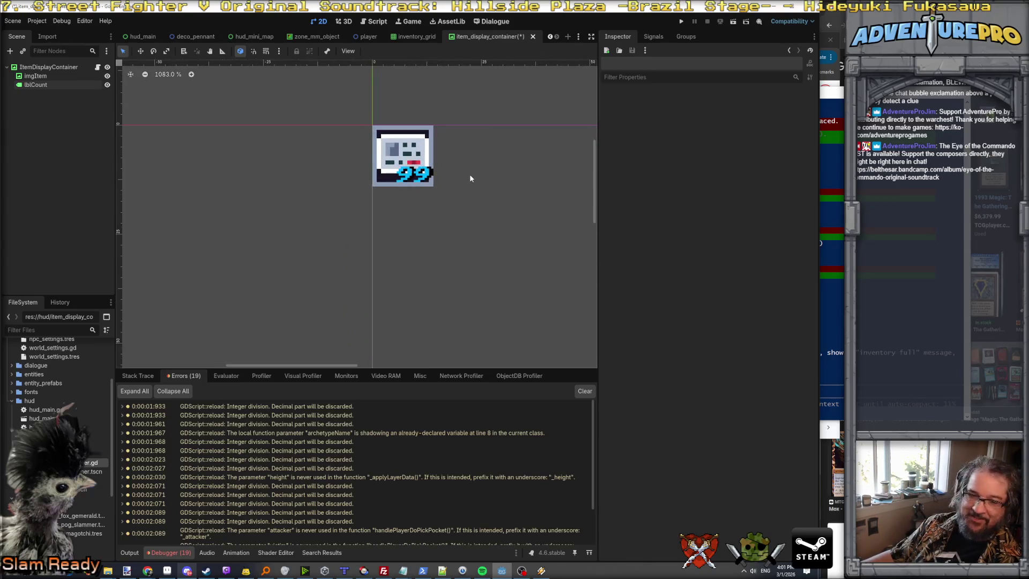
# Drag lblCount onto ItemDisplayContainer's Lbl Count export and save item_display_container.
pyautogui.scroll(-3, 484, 247)
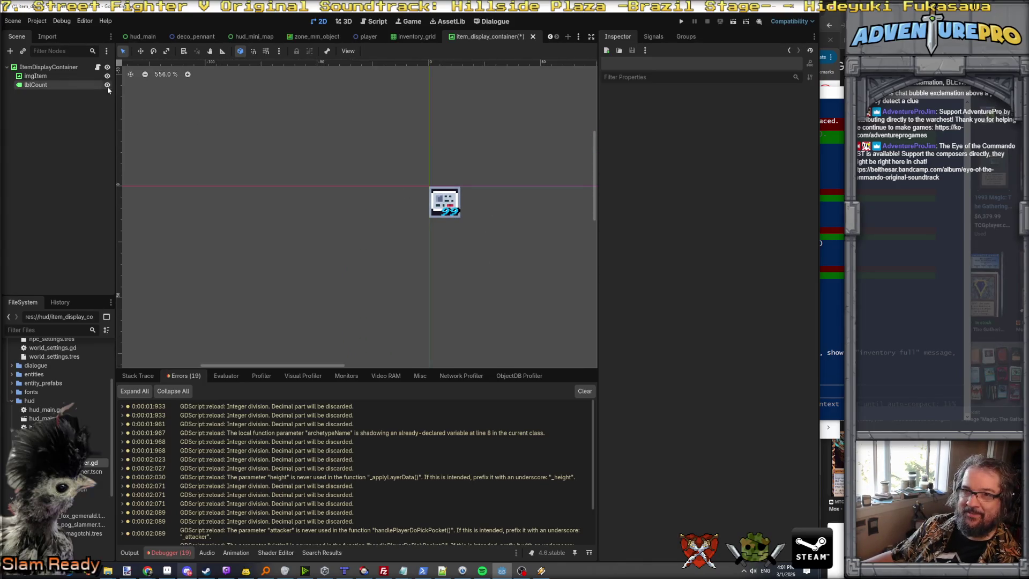
pyautogui.click(57, 69)
pyautogui.click(57, 77)
pyautogui.click(58, 84)
pyautogui.click(55, 76)
pyautogui.click(54, 67)
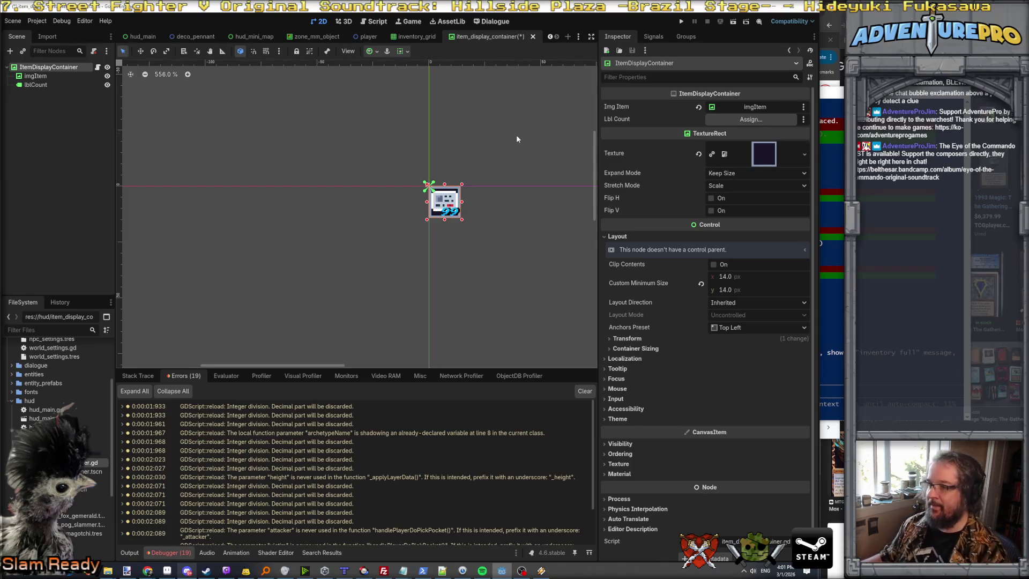
pyautogui.hotkey('ctrl', 's')
pyautogui.moveTo(39, 84)
pyautogui.mouseDown()
pyautogui.moveTo(129, 98)
pyautogui.moveTo(751, 119)
pyautogui.mouseUp()
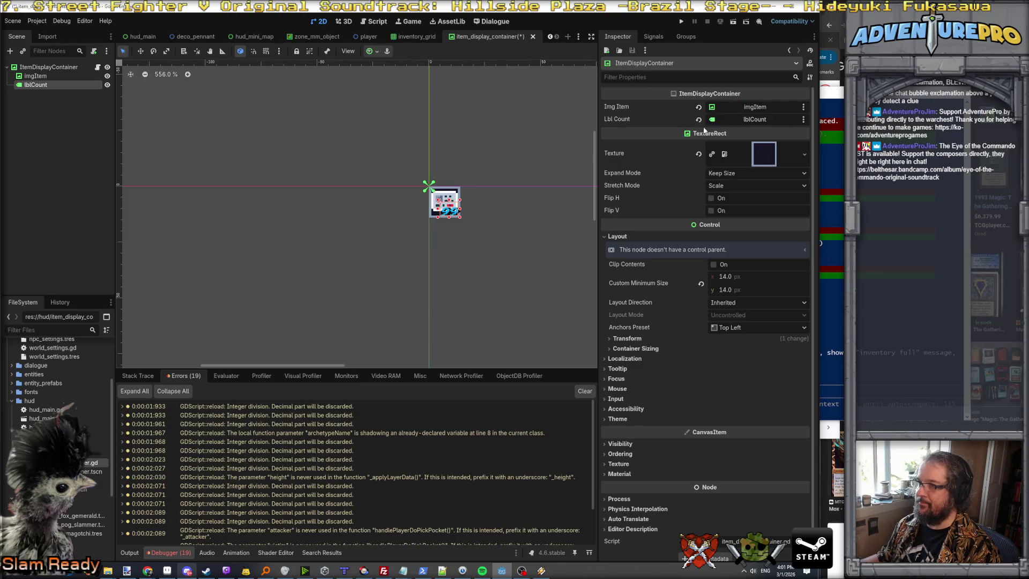
pyautogui.click(521, 146)
pyautogui.hotkey('ctrl', 's')
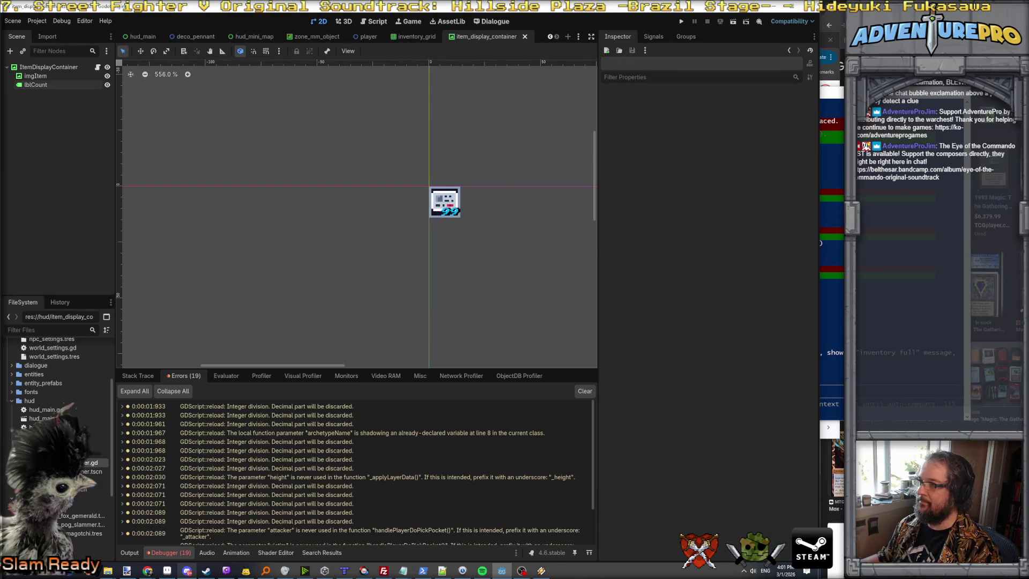
pyautogui.hotkey('alt', 'Tab')
# Ask Claude Code to let item_display_container assign and remove an Item and refresh its display.
pyautogui.write('check out item')
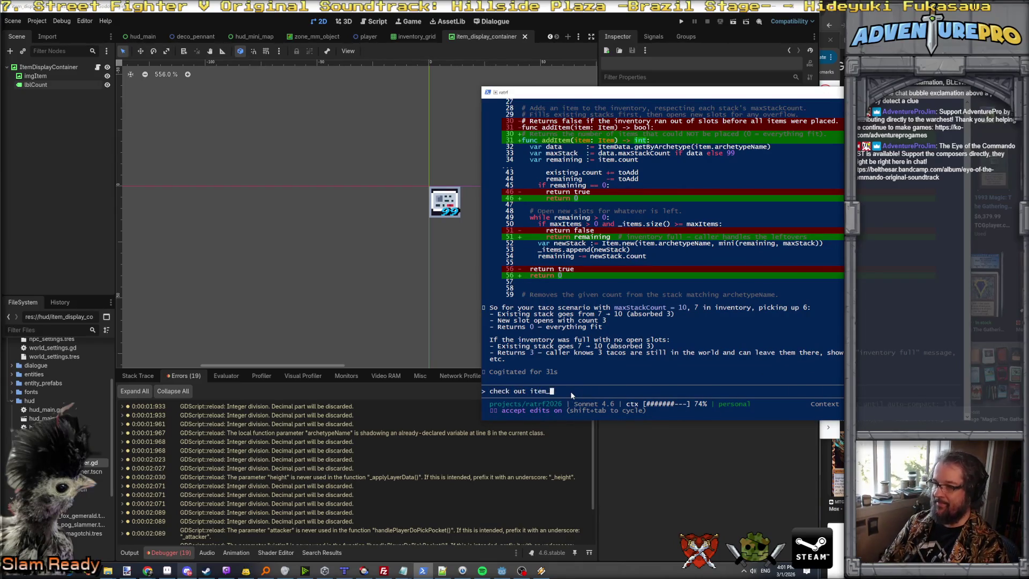
pyautogui.write("display_container. I'd like to be able to assign and remove Items to that")
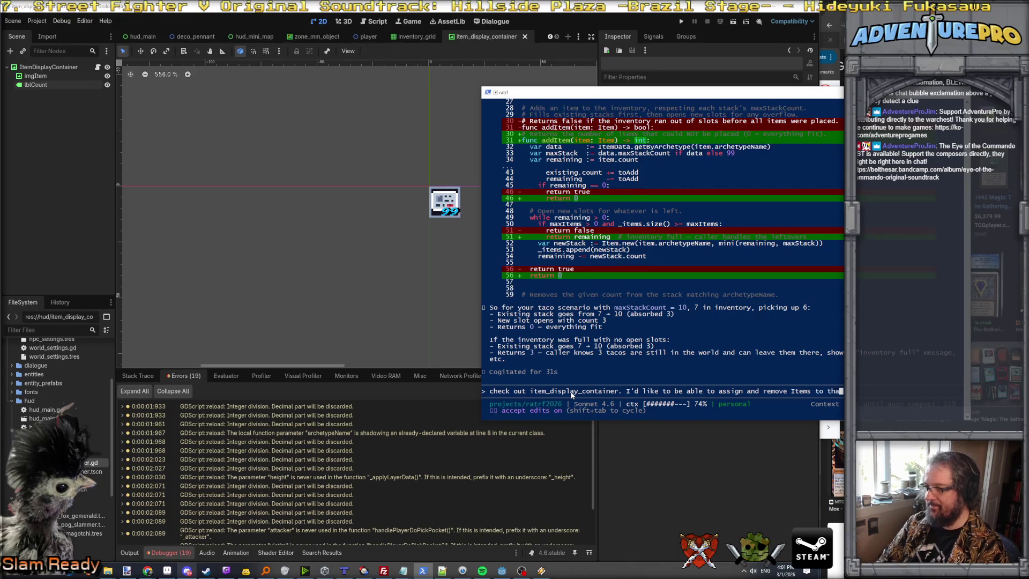
pyautogui.write('ject, and have ')
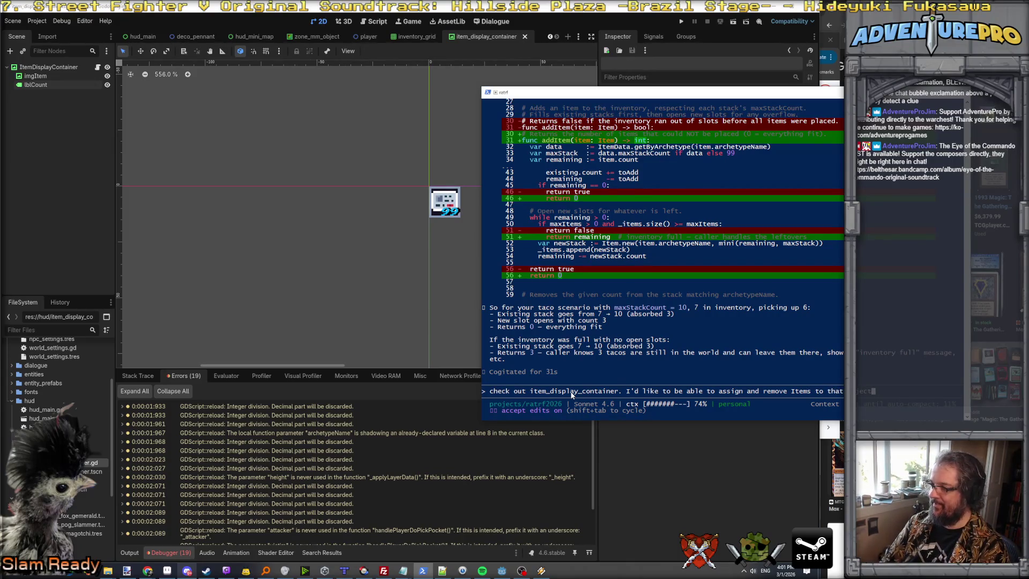
pyautogui.write('the display updat')
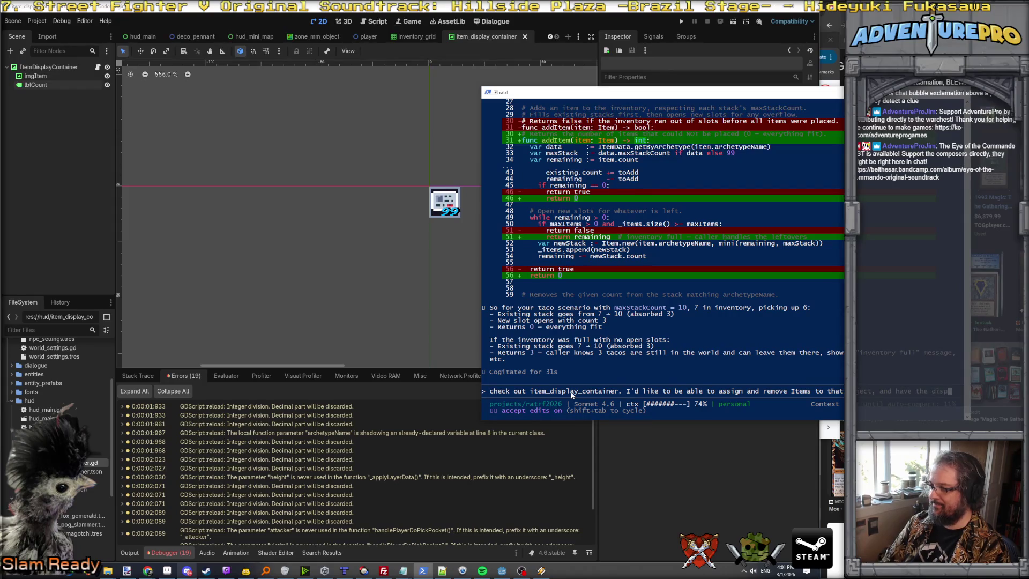
pyautogui.write('e.')
pyautogui.press('Return')
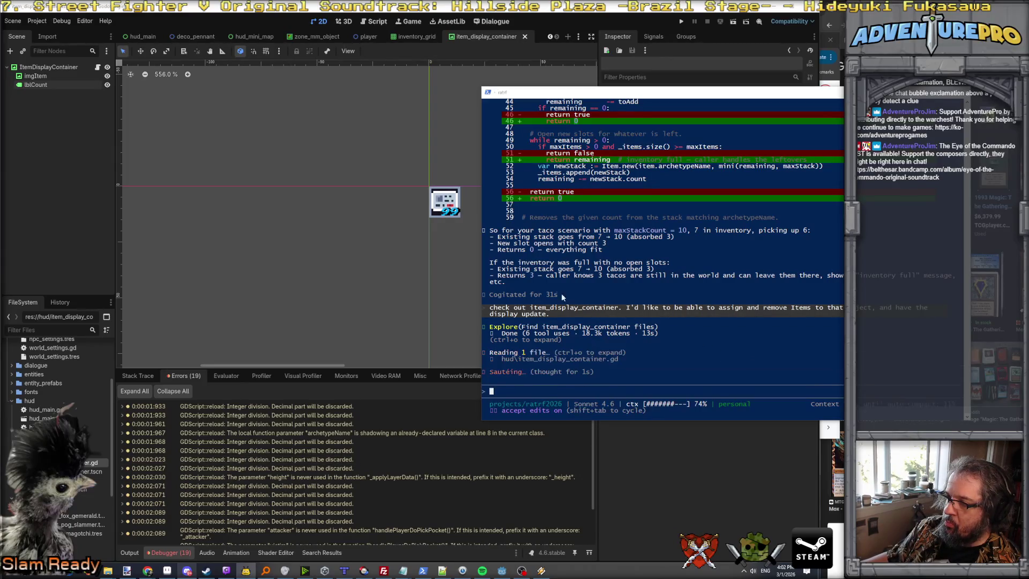
# Quick-load item_display_container.tscn into InventoryGrid's Item Container Prefab.
pyautogui.click(453, 36)
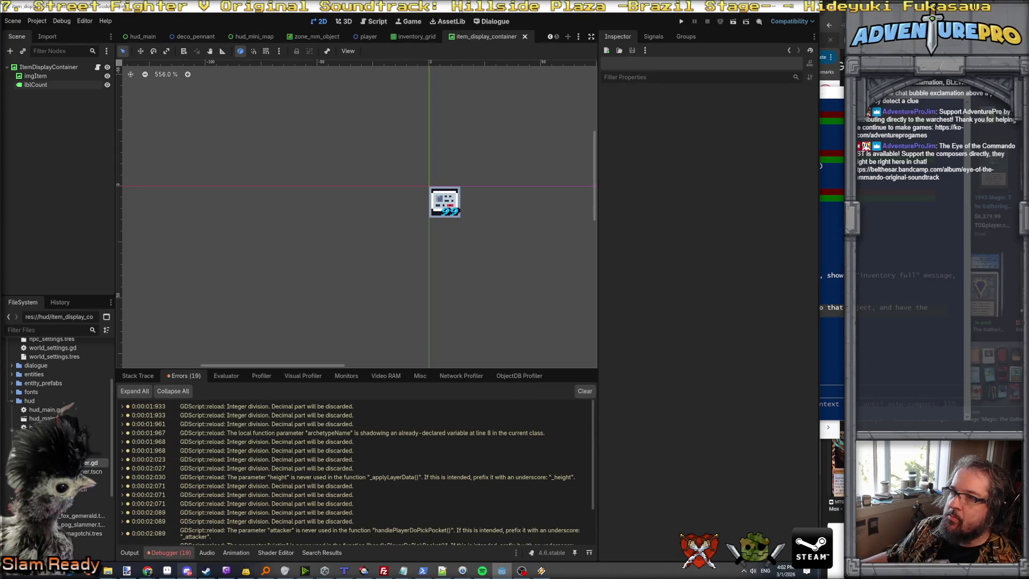
pyautogui.click(416, 36)
pyautogui.click(38, 67)
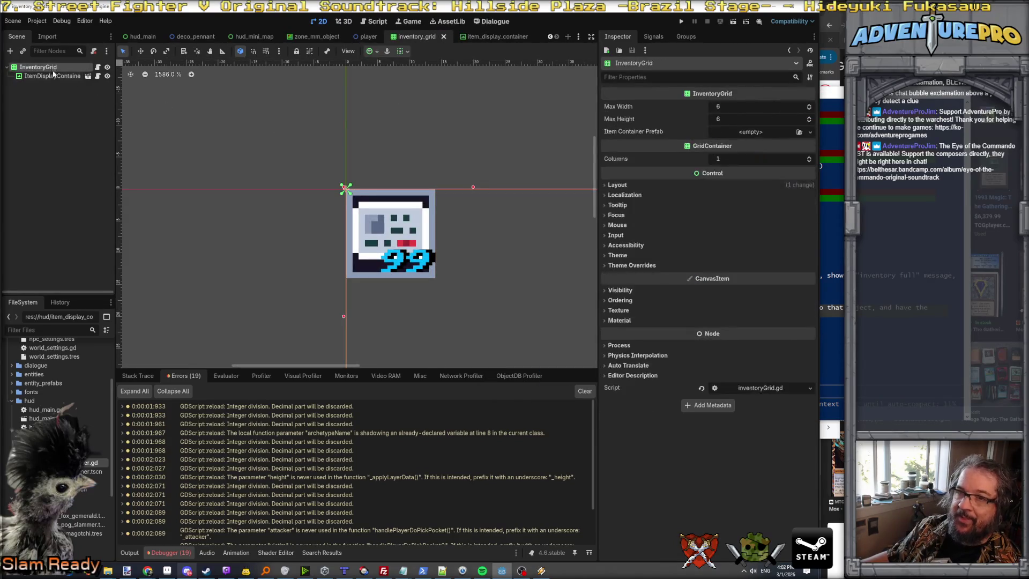
pyautogui.click(56, 77)
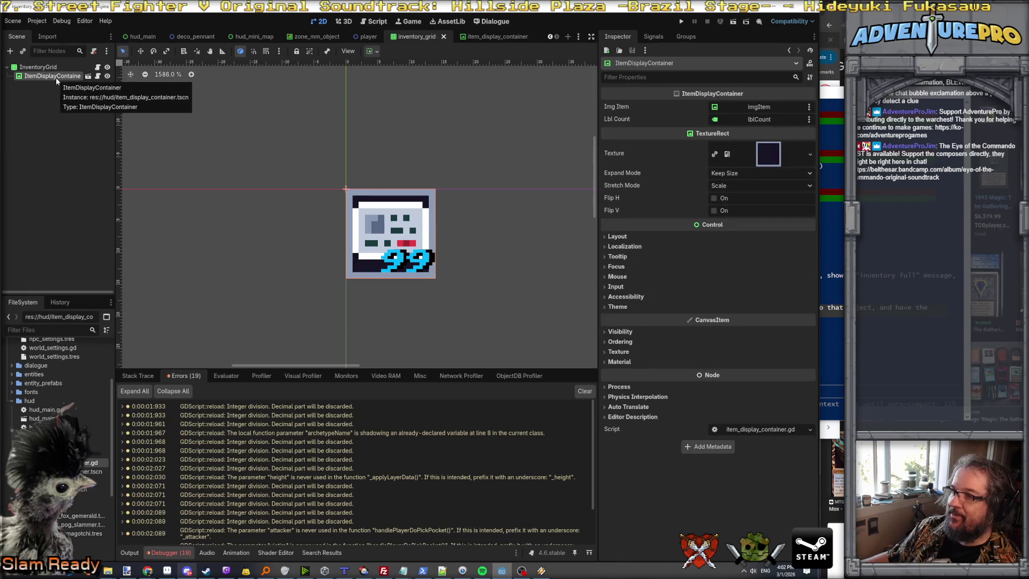
pyautogui.click(54, 69)
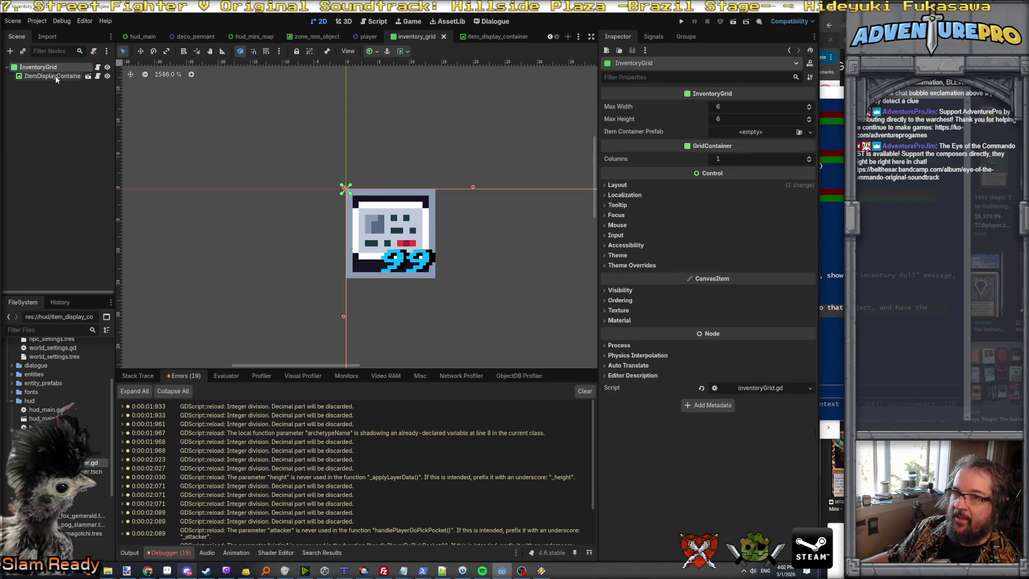
pyautogui.click(811, 132)
pyautogui.click(785, 168)
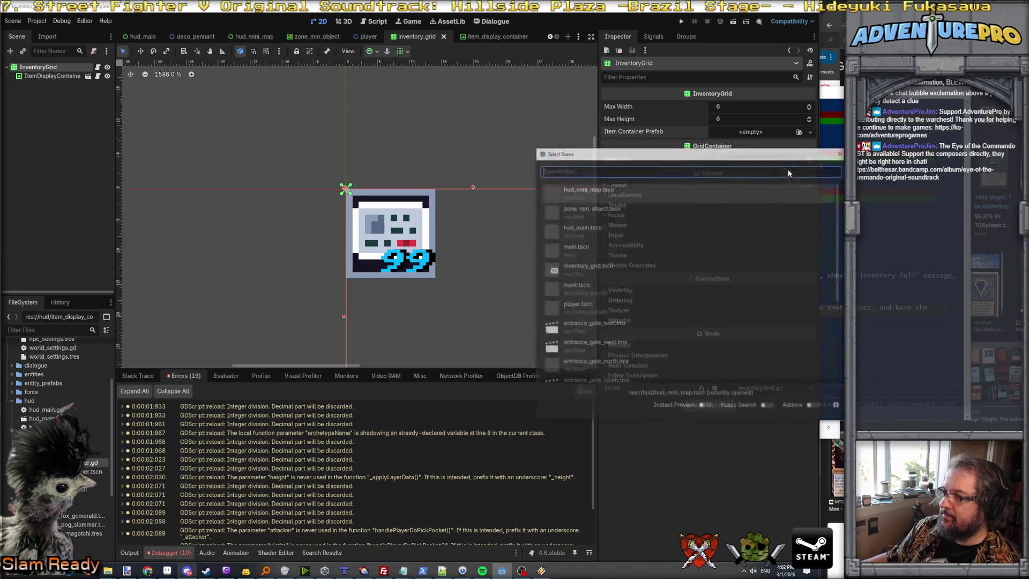
pyautogui.write('item')
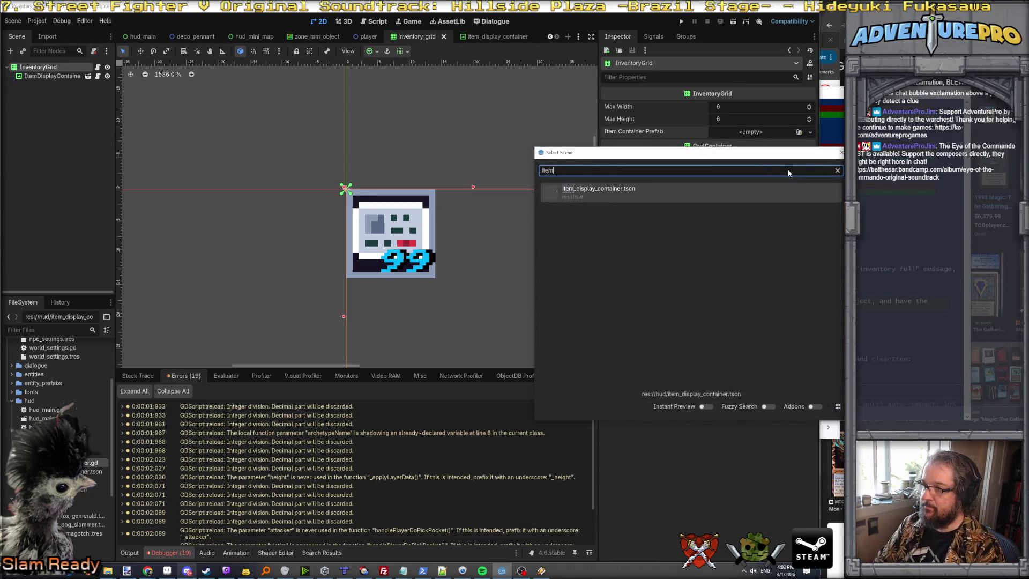
pyautogui.press('Return')
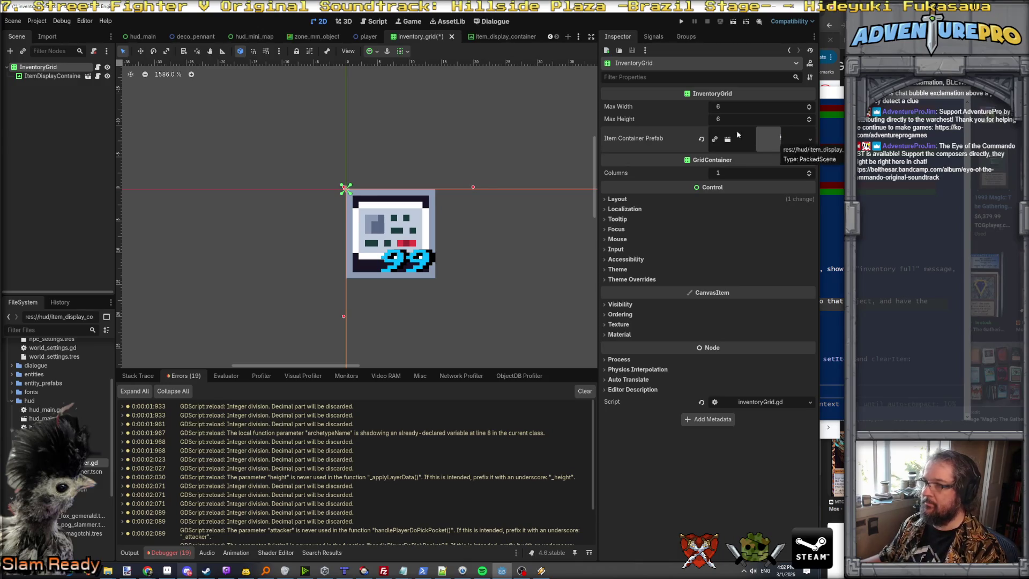
# Switch to the item_display_container scene and inspect its canvas.
pyautogui.click(489, 36)
pyautogui.scroll(3, 476, 195)
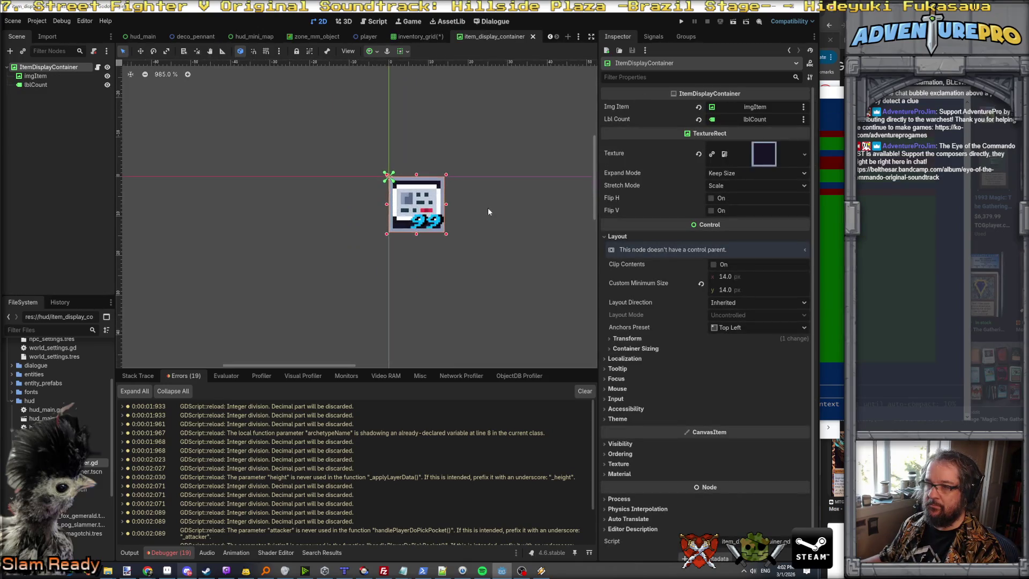
pyautogui.rightClick(497, 240)
pyautogui.click(491, 239)
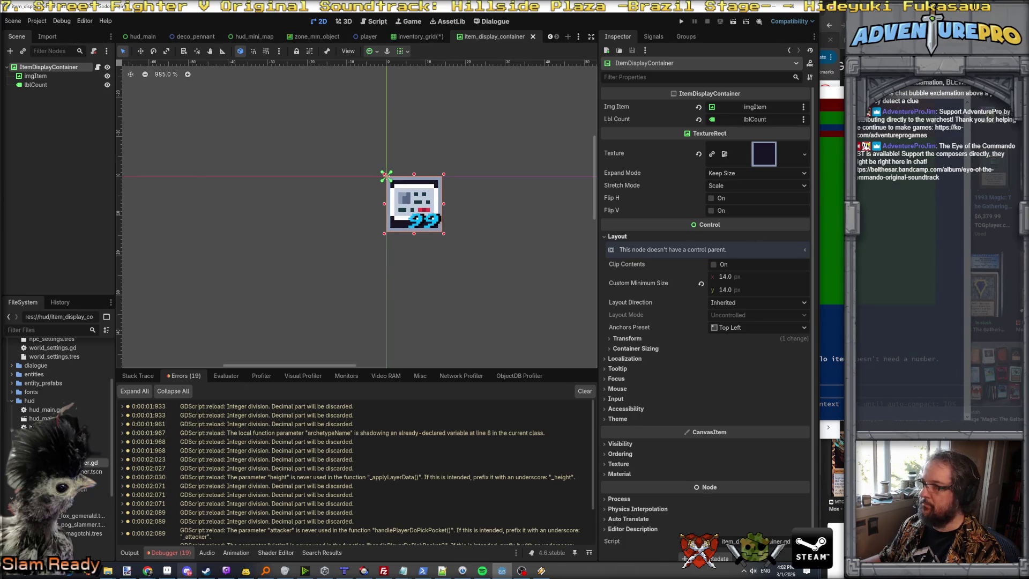
pyautogui.hotkey('alt', 'Tab')
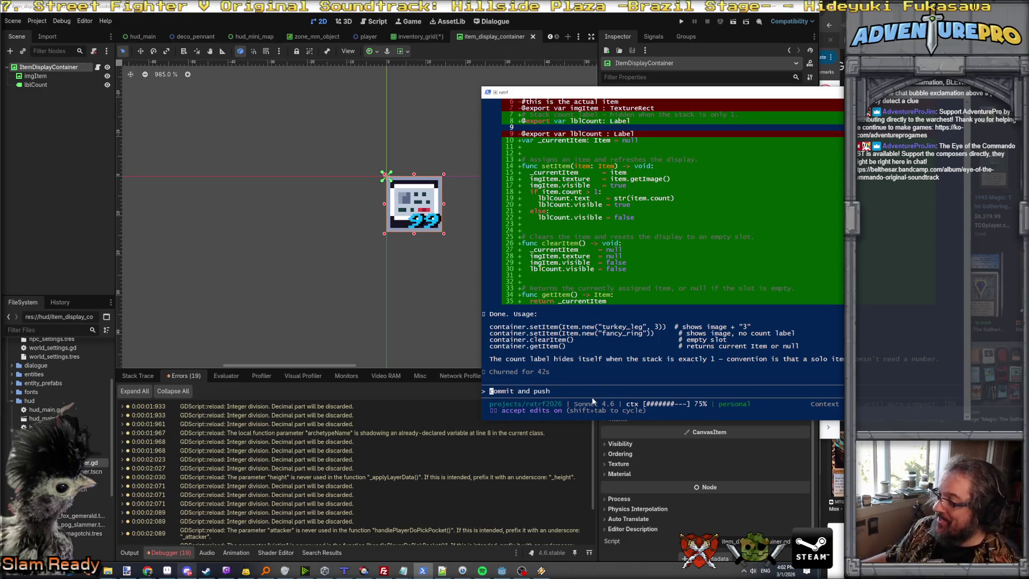
# Open the item_display_container script and read through the new setItem code.
pyautogui.click(585, 391)
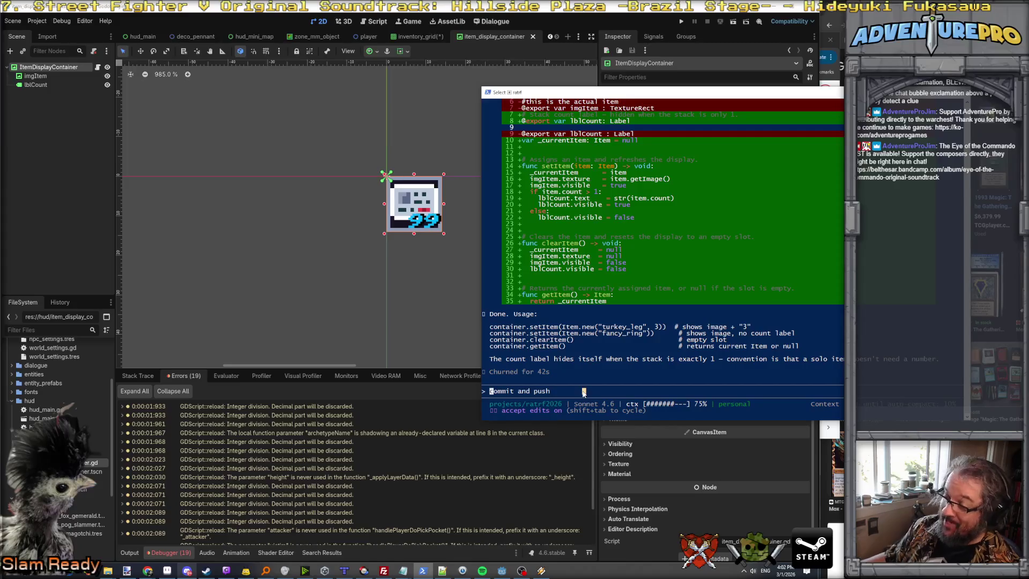
pyautogui.click(417, 35)
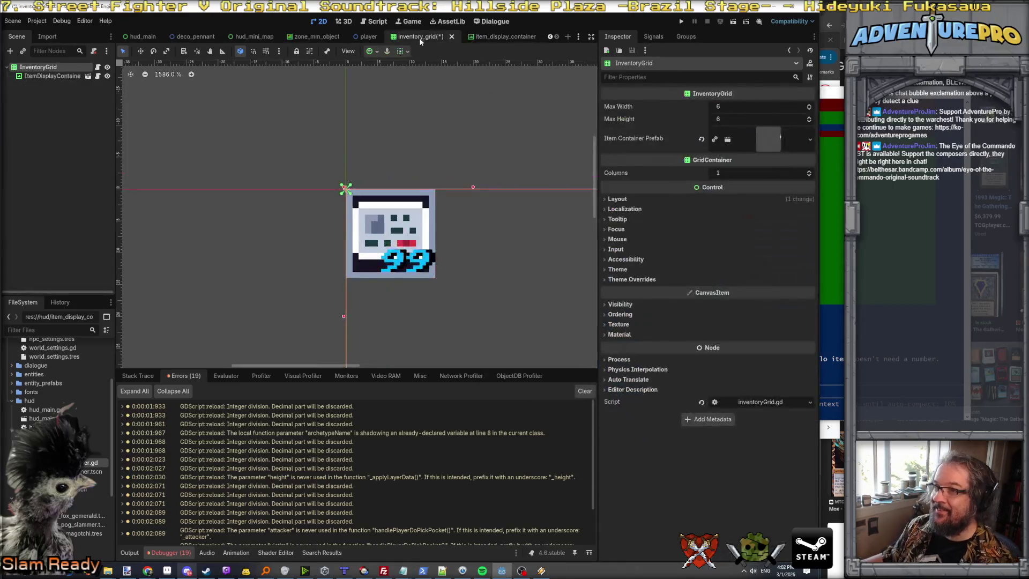
pyautogui.click(504, 36)
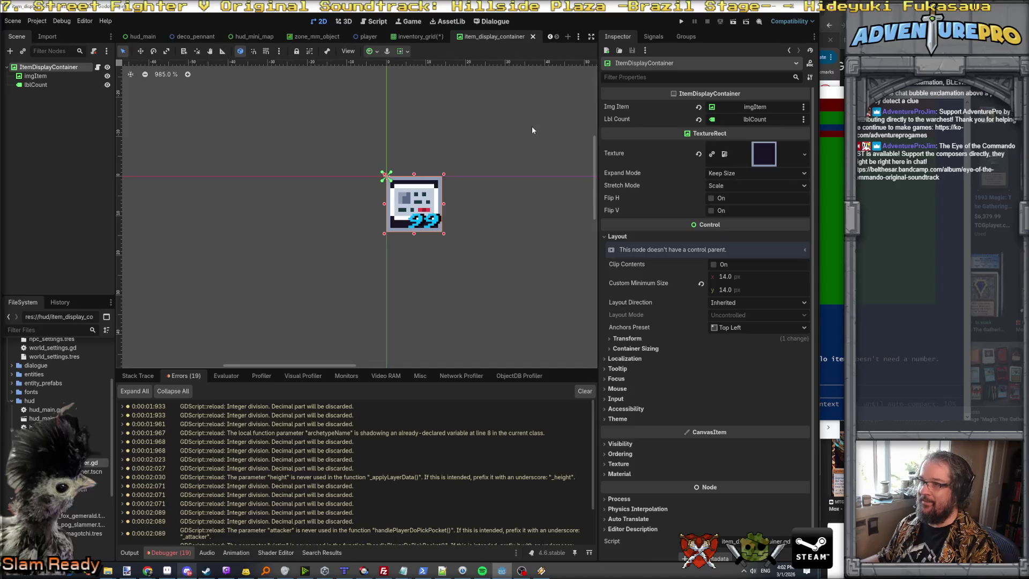
pyautogui.click(378, 21)
pyautogui.click(431, 211)
pyautogui.scroll(-4, 431, 214)
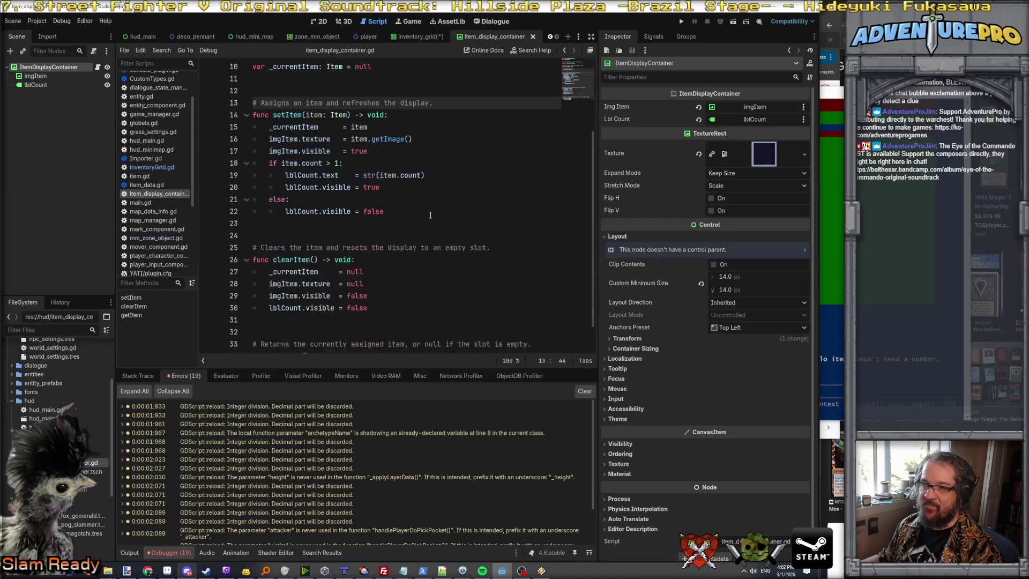
pyautogui.scroll(1, 430, 215)
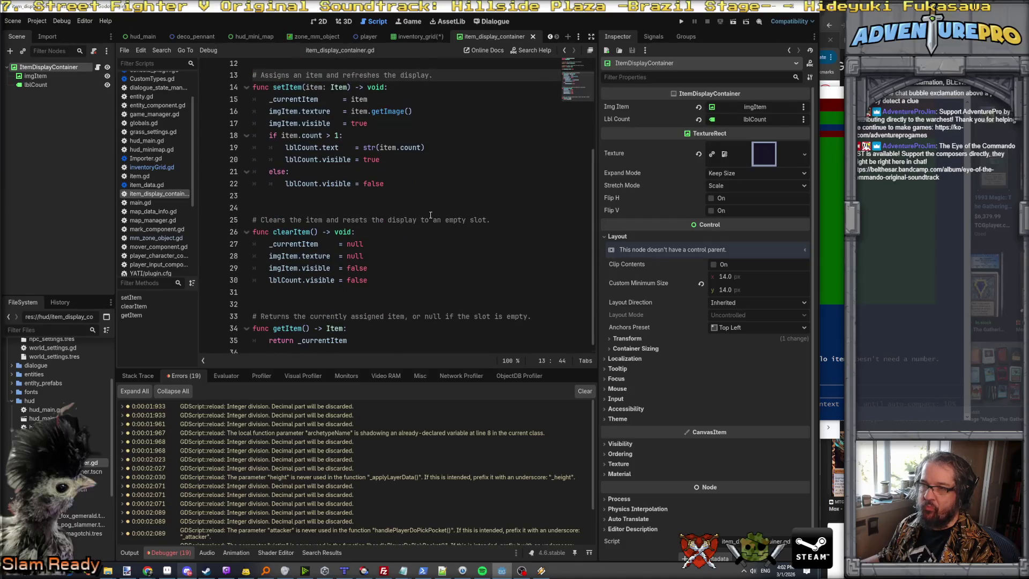
pyautogui.scroll(-1, 431, 215)
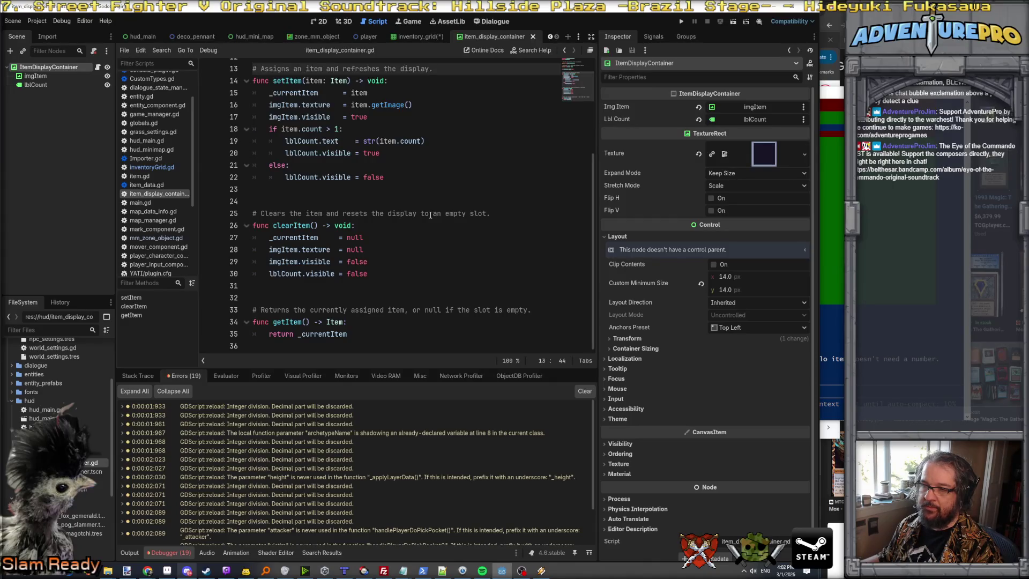
pyautogui.scroll(4, 430, 214)
pyautogui.scroll(-4, 431, 214)
pyautogui.scroll(4, 430, 215)
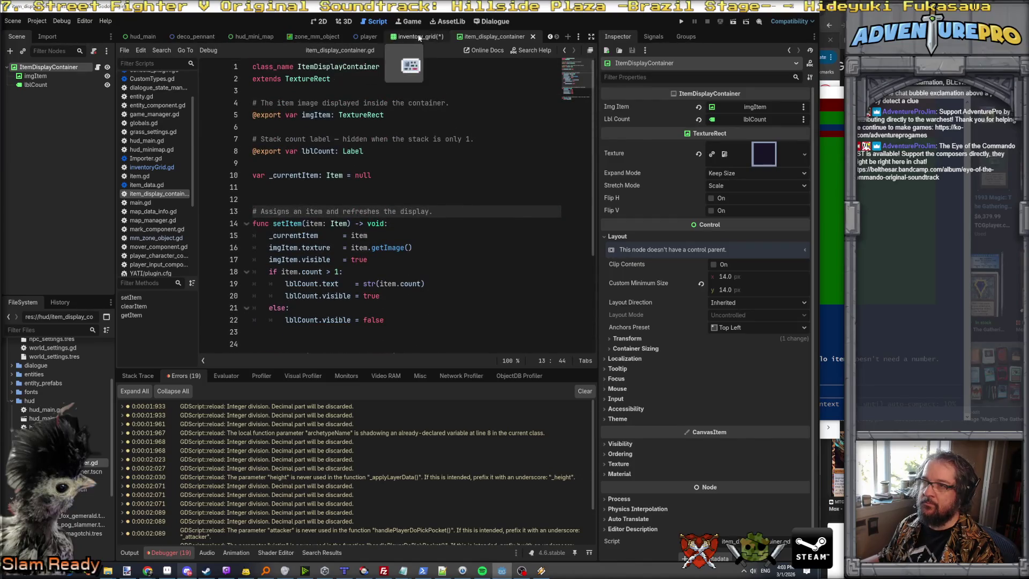
# Save inventoryGrid.gd from the inventory_grid tab.
pyautogui.hotkey('ctrl', 'shift', 'Tab')
pyautogui.hotkey('ctrl', 's')
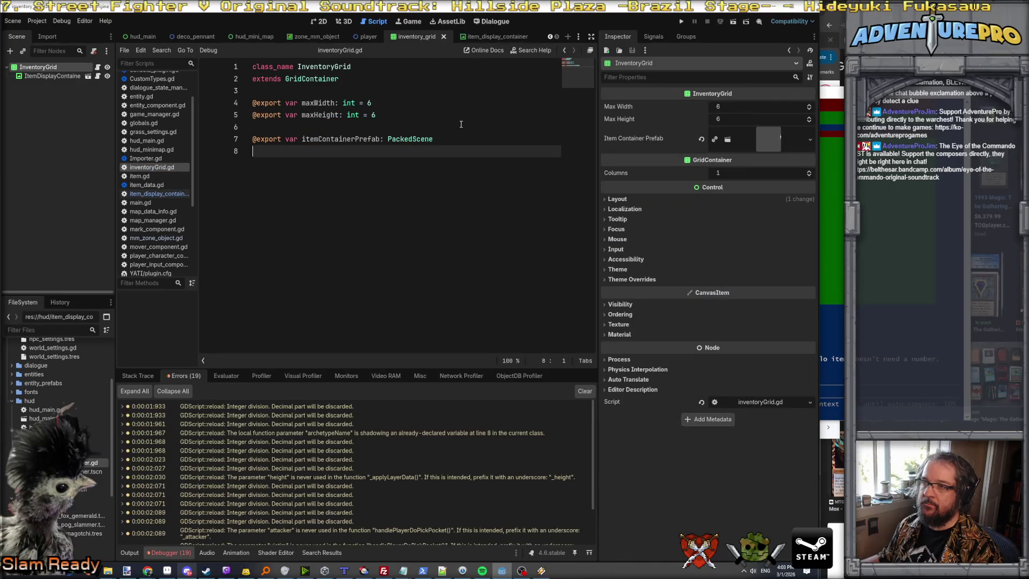
pyautogui.click(474, 37)
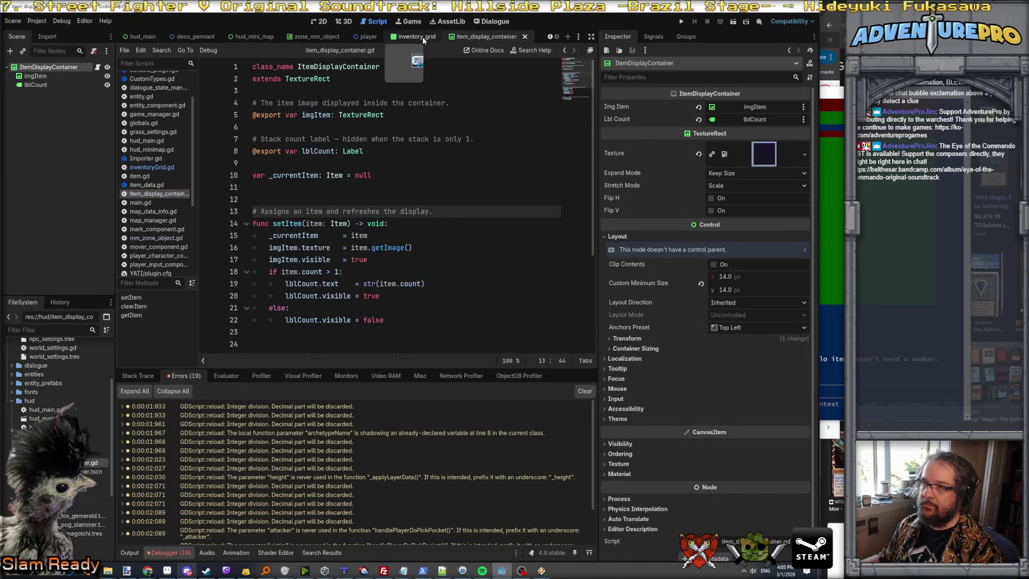
pyautogui.click(422, 37)
pyautogui.click(837, 96)
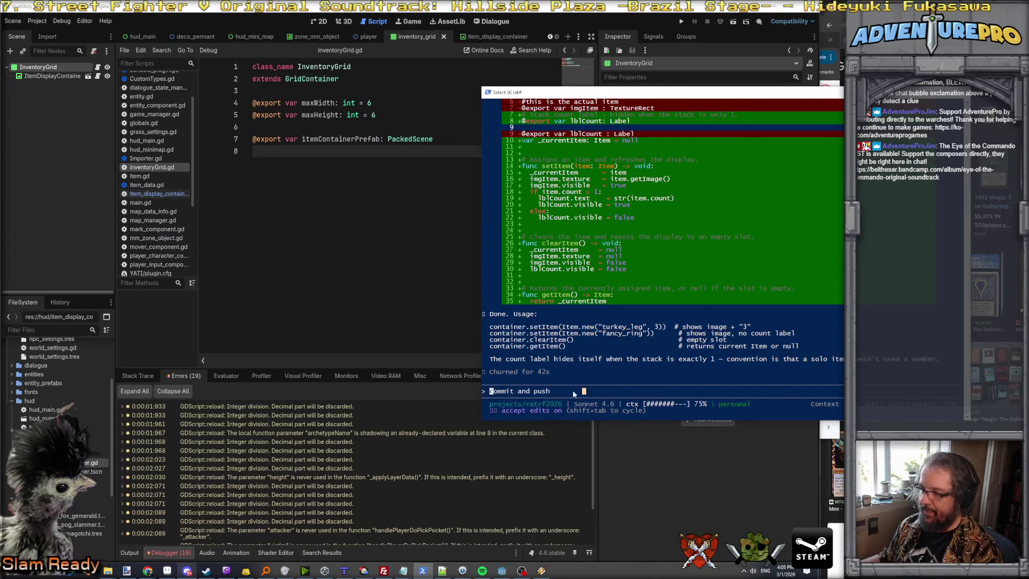
# Ask Claude Code to make inventory_grid fill itself from a passed InventoryComponent using the PackedScene prefab.
pyautogui.write('check out inve')
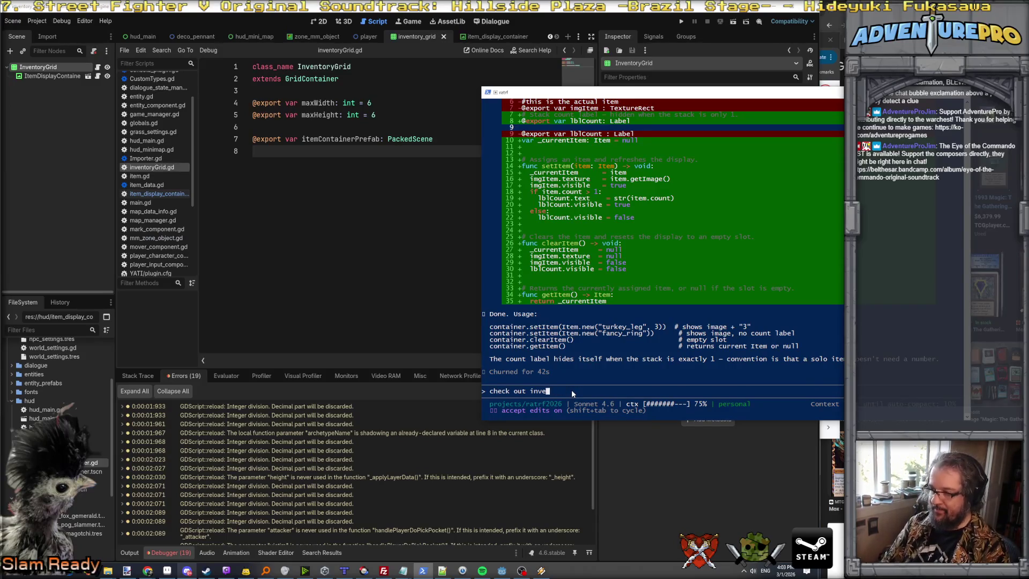
pyautogui.write('ory)')
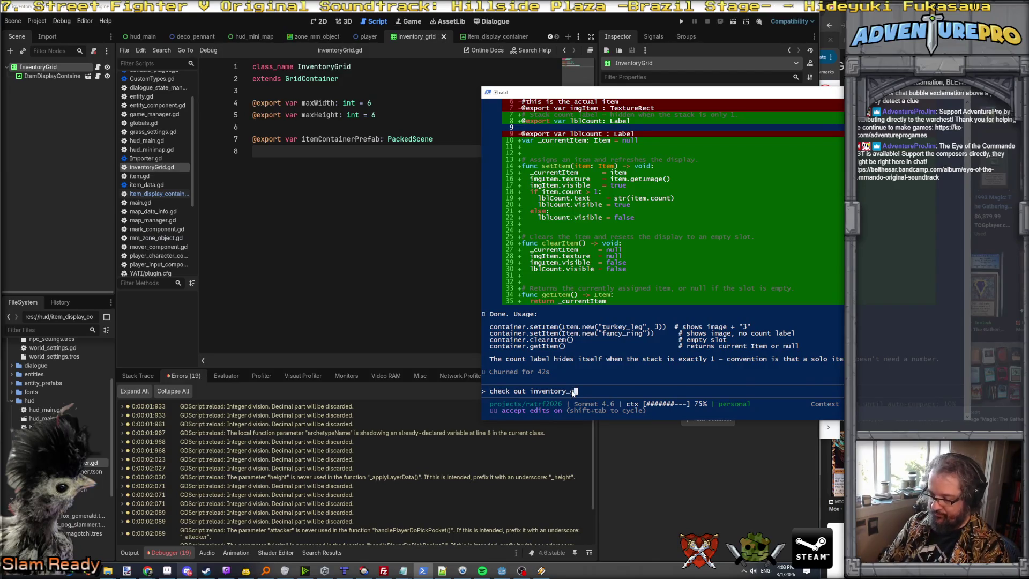
pyautogui.write("grid. I'd like to be able ")
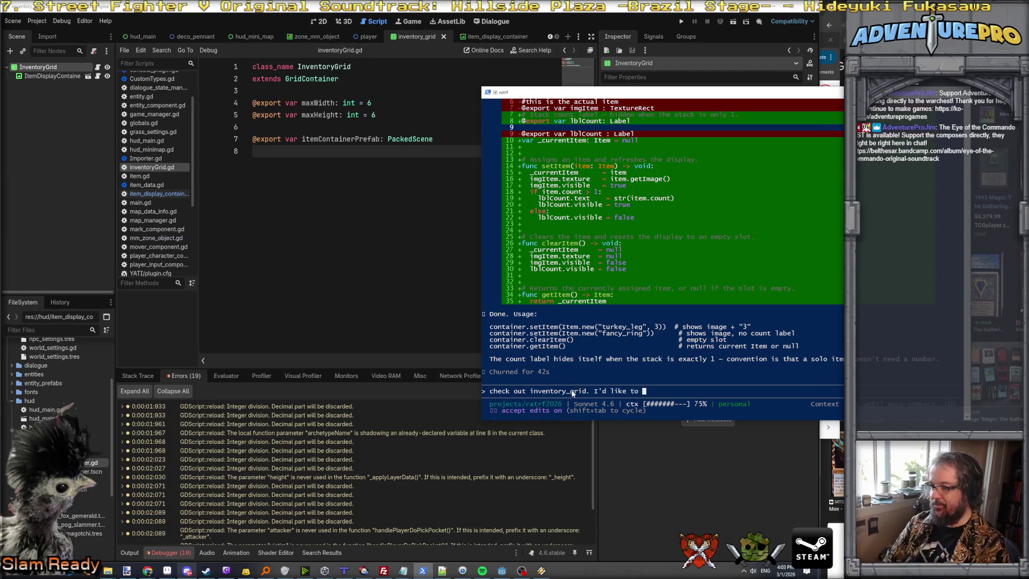
pyautogui.write('to a')
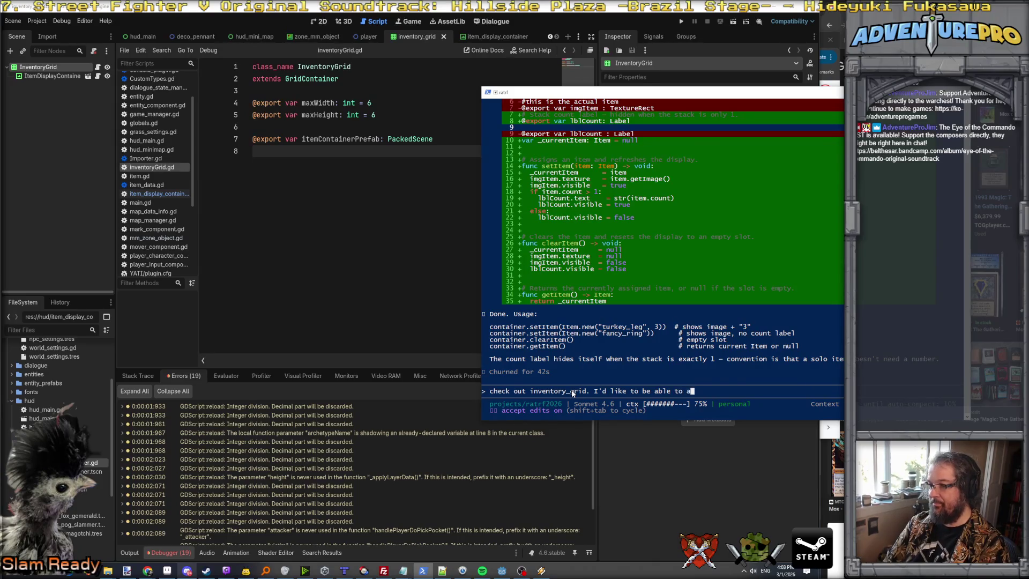
pyautogui.write('ass in an Inven')
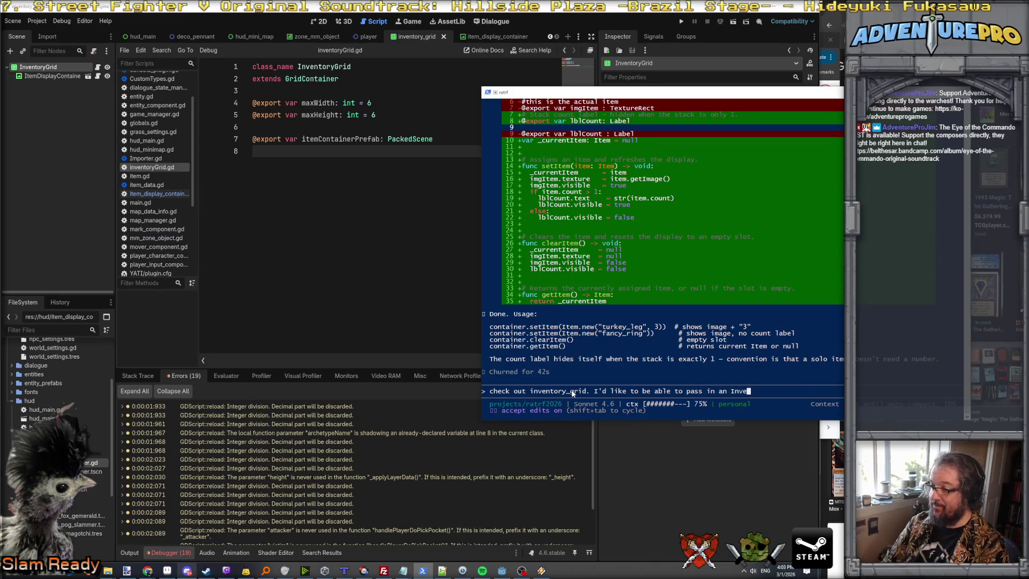
pyautogui.write('toryComponent to th')
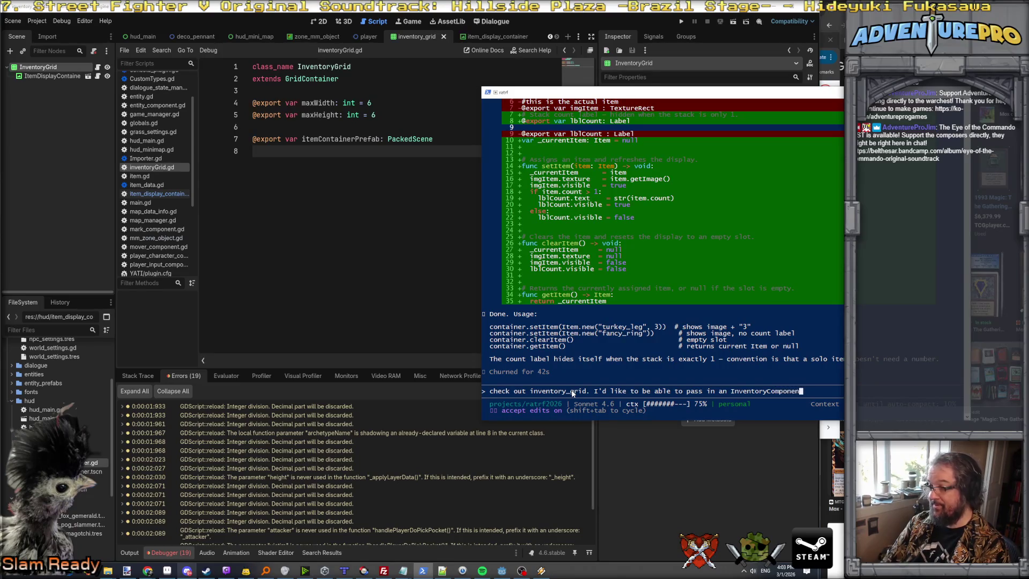
pyautogui.write('at grid, and have iut gf')
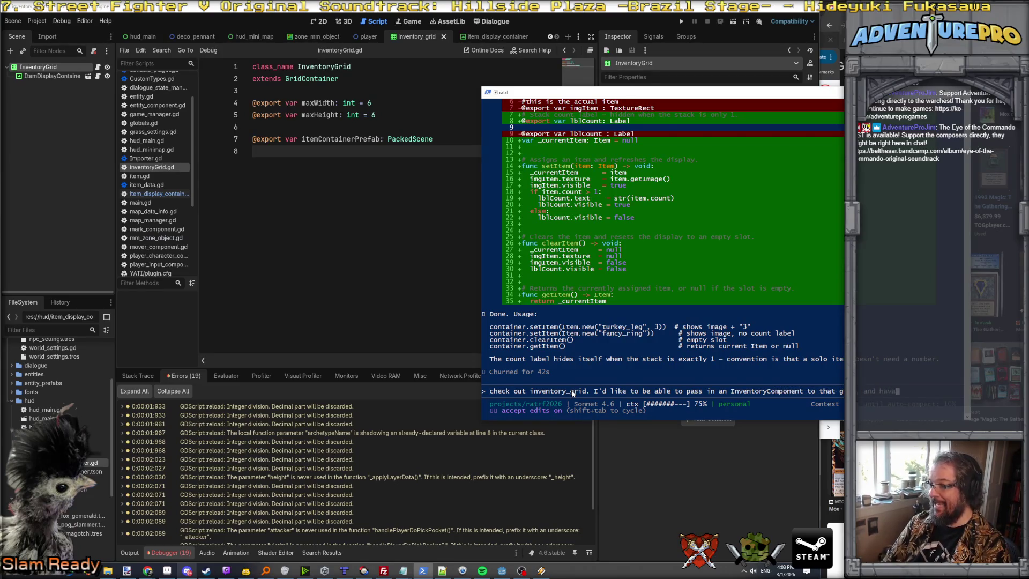
pyautogui.press('BackSpace')
pyautogui.press('BackSpace')
pyautogui.press('BackSpace')
pyautogui.write('t fill itsel')
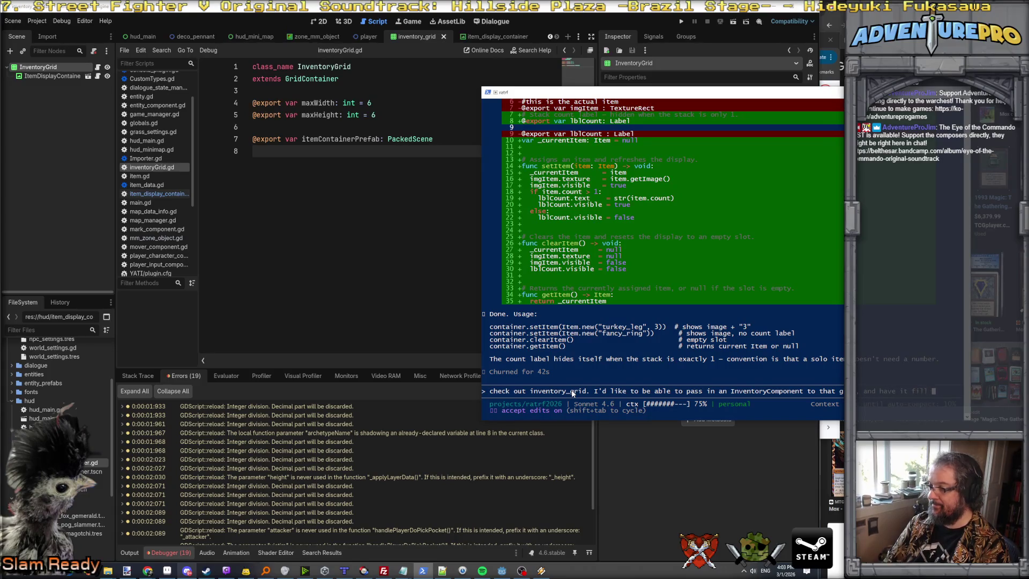
pyautogui.write('f with di')
pyautogui.write('splayed items ')
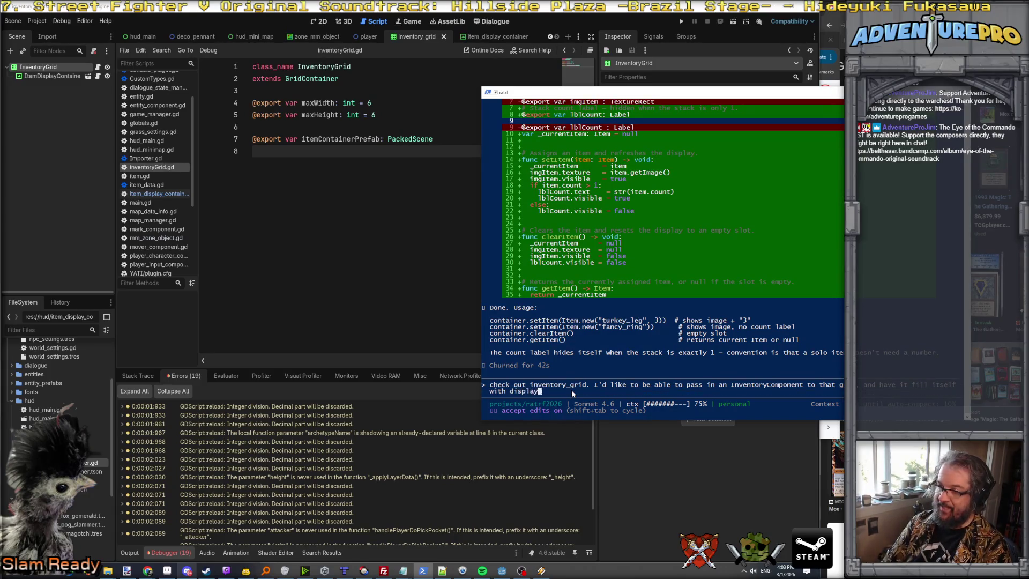
pyautogui.write('using the Packedd')
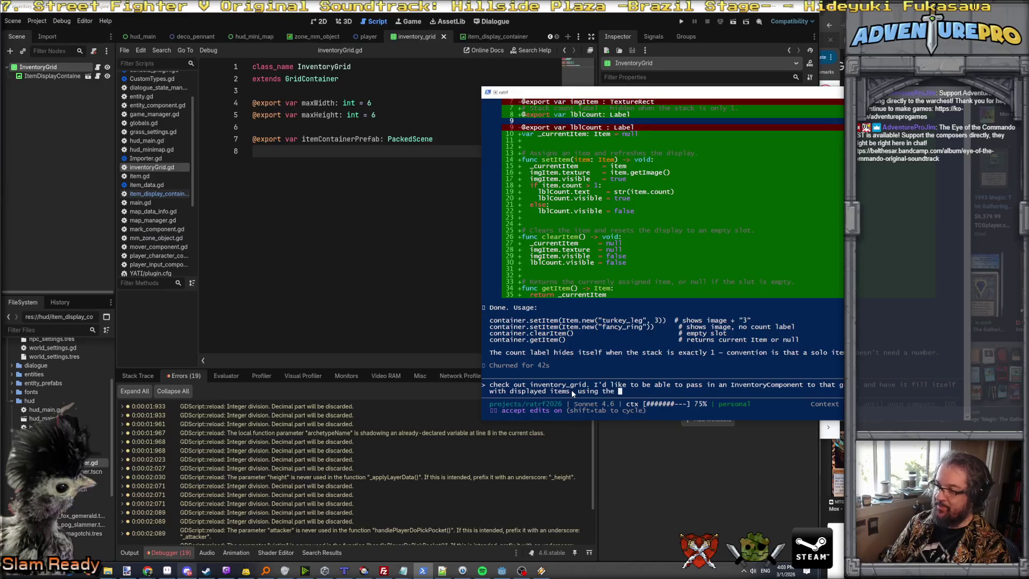
pyautogui.press('BackSpace')
pyautogui.write('Scene pref')
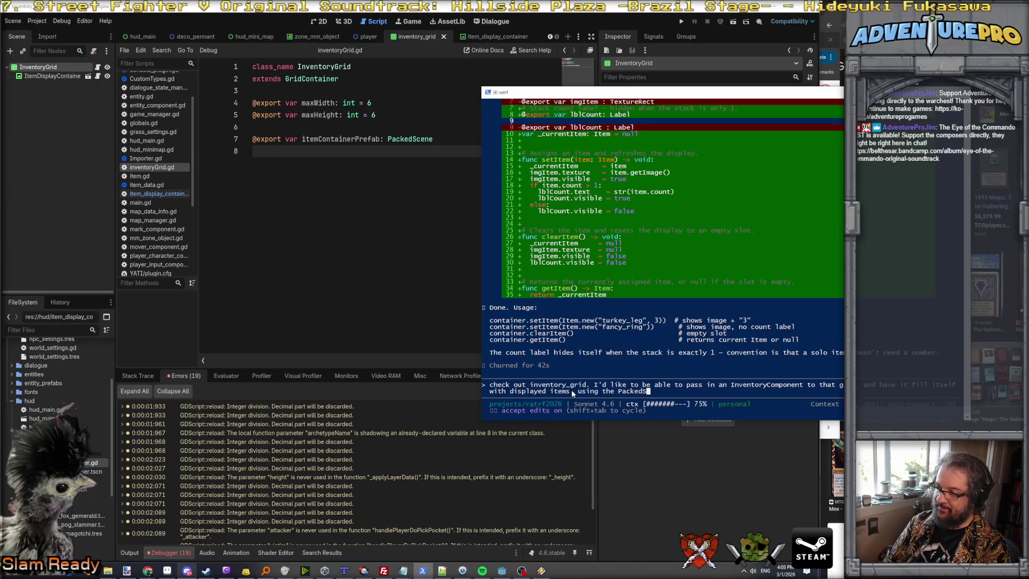
pyautogui.write('ab.')
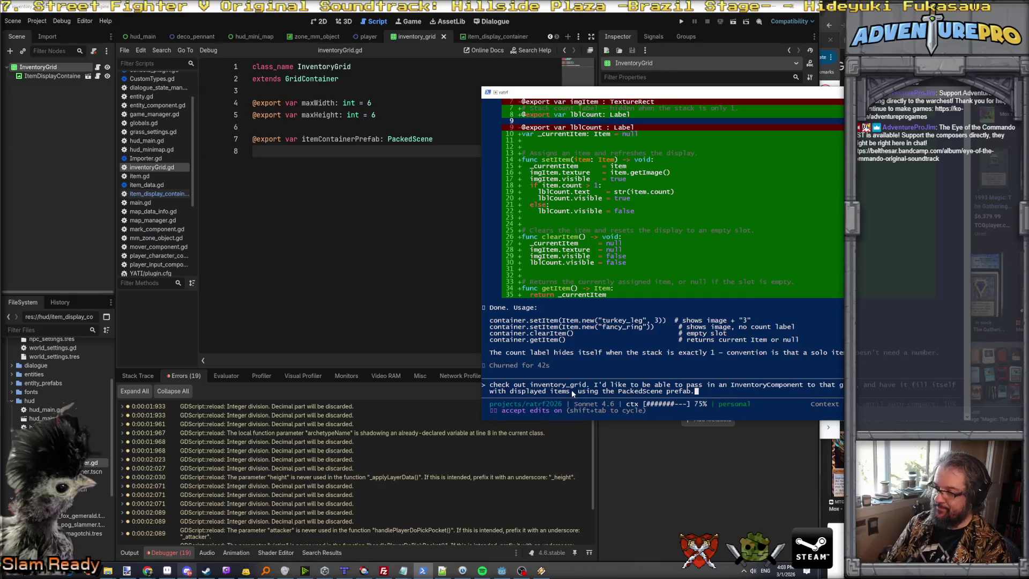
pyautogui.press('Return')
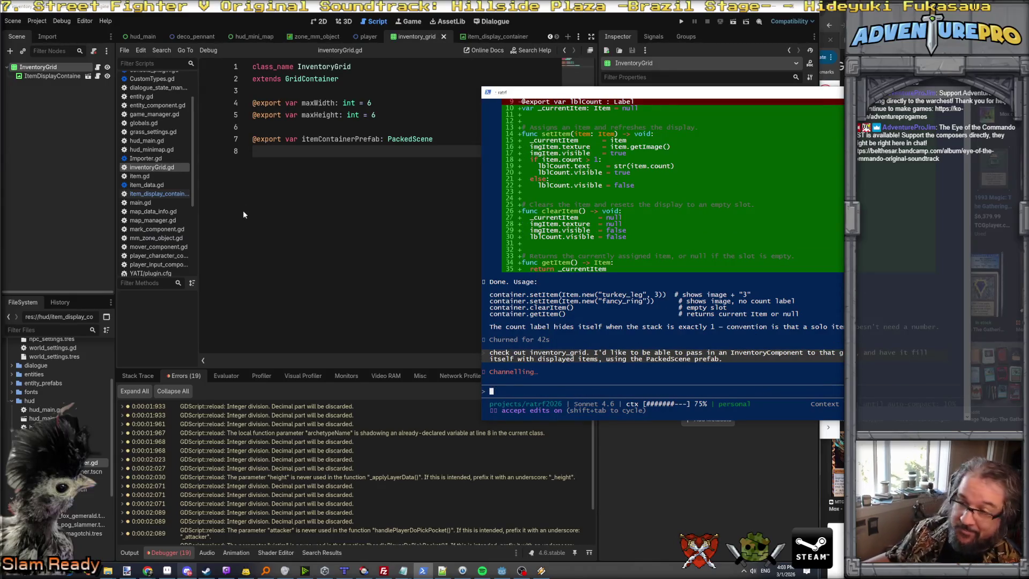
pyautogui.click(243, 214)
pyautogui.scroll(2, 163, 89)
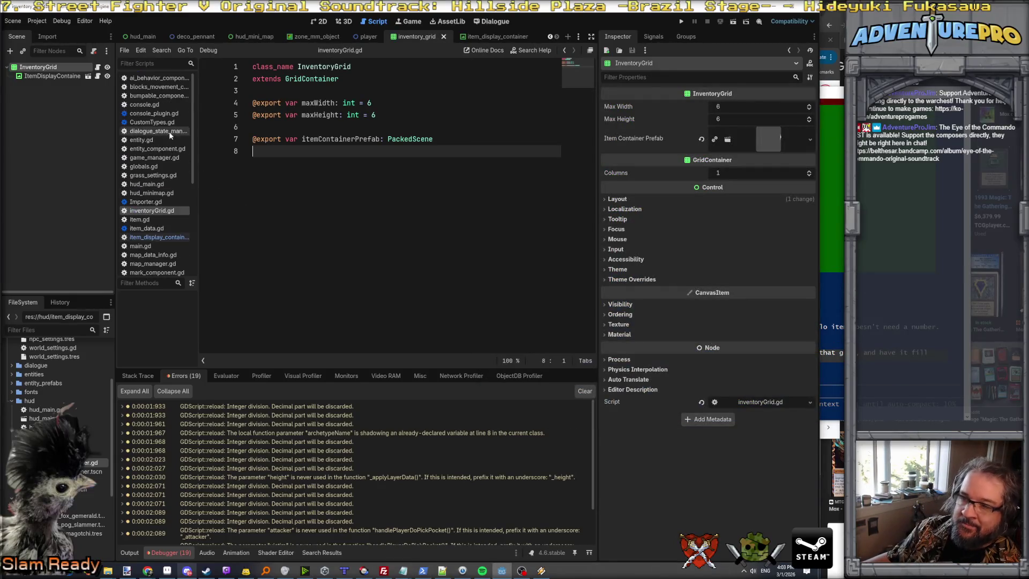
# Switch to Aseprite and look over the rare loots and bumpable sprites files.
pyautogui.click(245, 570)
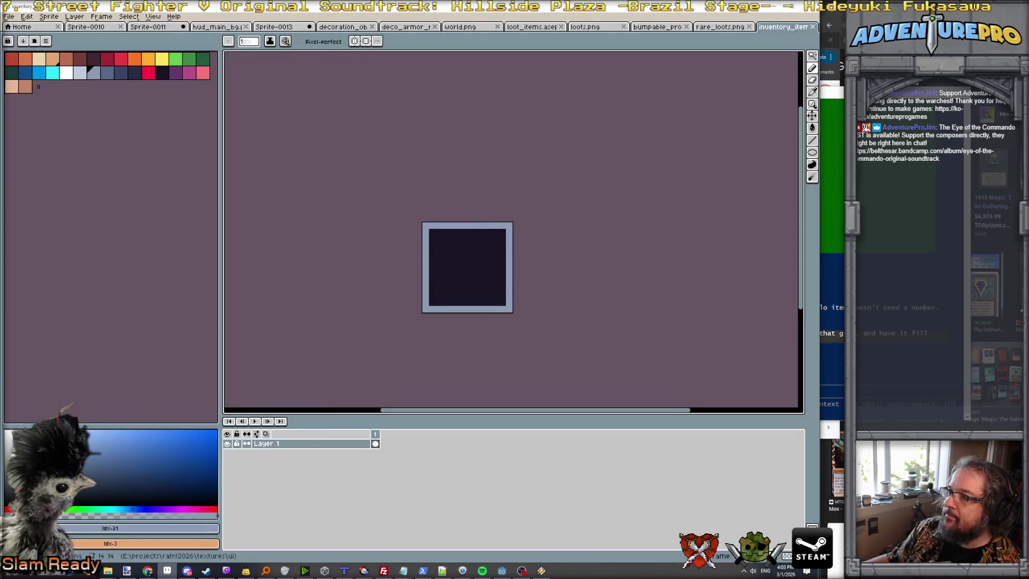
pyautogui.click(721, 26)
pyautogui.click(659, 28)
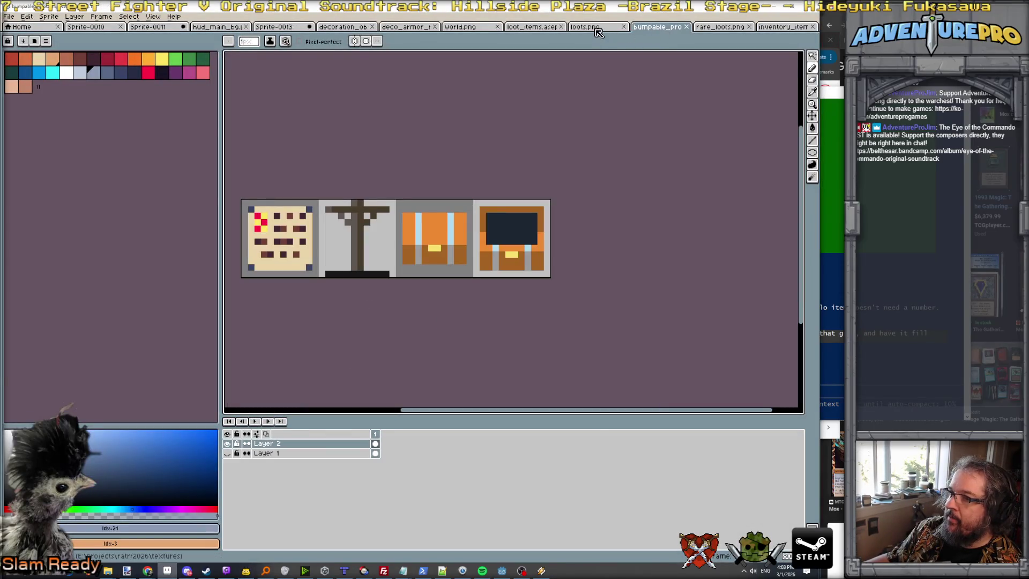
pyautogui.scroll(-1, 376, 259)
pyautogui.scroll(3, 376, 259)
pyautogui.scroll(-5, 375, 259)
pyautogui.scroll(3, 375, 259)
pyautogui.scroll(1, 375, 259)
pyautogui.scroll(-1, 375, 259)
pyautogui.scroll(-1, 375, 259)
pyautogui.scroll(2, 376, 259)
pyautogui.scroll(-1, 375, 259)
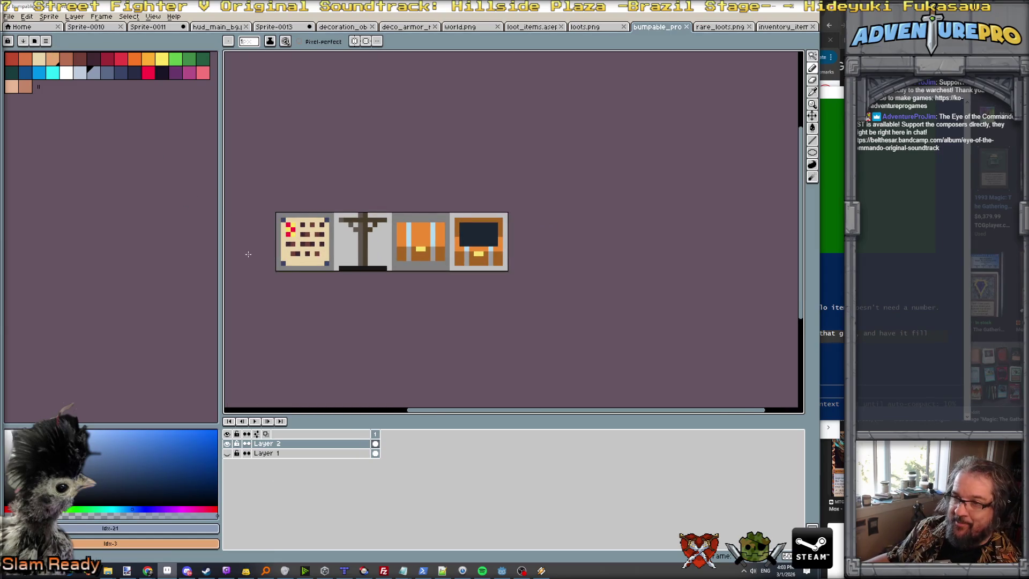
# Create a new blank sprite from the File menu.
pyautogui.hotkey('alt', 'f')
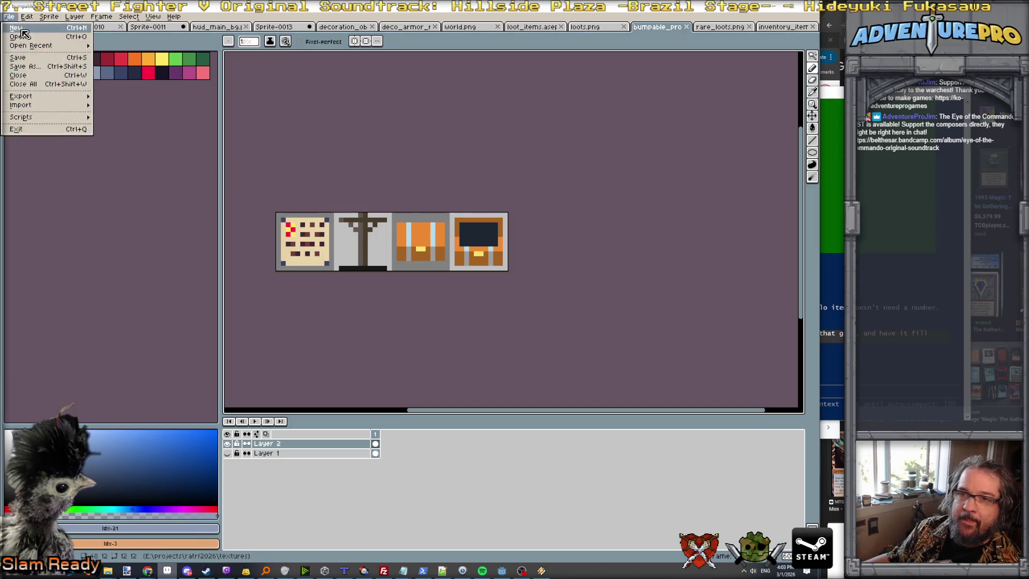
pyautogui.write('n')
pyautogui.write('1')
pyautogui.press('Tab')
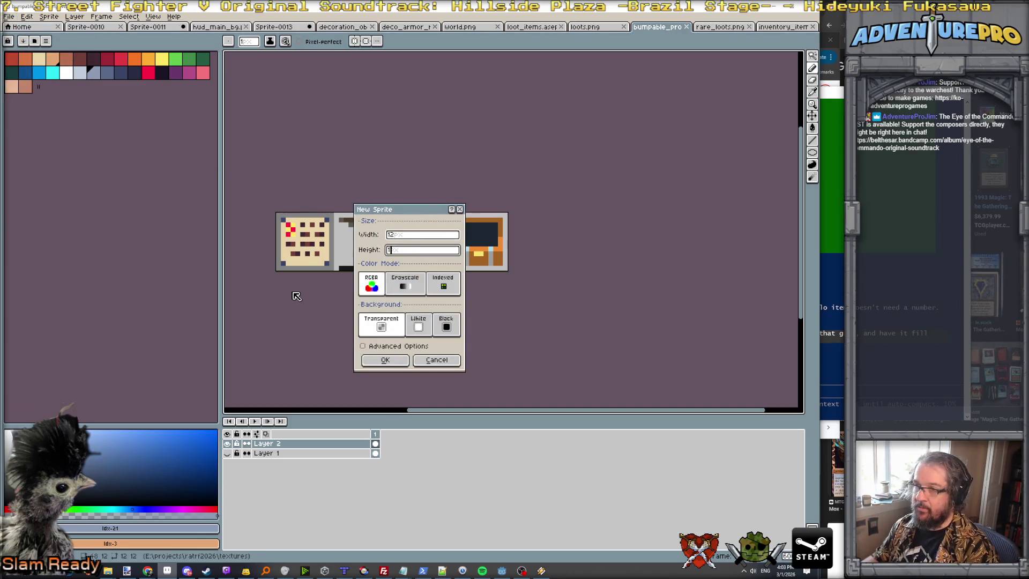
pyautogui.write('1')
pyautogui.press('Return')
# Draw the fountain basin's outline and long bottom edge in dark blue.
pyautogui.scroll(5, 523, 231)
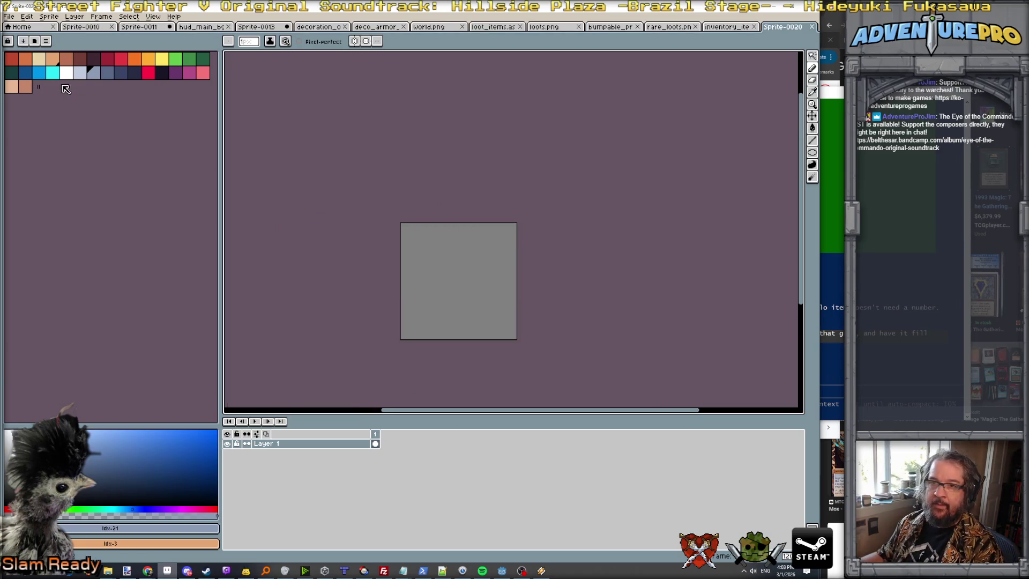
pyautogui.click(107, 75)
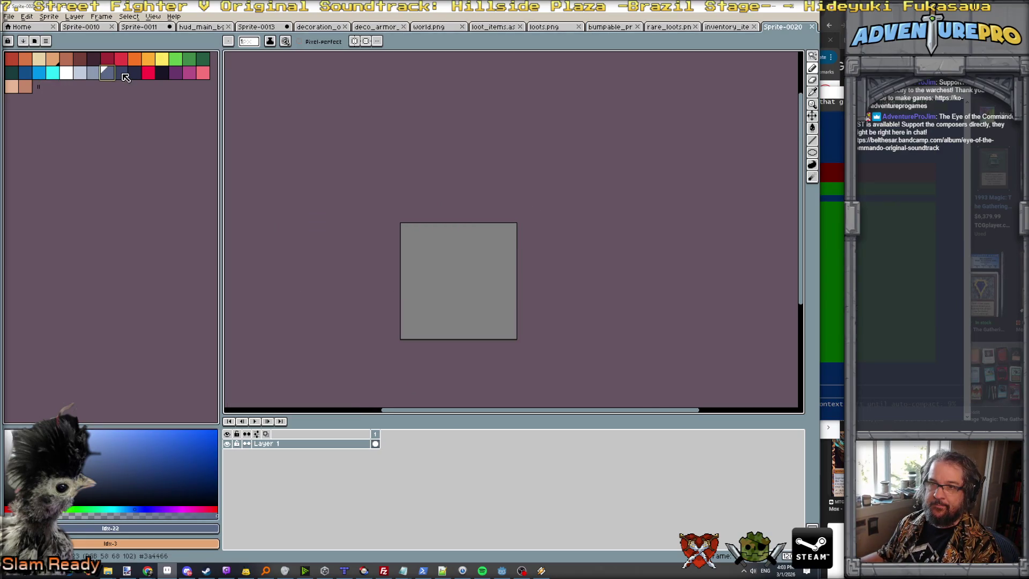
pyautogui.click(121, 73)
pyautogui.scroll(2, 423, 311)
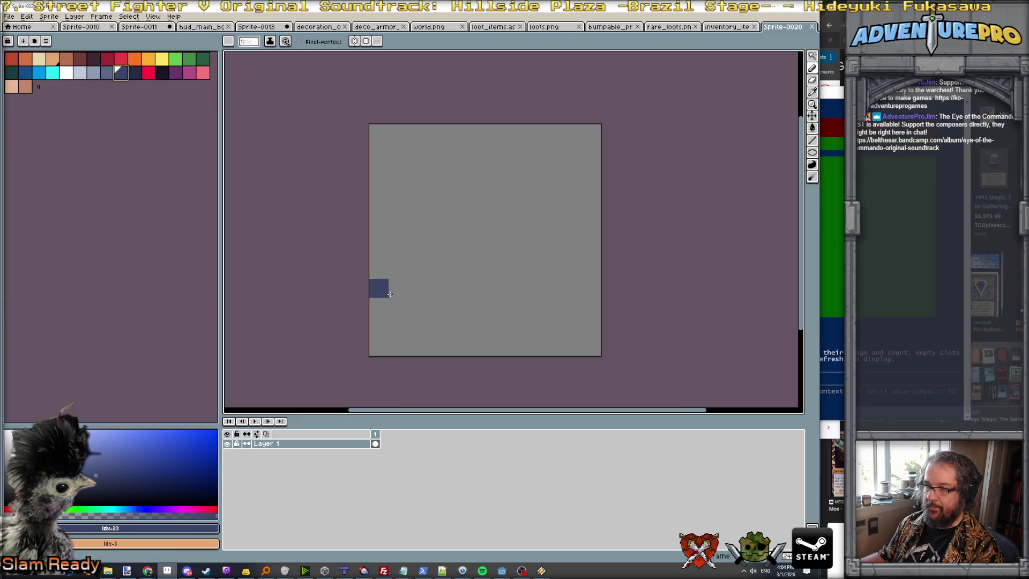
pyautogui.moveTo(379, 289)
pyautogui.mouseDown()
pyautogui.moveTo(379, 308)
pyautogui.moveTo(499, 326)
pyautogui.moveTo(572, 327)
pyautogui.moveTo(589, 292)
pyautogui.mouseUp()
pyautogui.click(399, 327)
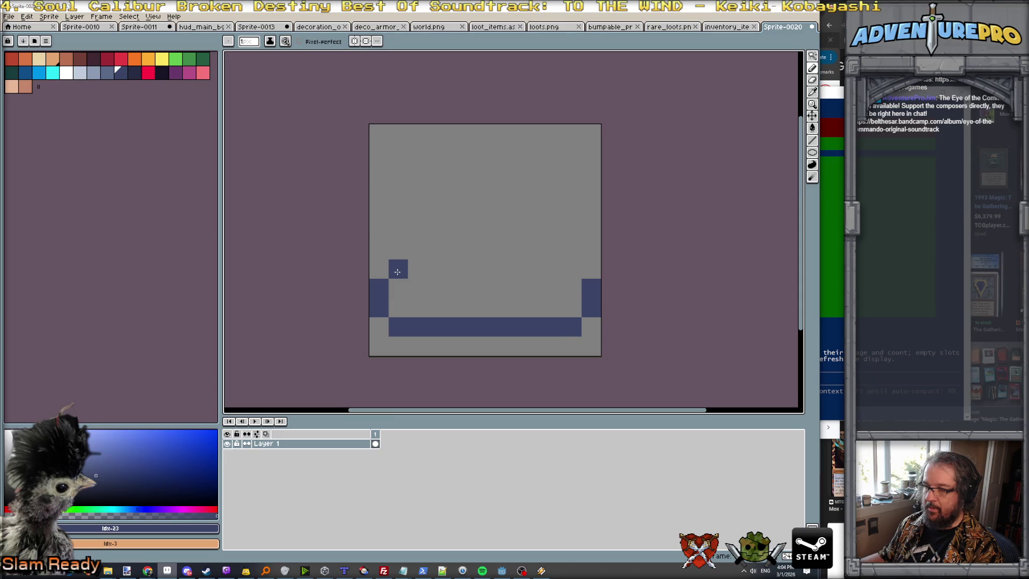
pyautogui.click(379, 269)
pyautogui.moveTo(398, 250)
pyautogui.mouseDown()
pyautogui.moveTo(558, 253)
pyautogui.moveTo(590, 268)
pyautogui.mouseUp()
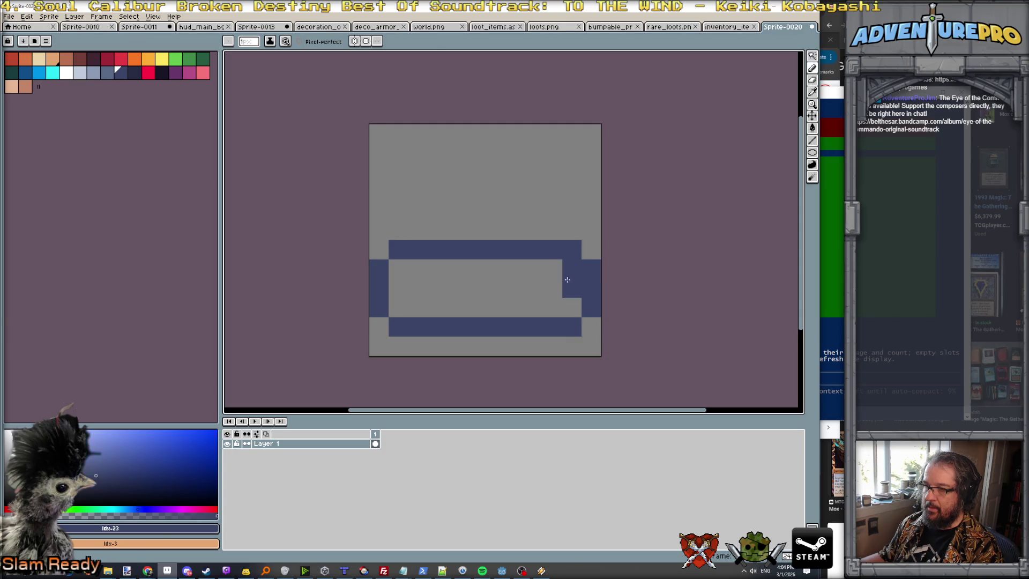
pyautogui.keyDown('alt'); pyautogui.click(572, 289); pyautogui.keyUp('alt')
pyautogui.click(572, 269)
# Shade the basin's bottom-left corner lighter blue and name the layer 'fountain part'.
pyautogui.click(106, 73)
pyautogui.click(405, 324)
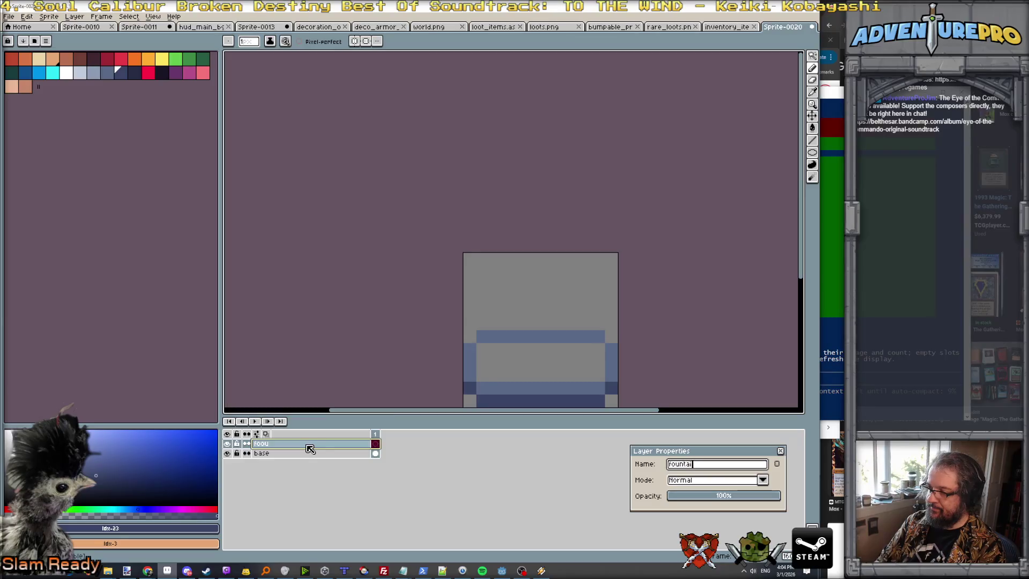
pyautogui.write('t')
pyautogui.press('Return')
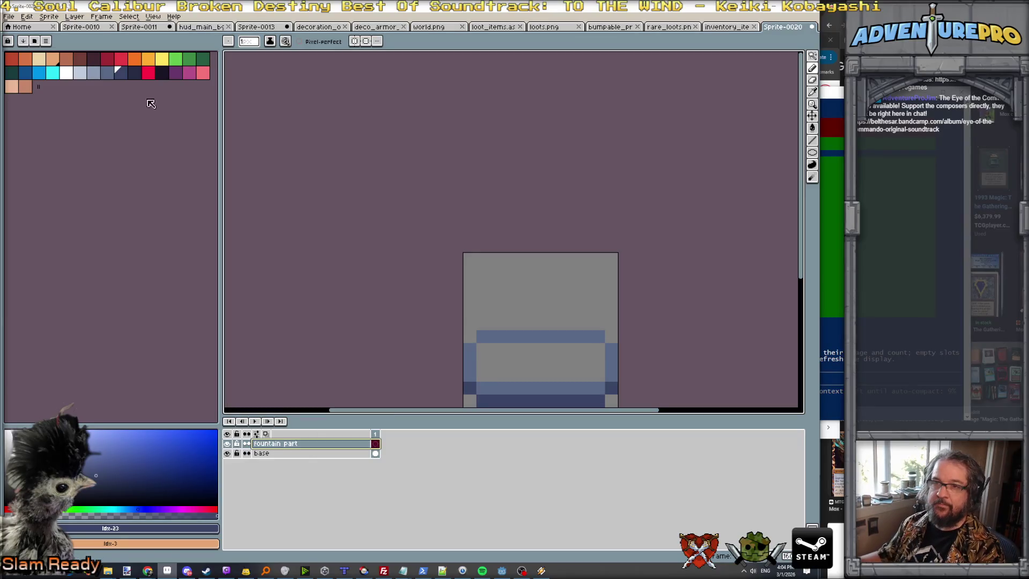
# With mirror symmetry on, paint the pale blue inverted-T water spout and stem.
pyautogui.click(94, 72)
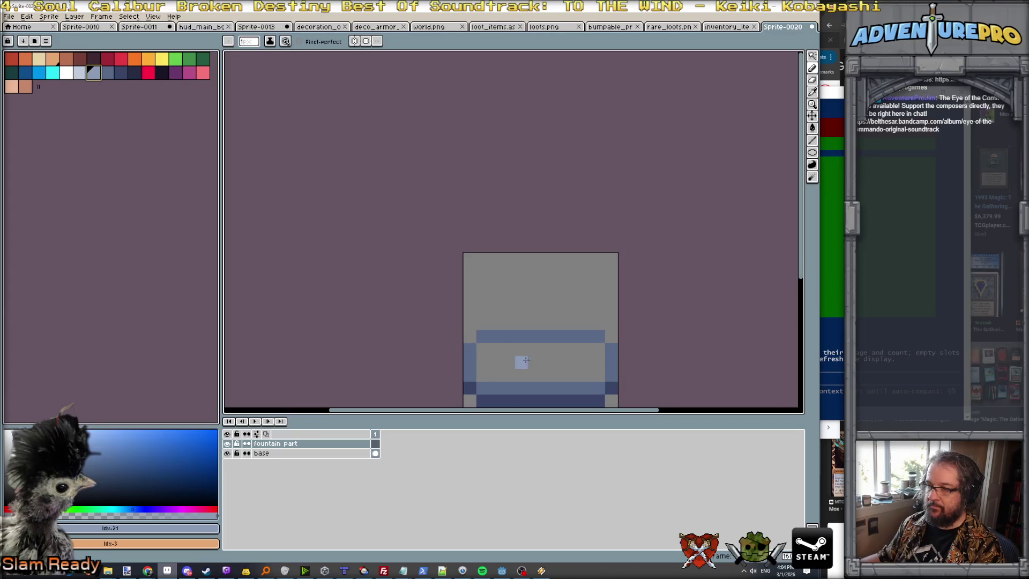
pyautogui.click(534, 337)
pyautogui.hotkey('ctrl', 'z')
pyautogui.click(354, 41)
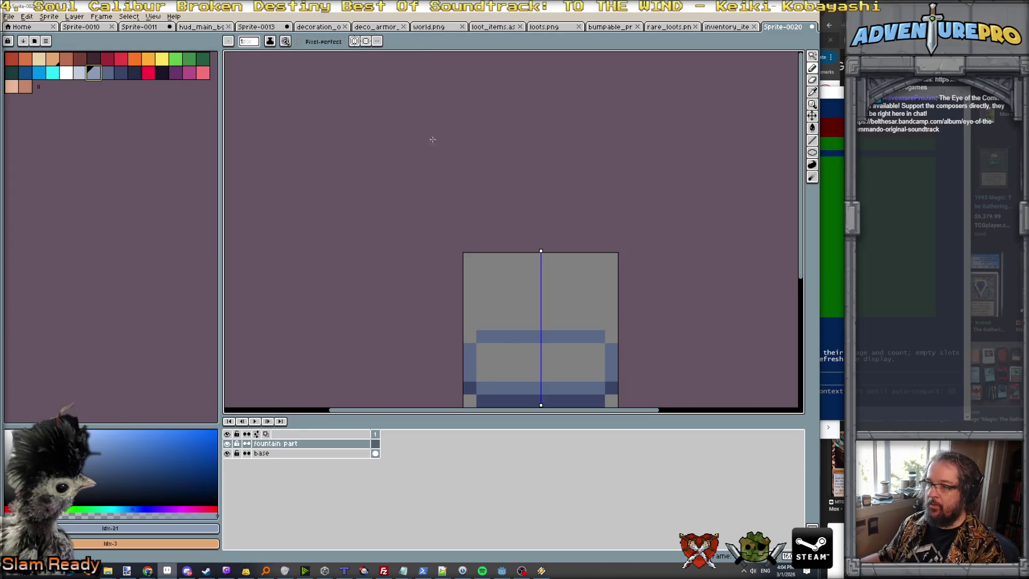
pyautogui.click(528, 363)
pyautogui.click(521, 362)
pyautogui.click(545, 352)
pyautogui.click(539, 337)
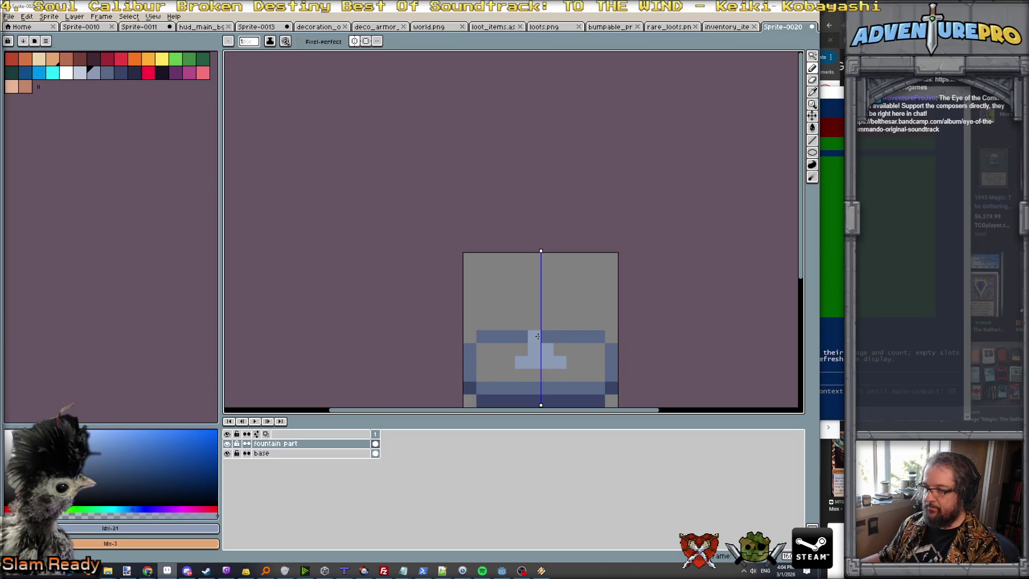
pyautogui.click(537, 326)
pyautogui.click(524, 354)
# Undo the stray light-blue pixels, turn symmetry off, and pan the whole fountain into view.
pyautogui.hotkey('ctrl', 'z')
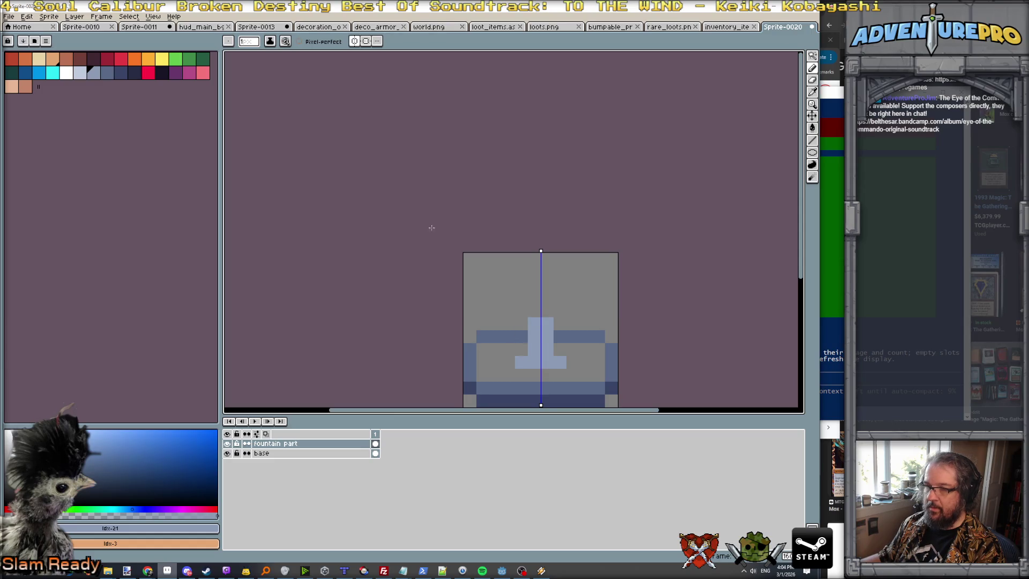
pyautogui.click(354, 41)
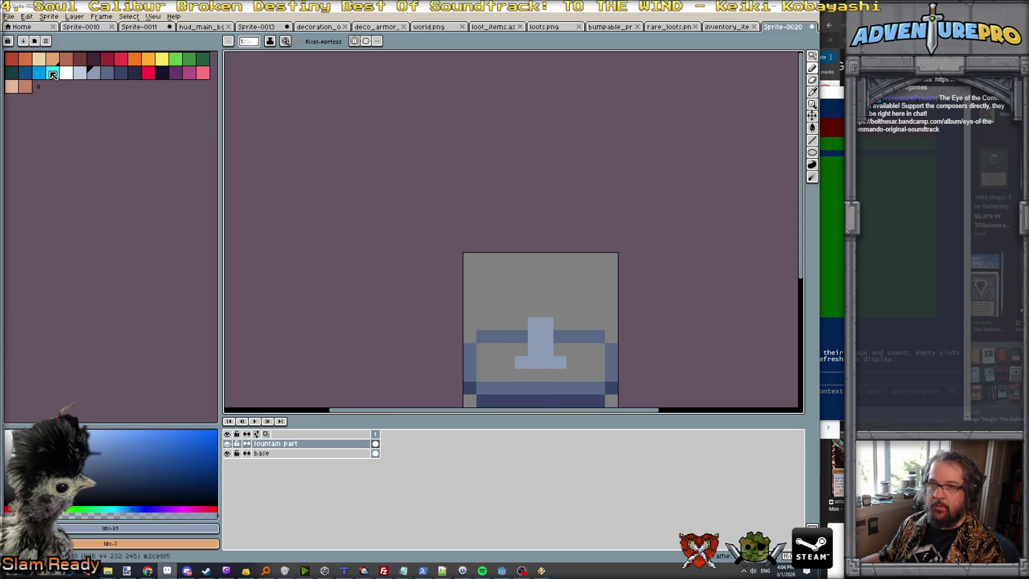
pyautogui.moveTo(567, 316)
pyautogui.mouseDown()
pyautogui.moveTo(488, 200)
pyautogui.moveTo(492, 207)
pyautogui.mouseUp()
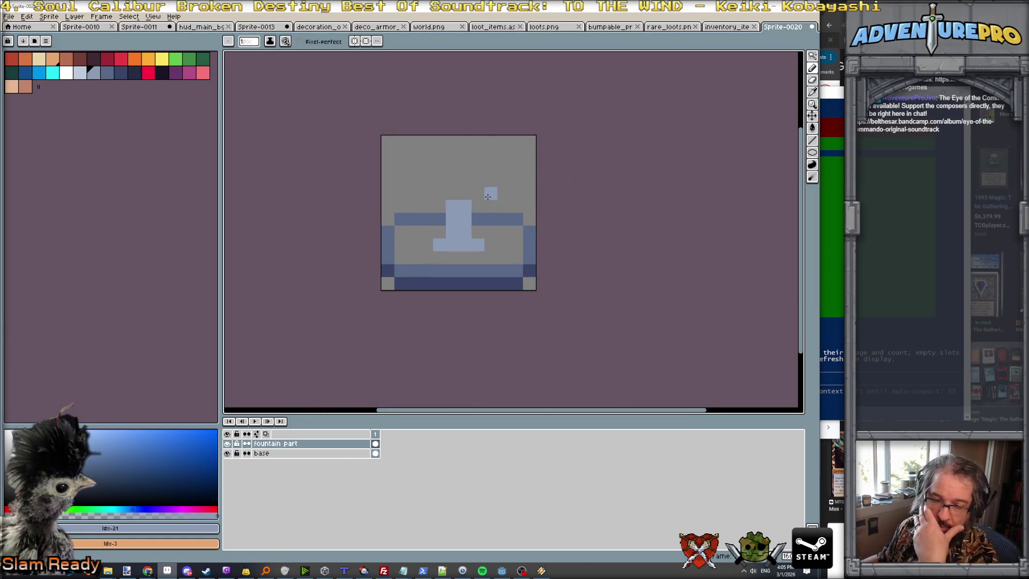
pyautogui.hotkey('alt', 'Tab')
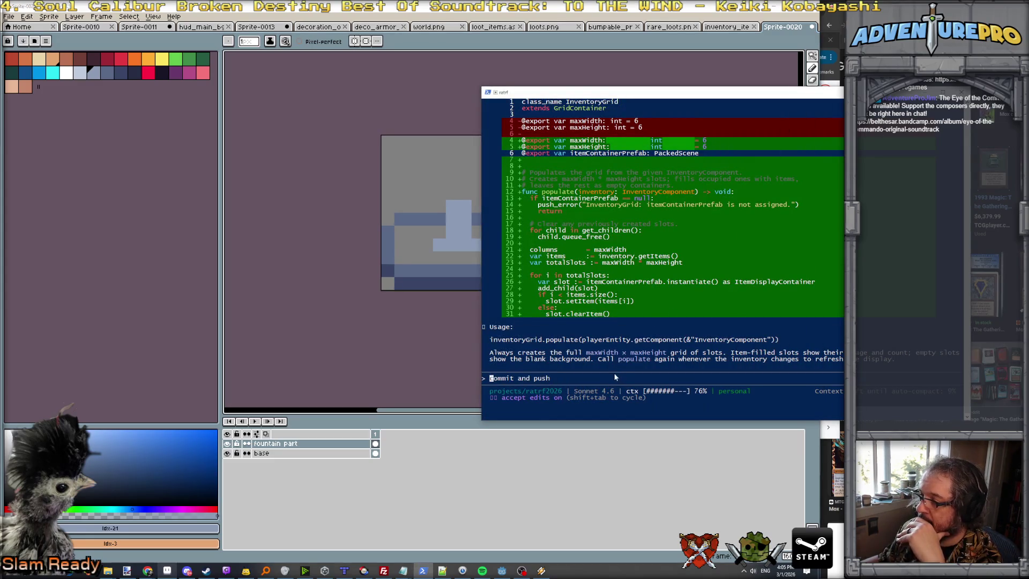
# Read the InventoryGrid diff in Claude Code, then return to Godot's hud_main scene.
pyautogui.click(587, 378)
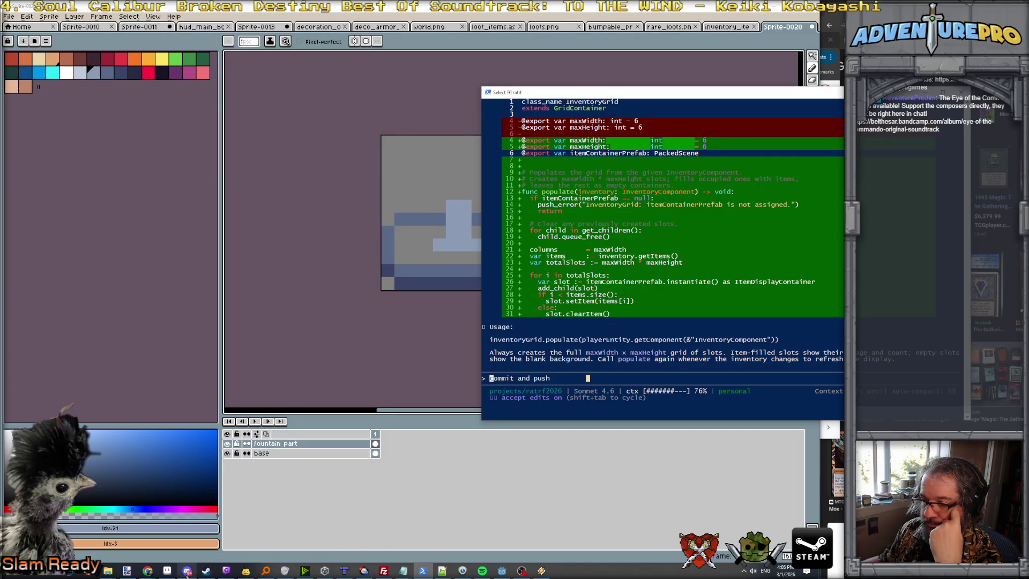
pyautogui.click(502, 570)
pyautogui.click(141, 37)
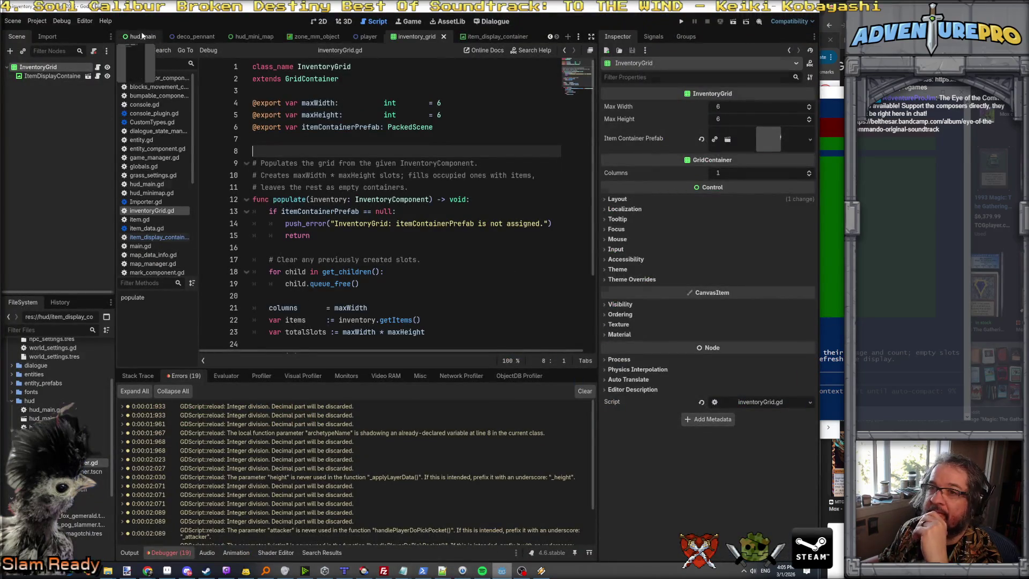
# In 2D view, move InventoryGrid into the START panel, widen it, and open HUD_Main's script.
pyautogui.click(44, 69)
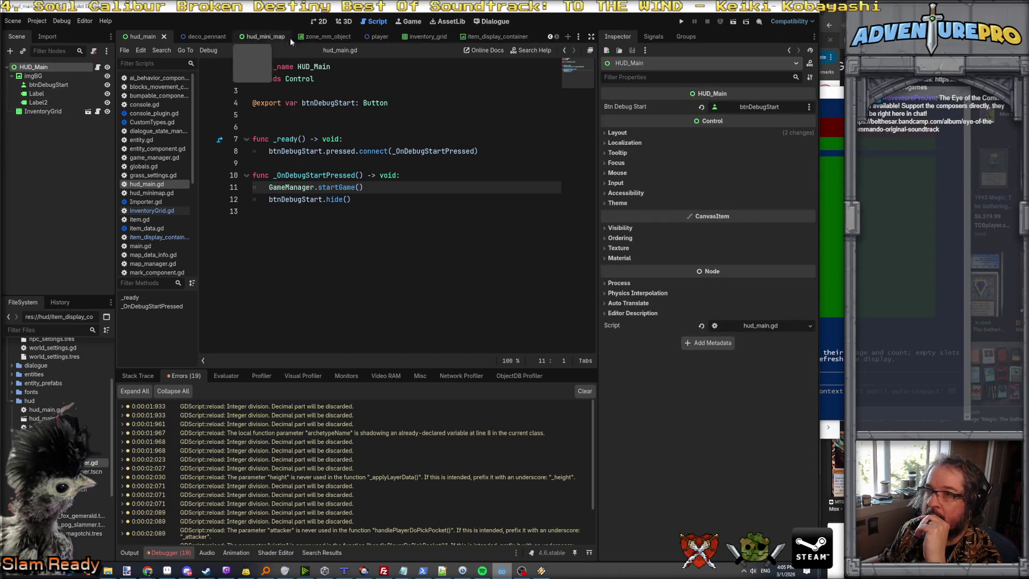
pyautogui.click(320, 21)
pyautogui.click(47, 111)
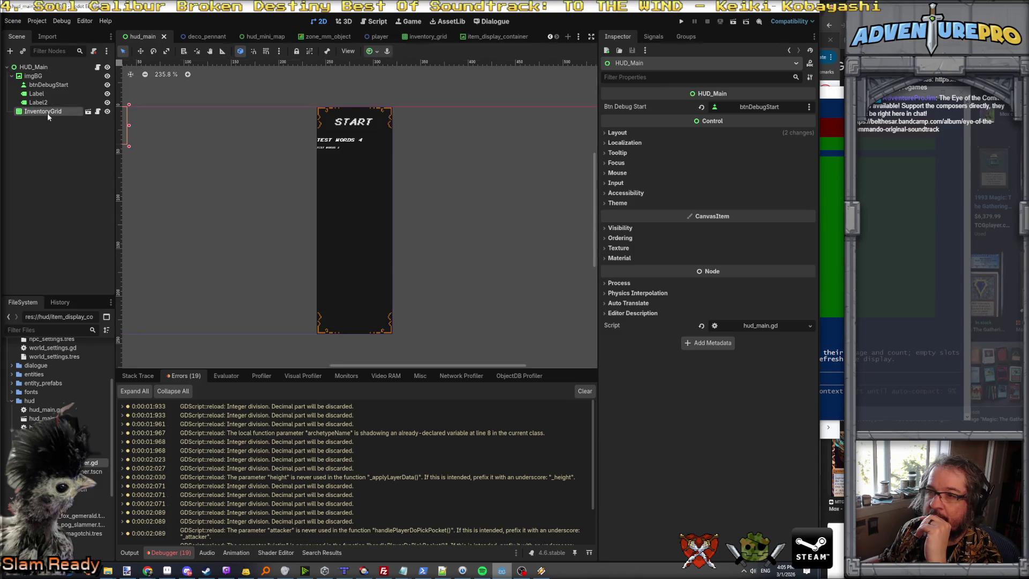
pyautogui.scroll(-3, 158, 160)
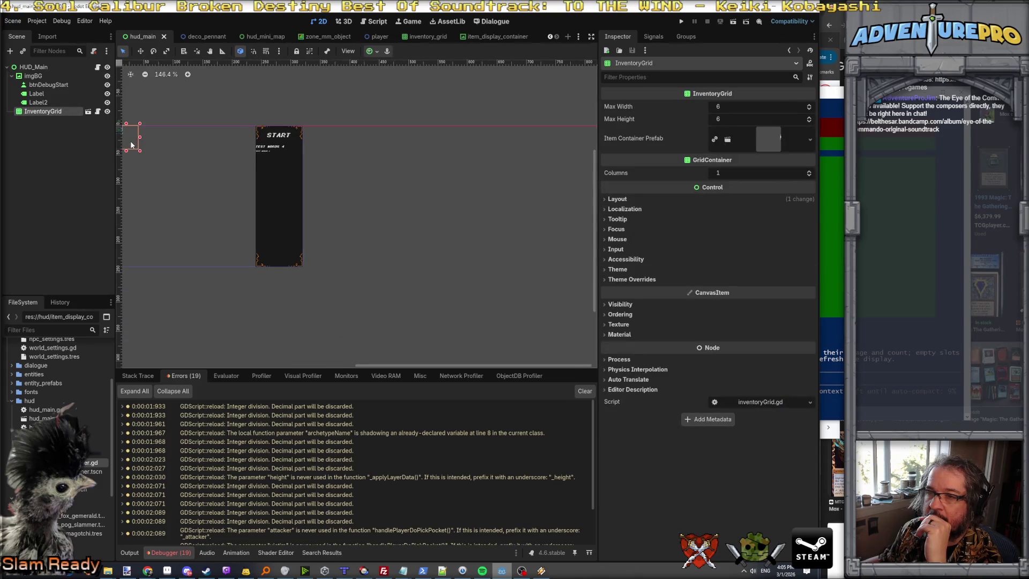
pyautogui.moveTo(134, 143)
pyautogui.mouseDown()
pyautogui.moveTo(268, 211)
pyautogui.moveTo(281, 268)
pyautogui.moveTo(349, 259)
pyautogui.moveTo(323, 314)
pyautogui.moveTo(323, 295)
pyautogui.mouseUp()
pyautogui.scroll(7, 268, 212)
pyautogui.scroll(2, 266, 211)
pyautogui.scroll(-4, 285, 249)
pyautogui.scroll(-1, 285, 248)
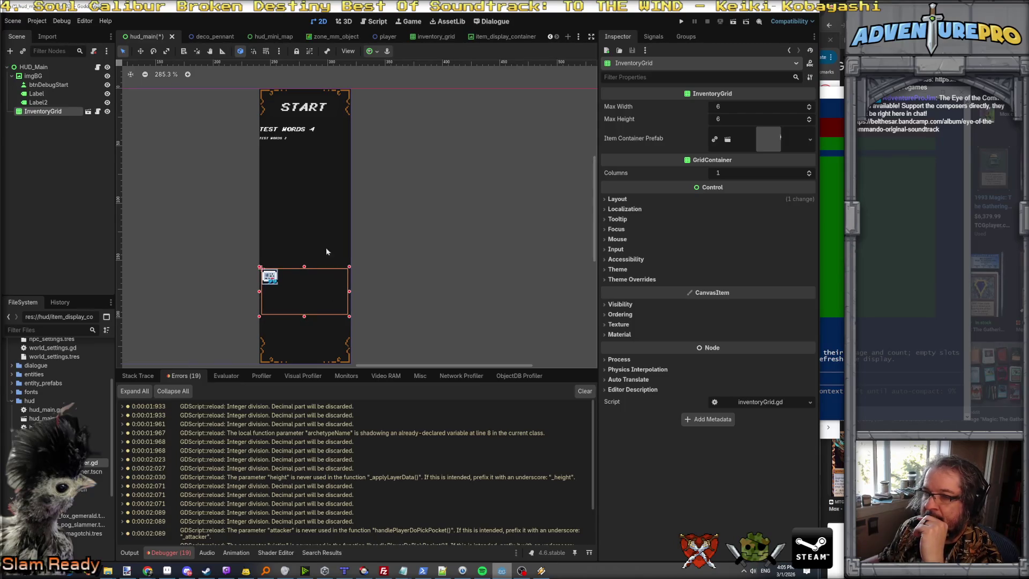
pyautogui.click(42, 67)
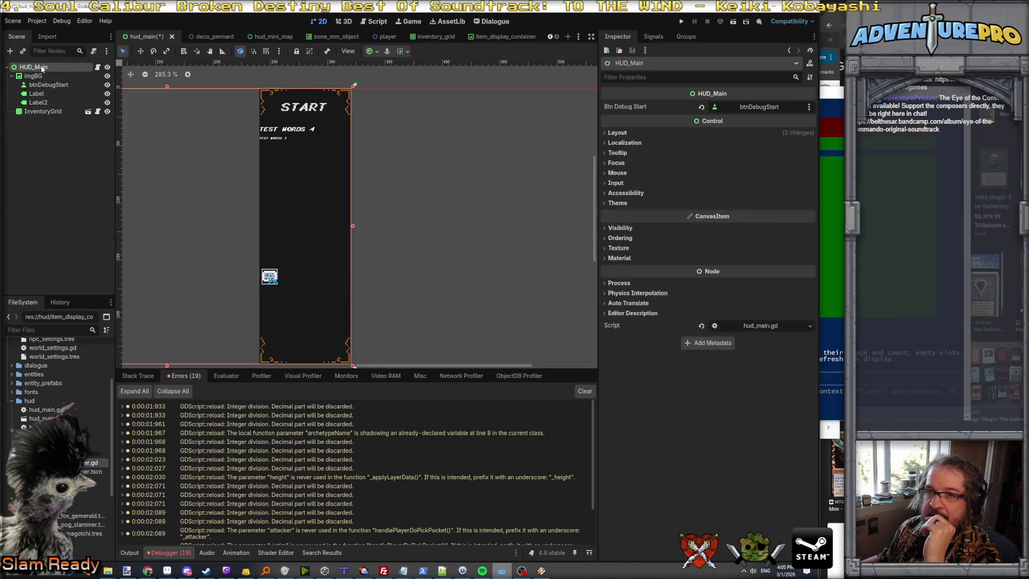
pyautogui.click(98, 68)
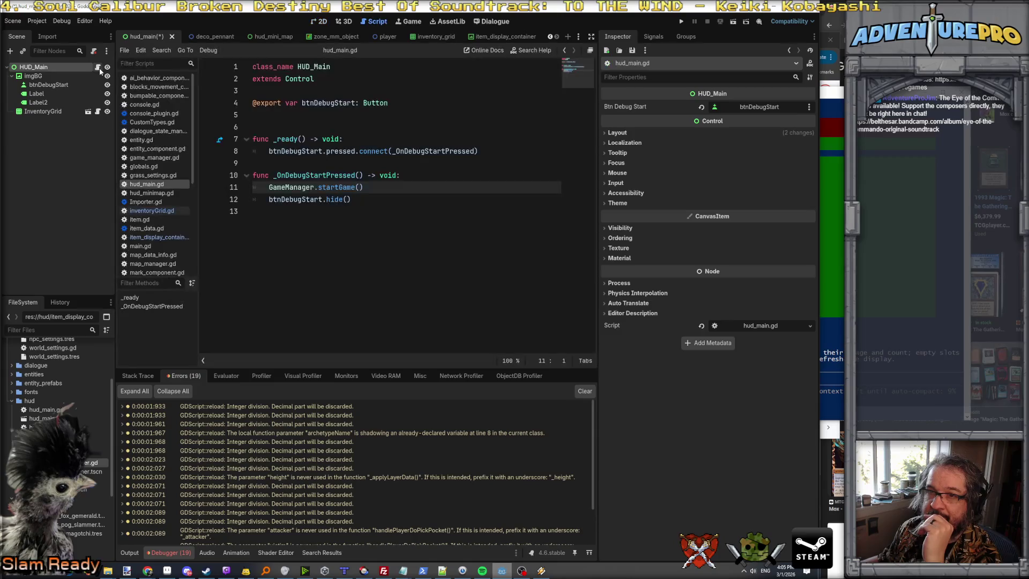
pyautogui.click(412, 107)
pyautogui.press('Return')
pyautogui.press('Return')
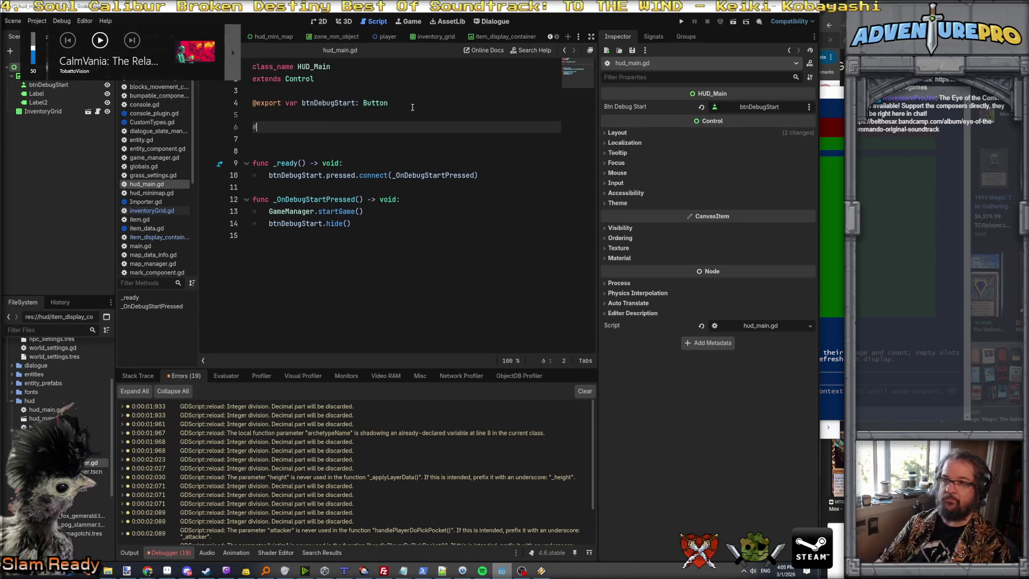
pyautogui.write('xport var inventory')
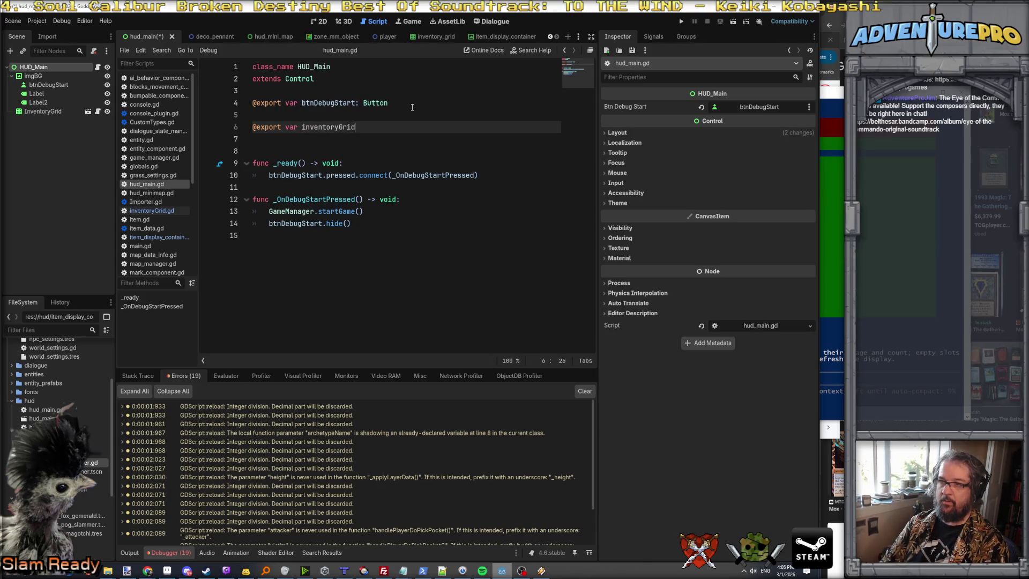
pyautogui.write('Grid')
pyautogui.hotkey('ctrl', 's')
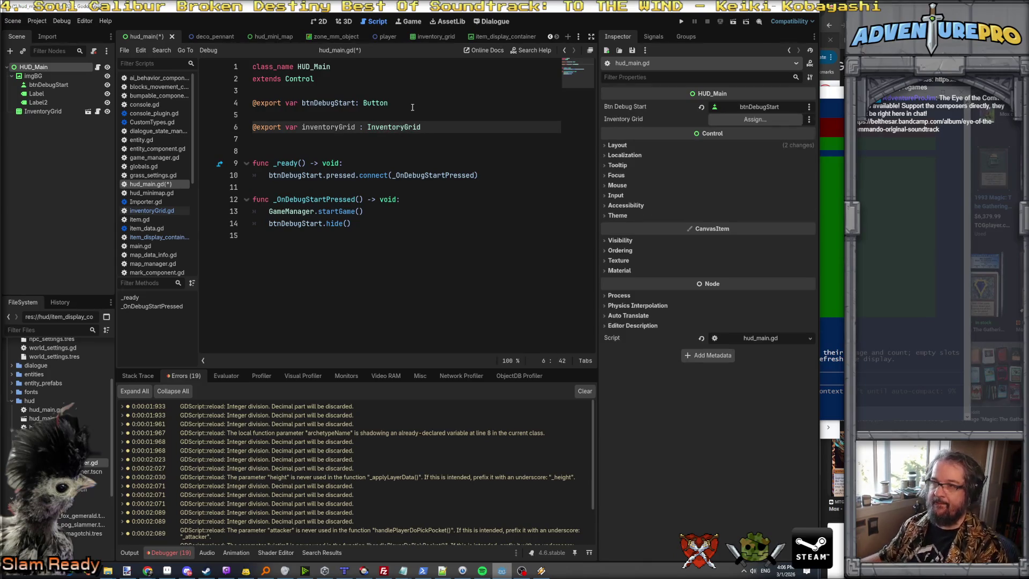
pyautogui.click(415, 115)
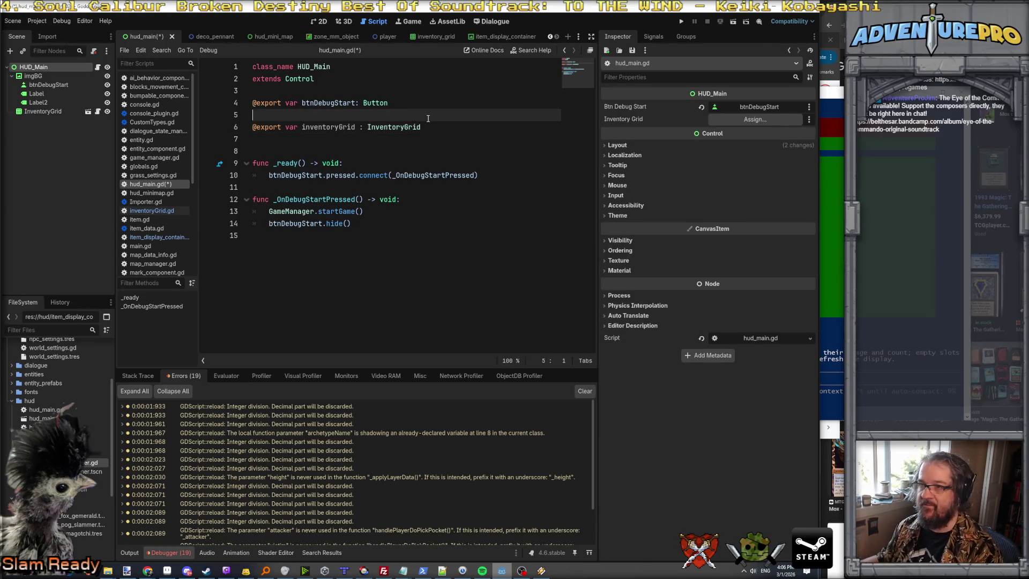
# Assign the InventoryGrid node to HUD_Main's Inventory Grid export and save the scene.
pyautogui.click(53, 111)
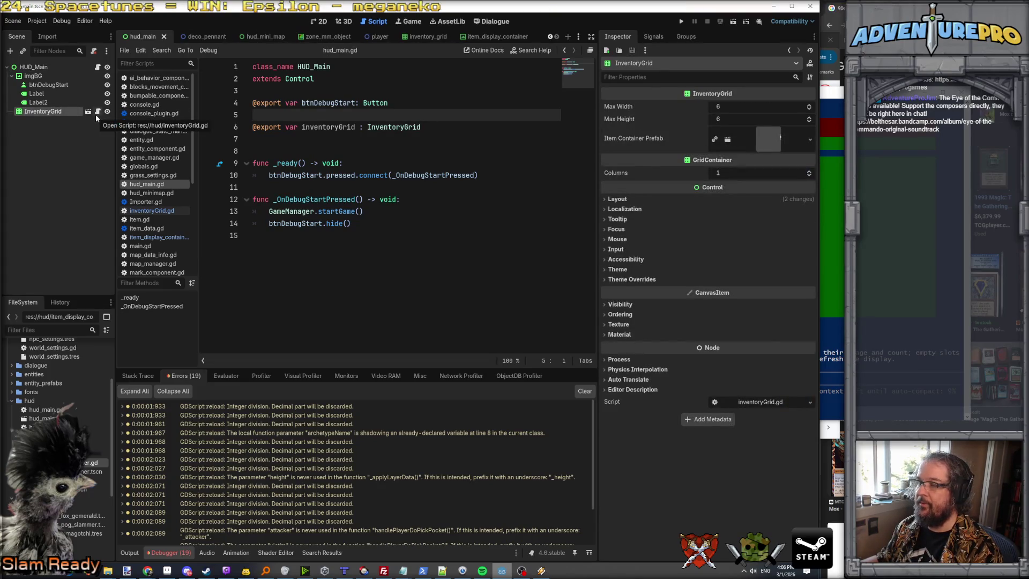
pyautogui.click(86, 69)
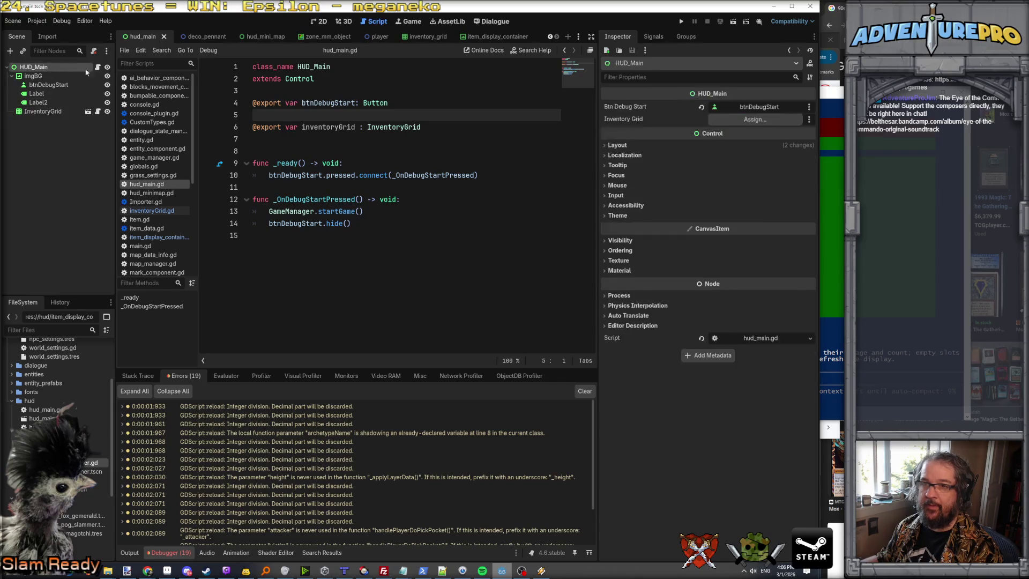
pyautogui.moveTo(58, 111); pyautogui.dragTo(734, 121)
pyautogui.hotkey('ctrl', 's')
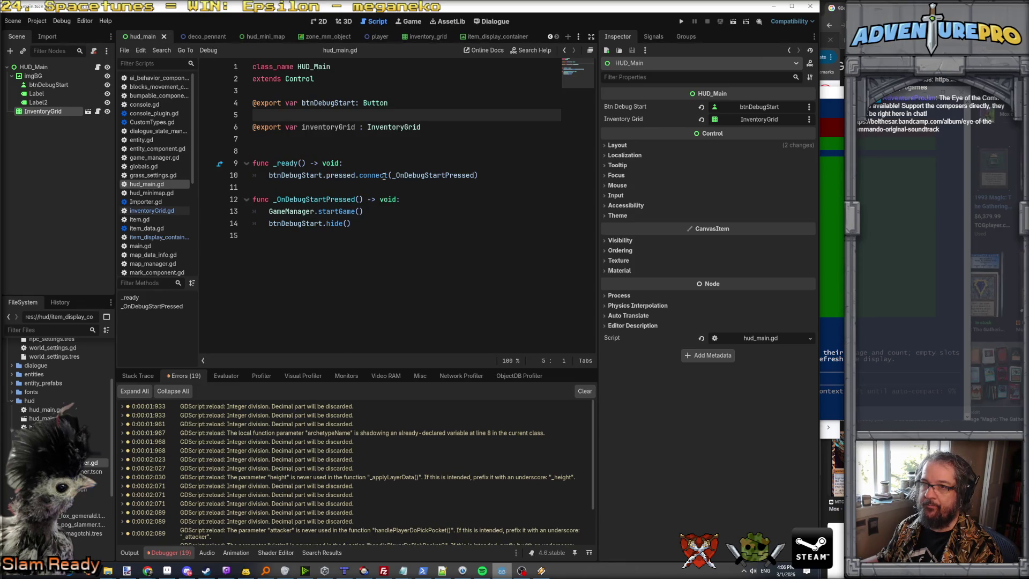
pyautogui.hotkey('alt', 'Tab')
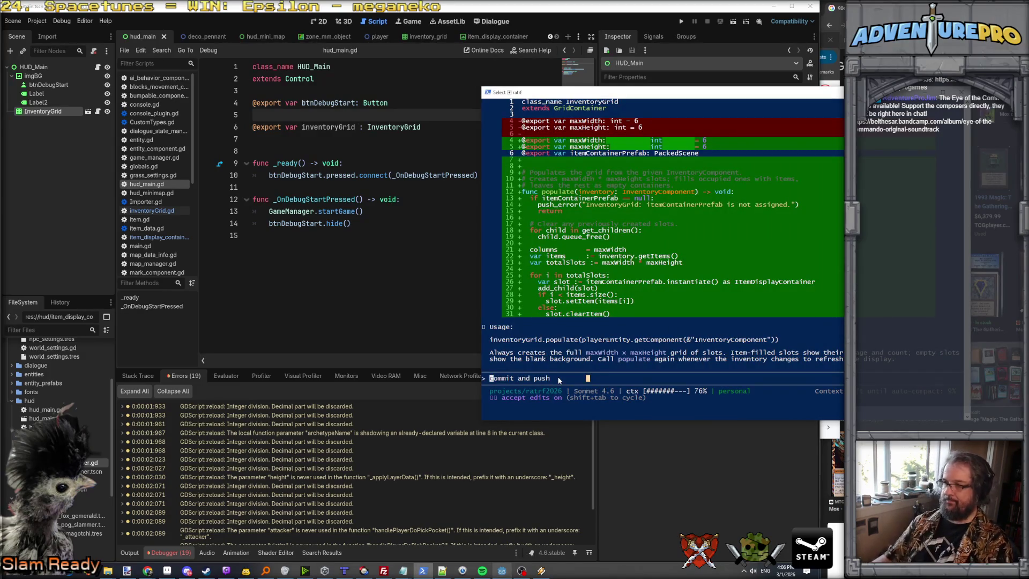
# Ask Claude Code to wire the attached InventoryGrid so HUD_Main passes an InventoryComponent through.
pyautogui.write("I've attached an In")
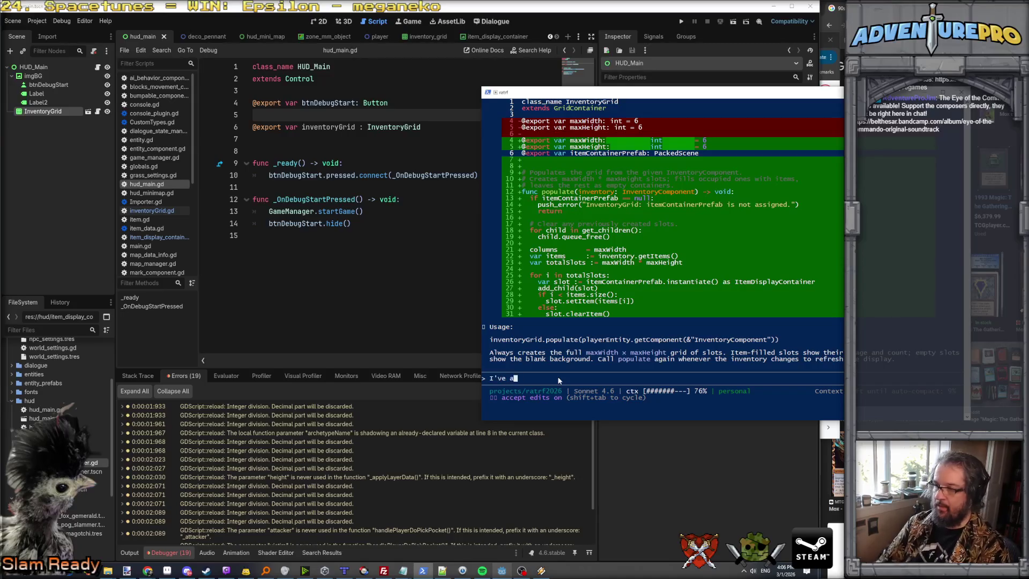
pyautogui.write('ventoryGr')
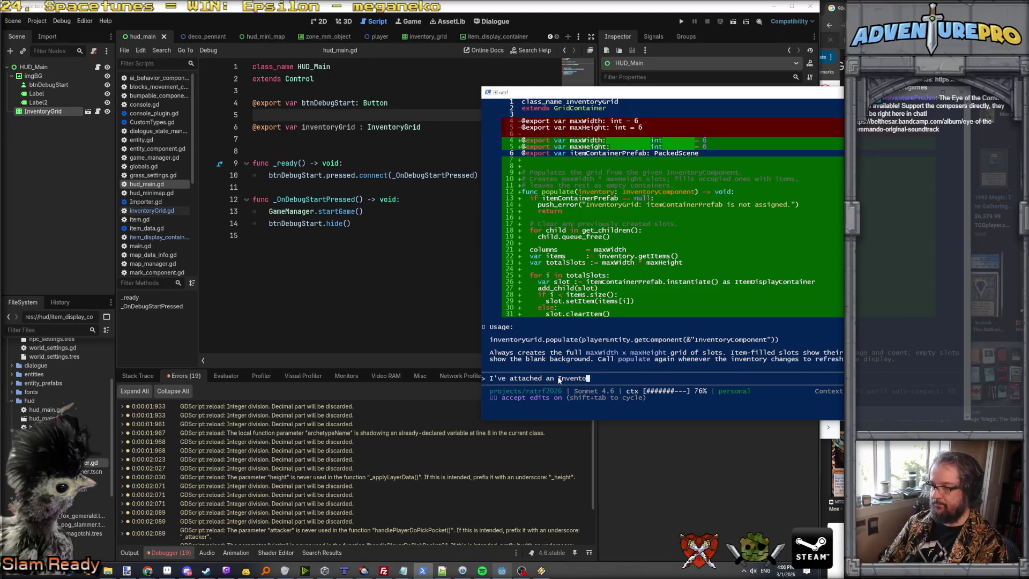
pyautogui.write('id to HU')
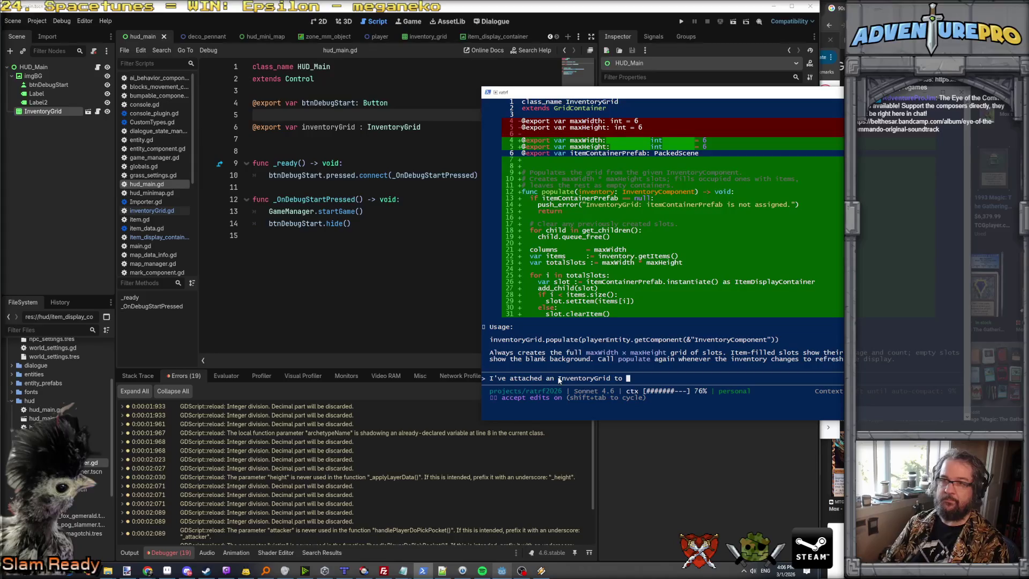
pyautogui.write('D_')
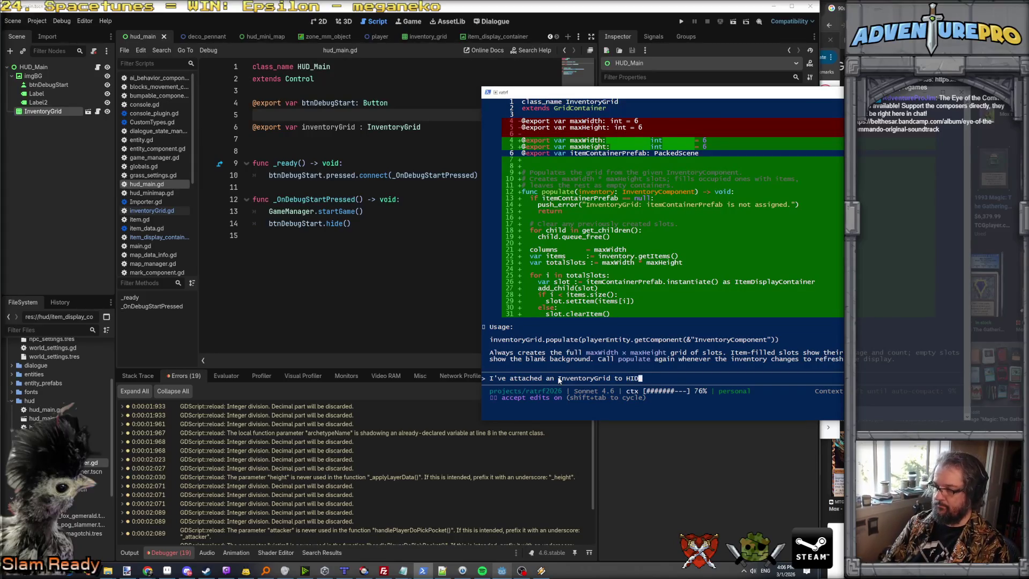
pyautogui.write('Mai')
pyautogui.write('n, can you wi')
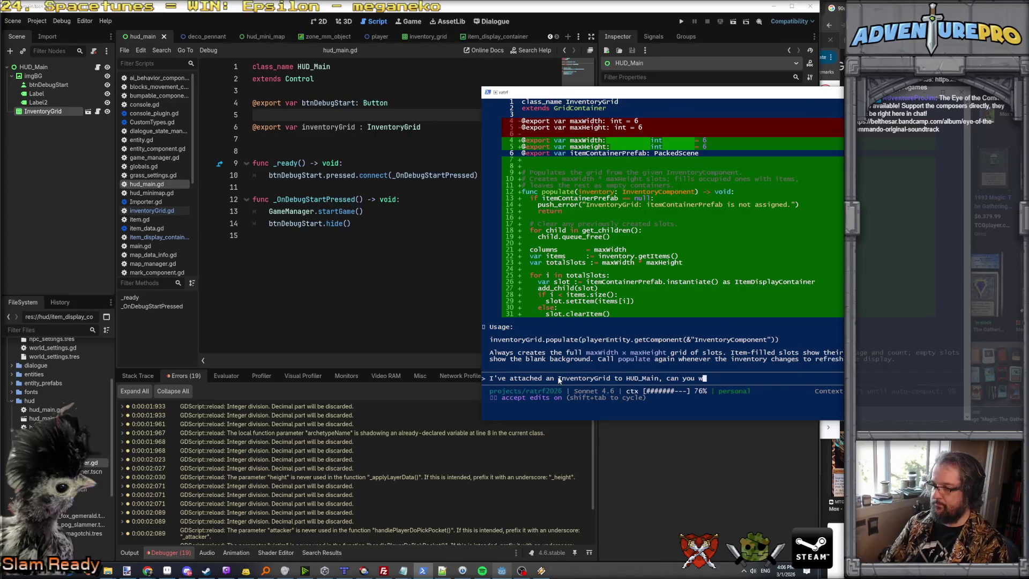
pyautogui.write('re it up so I can pass in an InventoryComponent to')
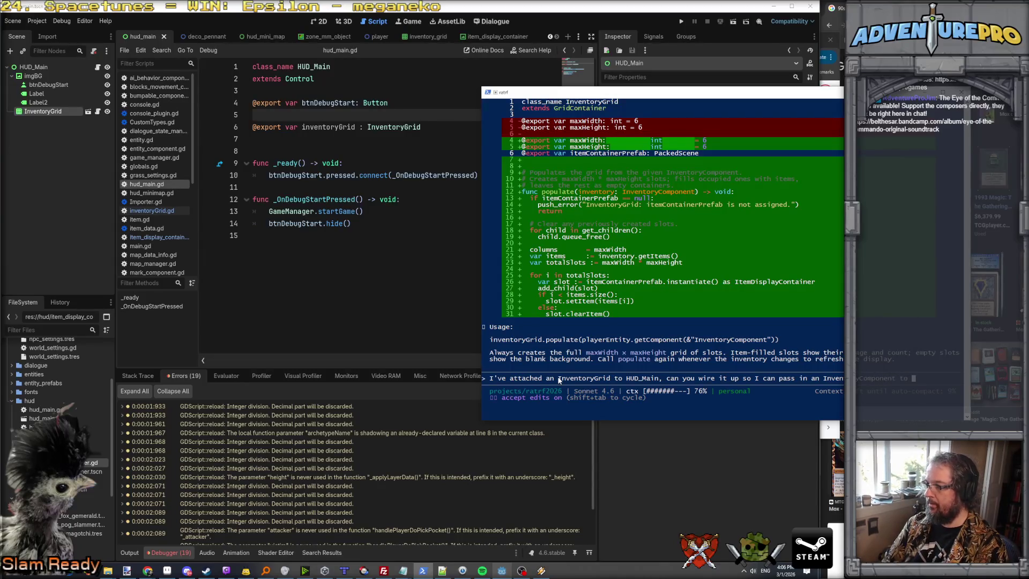
pyautogui.write('nd let that p')
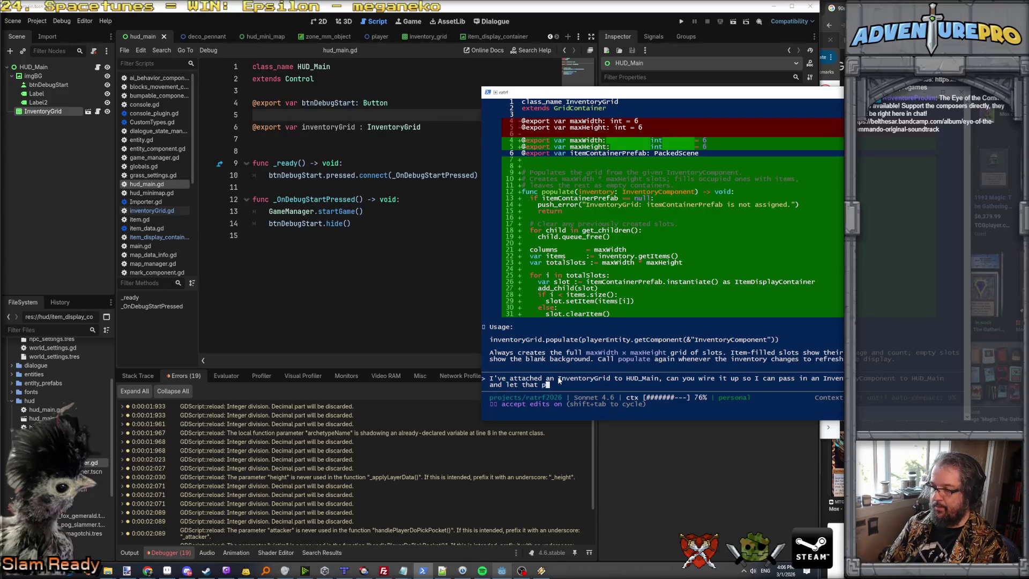
pyautogui.write('late down?')
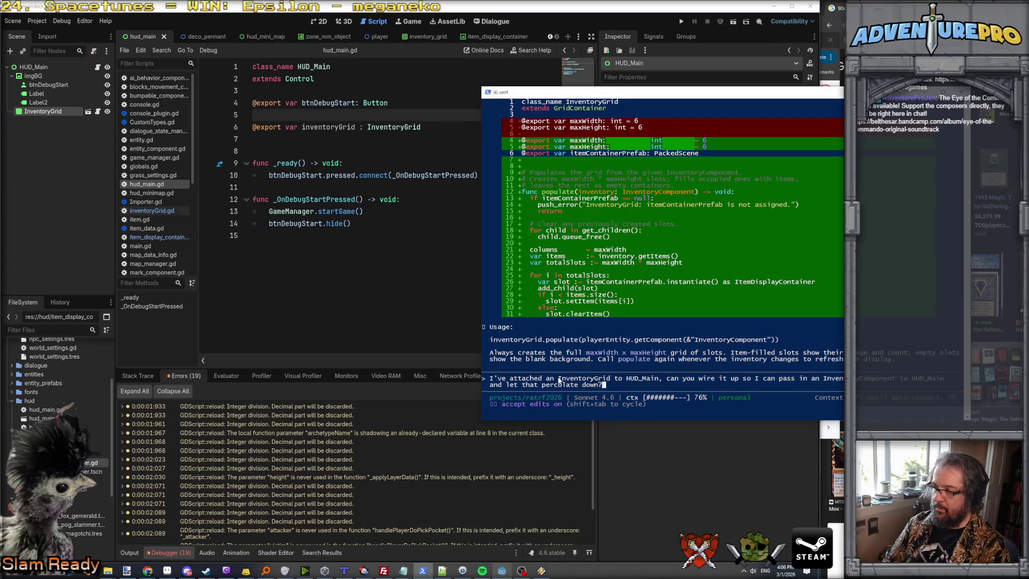
pyautogui.press('Return')
pyautogui.click(167, 572)
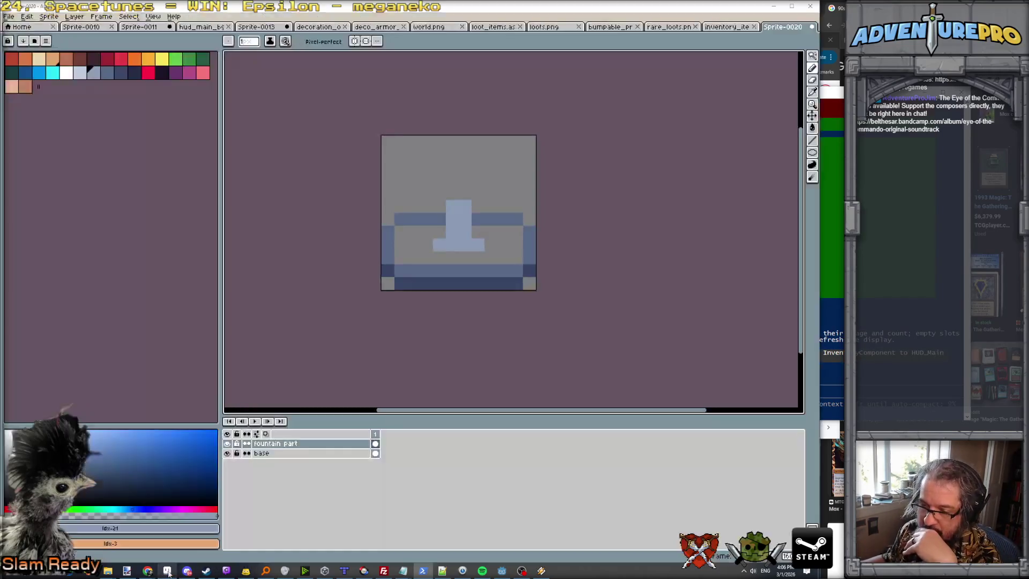
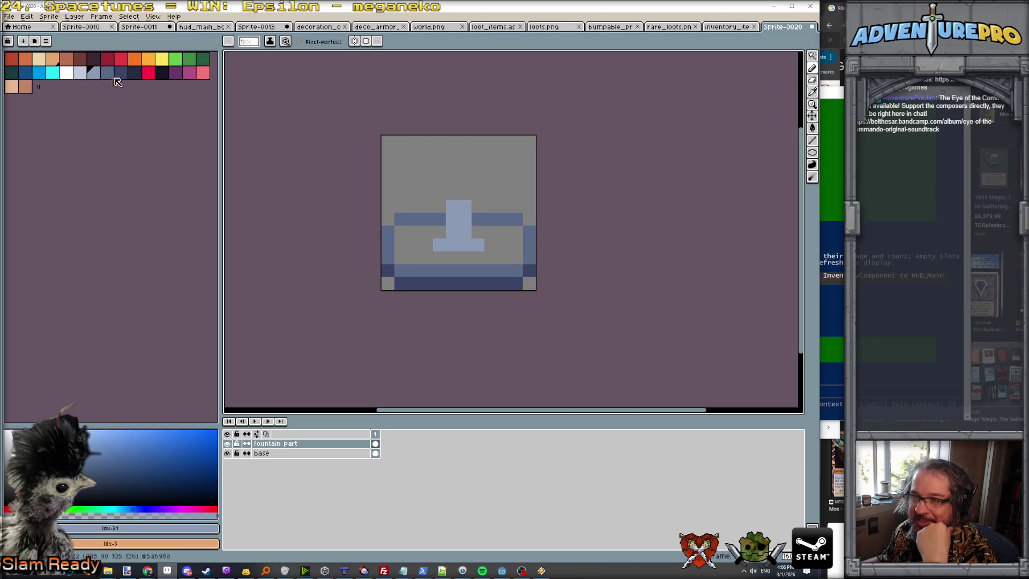
# On the base layer, paint cyan water into the fountain basin.
pyautogui.click(294, 455)
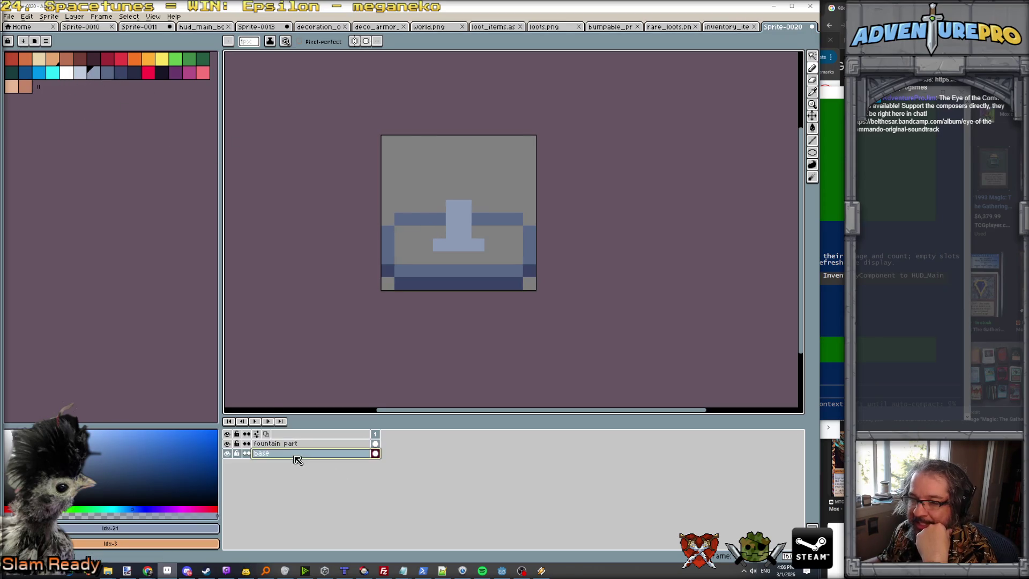
pyautogui.click(53, 72)
pyautogui.moveTo(413, 257)
pyautogui.mouseDown()
pyautogui.moveTo(401, 258)
pyautogui.moveTo(508, 257)
pyautogui.moveTo(489, 232)
pyautogui.moveTo(516, 232)
pyautogui.moveTo(399, 232)
pyautogui.moveTo(425, 244)
pyautogui.mouseUp()
pyautogui.scroll(-4, 428, 245)
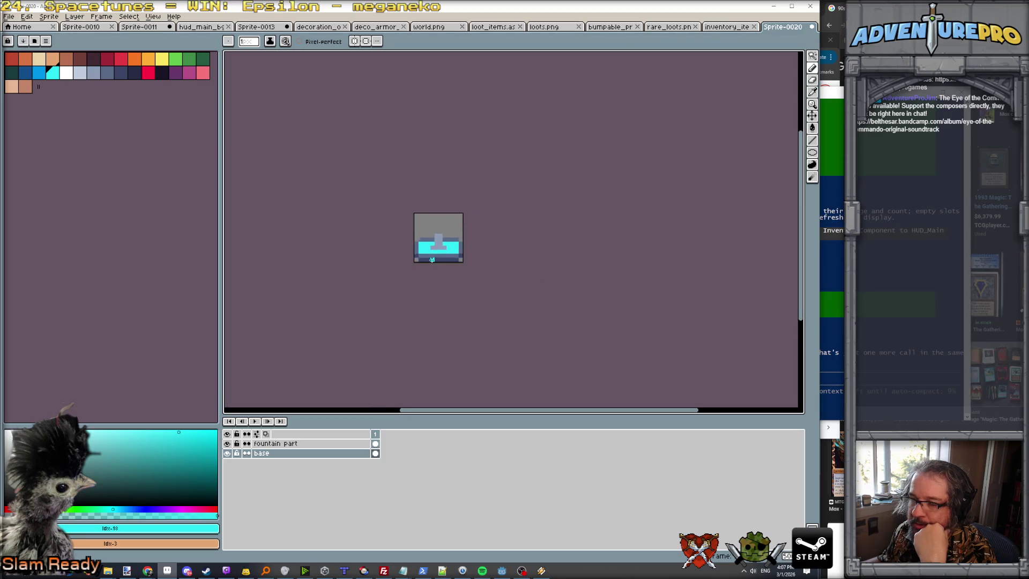
pyautogui.scroll(1, 441, 255)
pyautogui.scroll(3, 440, 255)
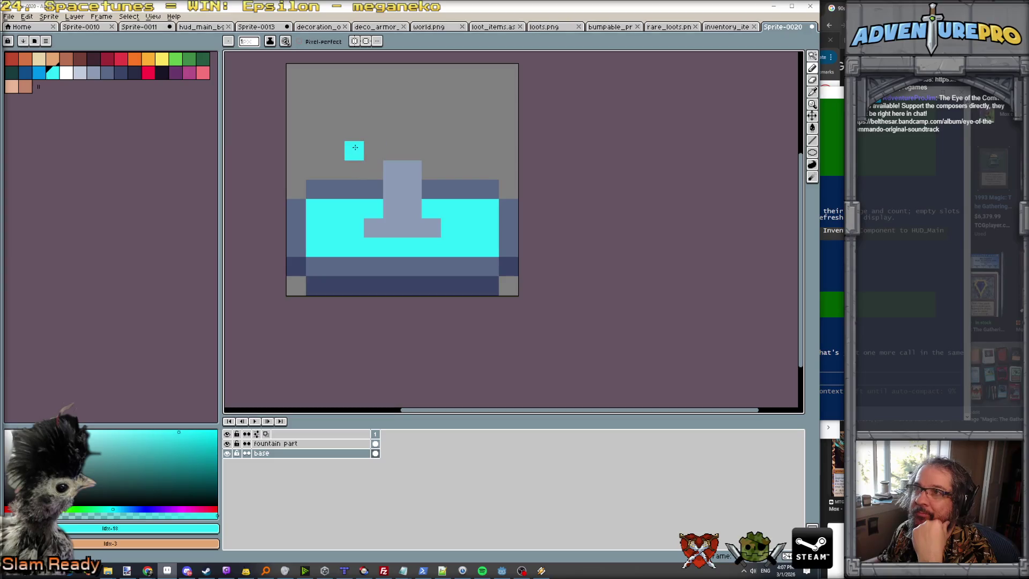
# Erase part of the fountain piece on the fountain part layer.
pyautogui.click(292, 445)
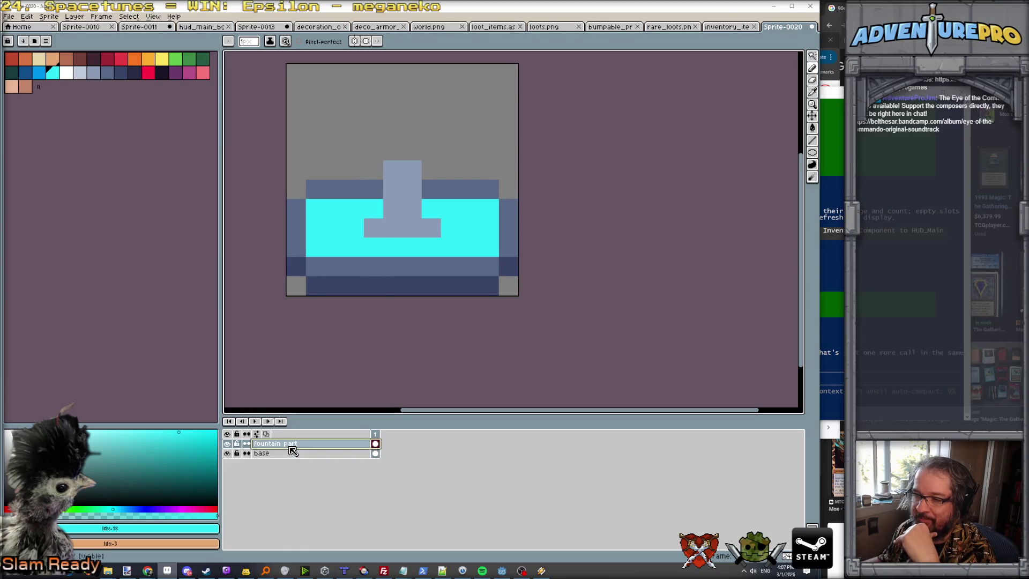
pyautogui.click(294, 454)
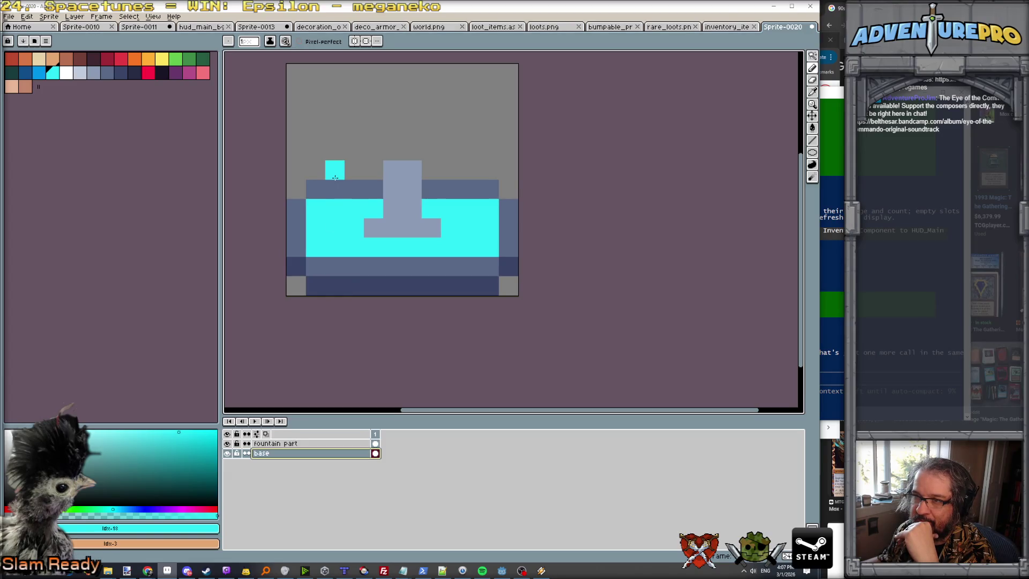
pyautogui.keyDown('alt'); pyautogui.click(335, 185); pyautogui.keyUp('alt')
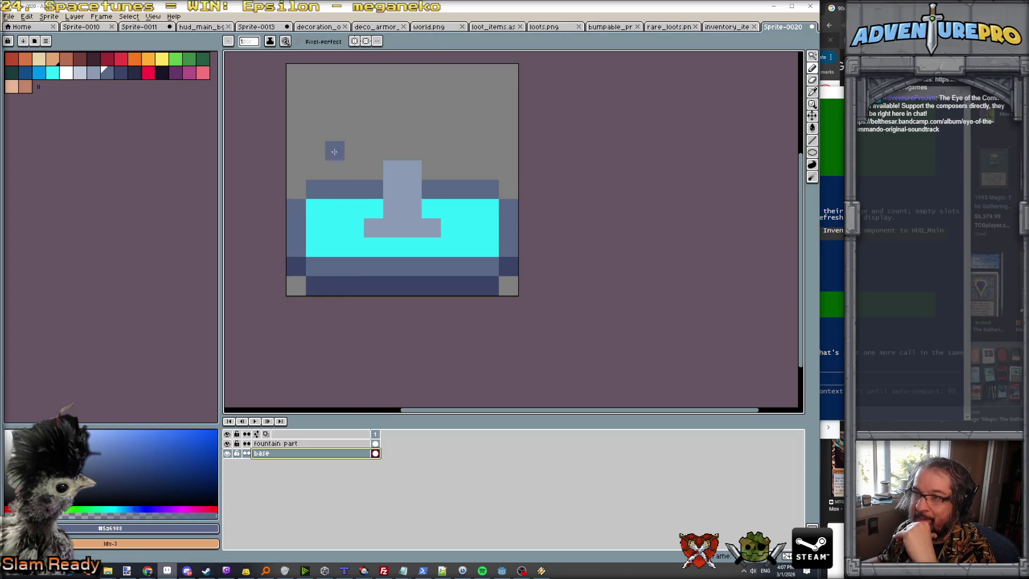
pyautogui.click(290, 444)
pyautogui.press('e')
pyautogui.moveTo(378, 222)
pyautogui.mouseDown()
pyautogui.moveTo(424, 211)
pyautogui.moveTo(393, 189)
pyautogui.moveTo(412, 170)
pyautogui.moveTo(407, 195)
pyautogui.mouseUp()
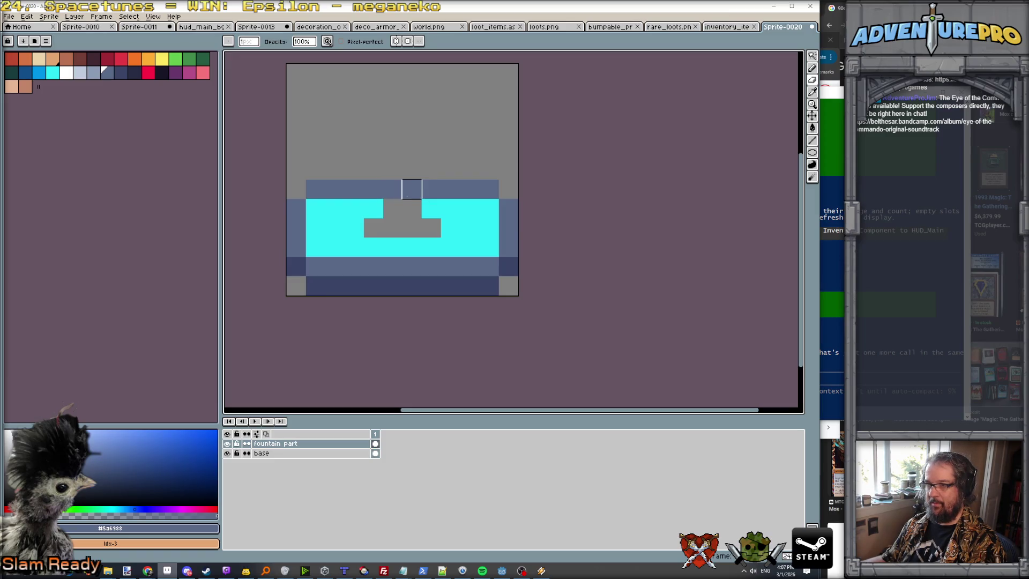
# Paint the fountain's lower bar and the grey block in the water cyan.
pyautogui.press('b')
pyautogui.keyDown('alt'); pyautogui.click(471, 228); pyautogui.keyUp('alt')
pyautogui.moveTo(434, 228)
pyautogui.mouseDown()
pyautogui.moveTo(389, 228)
pyautogui.moveTo(378, 213)
pyautogui.moveTo(402, 209)
pyautogui.mouseUp()
pyautogui.click(413, 265)
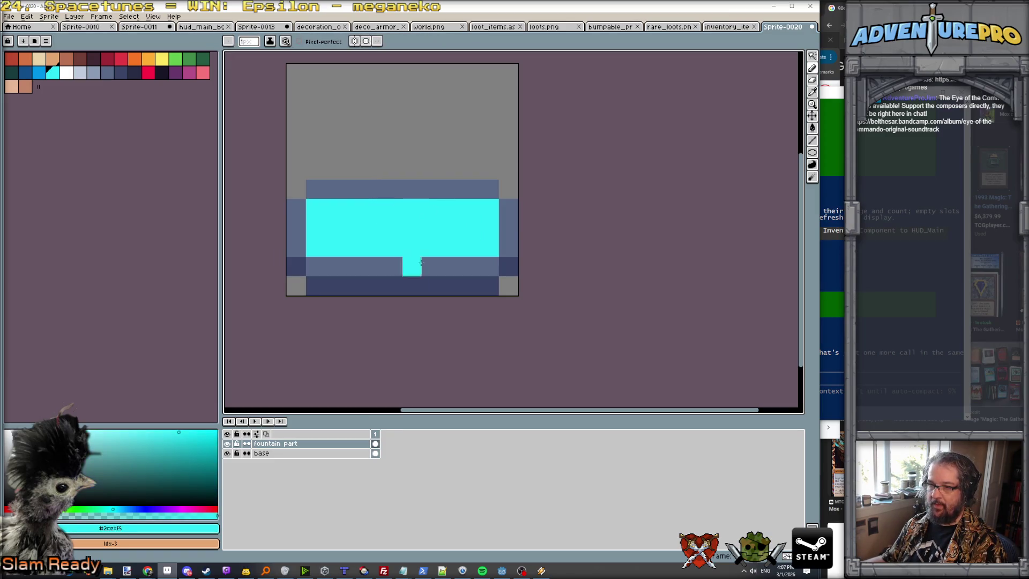
pyautogui.hotkey('ctrl', 'z')
# Delete the fountain part layer and cover the remaining grey T pixels with cyan.
pyautogui.click(281, 444)
pyautogui.press('Delete')
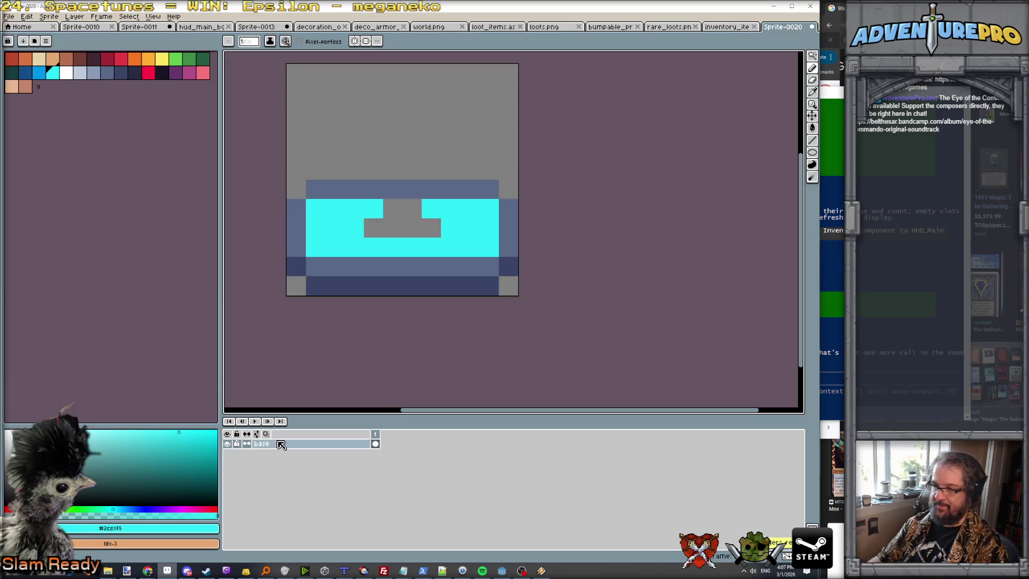
pyautogui.moveTo(370, 228)
pyautogui.mouseDown()
pyautogui.moveTo(431, 228)
pyautogui.moveTo(381, 211)
pyautogui.mouseUp()
pyautogui.click(376, 274)
pyautogui.hotkey('ctrl', 'z')
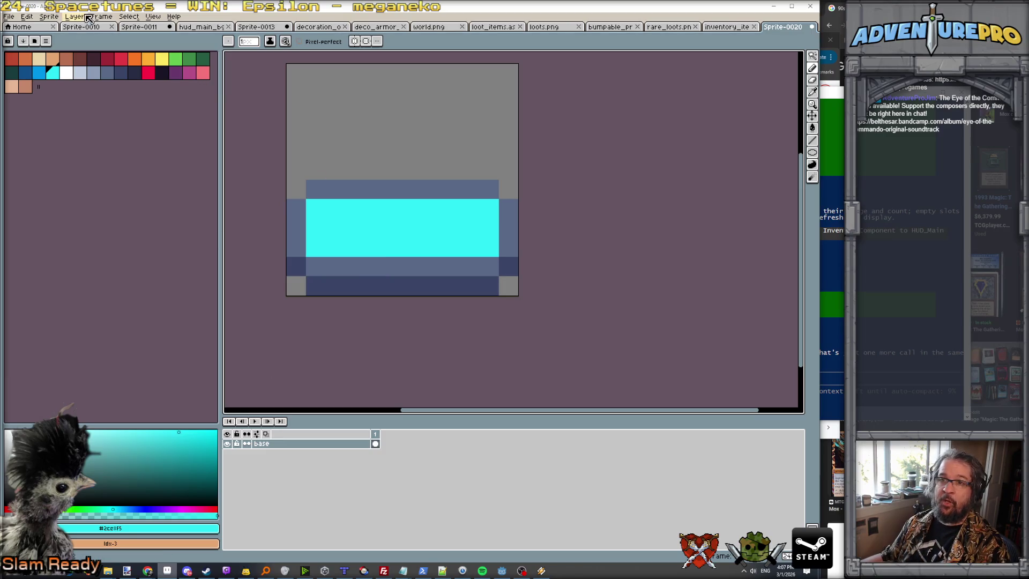
# Add a new layer named 'wall'.
pyautogui.click(75, 16)
pyautogui.moveTo(99, 66)
pyautogui.click(175, 67)
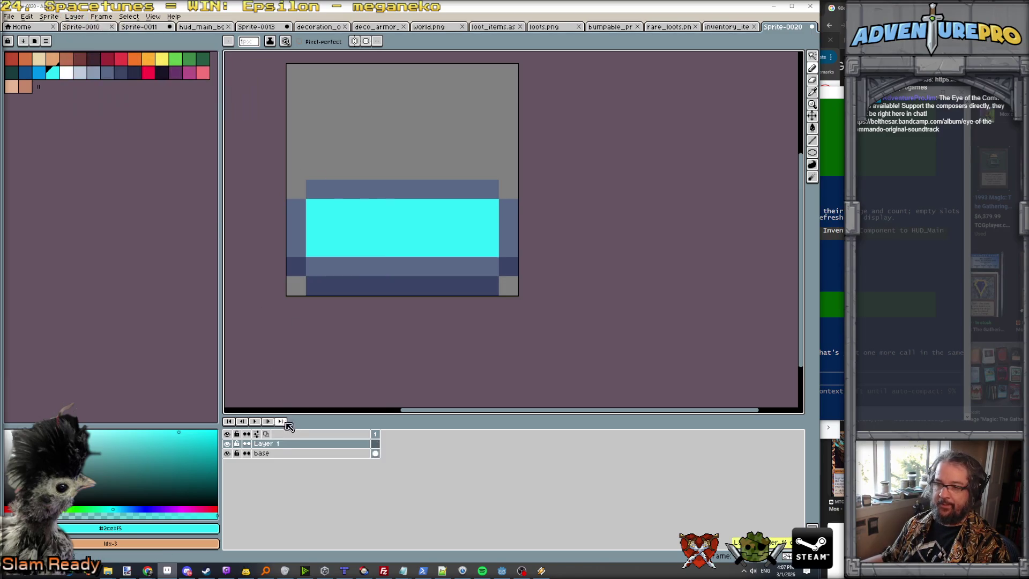
pyautogui.doubleClick(287, 444)
pyautogui.write('wall')
pyautogui.press('Return')
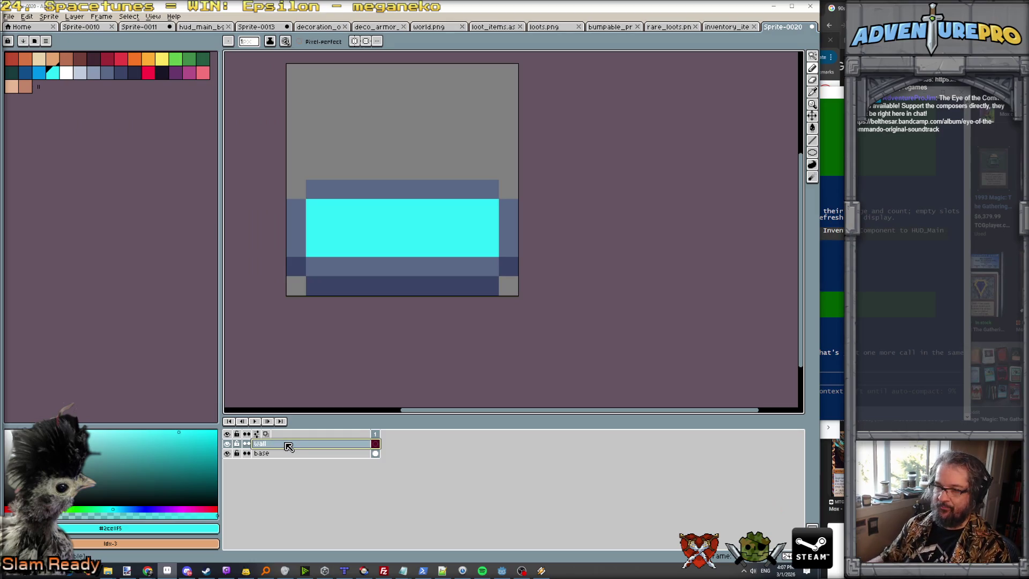
# Outline the back wall in slate and flood-fill its interior.
pyautogui.scroll(2, 300, 276)
pyautogui.keyDown('alt'); pyautogui.click(364, 294); pyautogui.keyUp('alt')
pyautogui.moveTo(345, 275)
pyautogui.mouseDown()
pyautogui.moveTo(345, 196)
pyautogui.moveTo(356, 182)
pyautogui.moveTo(502, 183)
pyautogui.moveTo(518, 198)
pyautogui.moveTo(519, 271)
pyautogui.mouseUp()
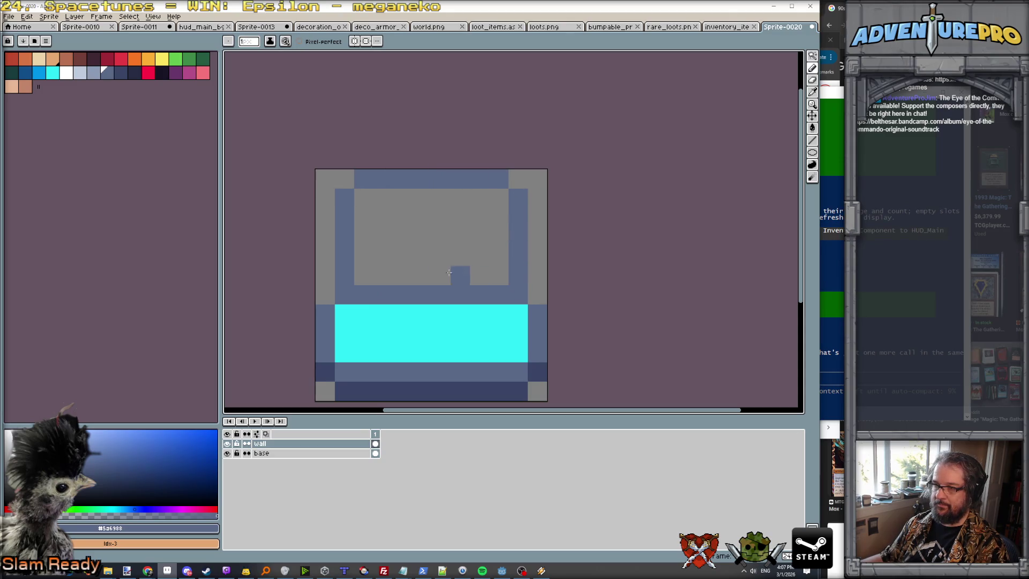
pyautogui.moveTo(368, 269); pyautogui.dragTo(498, 275)
pyautogui.press('g')
pyautogui.click(444, 237)
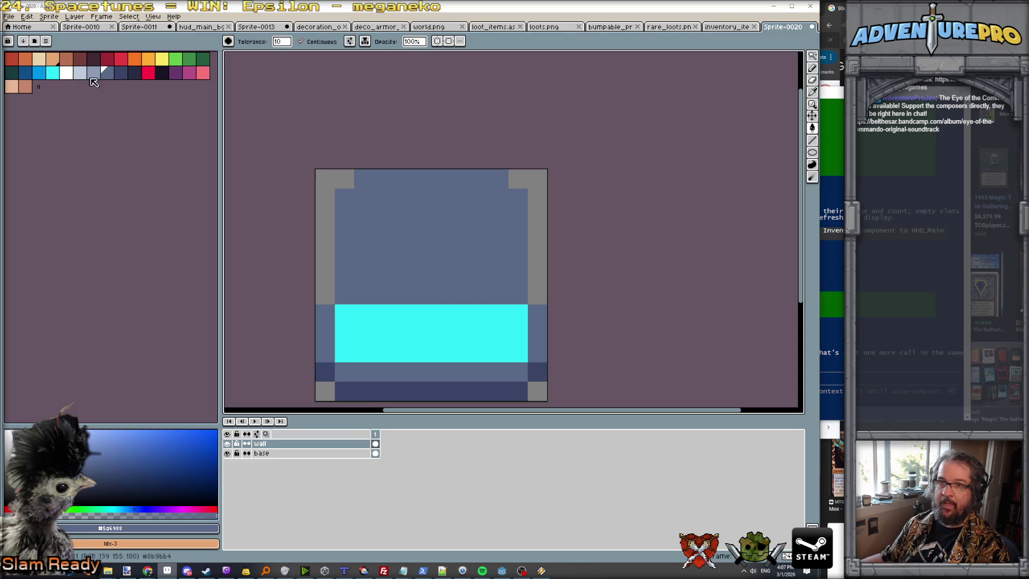
# Draw a stepped light-slate highlight on the wall's lower left.
pyautogui.click(93, 72)
pyautogui.press('b')
pyautogui.moveTo(343, 200)
pyautogui.mouseDown()
pyautogui.moveTo(344, 271)
pyautogui.moveTo(381, 182)
pyautogui.moveTo(493, 177)
pyautogui.moveTo(397, 198)
pyautogui.moveTo(402, 218)
pyautogui.moveTo(362, 250)
pyautogui.mouseUp()
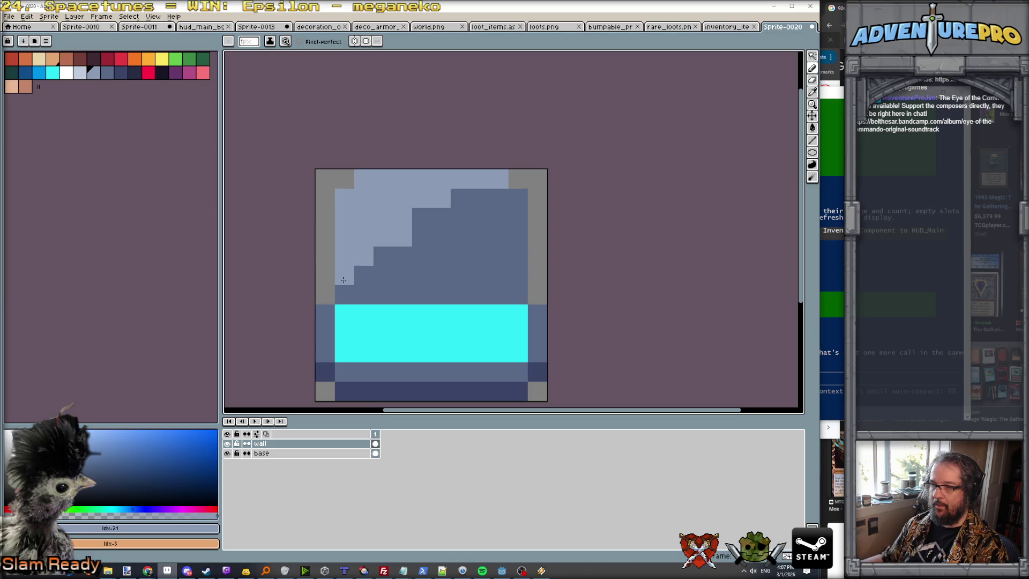
pyautogui.click(363, 275)
pyautogui.click(345, 295)
# Extend the light-slate staircase diagonally and dither the bottom step and diagonal edge.
pyautogui.moveTo(498, 195)
pyautogui.mouseDown()
pyautogui.moveTo(367, 292)
pyautogui.moveTo(479, 195)
pyautogui.mouseUp()
pyautogui.click(402, 295)
pyautogui.click(441, 294)
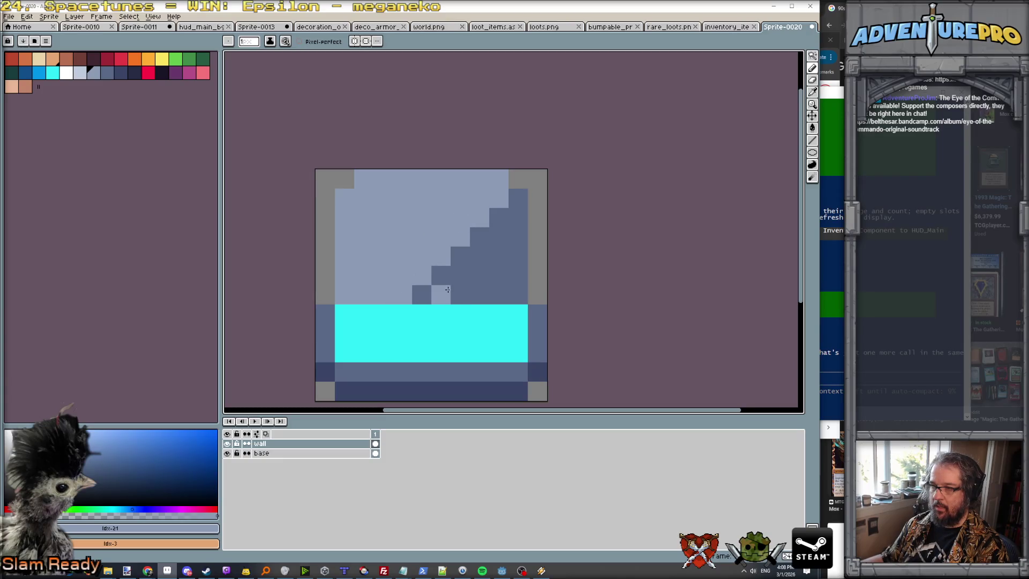
pyautogui.moveTo(467, 271); pyautogui.dragTo(513, 224)
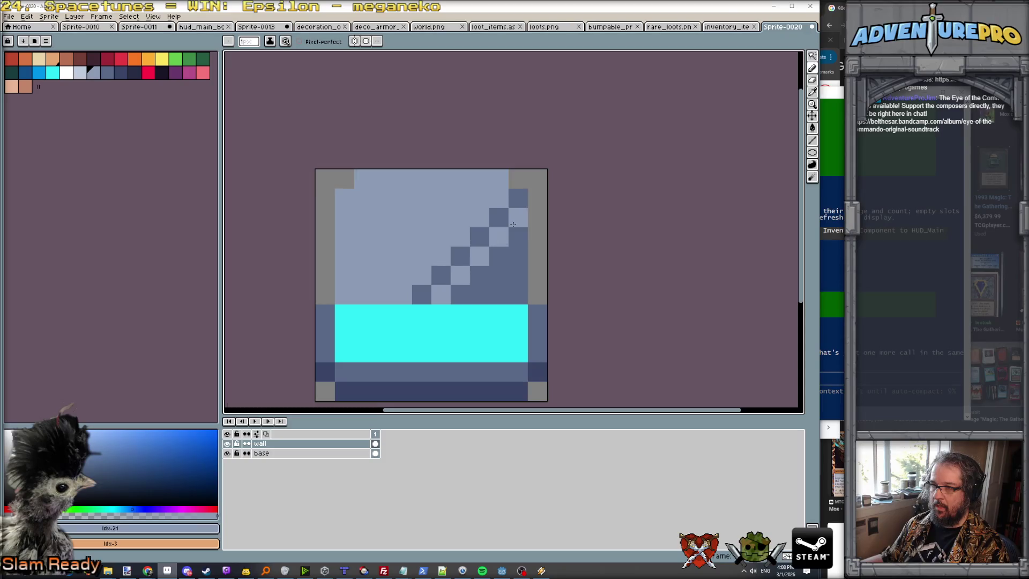
pyautogui.scroll(-6, 519, 290)
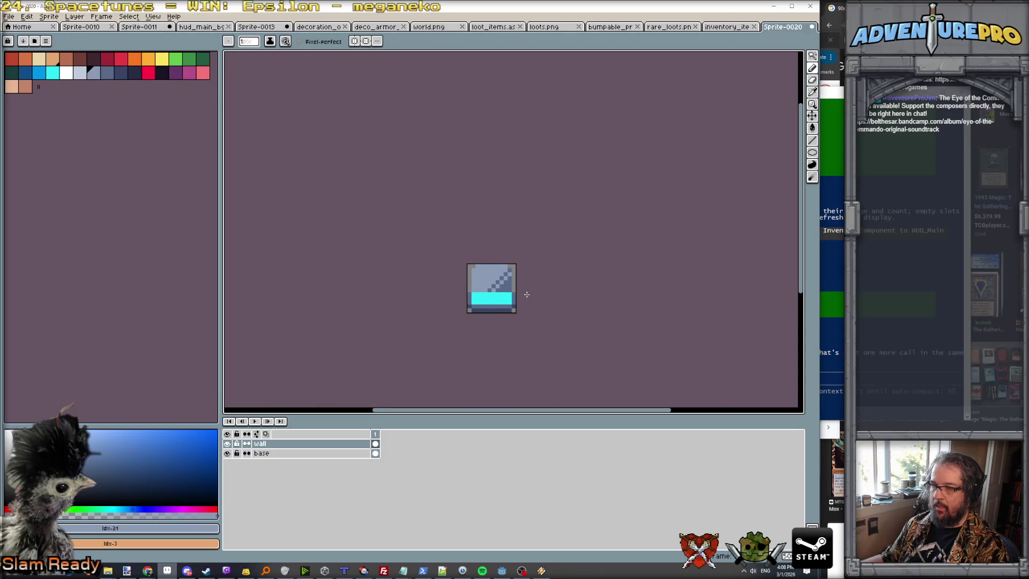
pyautogui.scroll(3, 527, 294)
pyautogui.press('[')
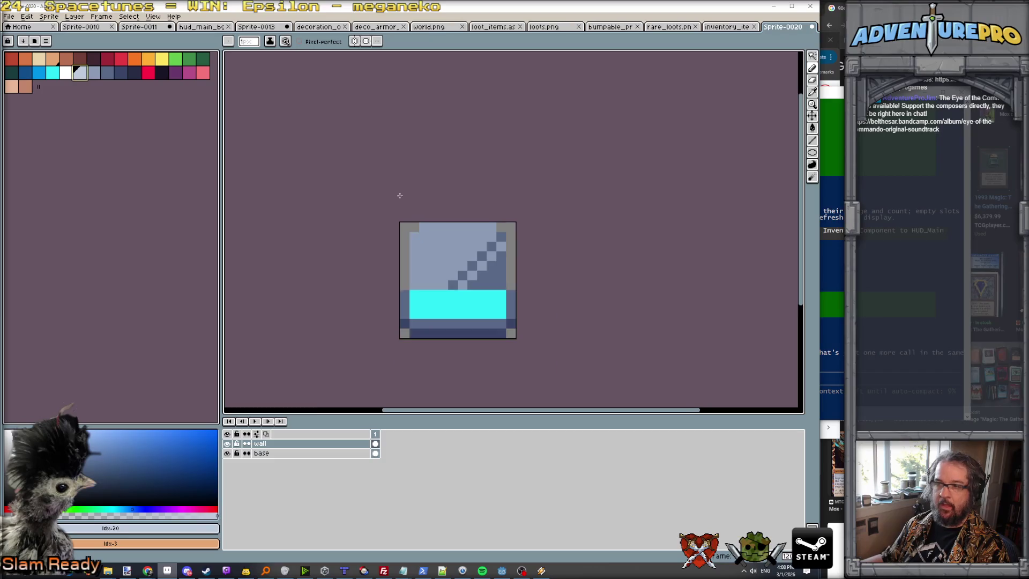
# Add light-slate highlights along the wall's top and left edges.
pyautogui.scroll(3, 403, 199)
pyautogui.moveTo(455, 236)
pyautogui.mouseDown()
pyautogui.moveTo(641, 239)
pyautogui.moveTo(618, 235)
pyautogui.mouseUp()
pyautogui.moveTo(438, 312); pyautogui.dragTo(435, 342)
pyautogui.scroll(-4, 435, 341)
pyautogui.scroll(-3, 504, 333)
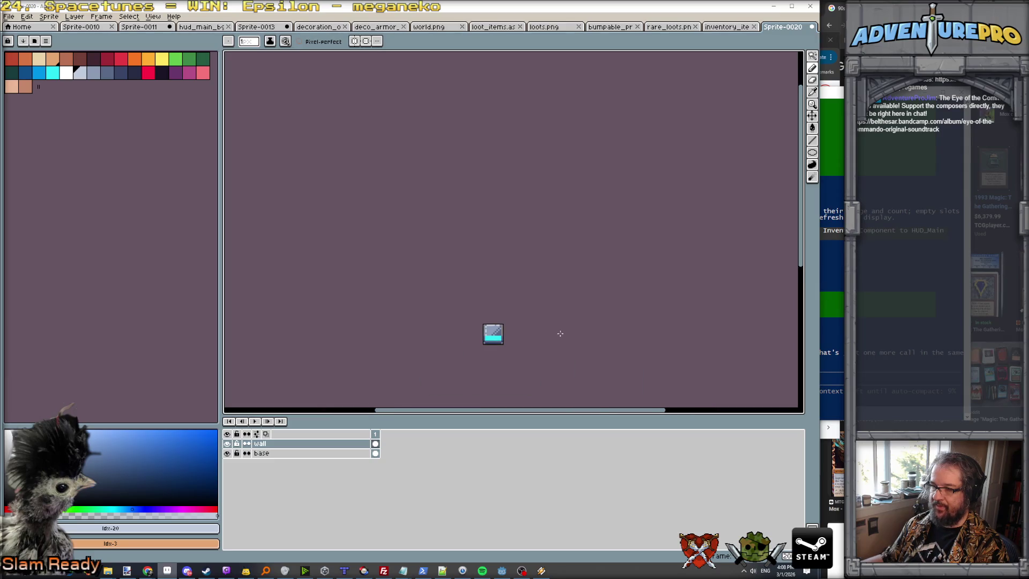
pyautogui.scroll(3, 561, 334)
pyautogui.scroll(1, 445, 334)
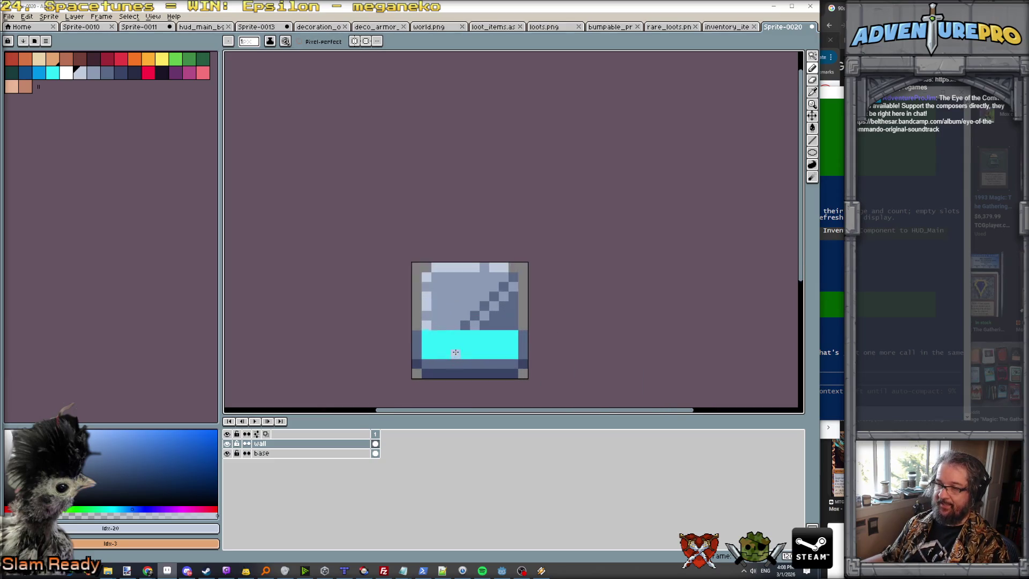
pyautogui.keyDown('alt'); pyautogui.click(413, 345); pyautogui.keyUp('alt')
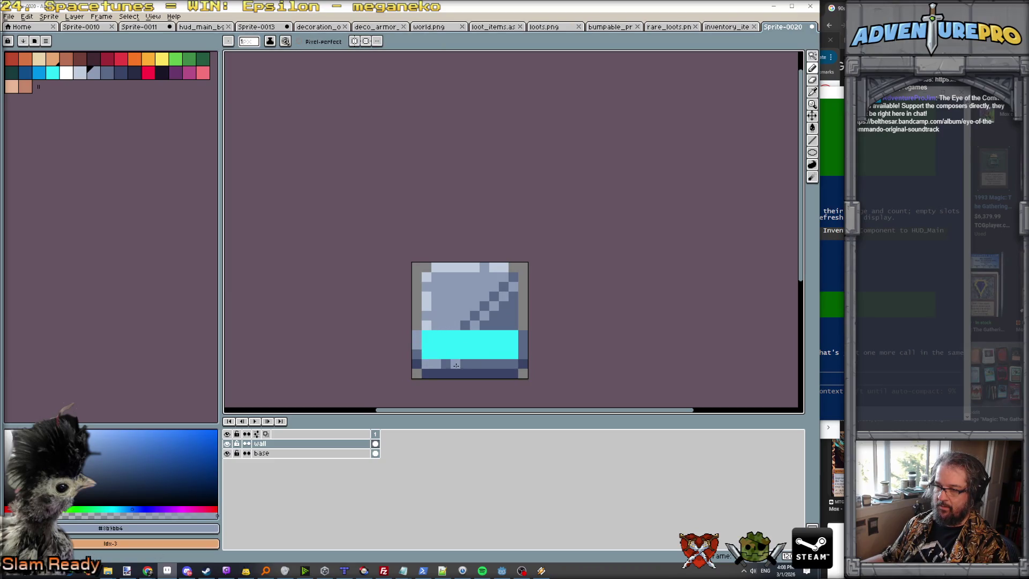
# Paint a dark navy square recess near the top of the wall.
pyautogui.scroll(-2, 474, 364)
pyautogui.scroll(4, 484, 310)
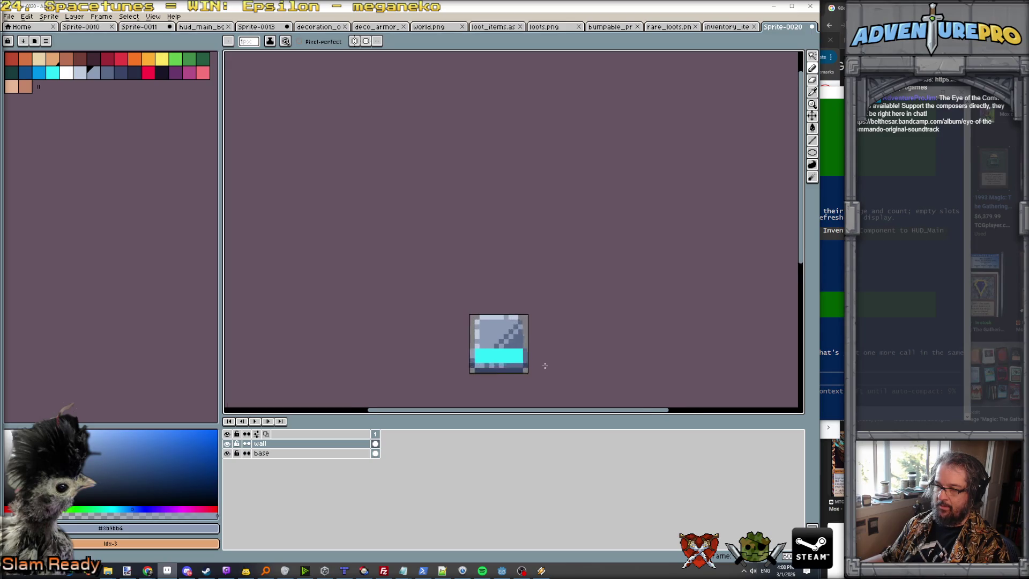
pyautogui.click(121, 73)
pyautogui.click(460, 286)
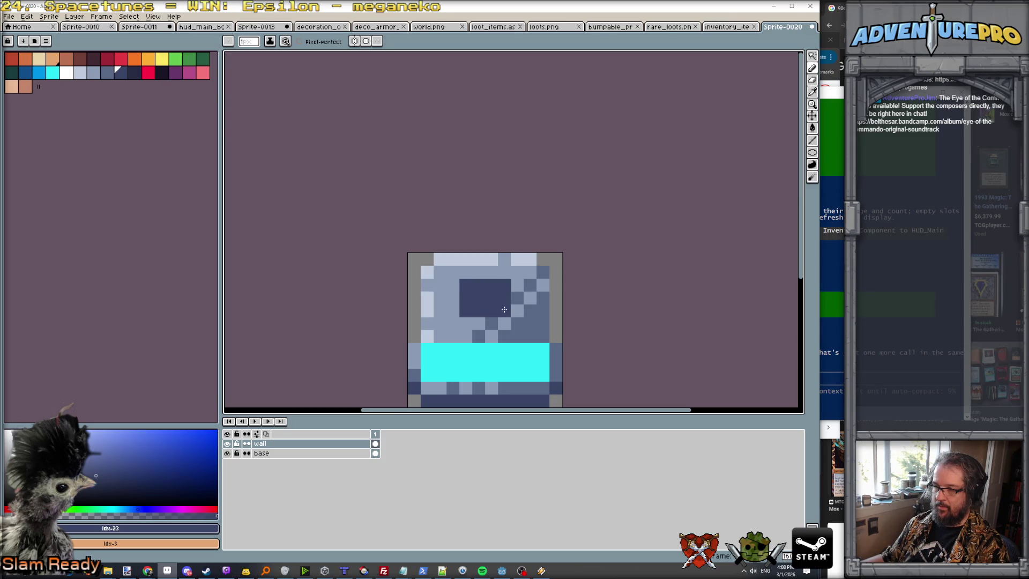
pyautogui.scroll(-3, 467, 291)
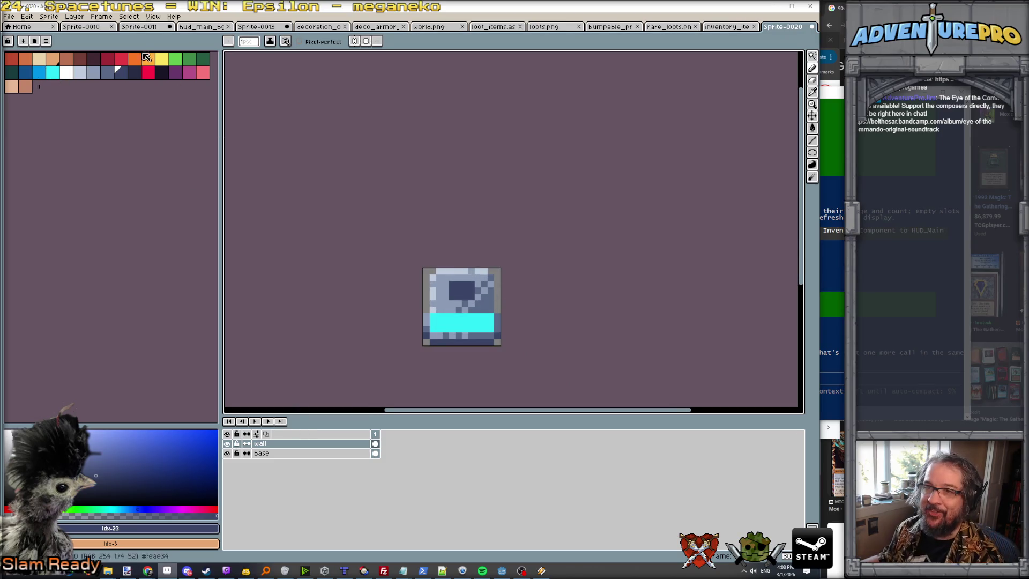
pyautogui.click(74, 17)
# On a new layer, draw a cyan water stream from the opening down into the pool.
pyautogui.moveTo(80, 66)
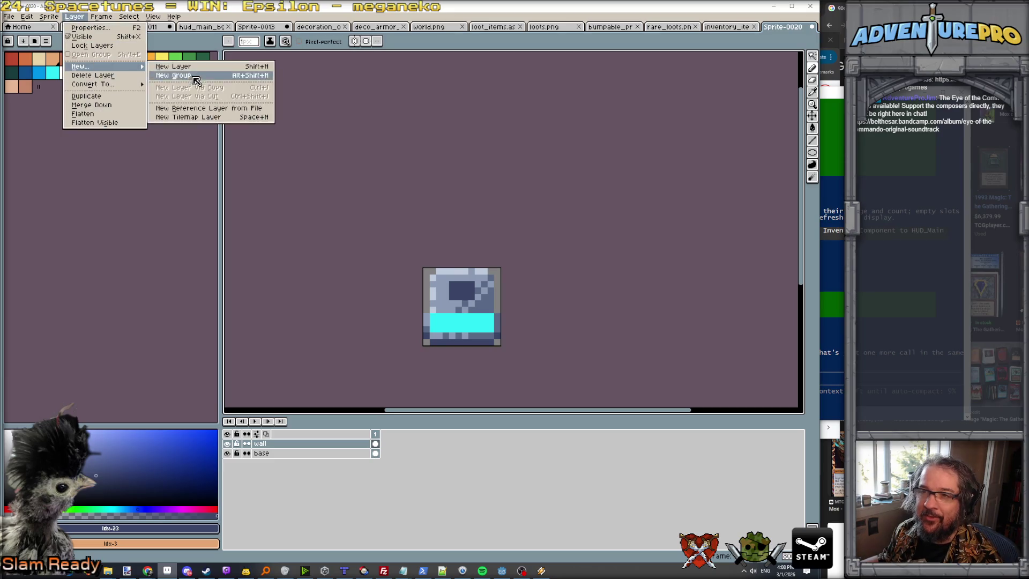
pyautogui.click(174, 66)
pyautogui.click(53, 73)
pyautogui.scroll(3, 473, 321)
pyautogui.click(459, 272)
pyautogui.hotkey('ctrl', 'z')
pyautogui.moveTo(434, 270); pyautogui.dragTo(437, 308)
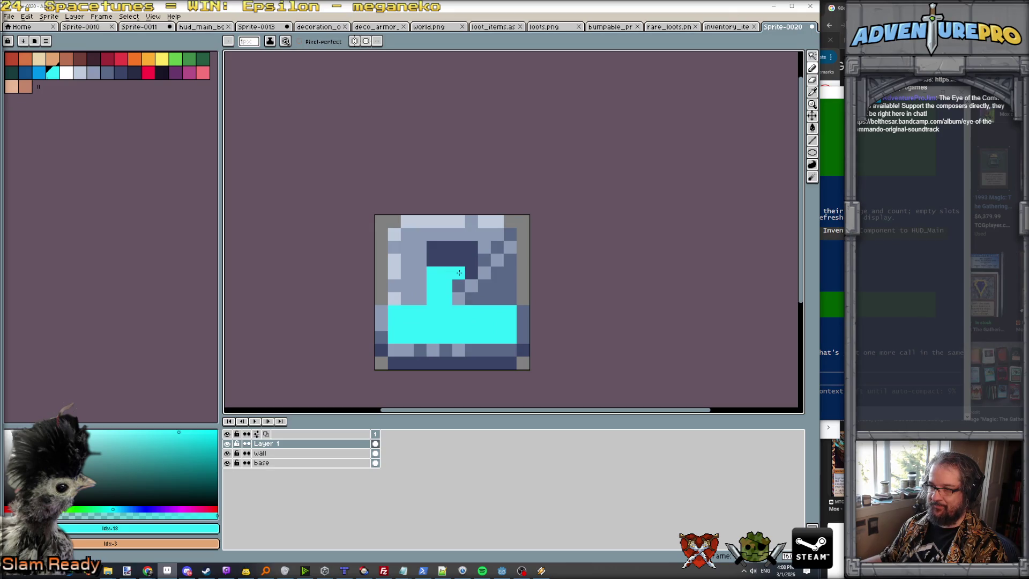
pyautogui.moveTo(468, 277); pyautogui.dragTo(470, 307)
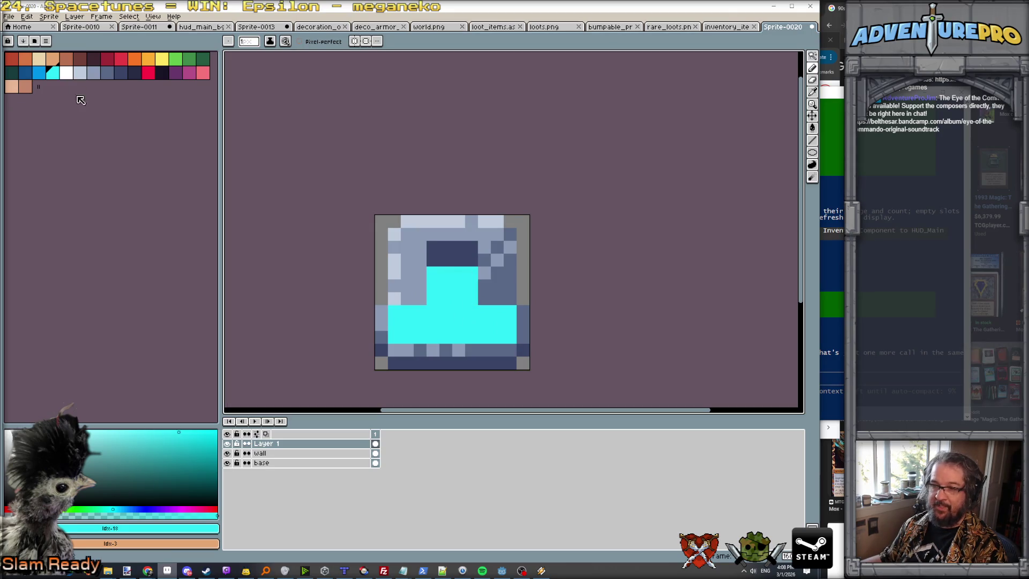
# Rename the new layer to 'water splash' and select frame 1.
pyautogui.doubleClick(288, 444)
pyautogui.write('water splash')
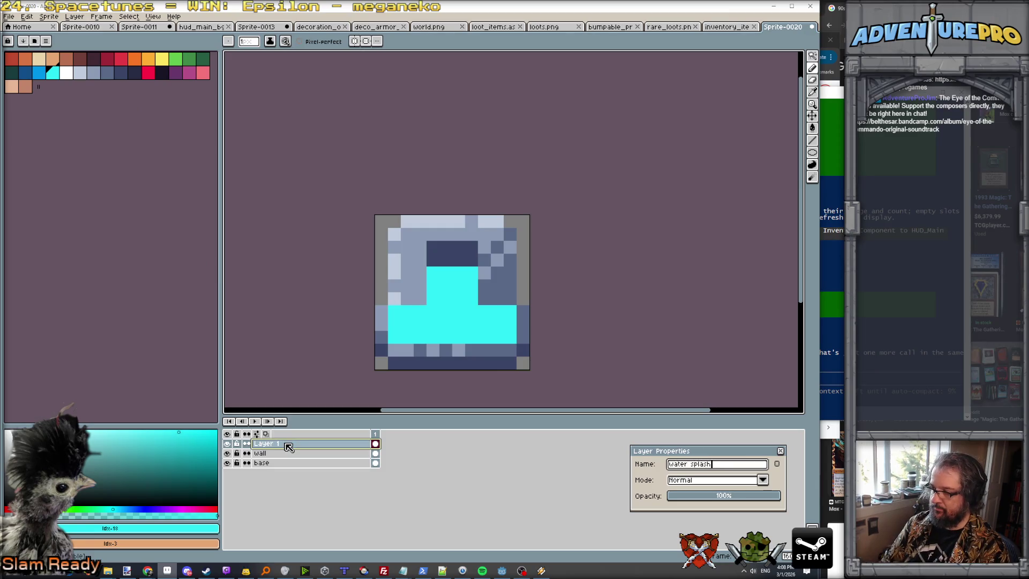
pyautogui.press('Return')
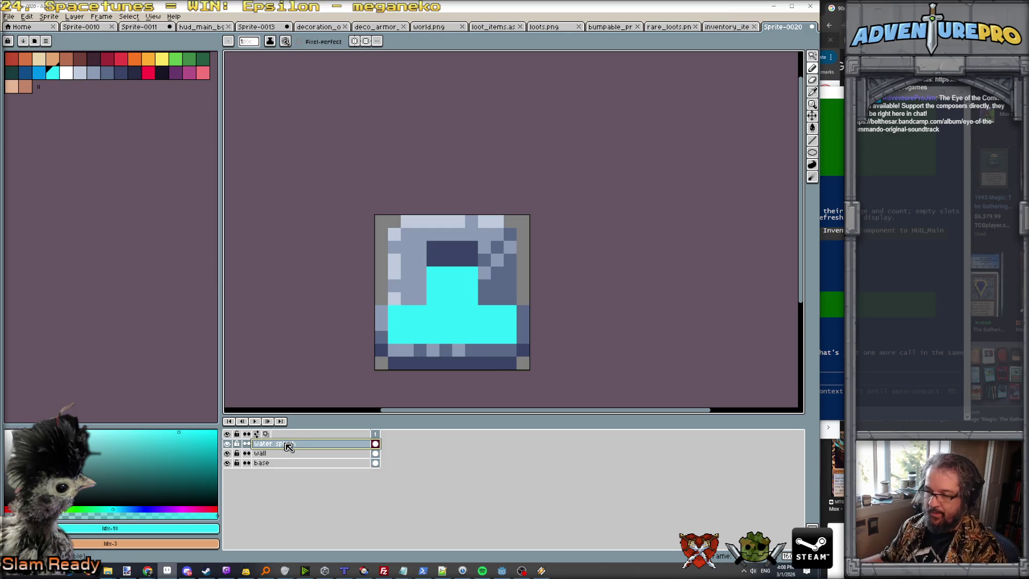
pyautogui.click(381, 433)
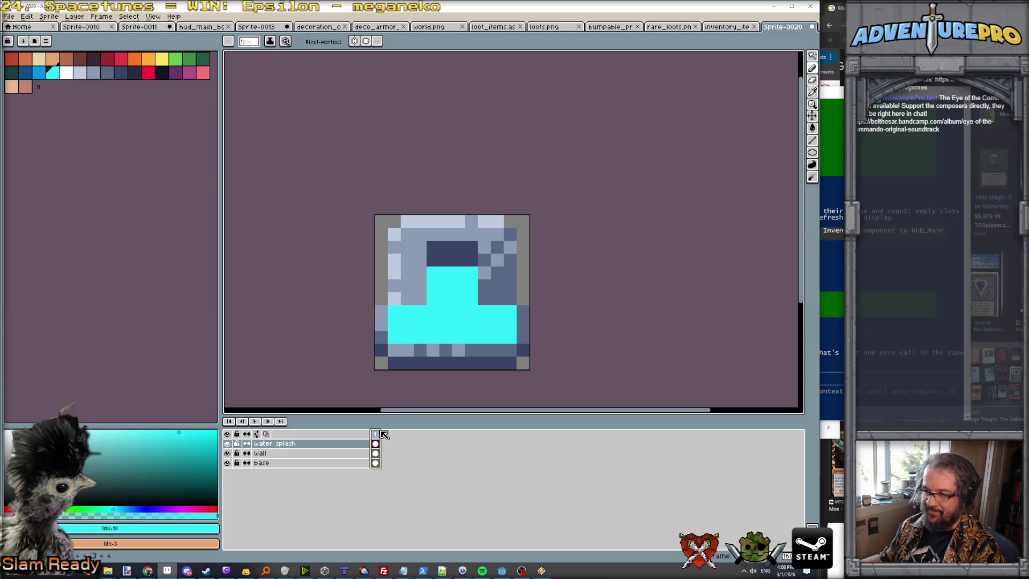
# Paint white splash pixels on the water in frame 1.
pyautogui.click(66, 73)
pyautogui.click(420, 311)
pyautogui.click(435, 330)
pyautogui.moveTo(435, 330); pyautogui.dragTo(464, 327)
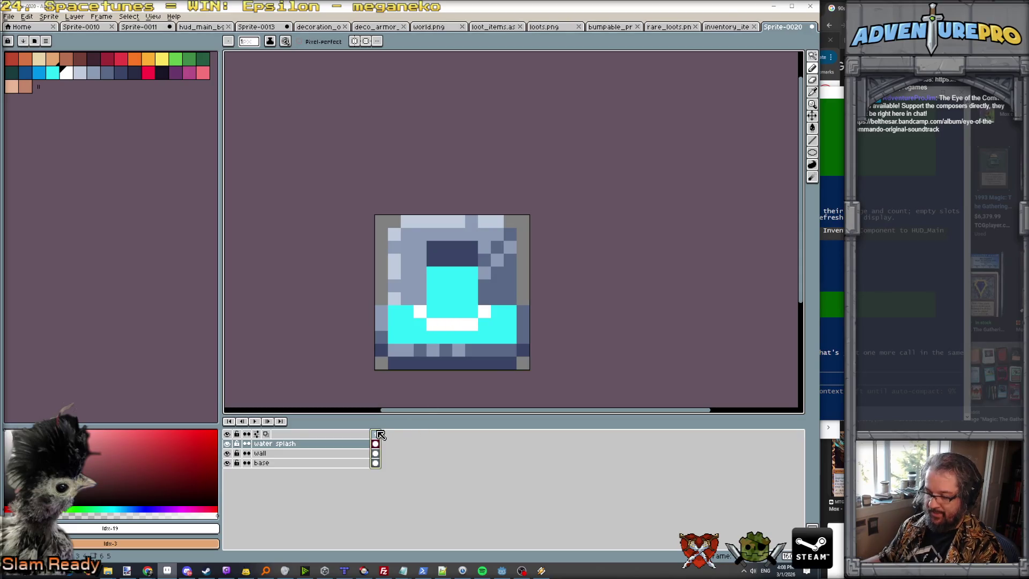
# Add frame 2 with a new white splash pattern on the lower water row.
pyautogui.hotkey('alt', 'n')
pyautogui.click(418, 334)
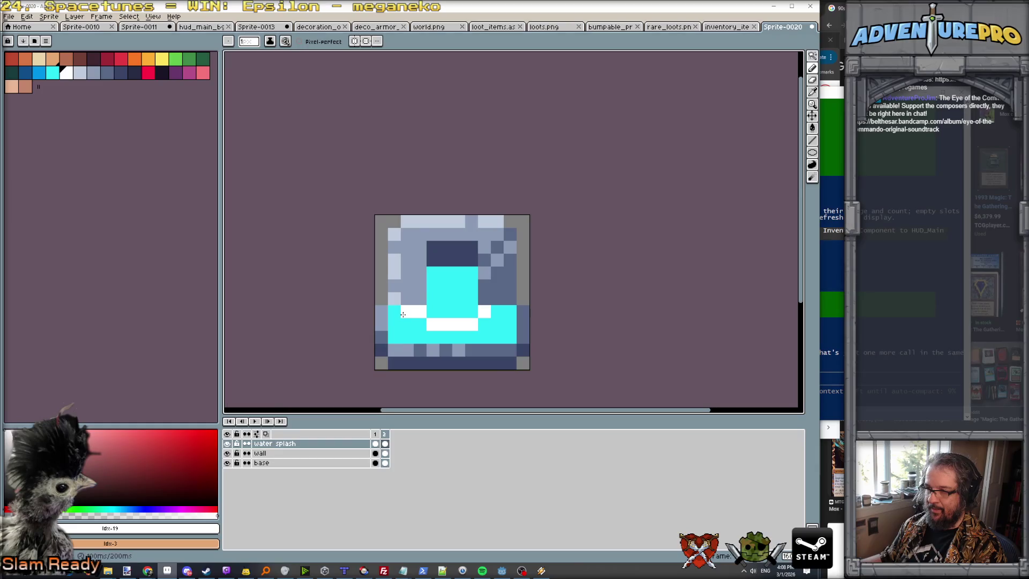
pyautogui.moveTo(427, 335); pyautogui.dragTo(453, 336)
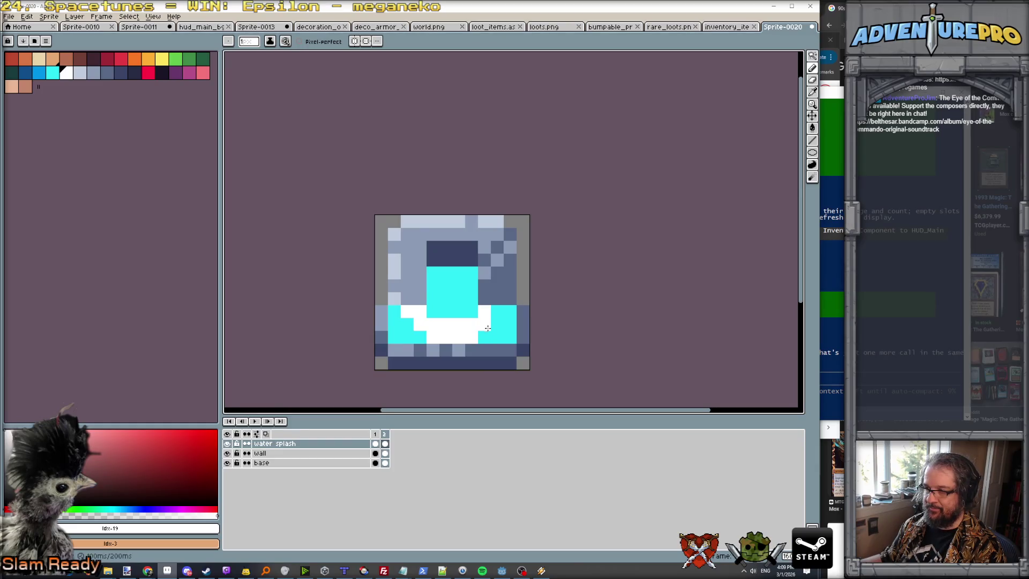
pyautogui.press('e')
pyautogui.moveTo(421, 312)
pyautogui.mouseDown()
pyautogui.moveTo(459, 325)
pyautogui.moveTo(484, 313)
pyautogui.mouseUp()
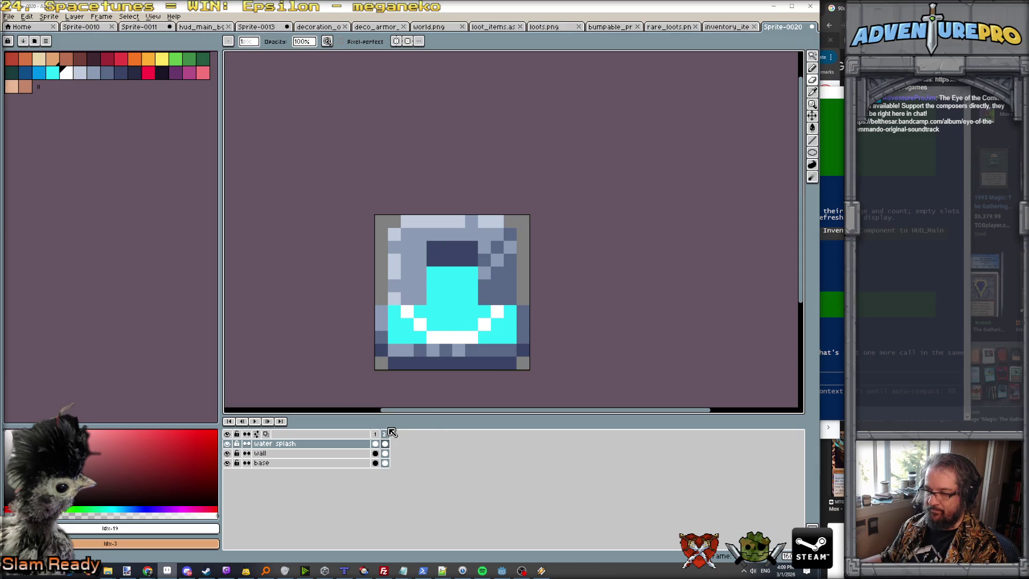
# Add frame 3 with white splash pixels at the water's edges and a reworked splash row.
pyautogui.hotkey('alt', 'n')
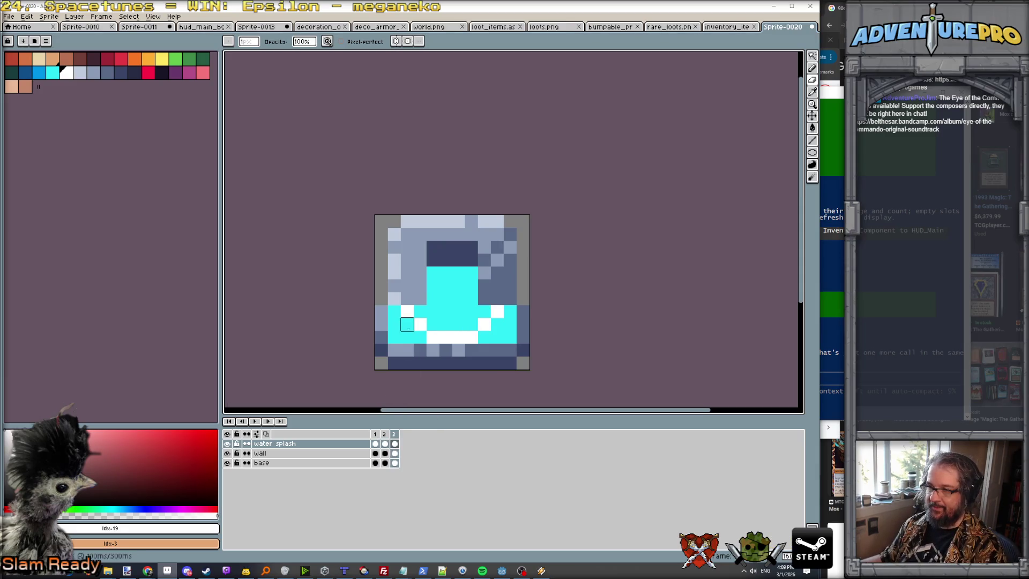
pyautogui.press('b')
pyautogui.click(396, 313)
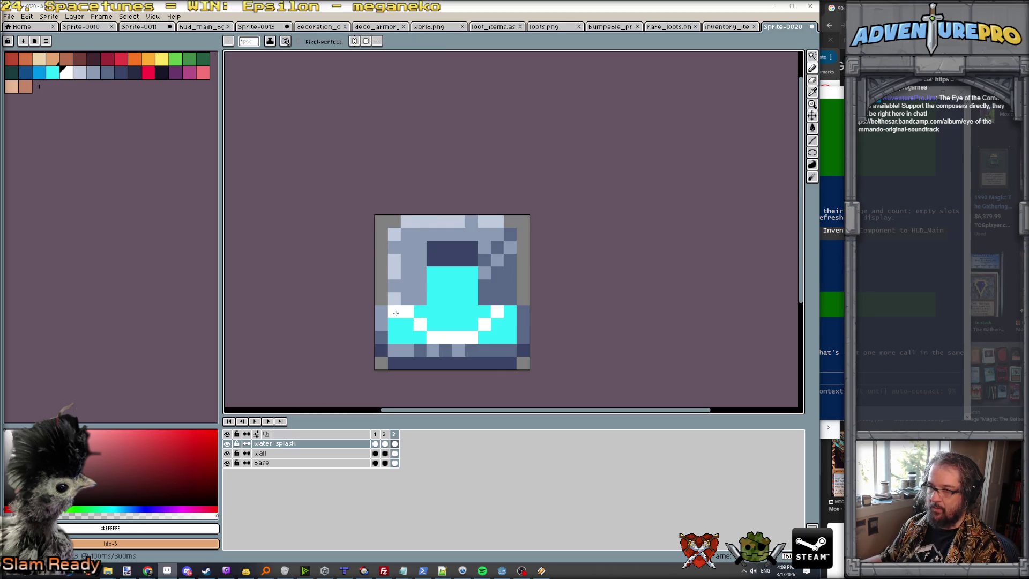
pyautogui.click(510, 312)
pyautogui.press('e')
pyautogui.click(420, 325)
pyautogui.click(484, 324)
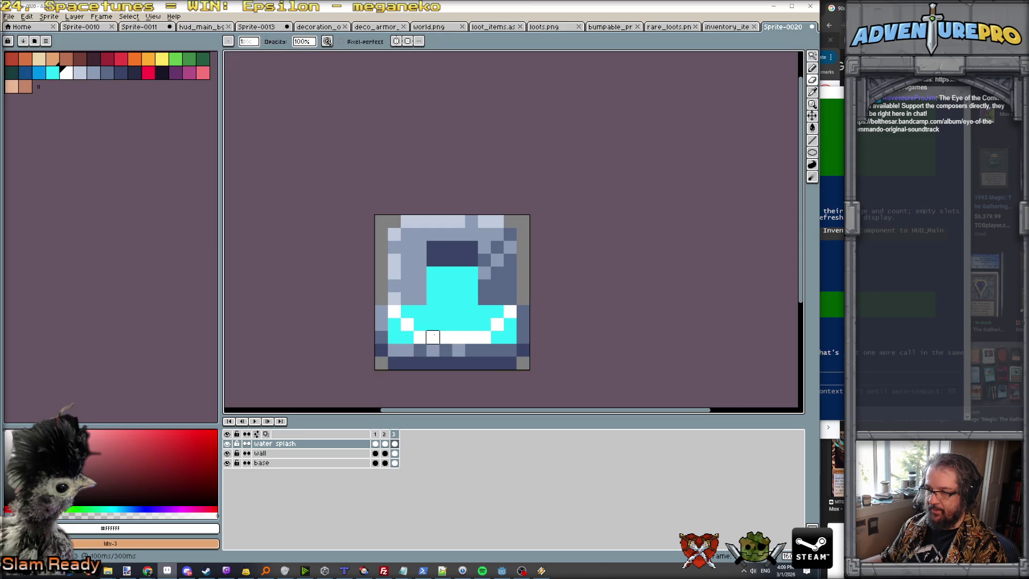
pyautogui.moveTo(433, 337); pyautogui.dragTo(459, 337)
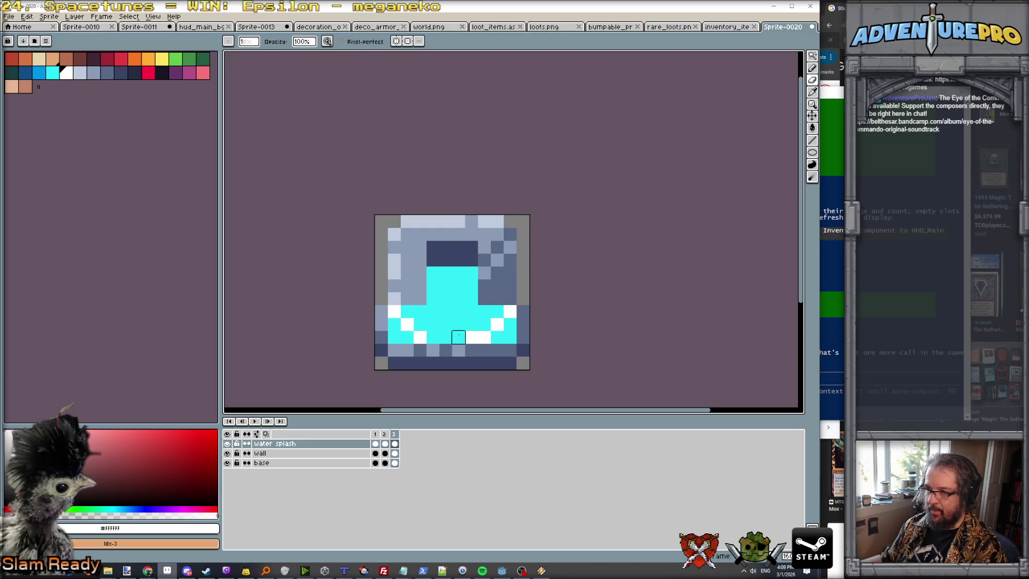
pyautogui.click(67, 74)
pyautogui.press('e')
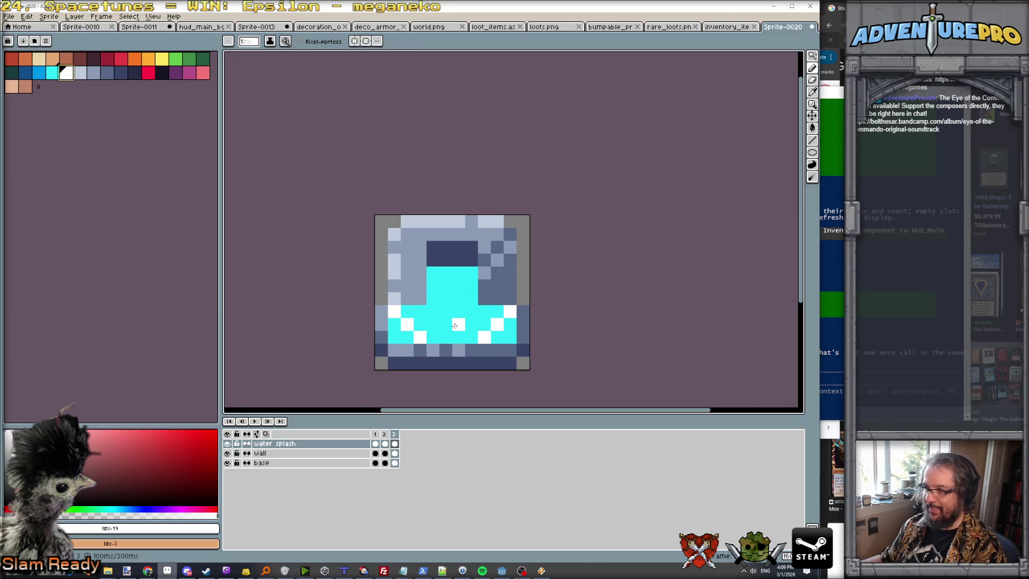
pyautogui.moveTo(446, 324); pyautogui.dragTo(473, 315)
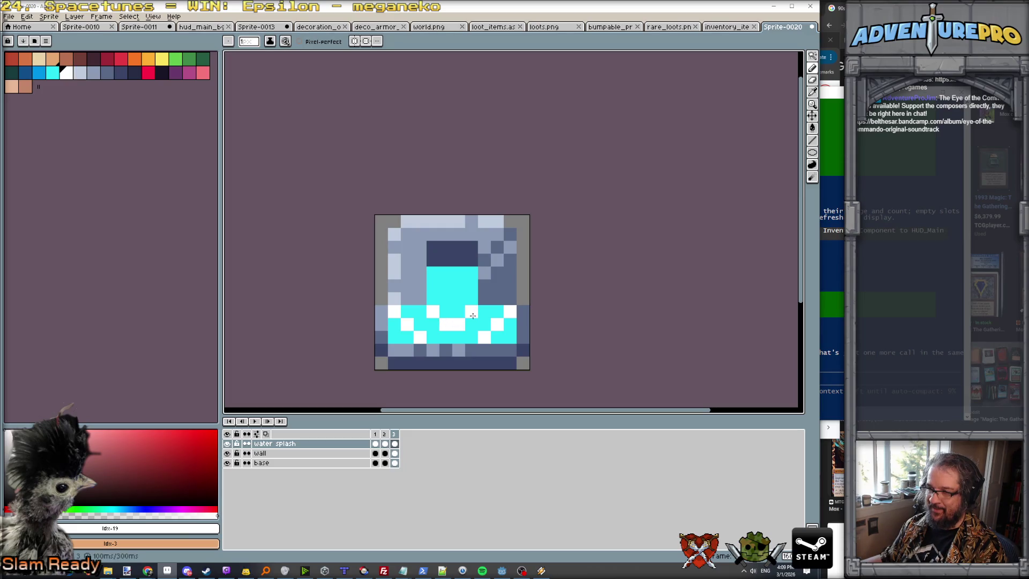
# Add frame 4 and erase its diagonal white splash pixels.
pyautogui.hotkey('alt', 'n')
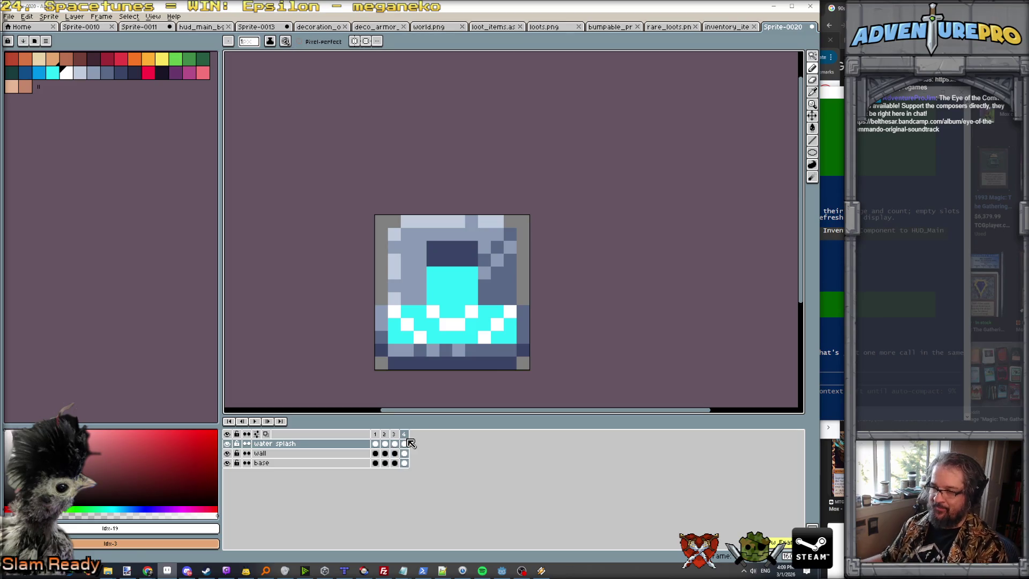
pyautogui.click(375, 436)
pyautogui.click(407, 435)
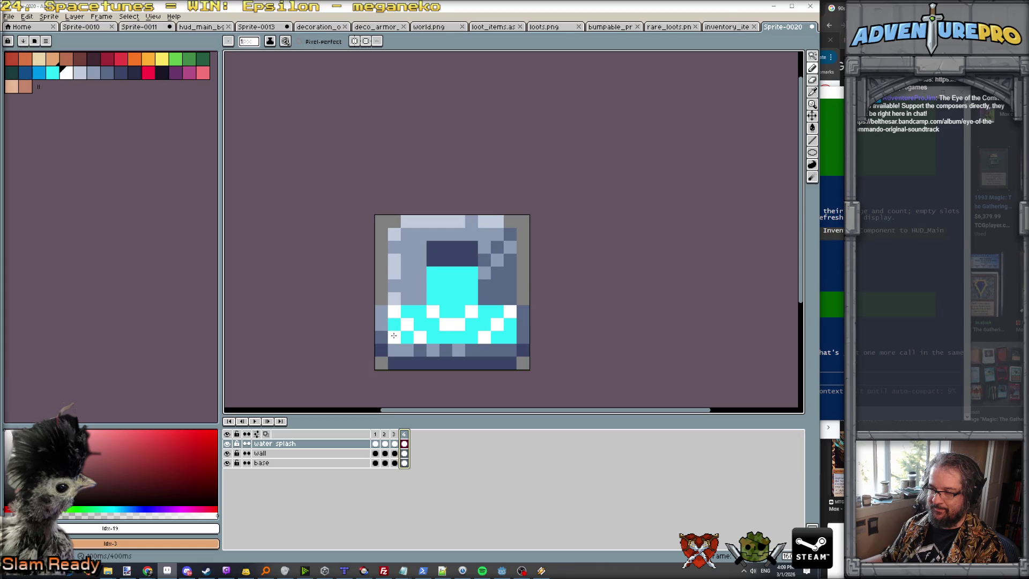
pyautogui.press('e')
pyautogui.click(394, 311)
pyautogui.click(407, 324)
pyautogui.click(420, 337)
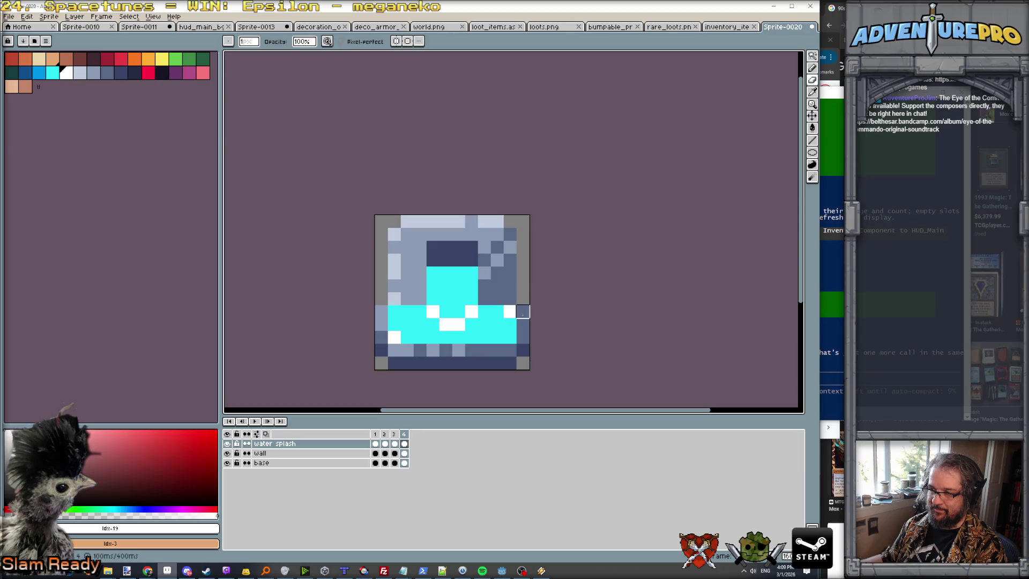
pyautogui.click(394, 337)
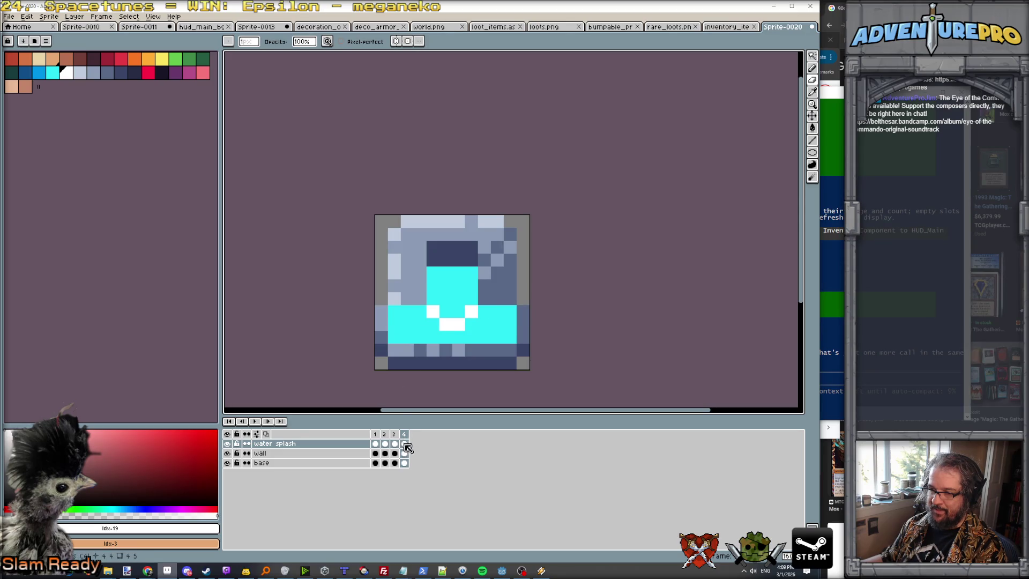
# Review frames 1–4, then adjust frame 3's splash with one white and two cyan pixels.
pyautogui.click(377, 434)
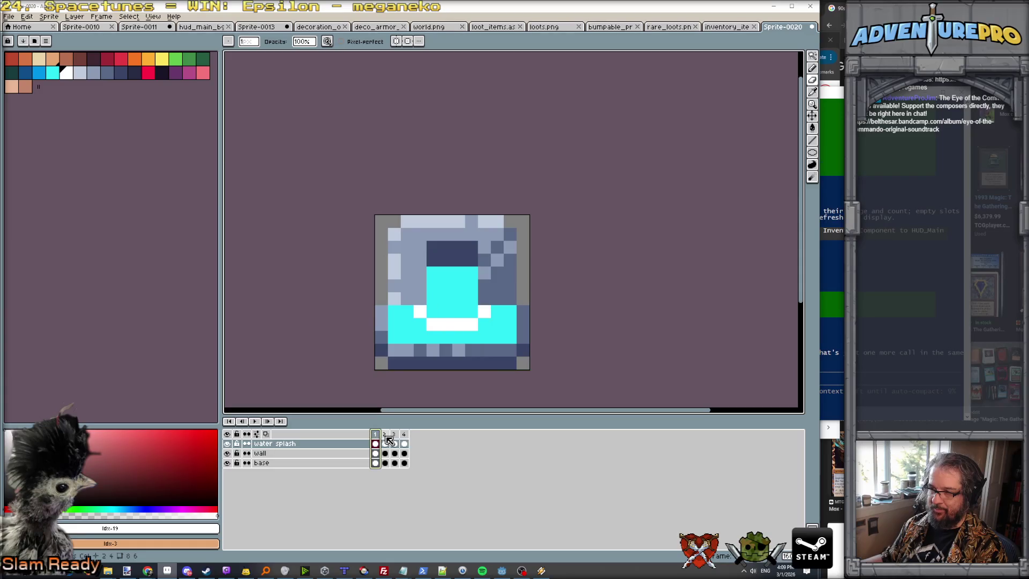
pyautogui.click(387, 434)
pyautogui.click(396, 435)
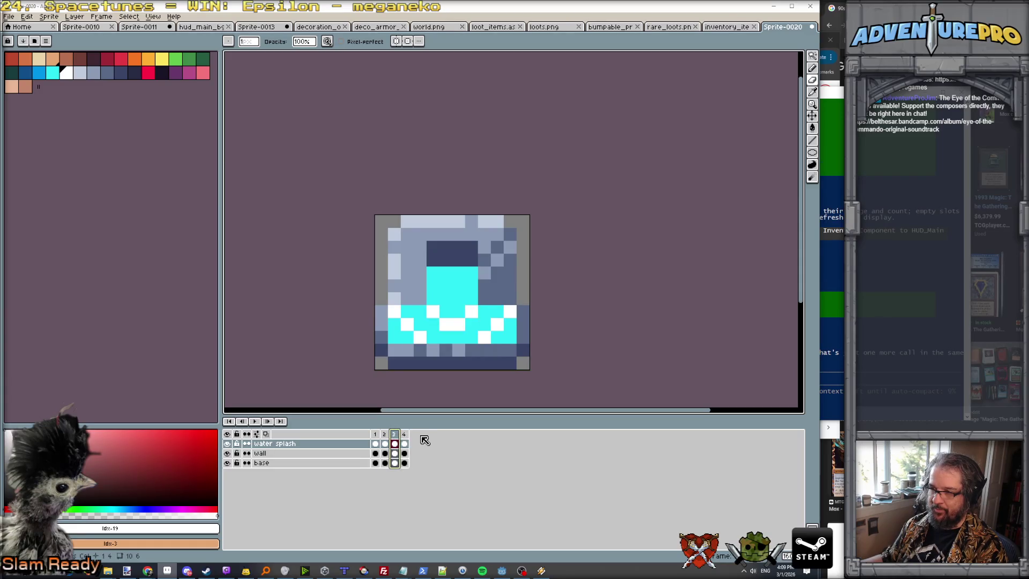
pyautogui.click(405, 435)
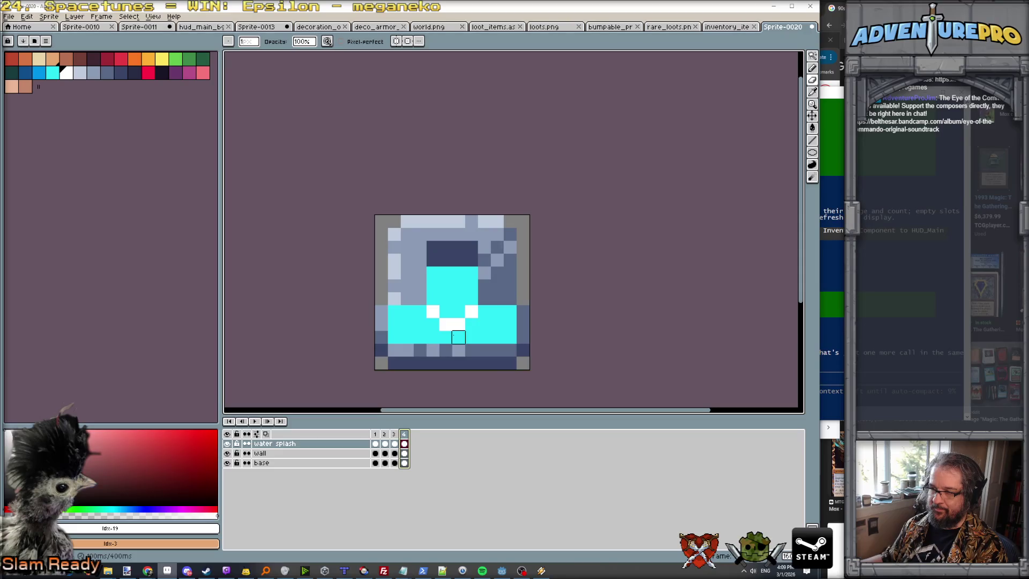
pyautogui.press('Left')
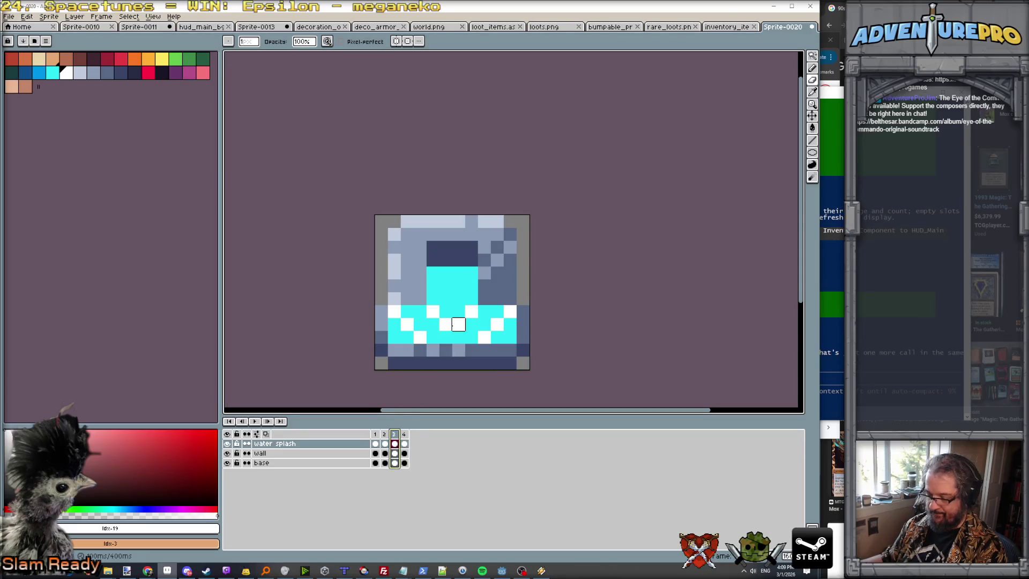
pyautogui.press('e')
pyautogui.click(459, 313)
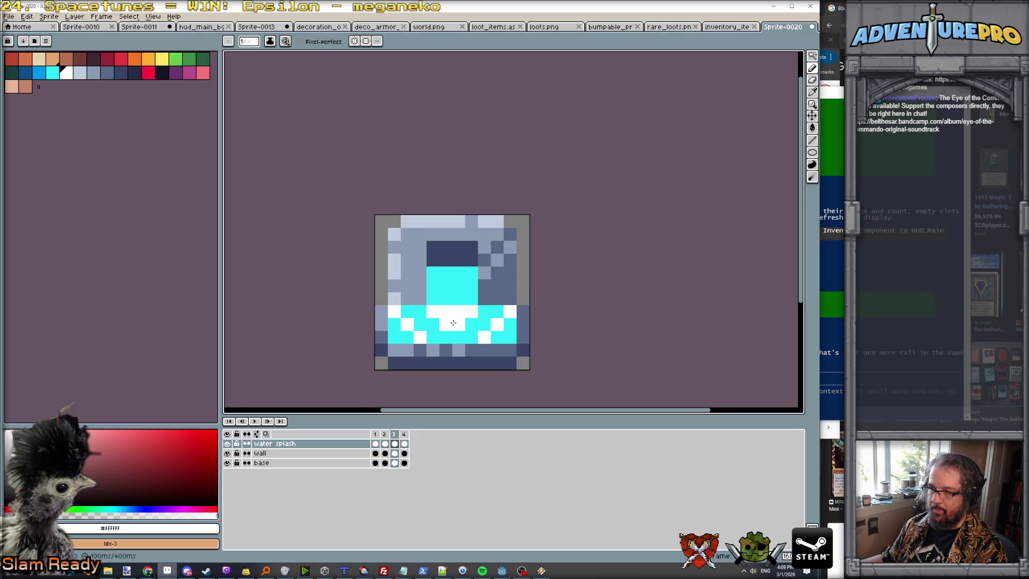
pyautogui.keyDown('alt'); pyautogui.click(435, 322); pyautogui.keyUp('alt')
pyautogui.moveTo(438, 324); pyautogui.dragTo(462, 325)
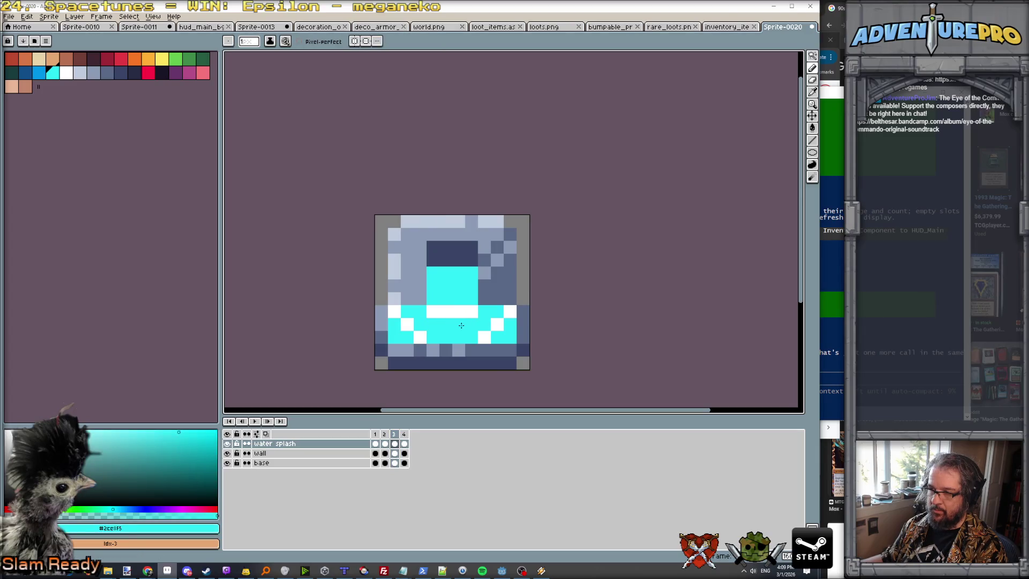
# Play the four-frame splash animation from frame 4, then stop playback.
pyautogui.click(405, 434)
pyautogui.click(253, 423)
pyautogui.scroll(-4, 563, 349)
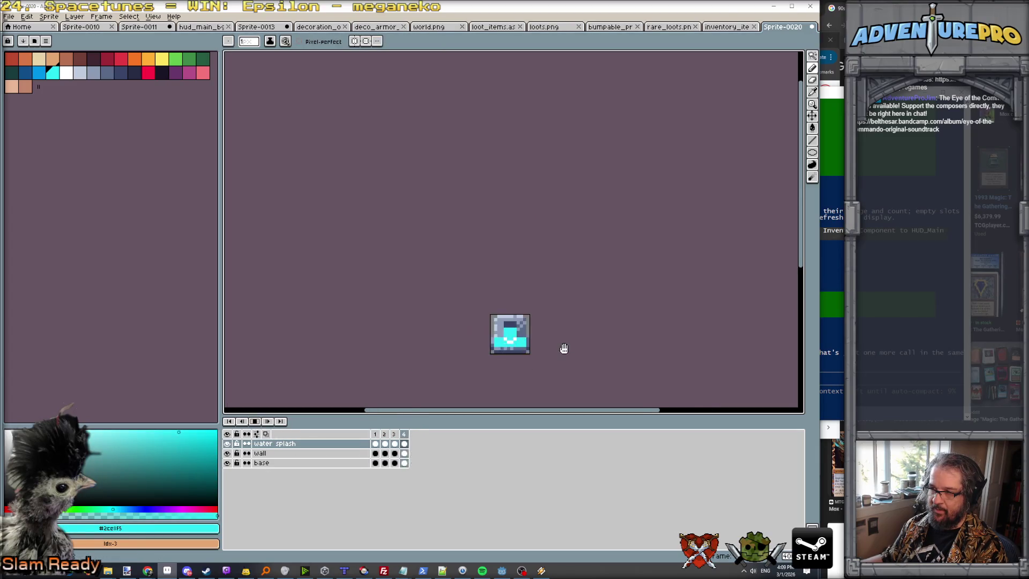
pyautogui.scroll(1, 564, 349)
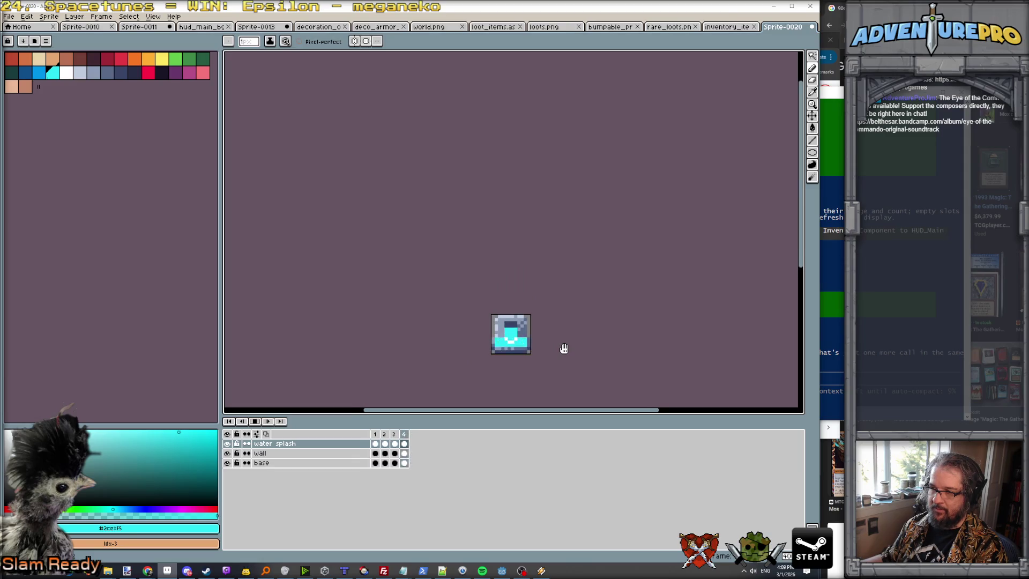
pyautogui.scroll(1, 560, 348)
pyautogui.scroll(3, 520, 333)
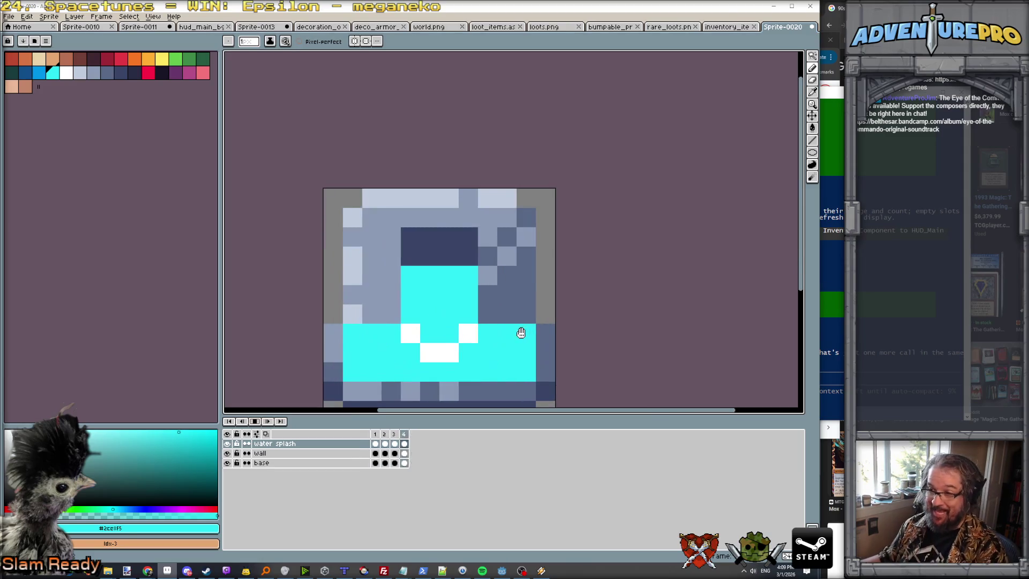
pyautogui.scroll(-2, 519, 333)
pyautogui.scroll(1, 432, 327)
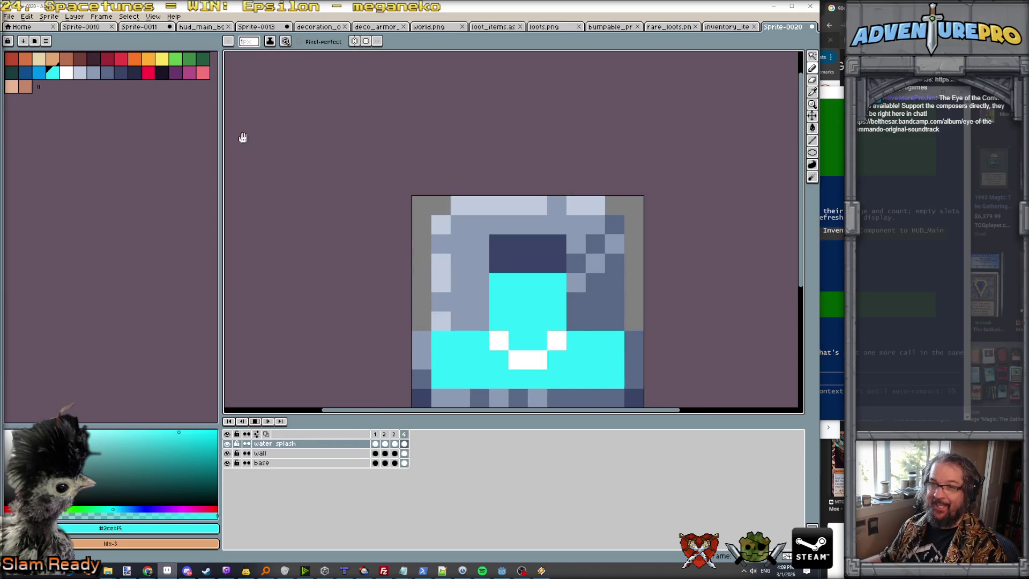
pyautogui.press('Return')
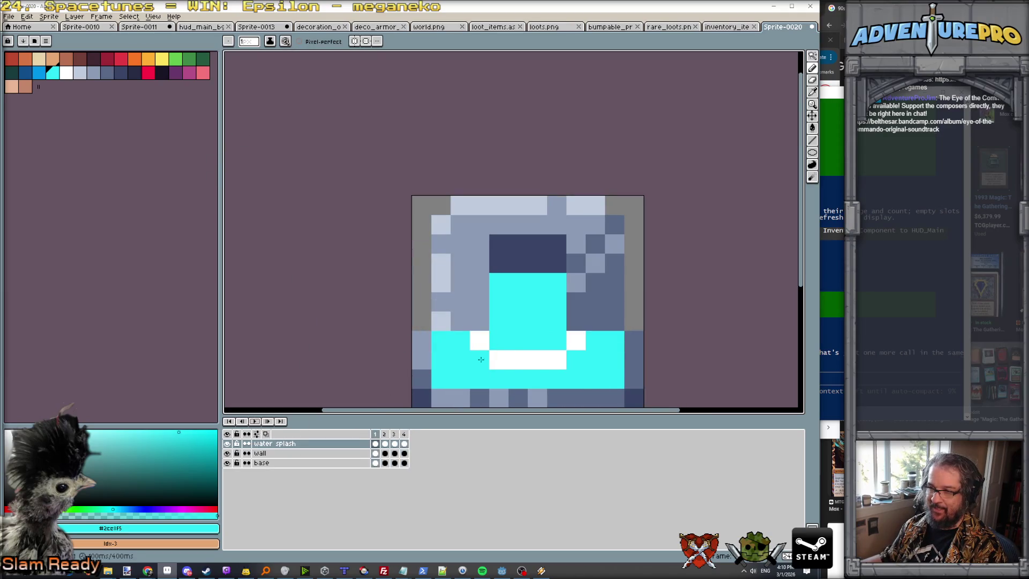
# Paint a cyan pixel into the dark band above the water and move to frame 4.
pyautogui.click(514, 272)
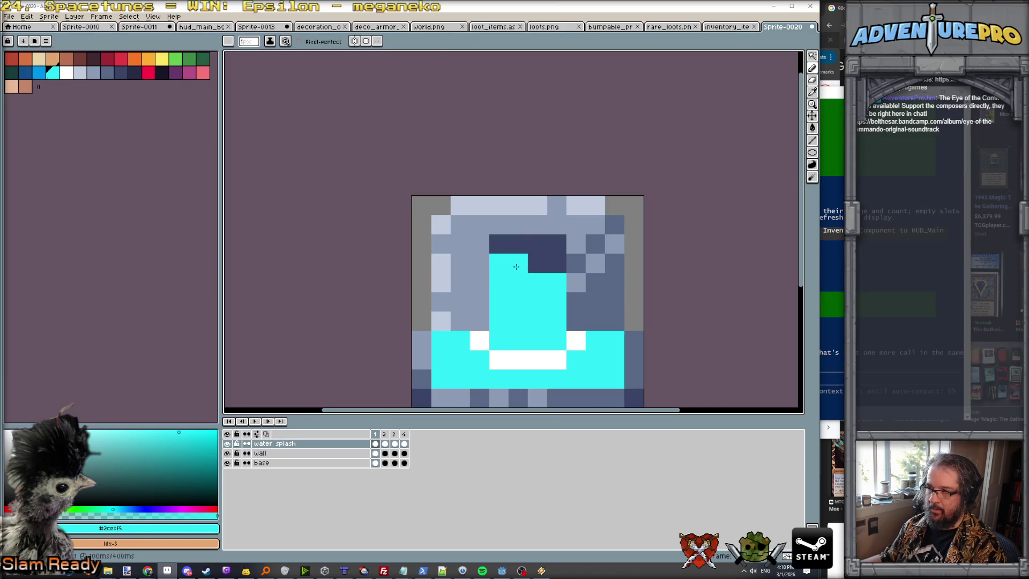
pyautogui.press('Right')
pyautogui.press('Right')
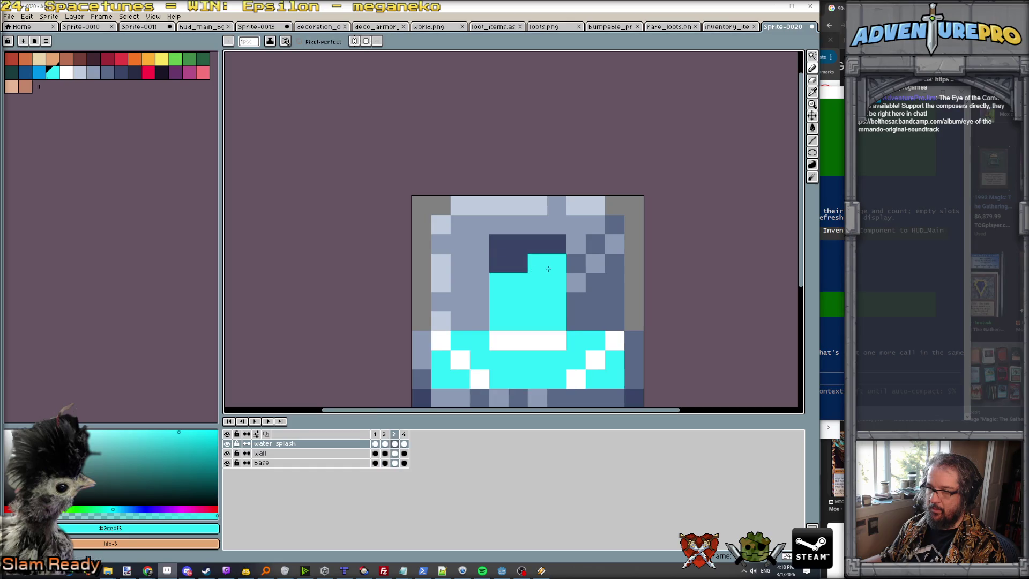
pyautogui.press('Right')
# Play the splash animation twice, zooming out and in to preview the loop.
pyautogui.click(255, 421)
pyautogui.scroll(-4, 297, 353)
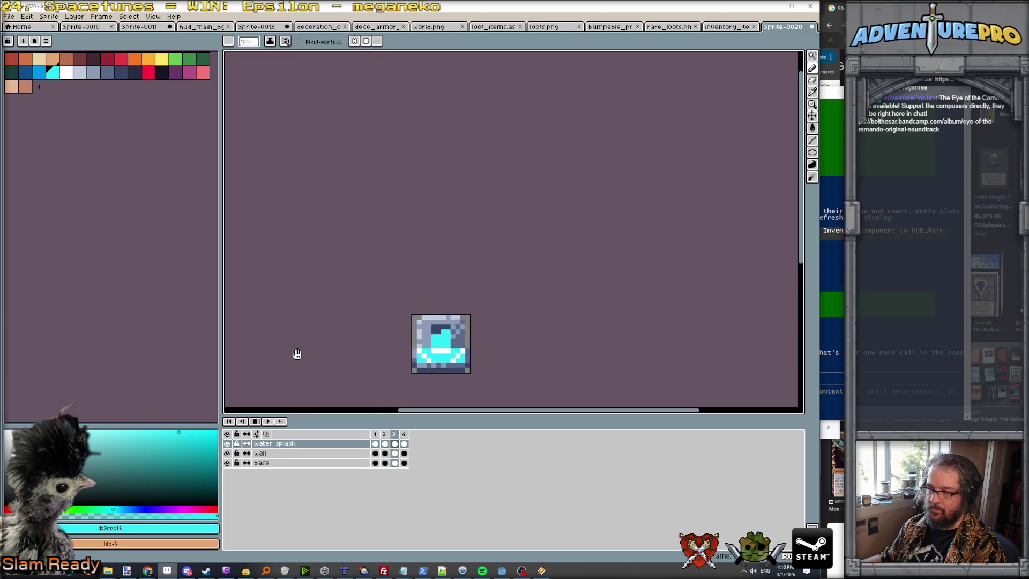
pyautogui.scroll(4, 294, 354)
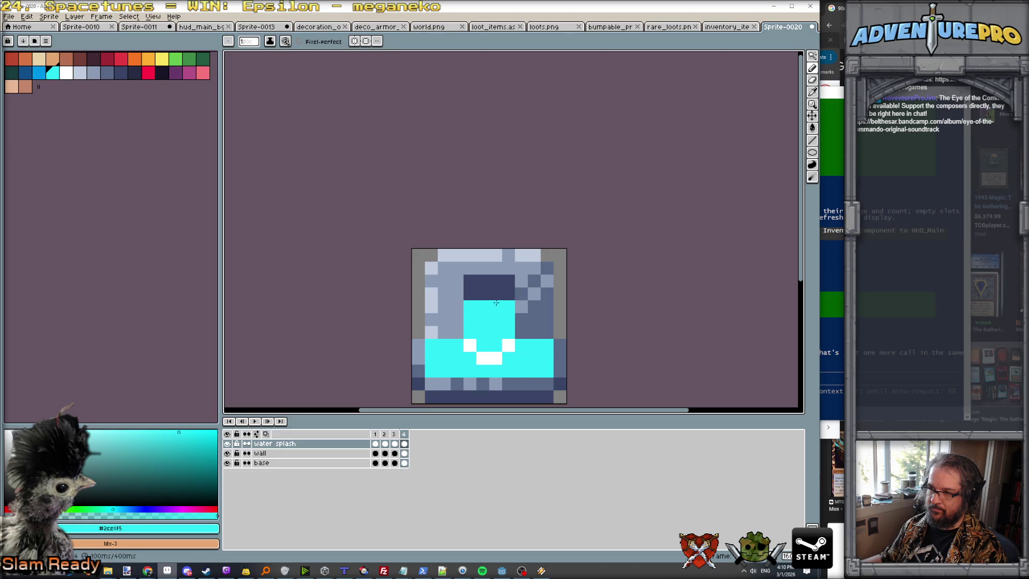
pyautogui.click(255, 422)
pyautogui.scroll(-5, 314, 336)
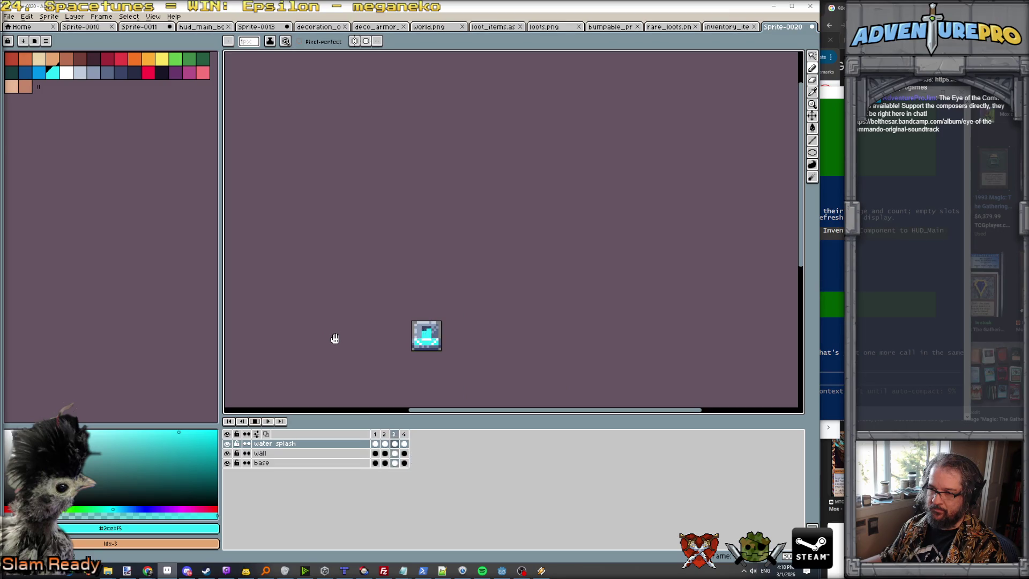
pyautogui.scroll(4, 335, 339)
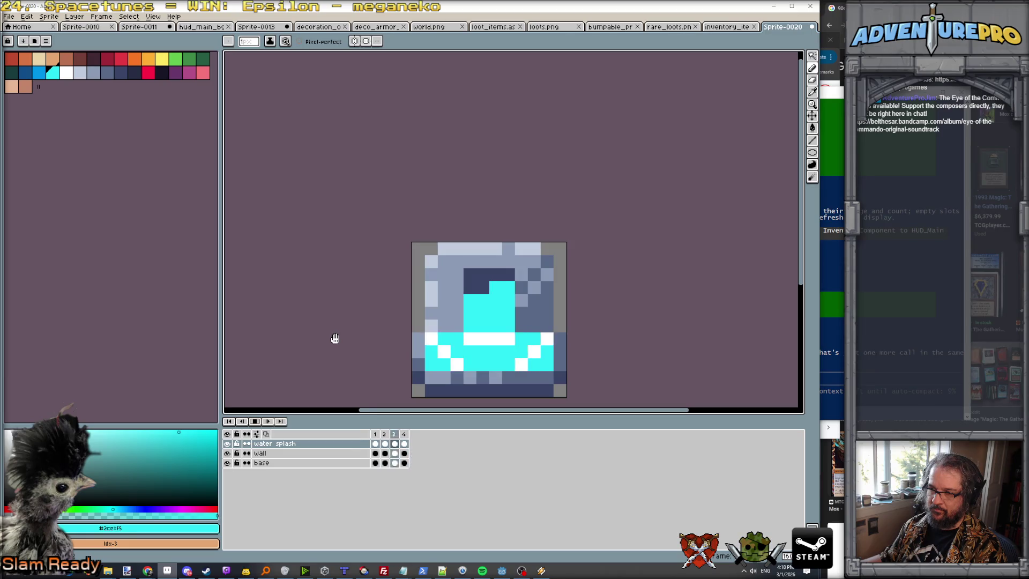
pyautogui.scroll(-4, 335, 339)
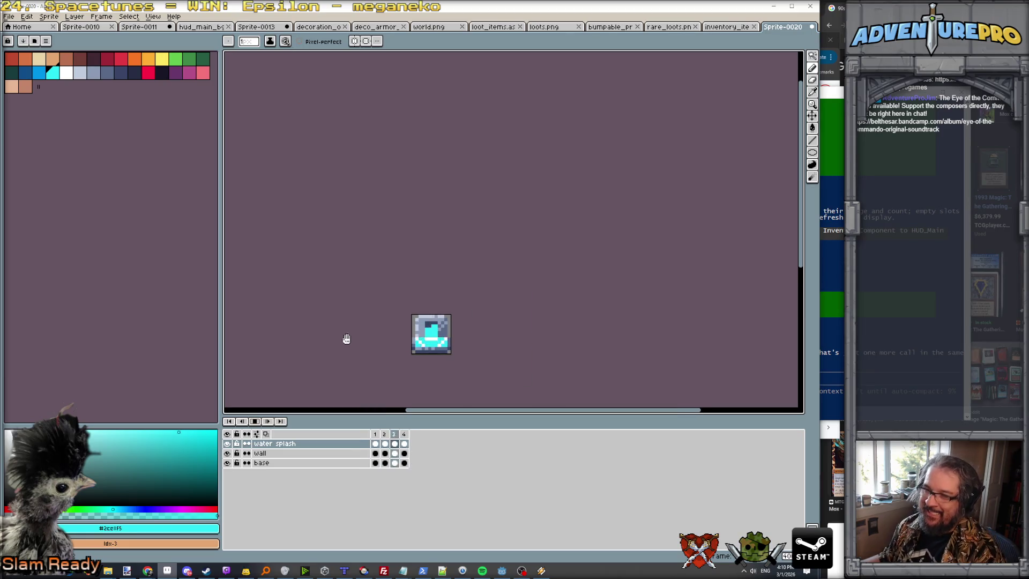
pyautogui.scroll(1, 395, 351)
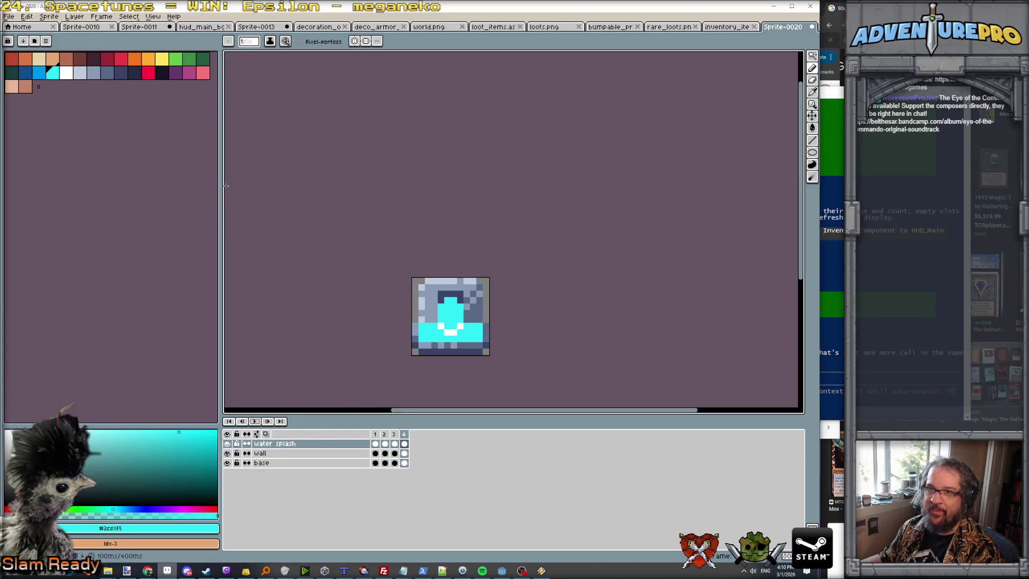
pyautogui.scroll(1, 368, 349)
# Paint a white highlight pixel into the cyan water column and preview the animation.
pyautogui.click(66, 74)
pyautogui.click(479, 259)
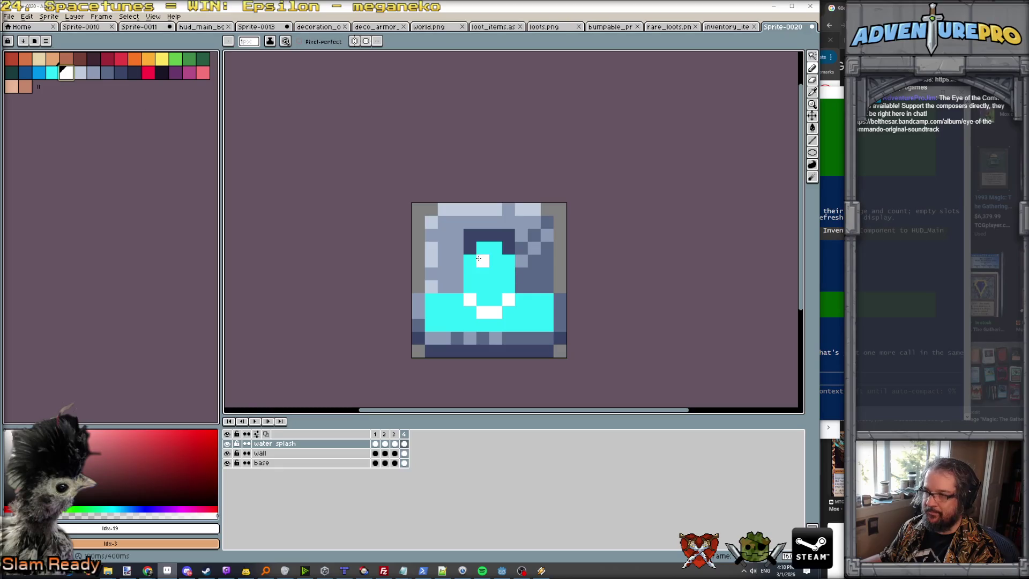
pyautogui.press('Return')
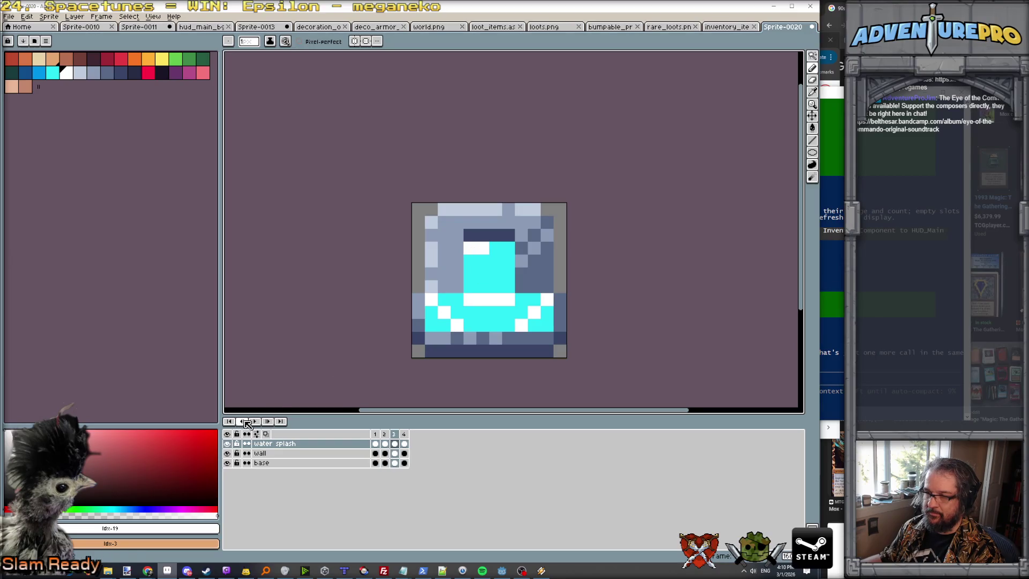
pyautogui.scroll(-5, 282, 370)
# Repaint the white pixel with the water's eyedropped cyan and replay the animation.
pyautogui.press('v')
pyautogui.scroll(3, 322, 332)
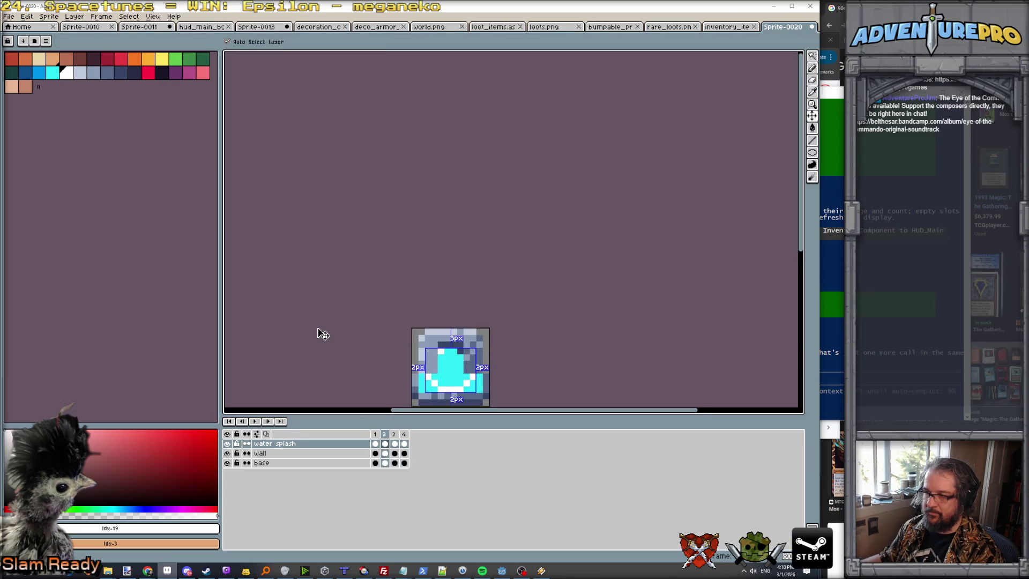
pyautogui.press('b')
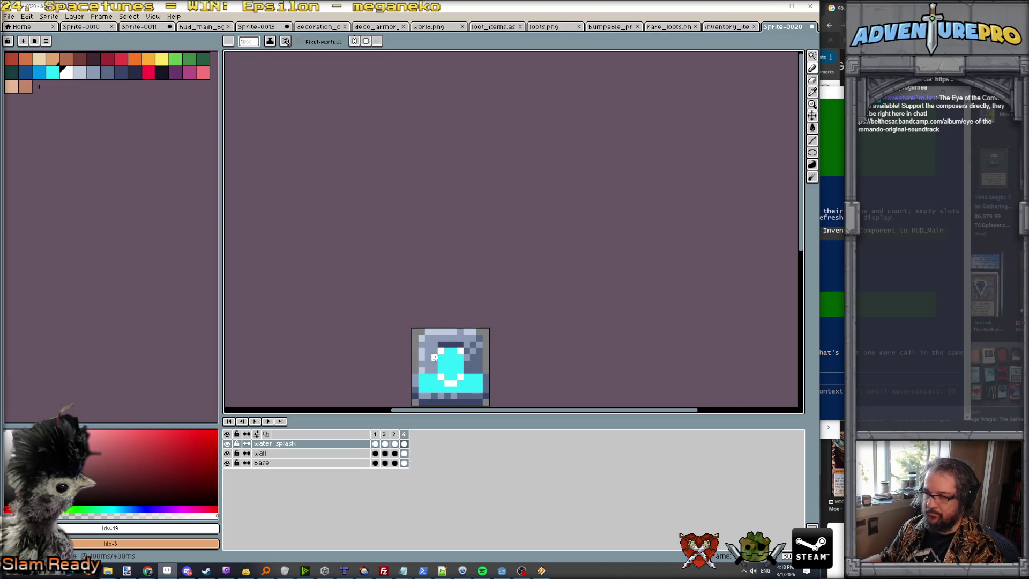
pyautogui.press('e')
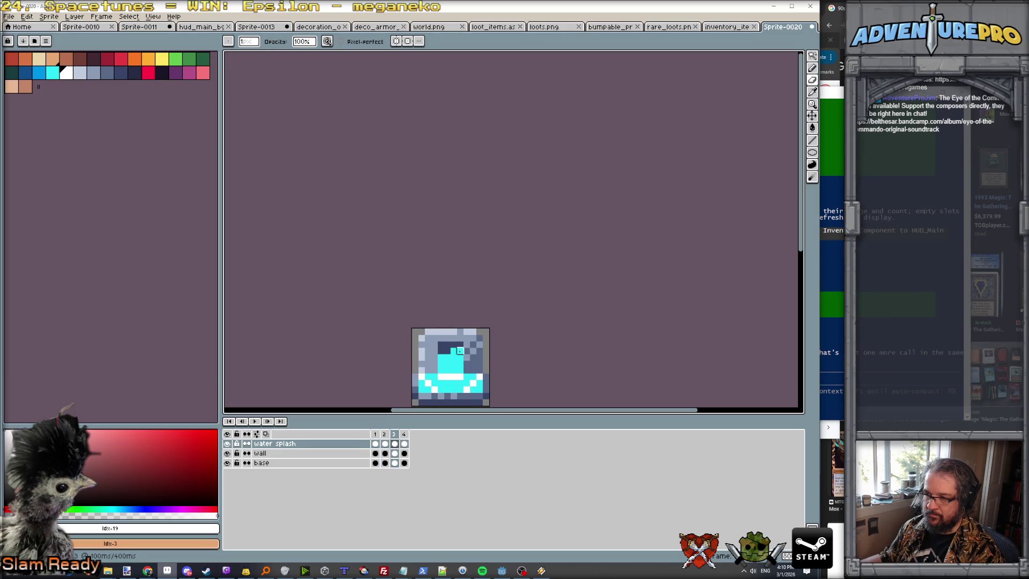
pyautogui.keyDown('alt'); pyautogui.click(443, 350); pyautogui.keyUp('alt')
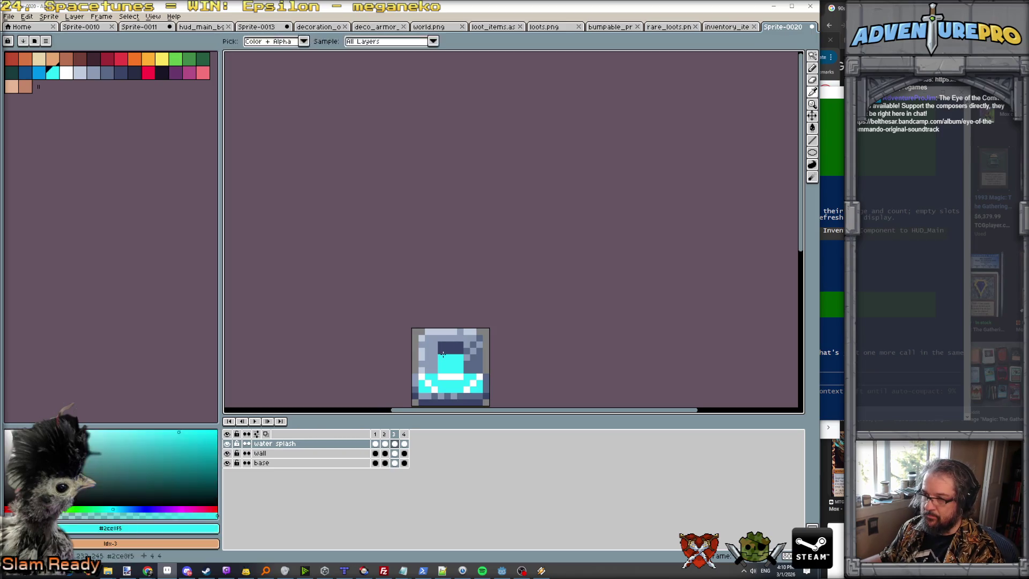
pyautogui.click(254, 422)
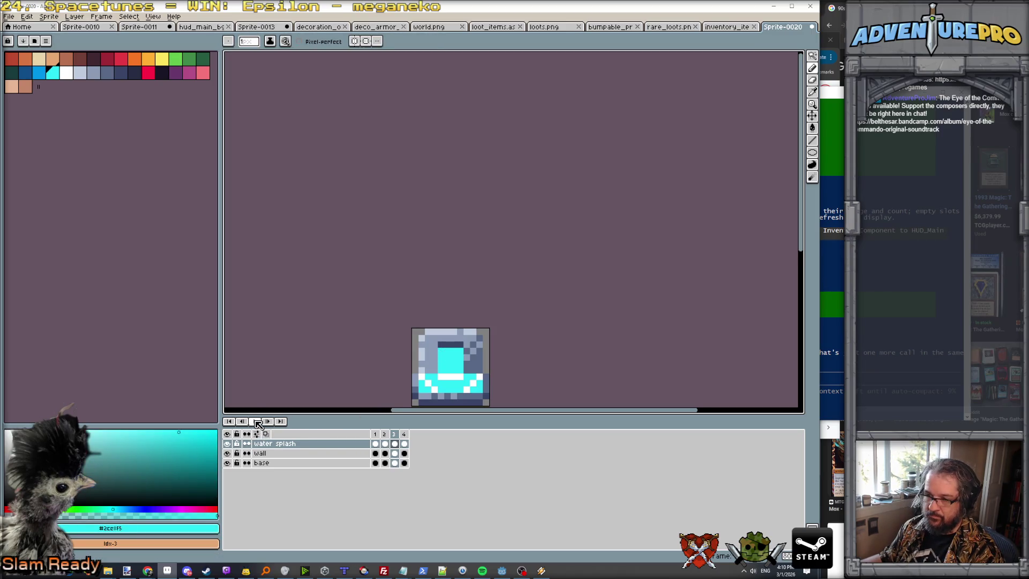
pyautogui.scroll(-3, 301, 375)
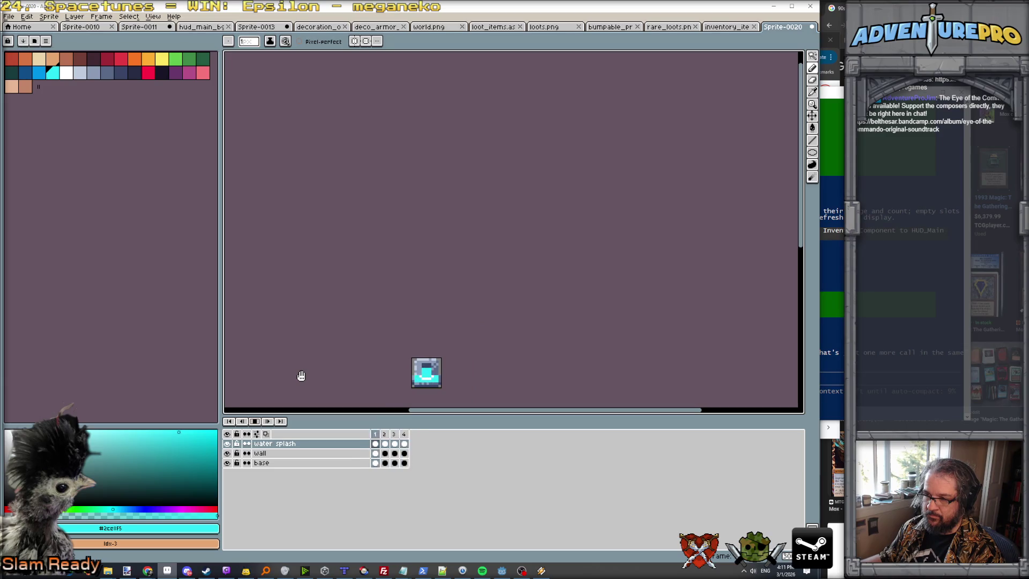
pyautogui.scroll(1, 333, 371)
pyautogui.scroll(1, 347, 370)
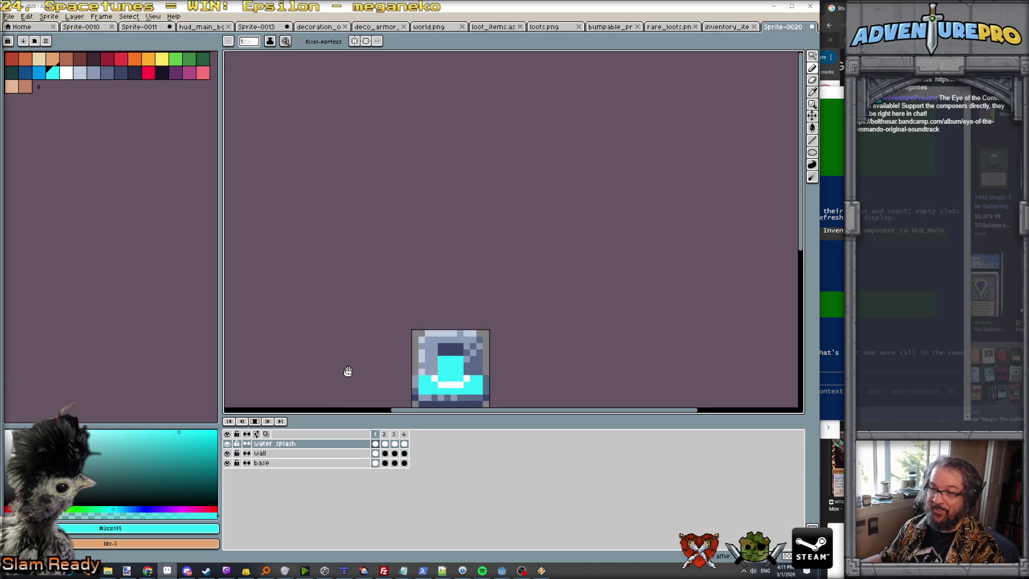
# Centre the sprite in view and choose the darker blue as the drawing colour.
pyautogui.moveTo(347, 370); pyautogui.dragTo(313, 288)
pyautogui.scroll(1, 376, 282)
pyautogui.scroll(1, 376, 281)
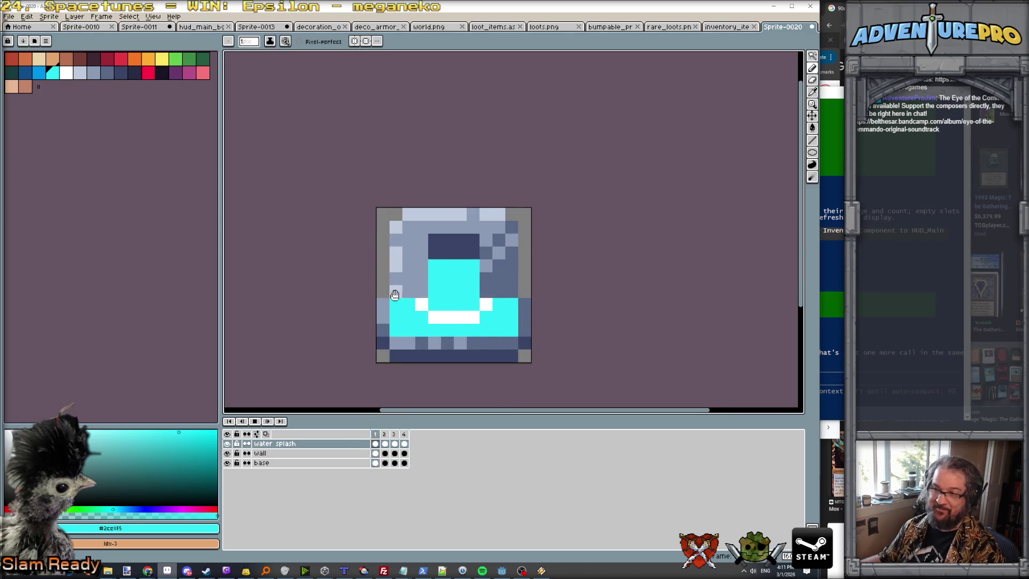
pyautogui.click(39, 72)
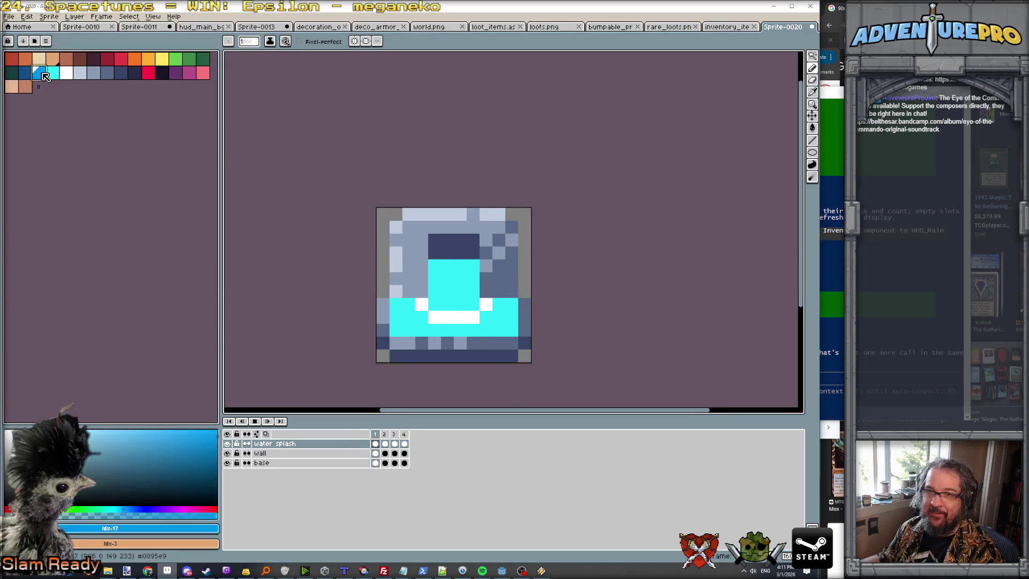
# Add a new empty layer named impact? above water splash.
pyautogui.click(75, 16)
pyautogui.moveTo(124, 70)
pyautogui.click(213, 117)
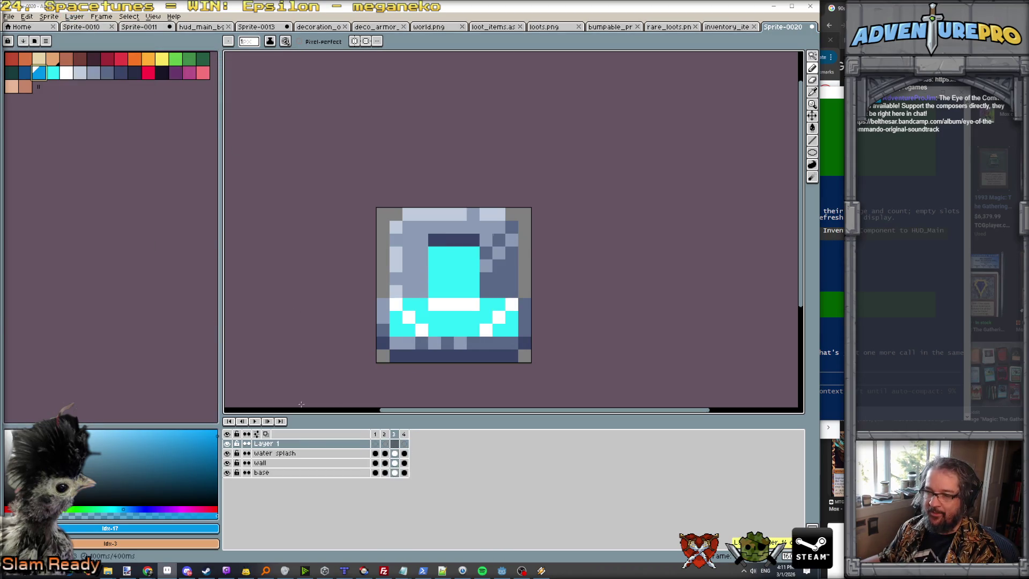
pyautogui.doubleClick(312, 444)
pyautogui.write('im')
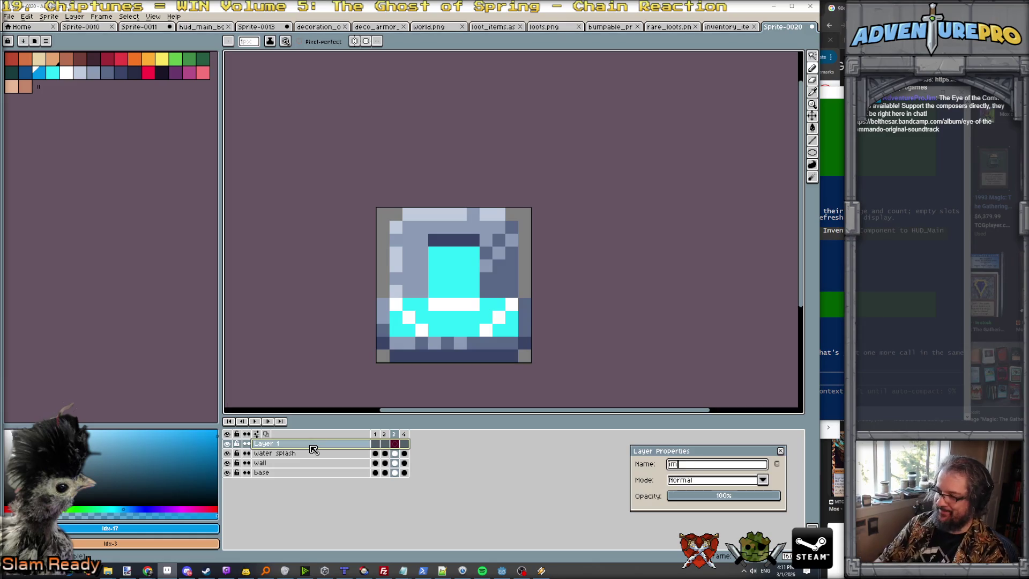
pyautogui.press('Return')
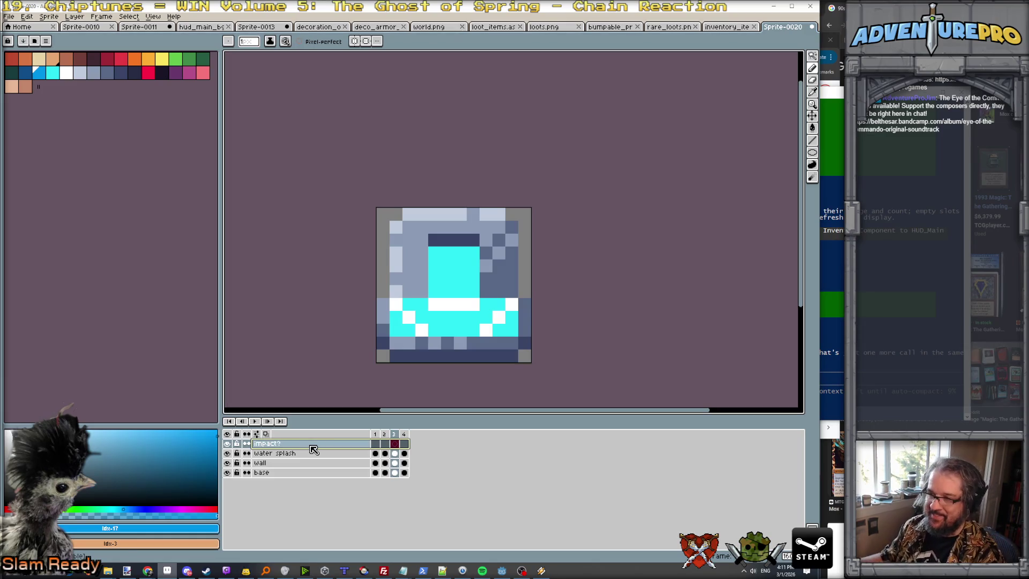
# Paint deeper blue impact strokes on the water in frames 1, 3 and 4.
pyautogui.click(434, 278)
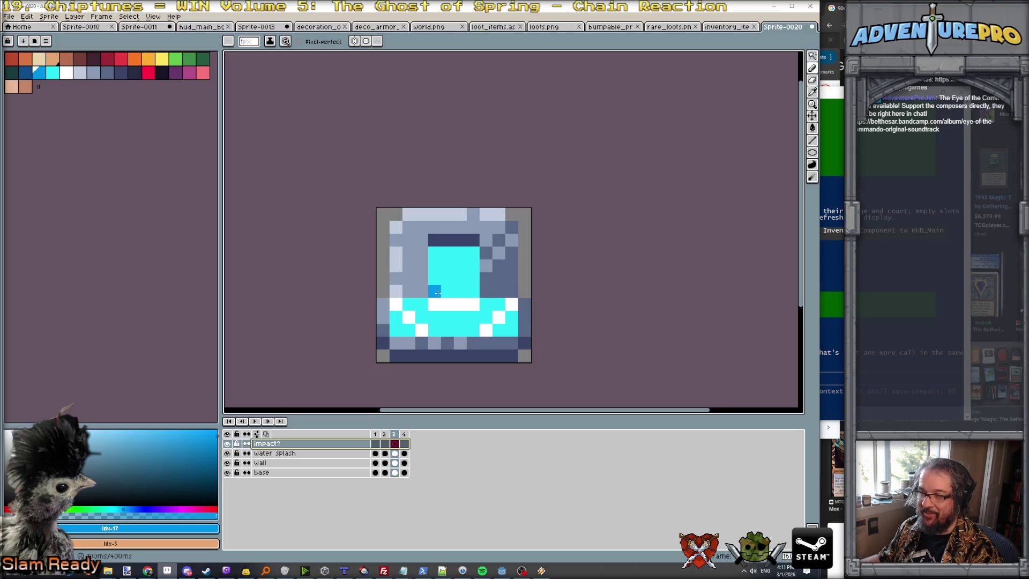
pyautogui.click(376, 435)
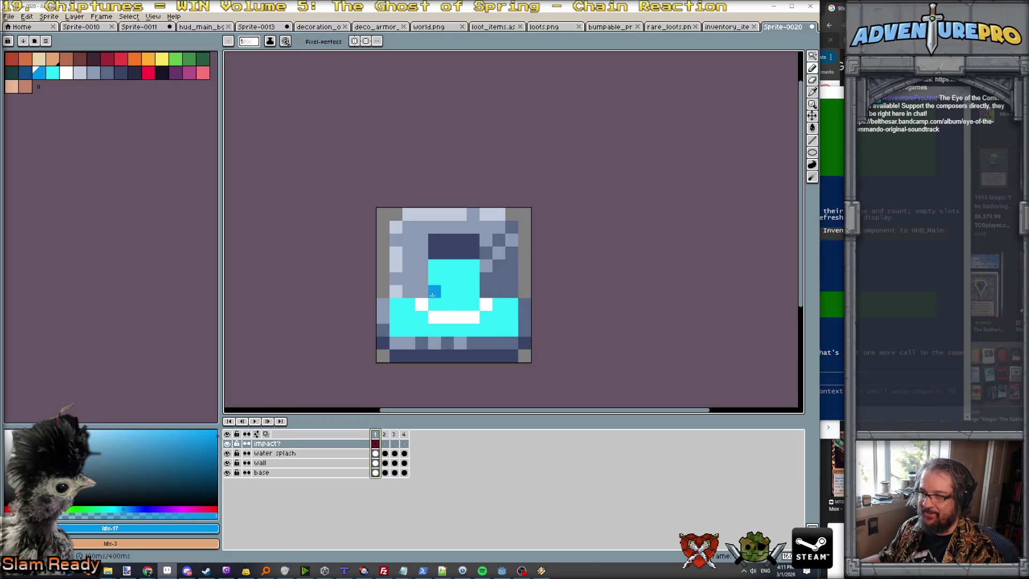
pyautogui.moveTo(435, 294); pyautogui.dragTo(459, 291)
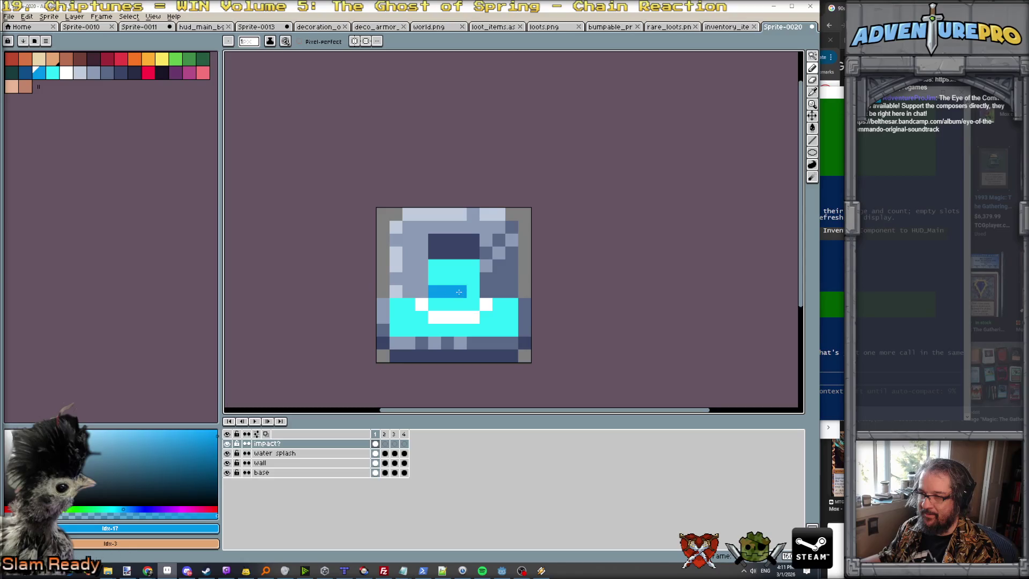
pyautogui.press('Right')
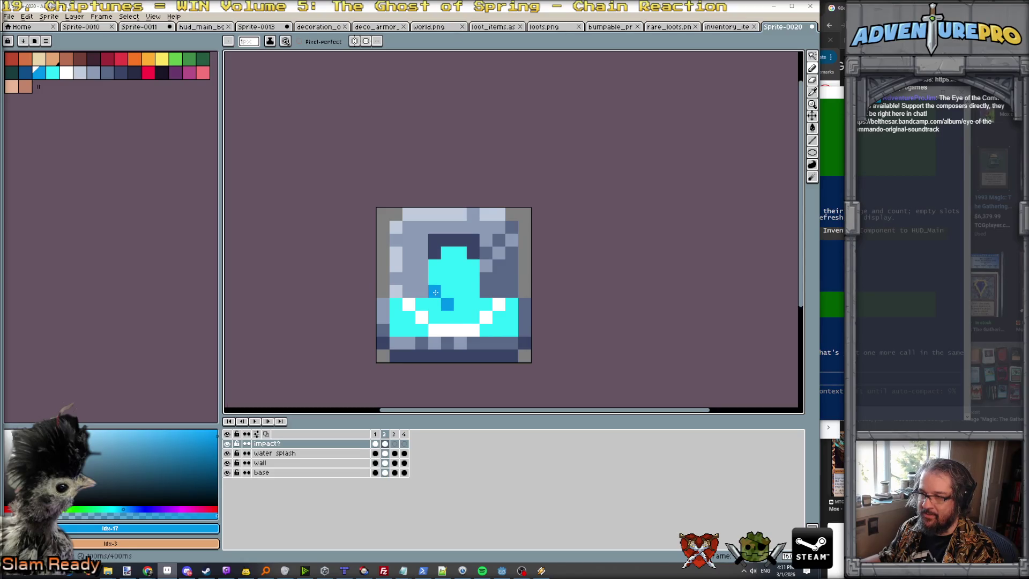
pyautogui.press('Right')
pyautogui.moveTo(472, 292); pyautogui.dragTo(454, 293)
pyautogui.press('Right')
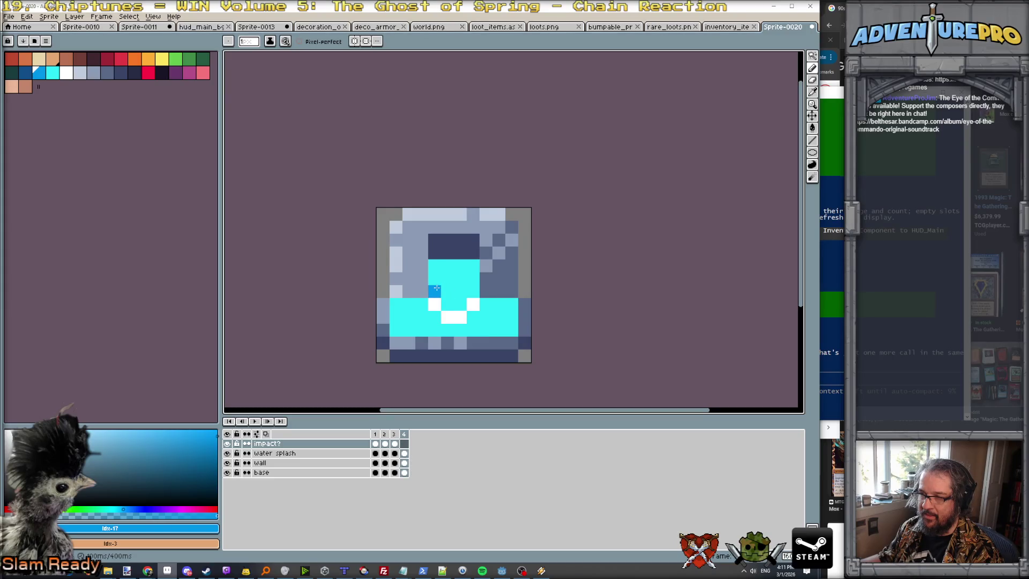
pyautogui.moveTo(450, 299); pyautogui.dragTo(466, 292)
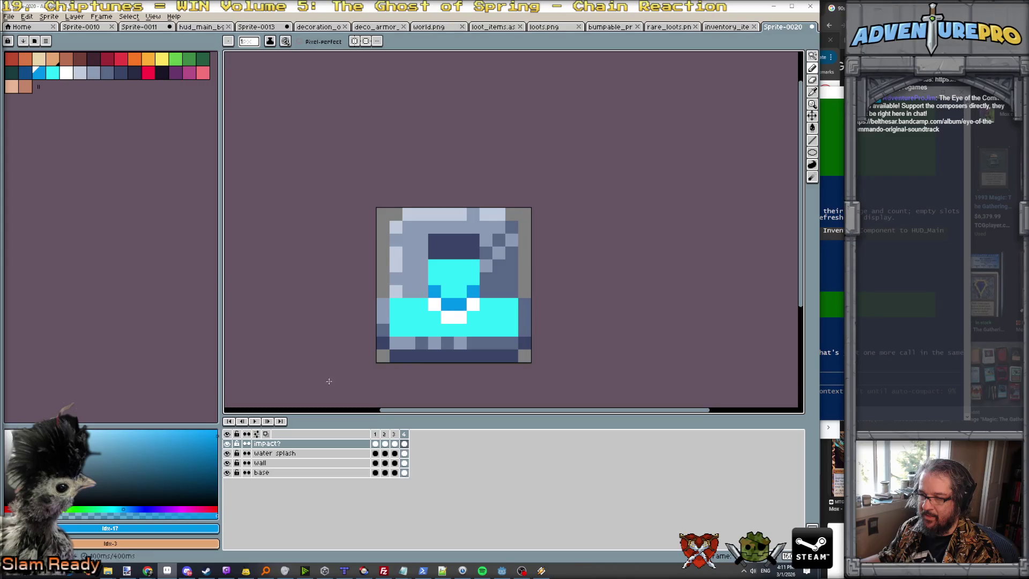
# Play the animation to preview the blue impact strokes.
pyautogui.click(264, 423)
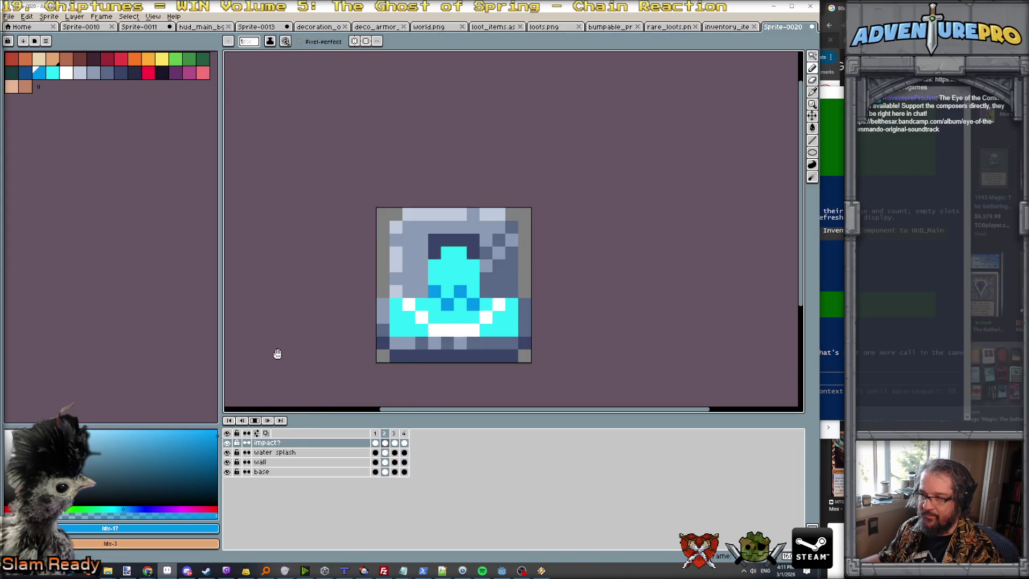
pyautogui.scroll(-4, 368, 363)
pyautogui.scroll(-1, 432, 359)
pyautogui.scroll(2, 433, 358)
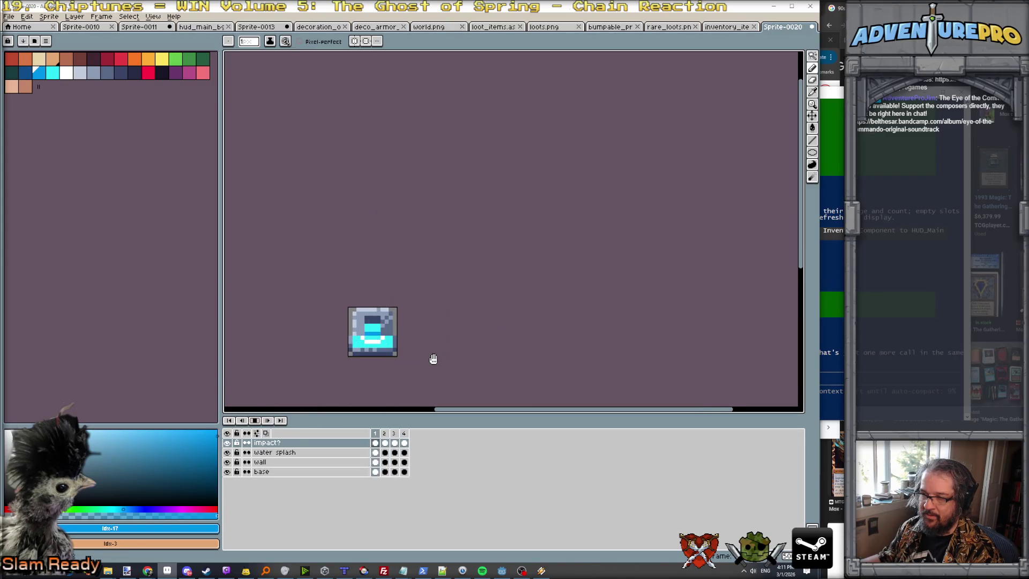
# Select the impact? cels in frames 1–4 and replay the fountain animation.
pyautogui.click(256, 422)
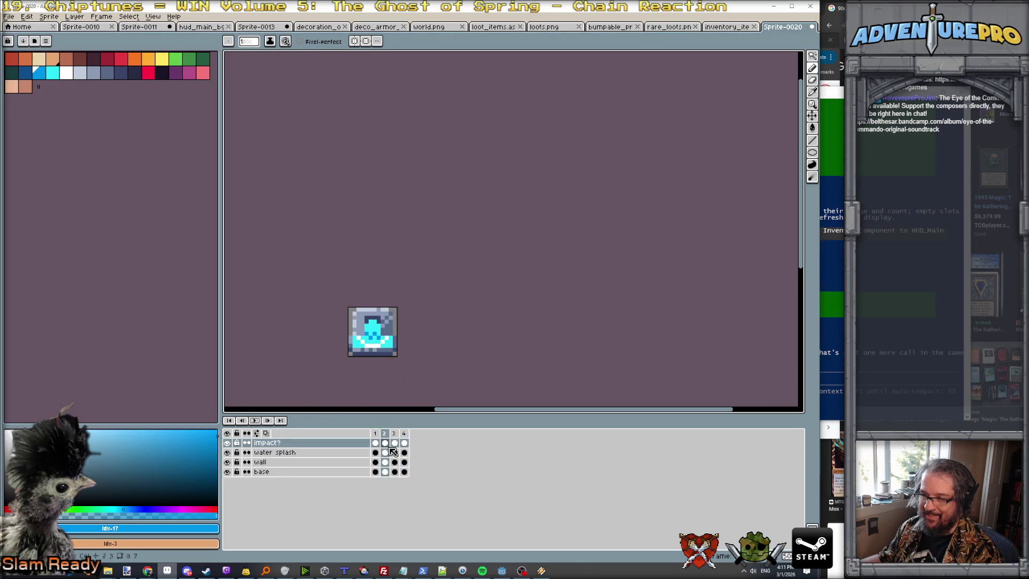
pyautogui.moveTo(379, 444); pyautogui.dragTo(411, 444)
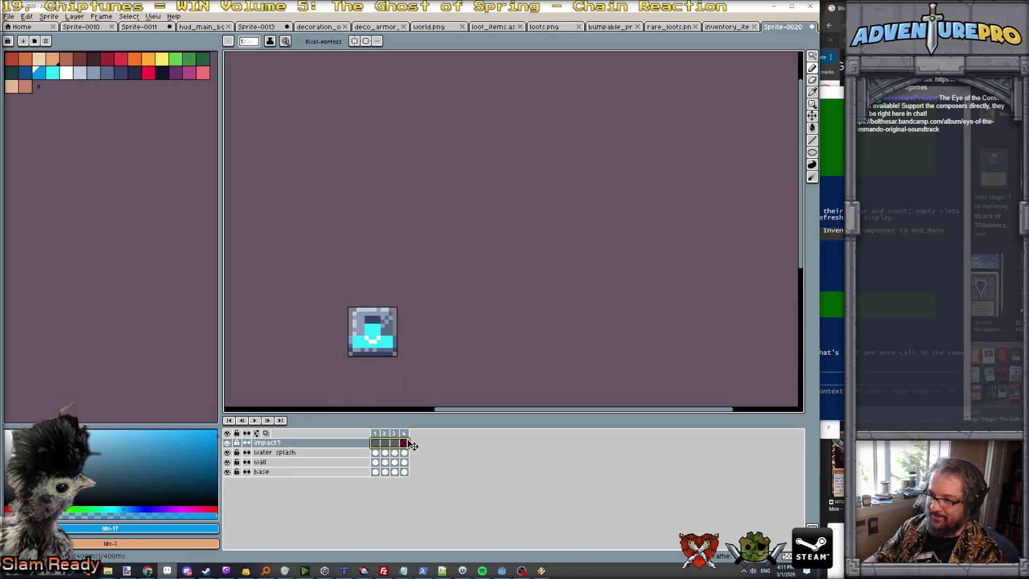
pyautogui.scroll(2, 382, 346)
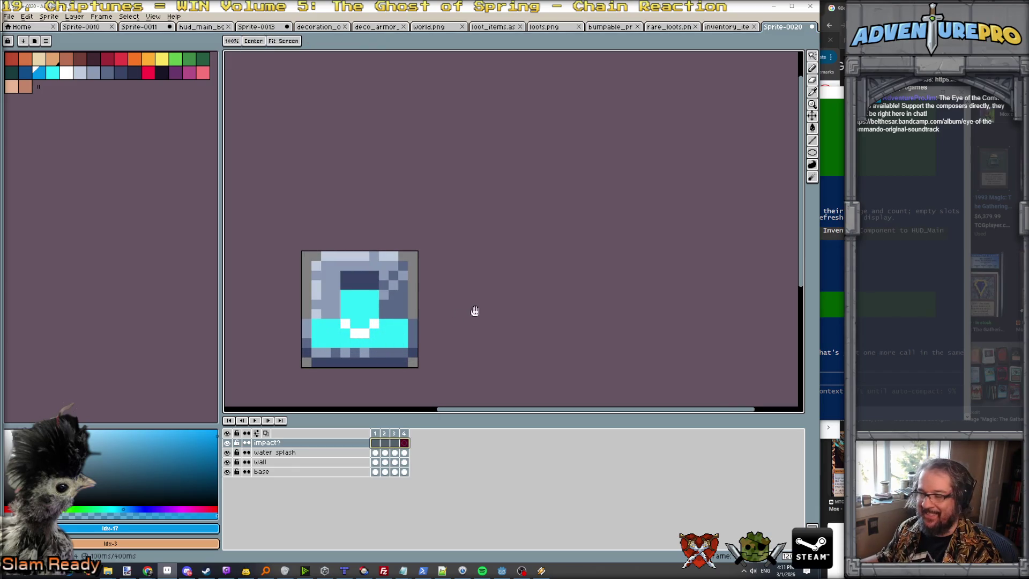
pyautogui.click(256, 421)
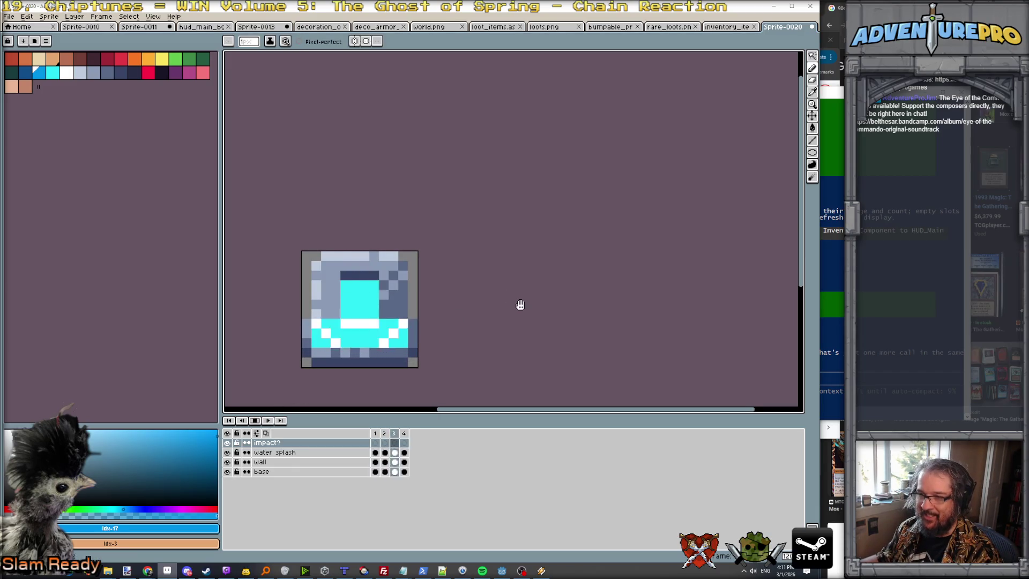
pyautogui.scroll(-5, 520, 303)
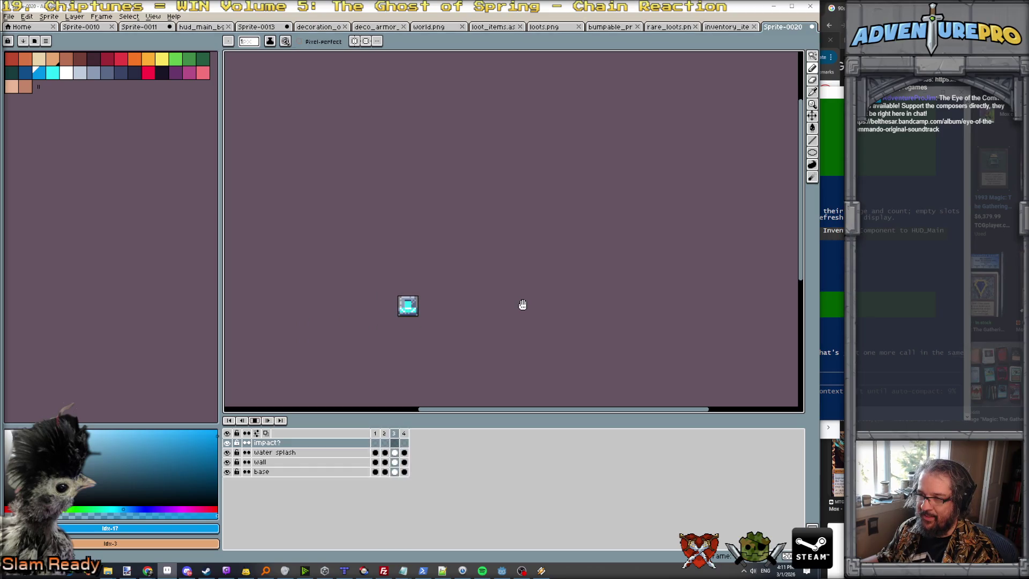
pyautogui.scroll(3, 522, 305)
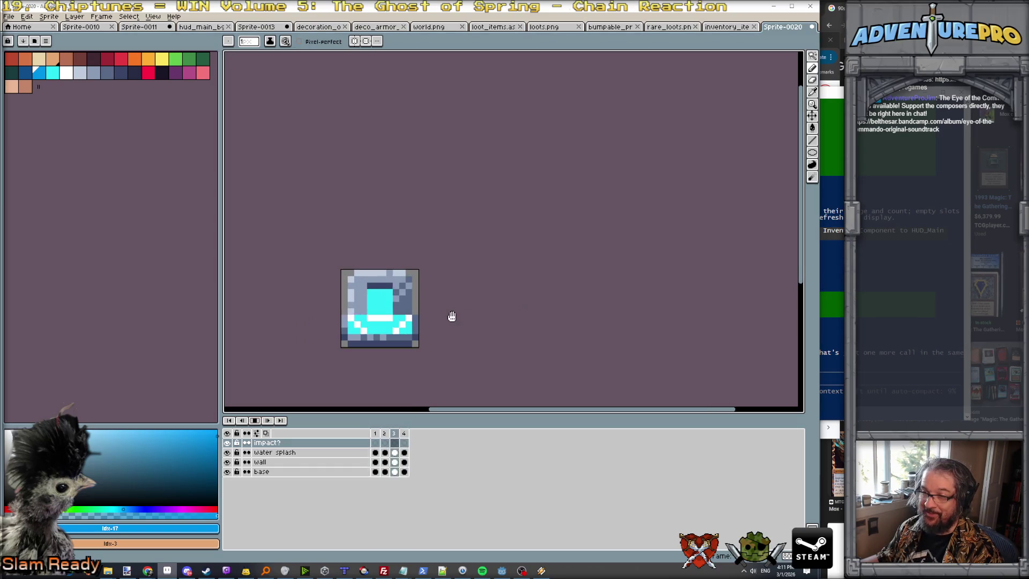
# Stop on frame 4 and remove the stray white pixel from the impact? cel.
pyautogui.click(254, 420)
pyautogui.click(405, 443)
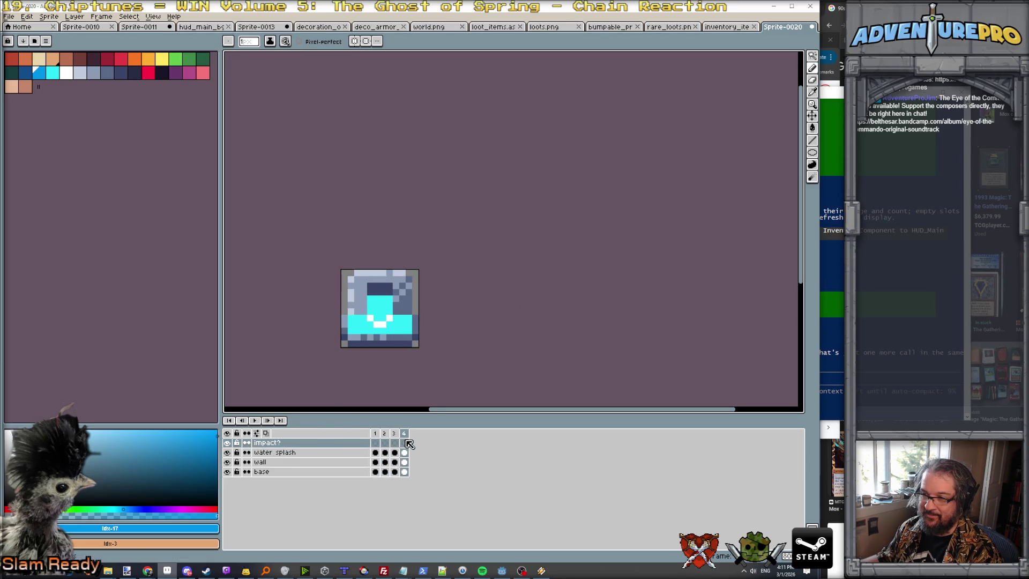
pyautogui.keyDown('alt'); pyautogui.click(370, 318); pyautogui.keyUp('alt')
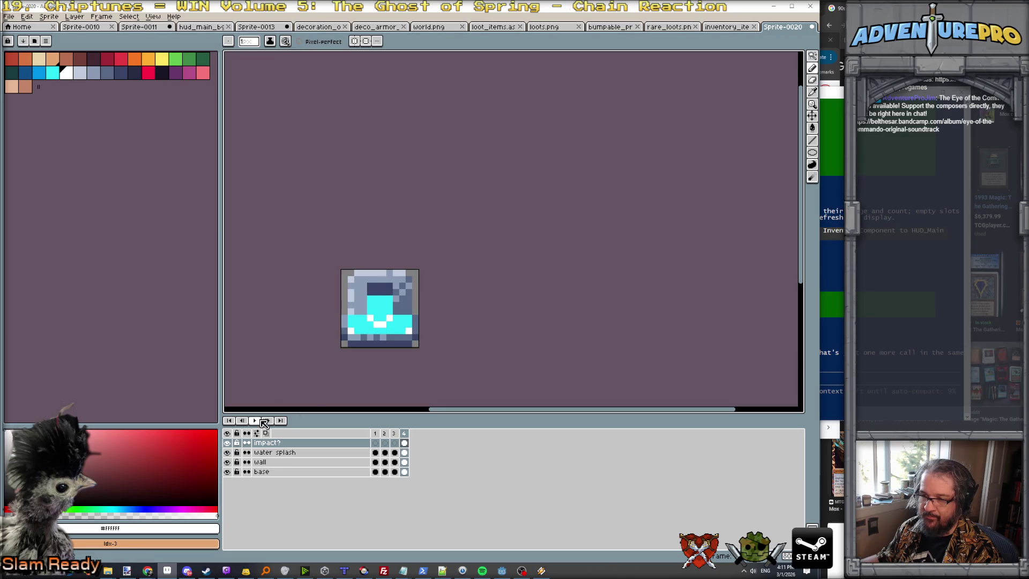
pyautogui.hotkey('ctrl', 'z')
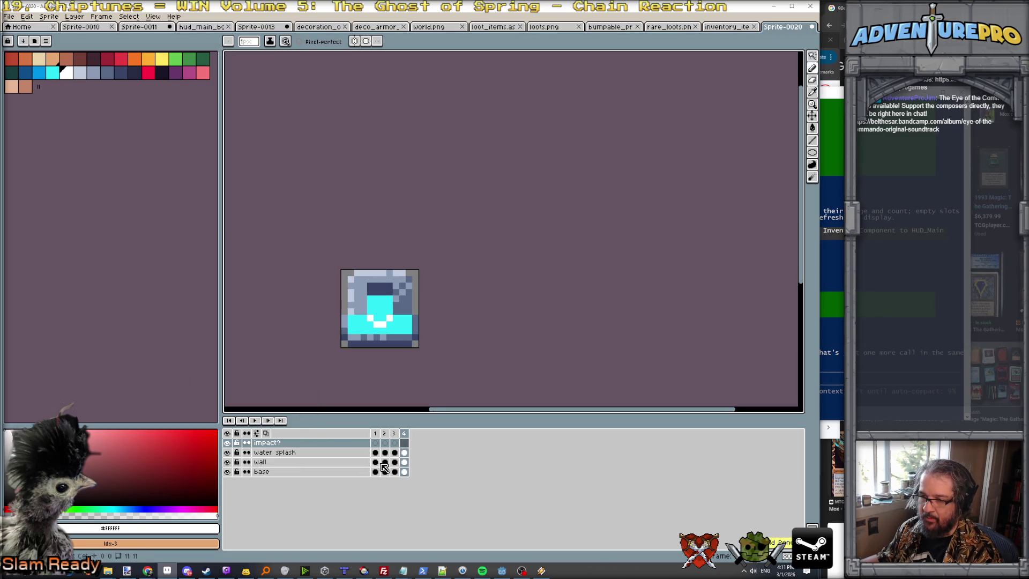
# Select the water splash cels in frames 1–4, replay, and return to impact? frame 1.
pyautogui.moveTo(377, 455); pyautogui.dragTo(406, 454)
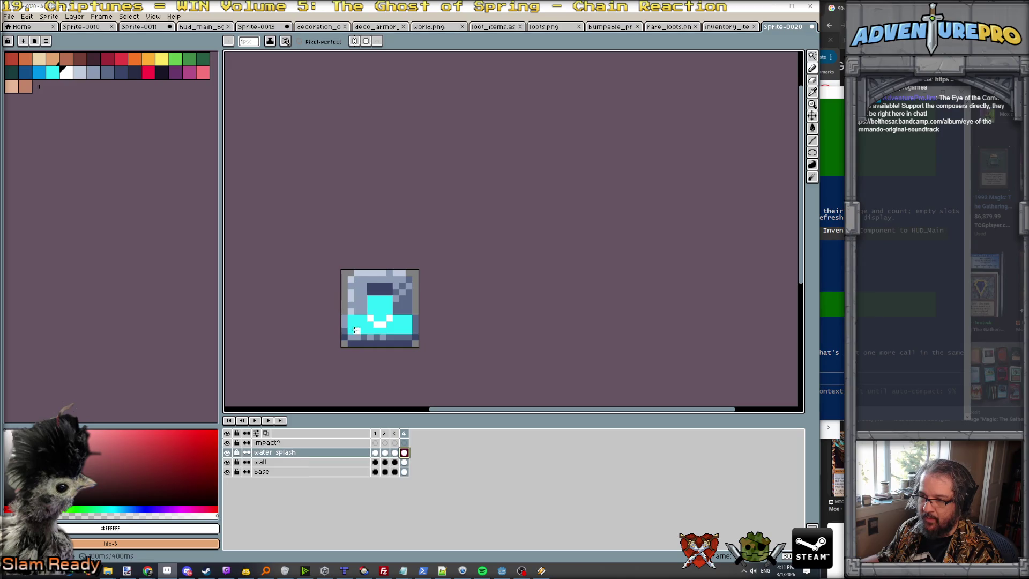
pyautogui.click(254, 420)
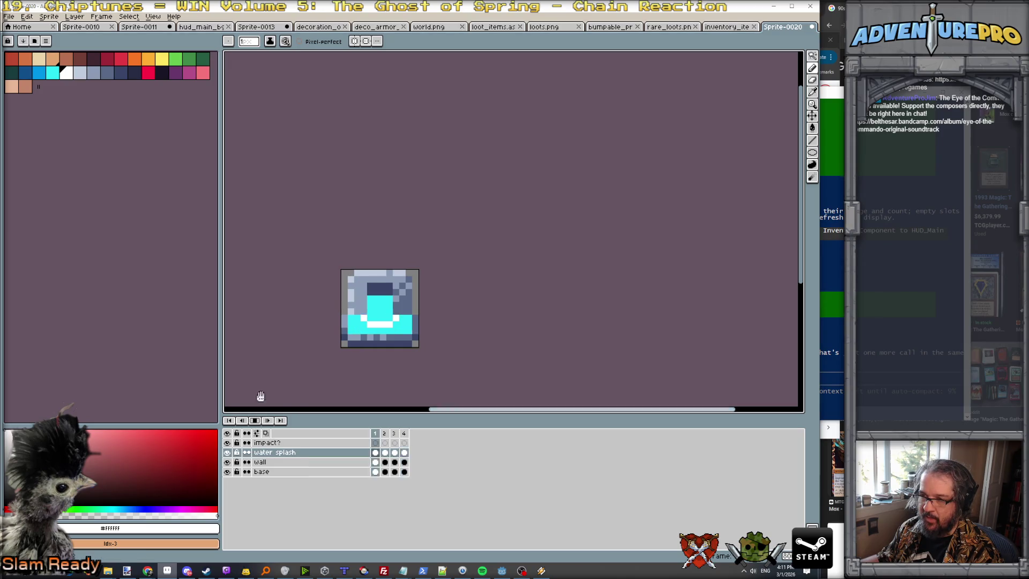
pyautogui.scroll(-3, 261, 375)
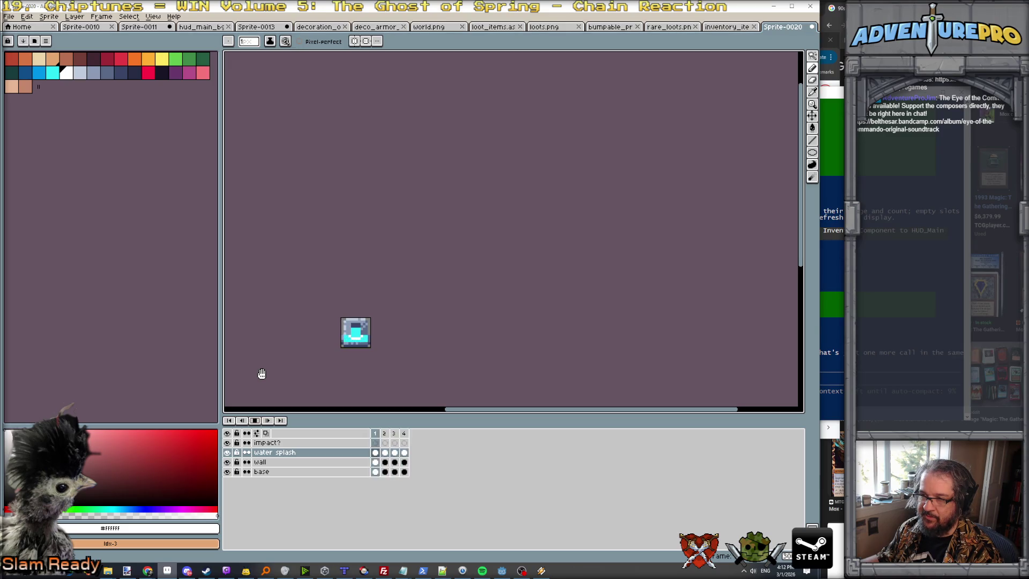
pyautogui.scroll(3, 260, 372)
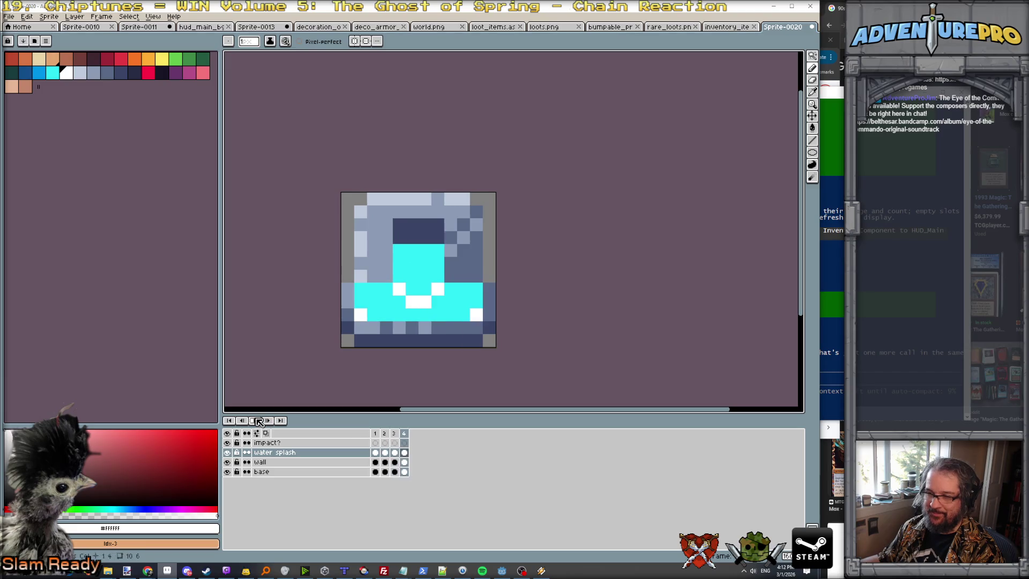
pyautogui.click(377, 445)
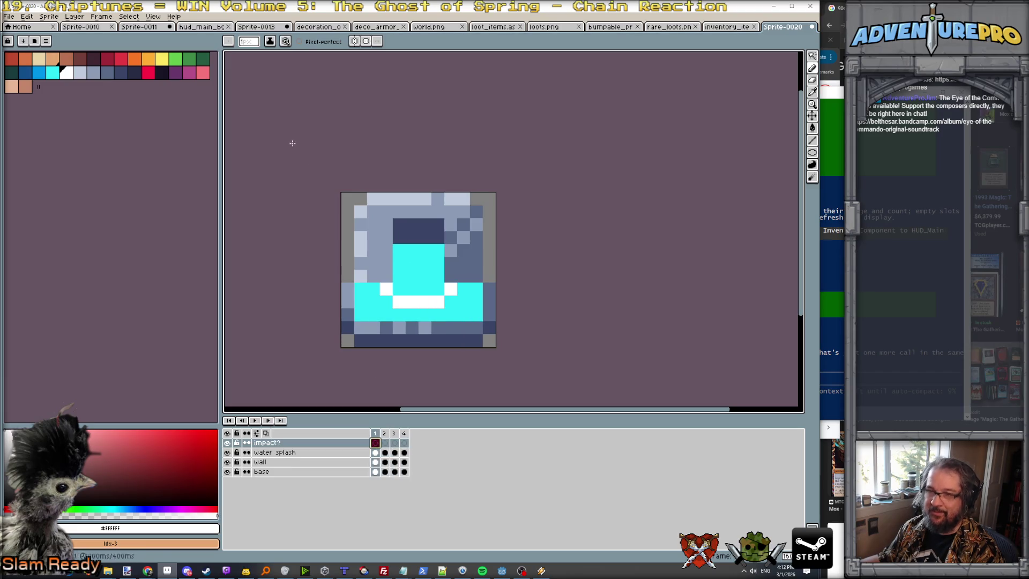
# Draw a dark-blue band across frame 1's cyan water, then play and stop on frame 1.
pyautogui.click(25, 72)
pyautogui.moveTo(399, 276); pyautogui.dragTo(411, 276)
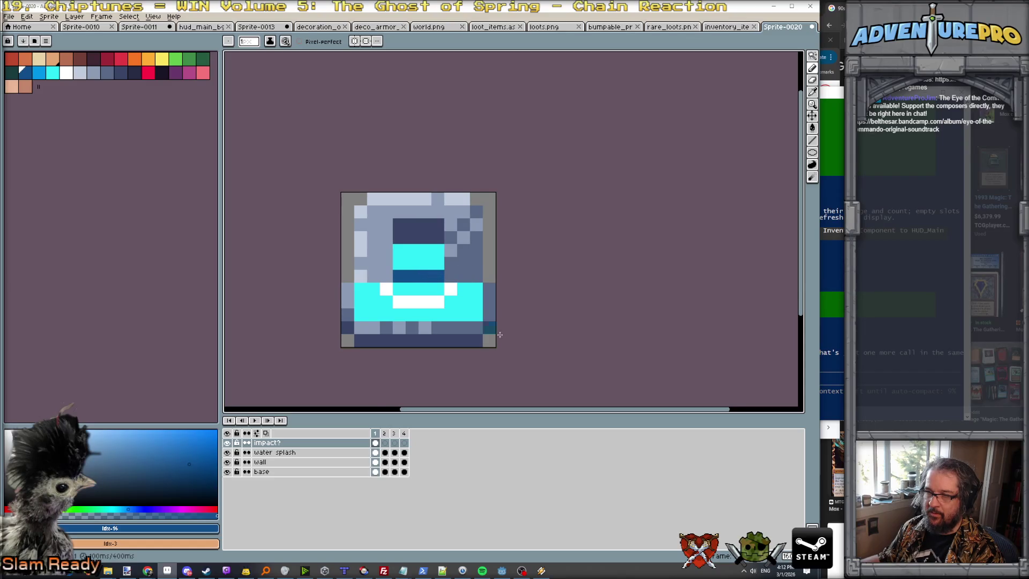
pyautogui.scroll(-3, 500, 335)
pyautogui.scroll(2, 538, 323)
pyautogui.click(255, 421)
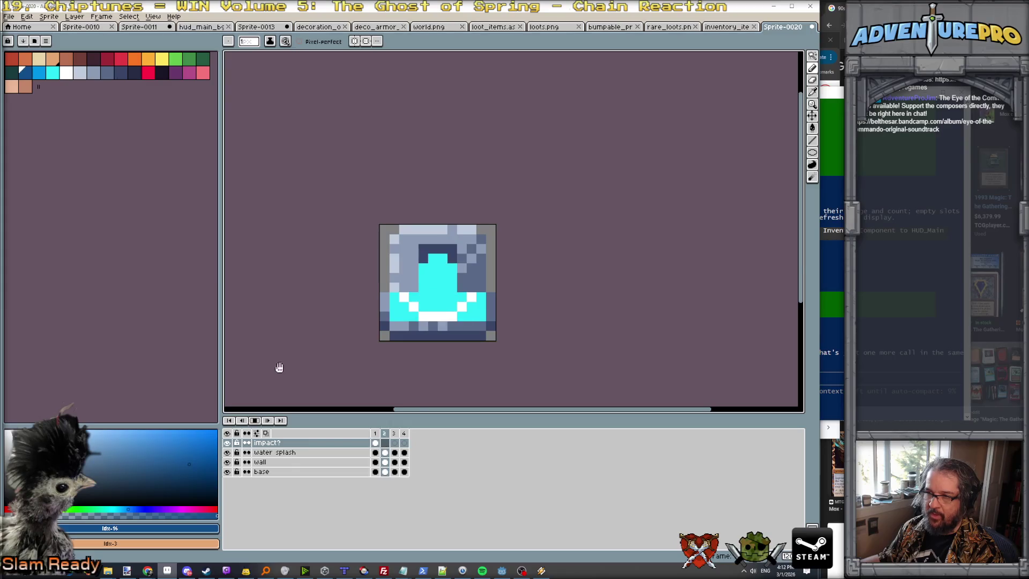
pyautogui.scroll(-3, 279, 365)
pyautogui.scroll(2, 284, 386)
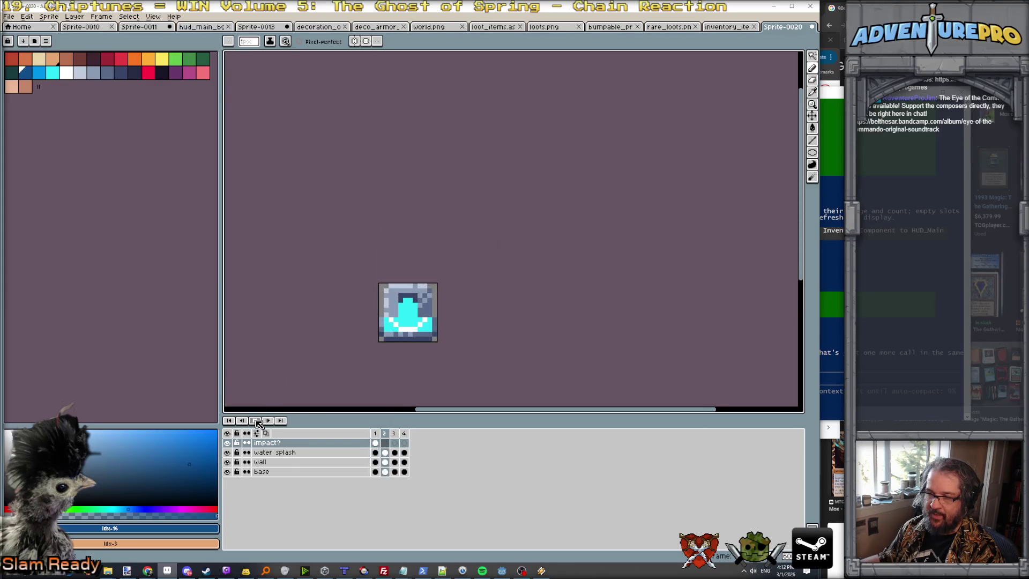
pyautogui.scroll(3, 340, 361)
pyautogui.click(376, 444)
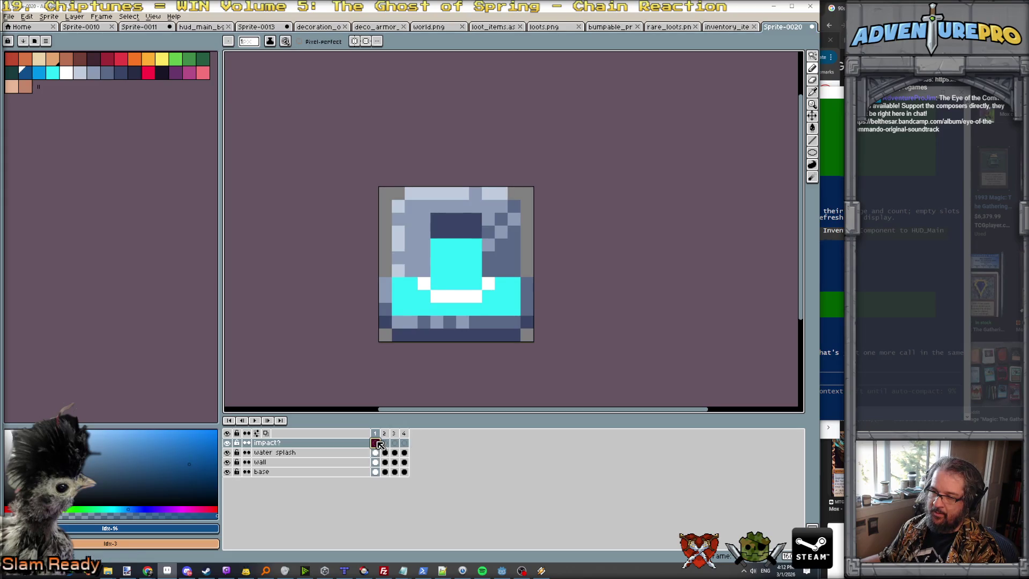
# Link the four impact? cels in frames 1–4.
pyautogui.moveTo(379, 444); pyautogui.dragTo(409, 445)
pyautogui.rightClick(409, 445)
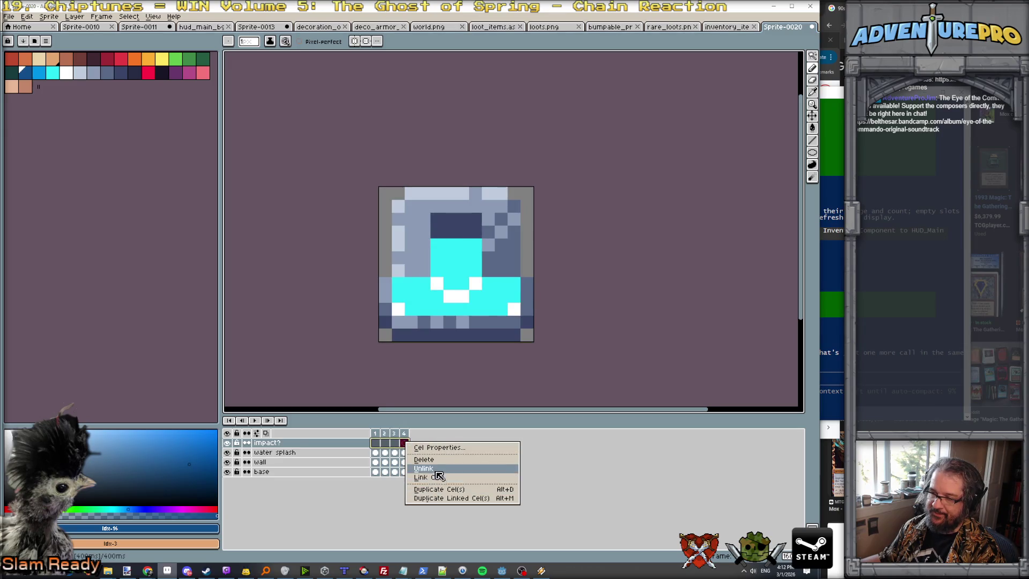
pyautogui.click(437, 476)
# Draw the dark-blue band across the water and play the linked animation.
pyautogui.moveTo(433, 273); pyautogui.dragTo(462, 271)
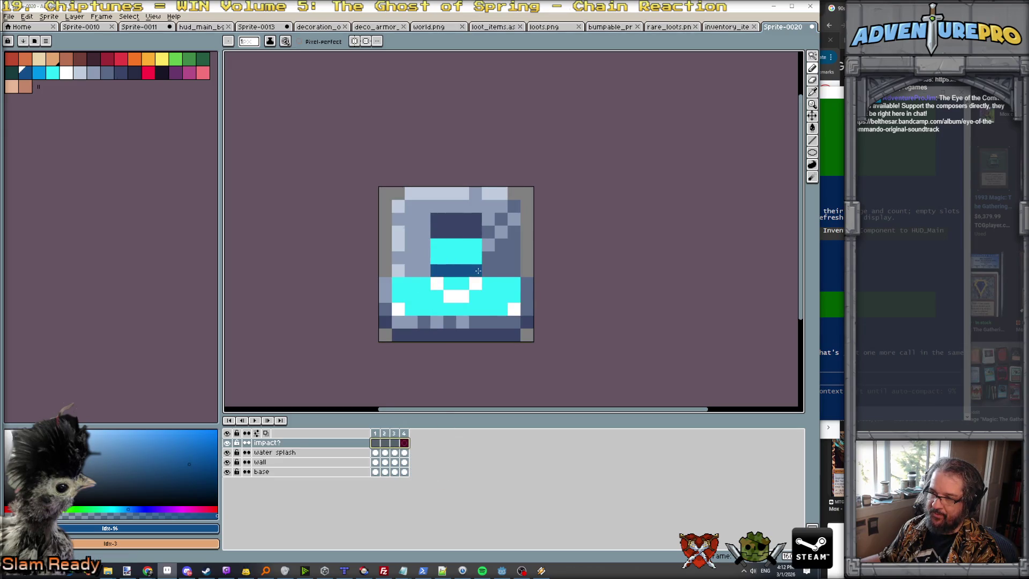
pyautogui.click(255, 420)
pyautogui.scroll(-2, 293, 264)
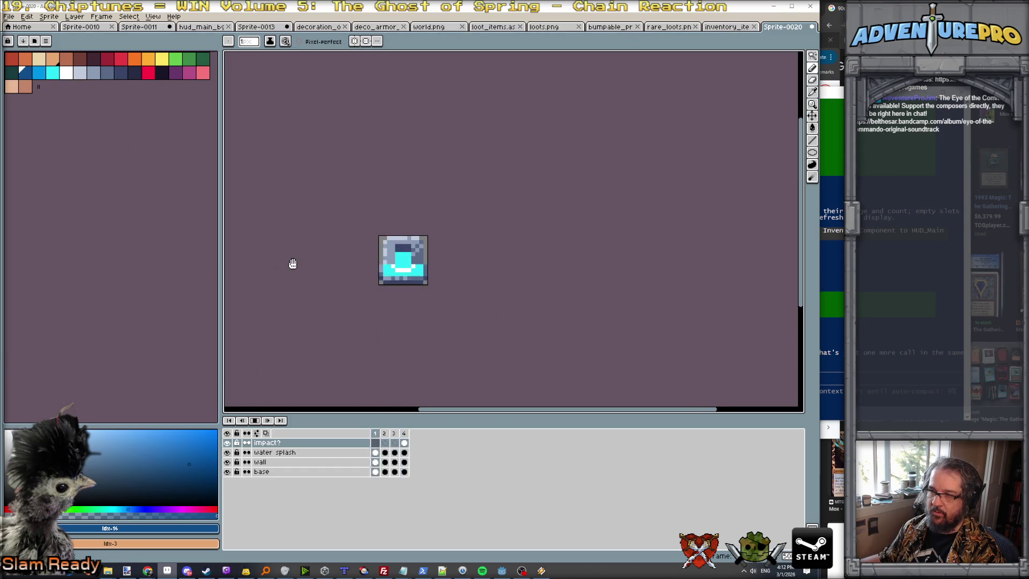
pyautogui.scroll(1, 290, 300)
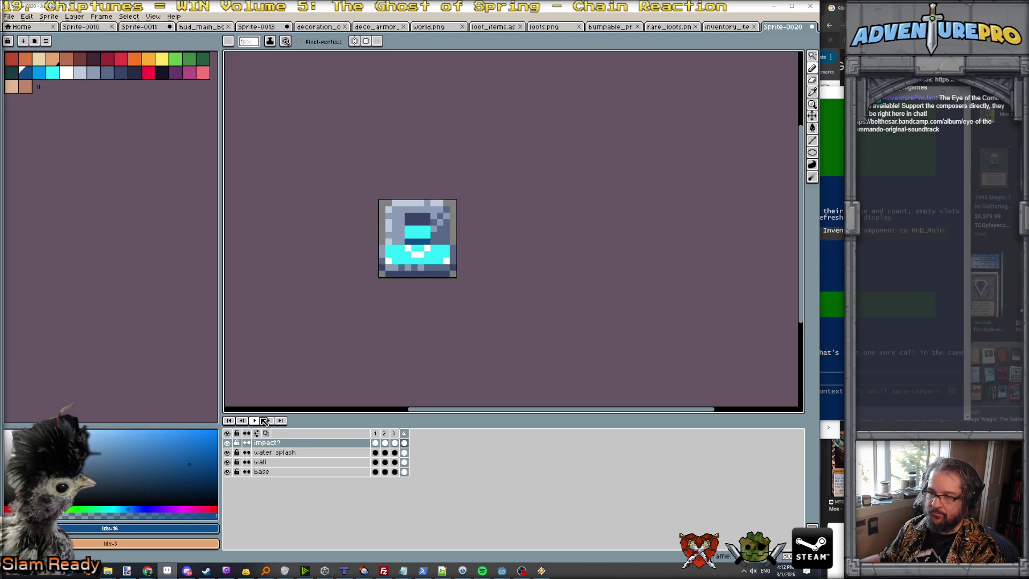
pyautogui.scroll(-2, 297, 324)
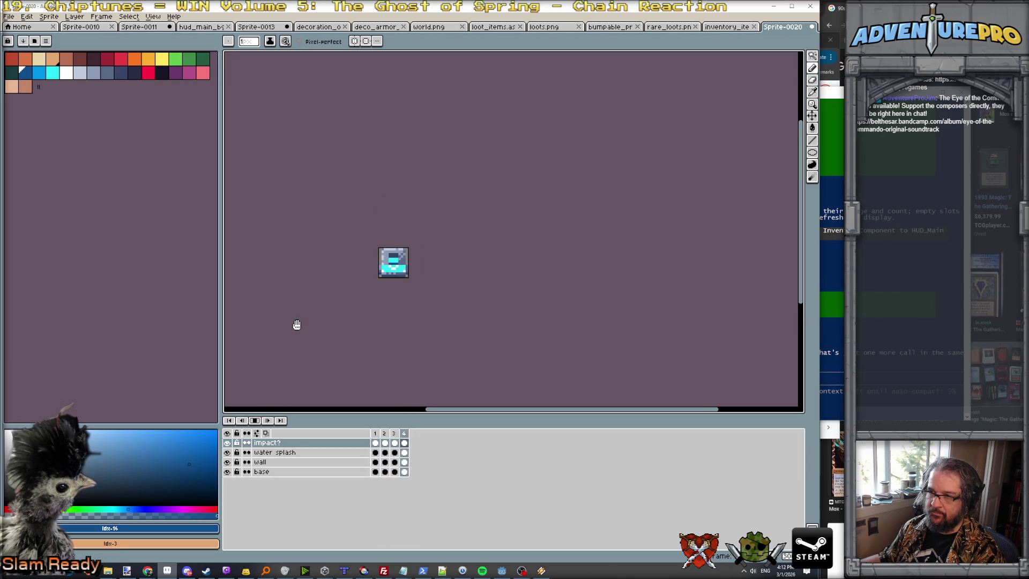
pyautogui.scroll(5, 322, 290)
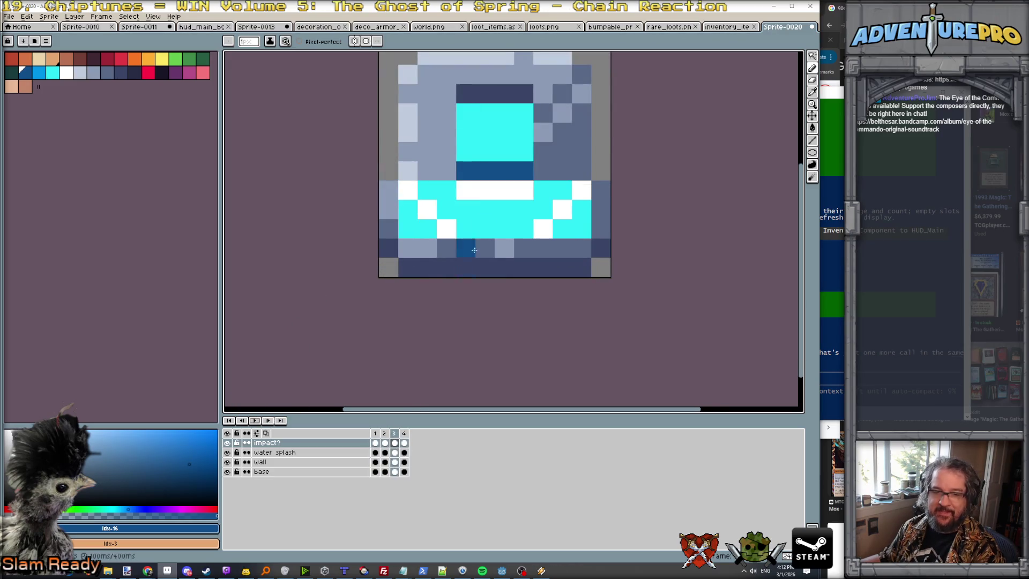
# Stop on frame 4, clear the impact? cel, step through frames, and replay the animation.
pyautogui.click(404, 443)
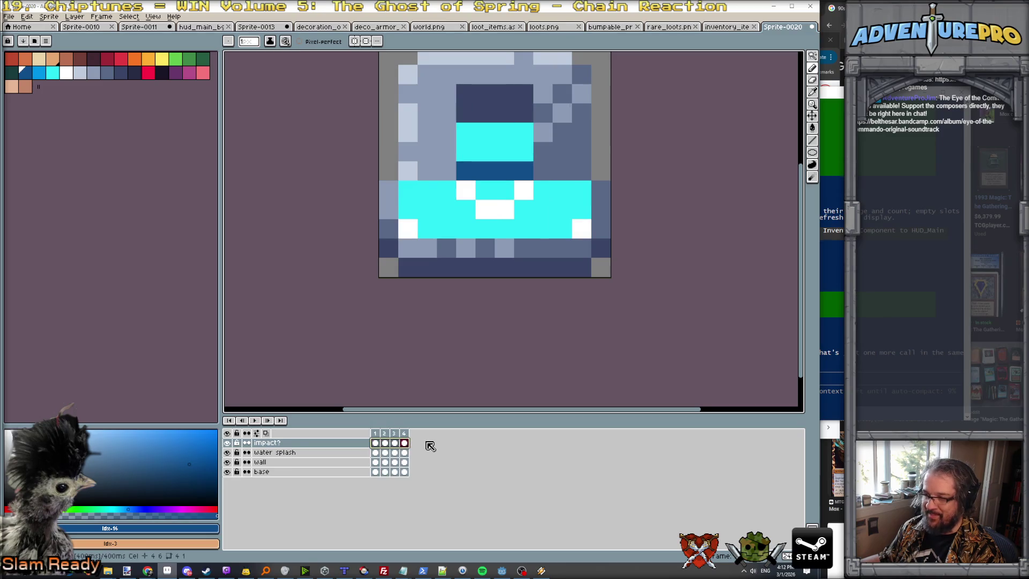
pyautogui.press('Delete')
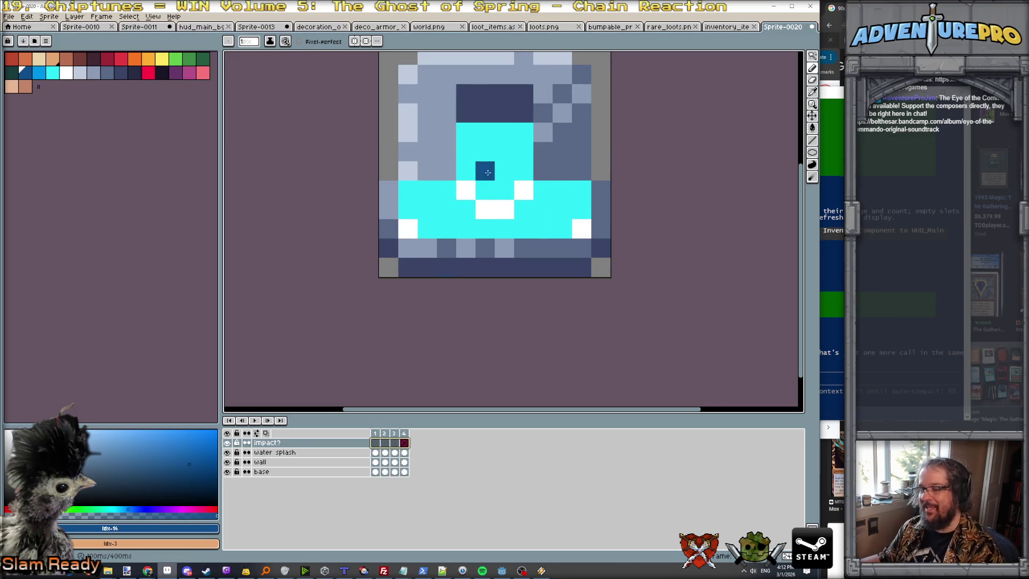
pyautogui.press('Return')
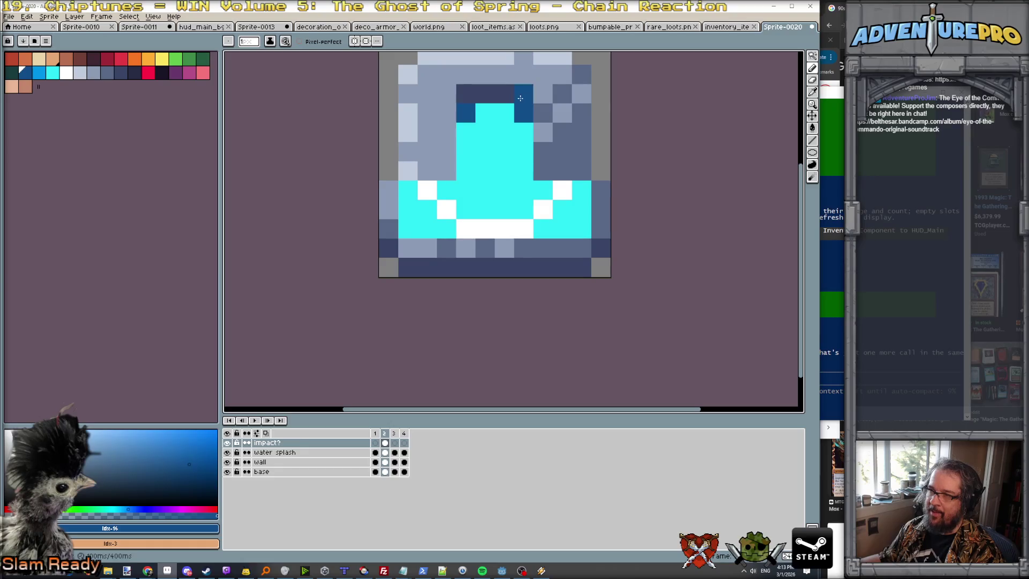
pyautogui.scroll(-3, 475, 109)
pyautogui.scroll(2, 499, 139)
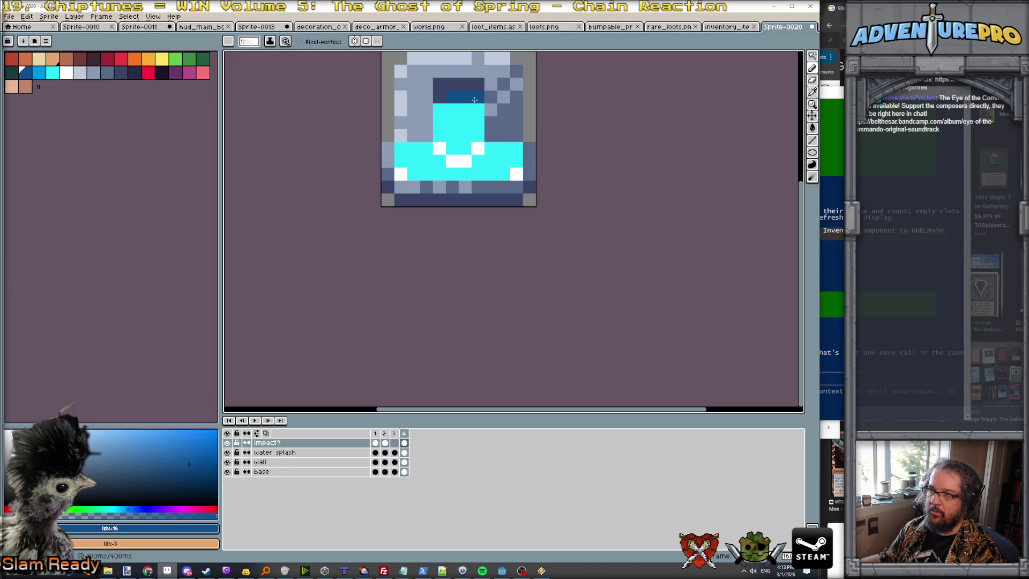
pyautogui.press('Return')
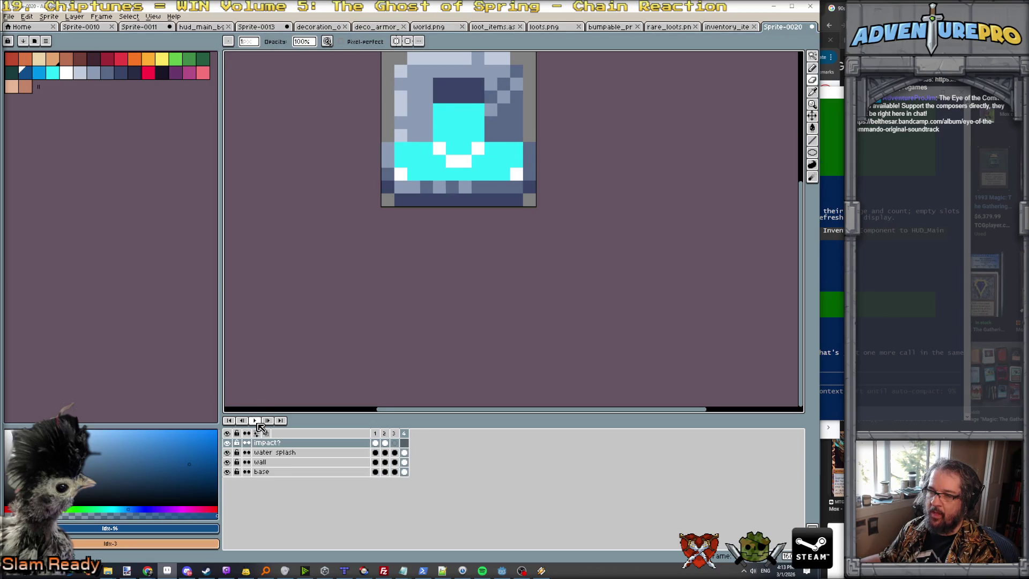
pyautogui.click(255, 420)
pyautogui.scroll(-3, 333, 280)
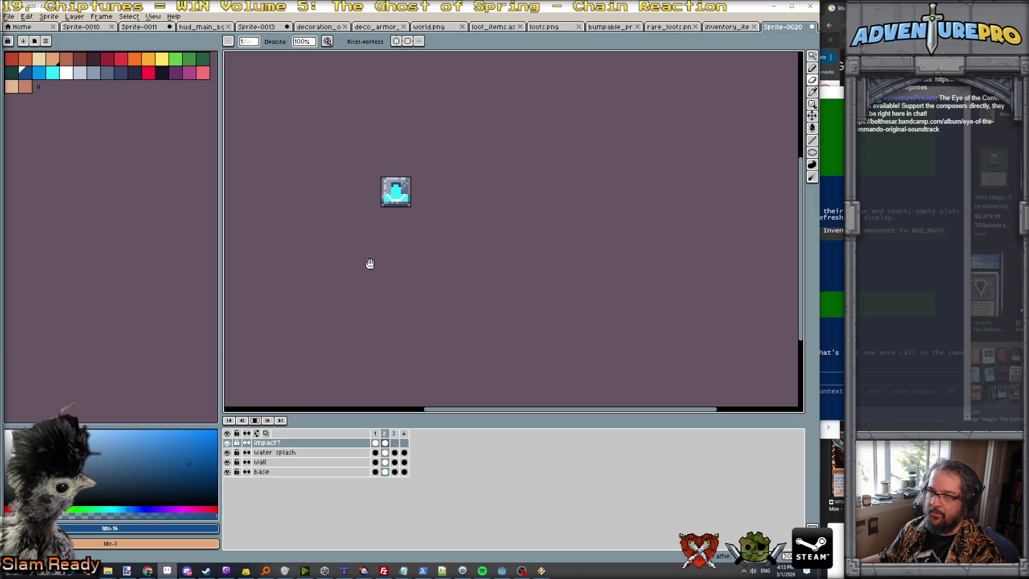
pyautogui.scroll(4, 375, 203)
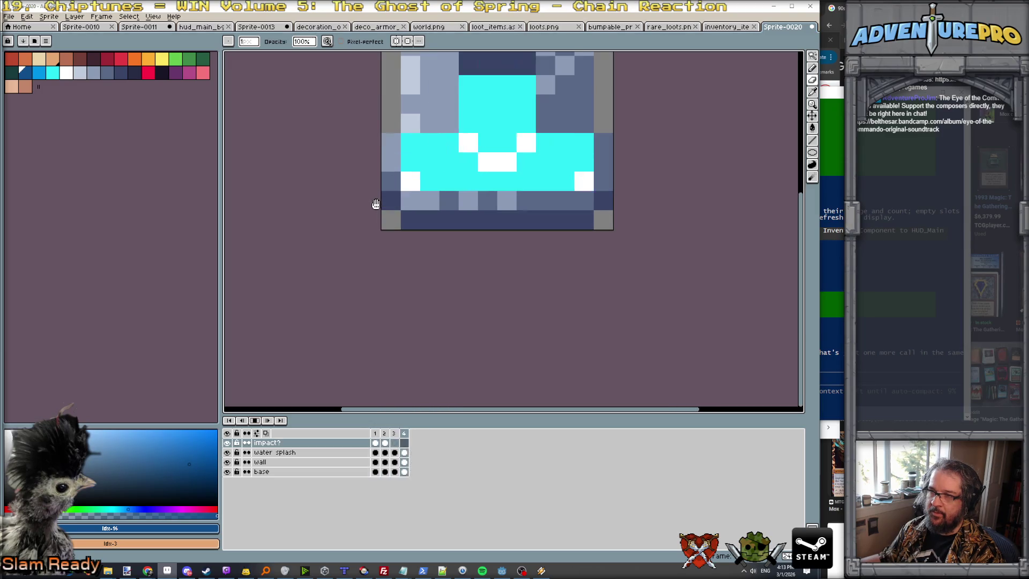
# Stop playback, step to frame 4, and eyedropper the cyan #2ce8f5 from the water.
pyautogui.click(255, 420)
pyautogui.press('Left')
pyautogui.press('Right')
pyautogui.press('Right')
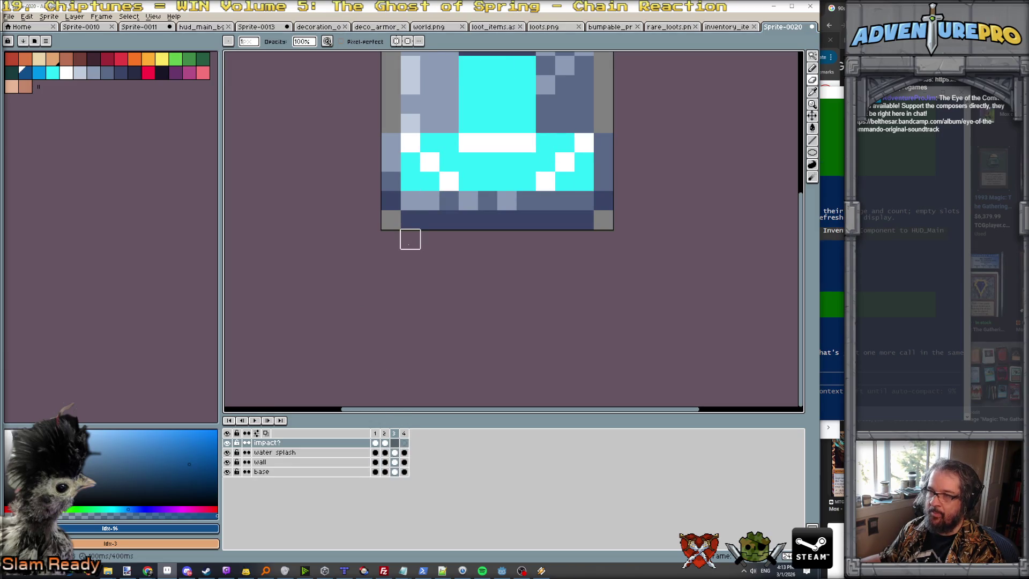
pyautogui.press('Right')
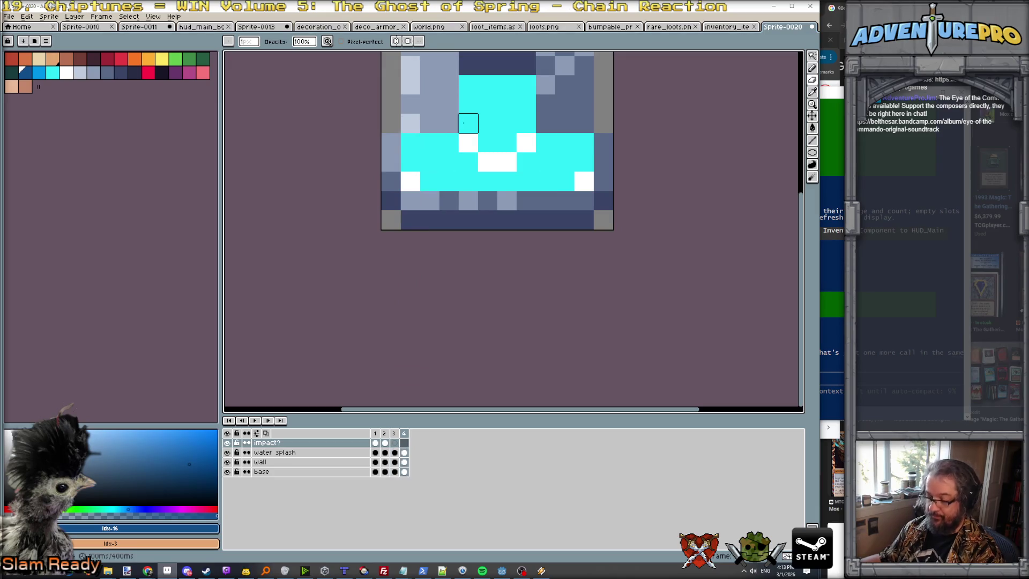
pyautogui.press('i')
pyautogui.press('Left')
pyautogui.click(466, 122)
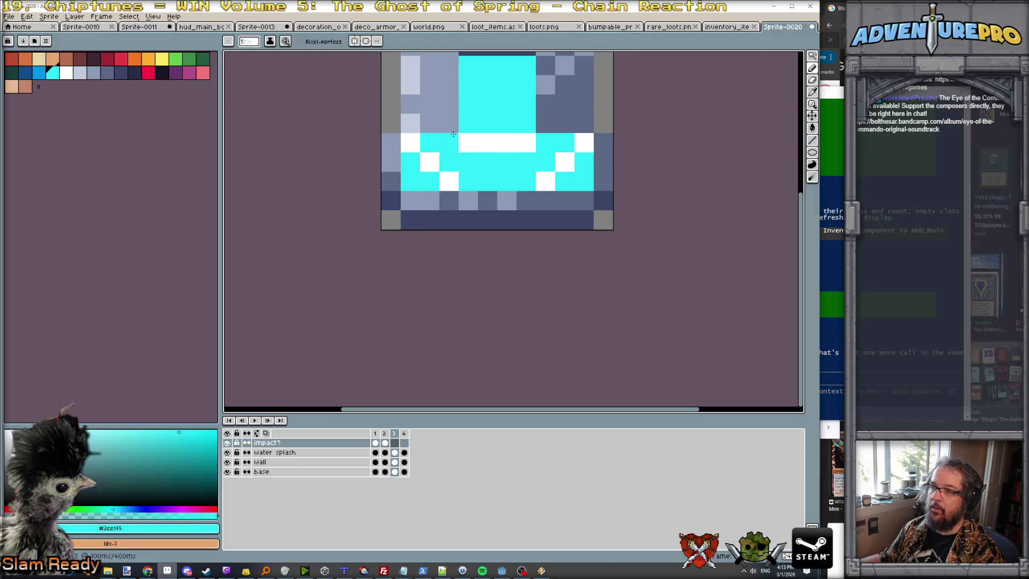
# On the wall layer, paint a cyan pixel on frame 3's basin edge and preview.
pyautogui.click(376, 462)
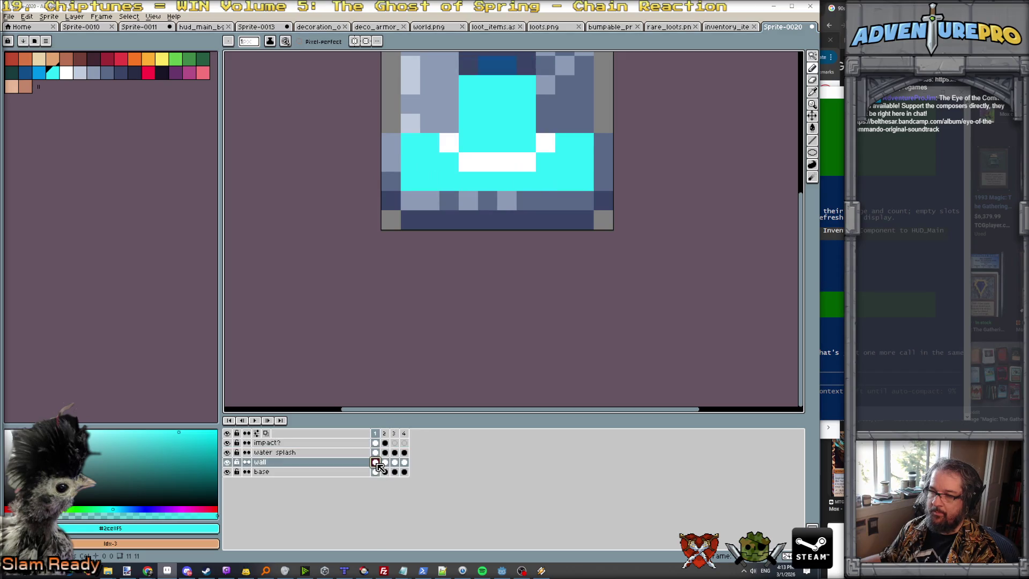
pyautogui.click(385, 462)
pyautogui.click(527, 128)
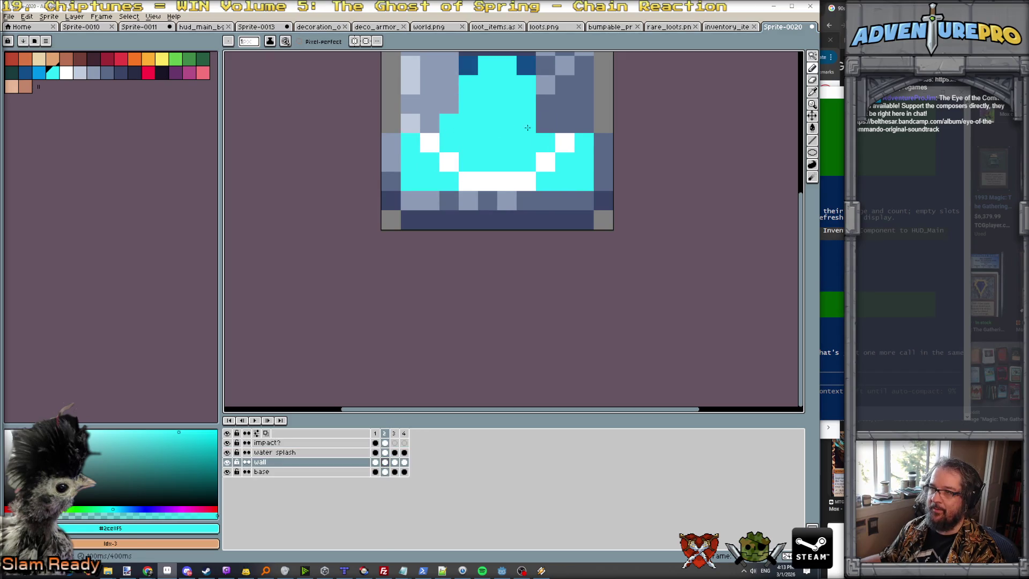
pyautogui.press('Right')
pyautogui.click(430, 129)
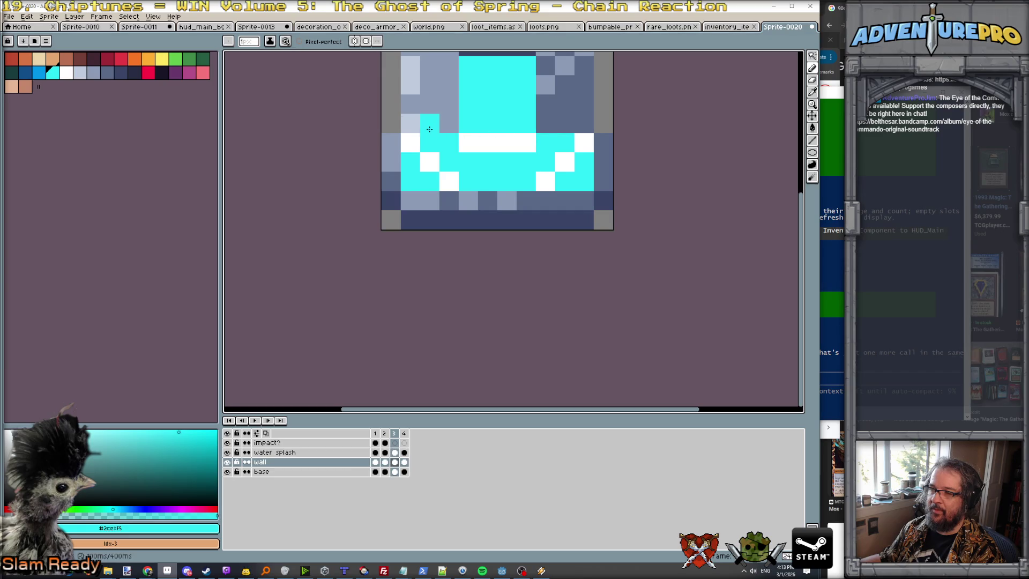
pyautogui.press('Right')
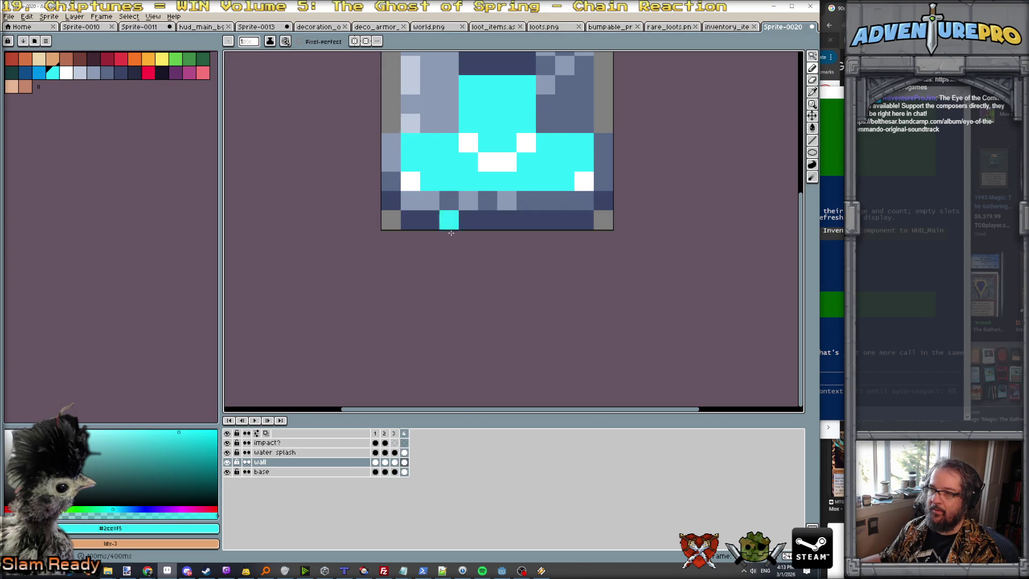
pyautogui.press('Return')
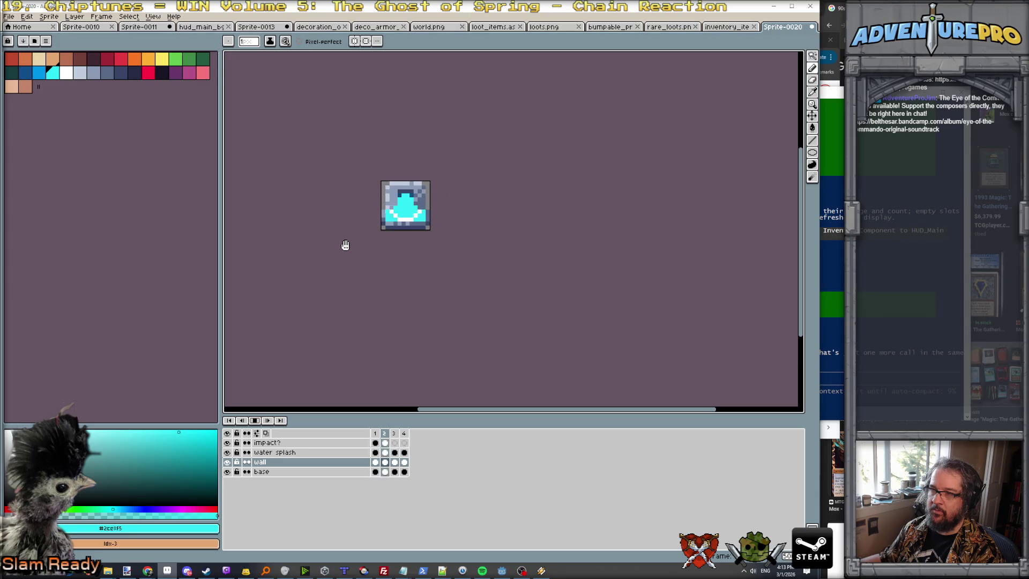
pyautogui.press('Return')
pyautogui.press('Return')
# Paint cyan water pixels up the left and right basin edges in frames 1 and 3.
pyautogui.press('Right')
pyautogui.press('Right')
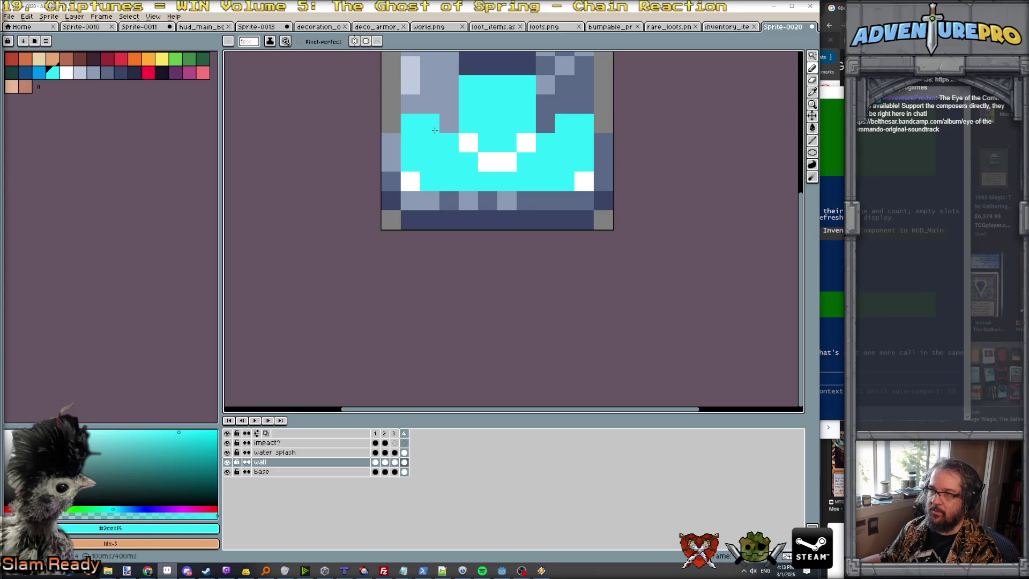
pyautogui.press('Right')
pyautogui.click(586, 131)
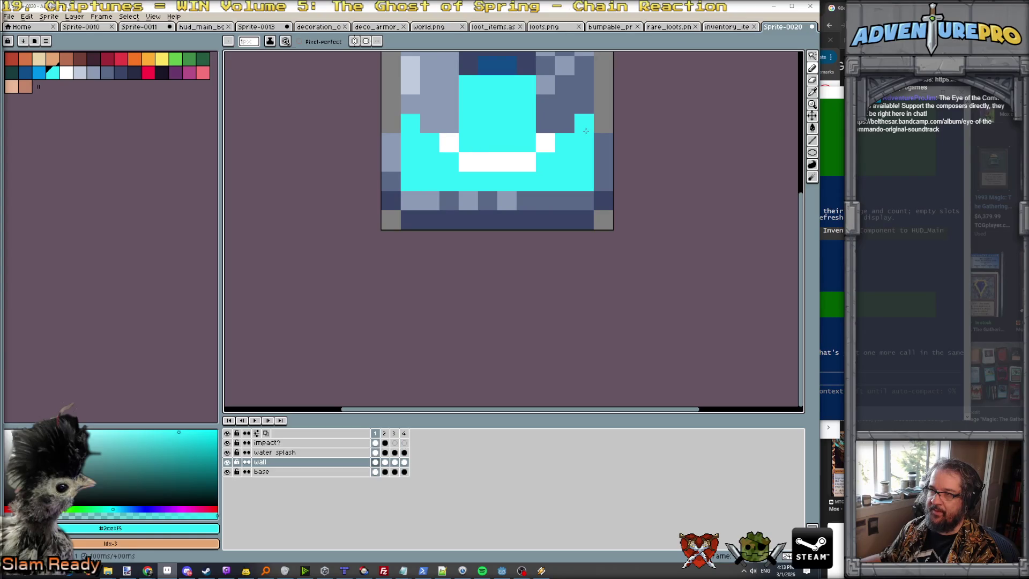
pyautogui.press('Right')
pyautogui.press('Right')
pyautogui.click(449, 124)
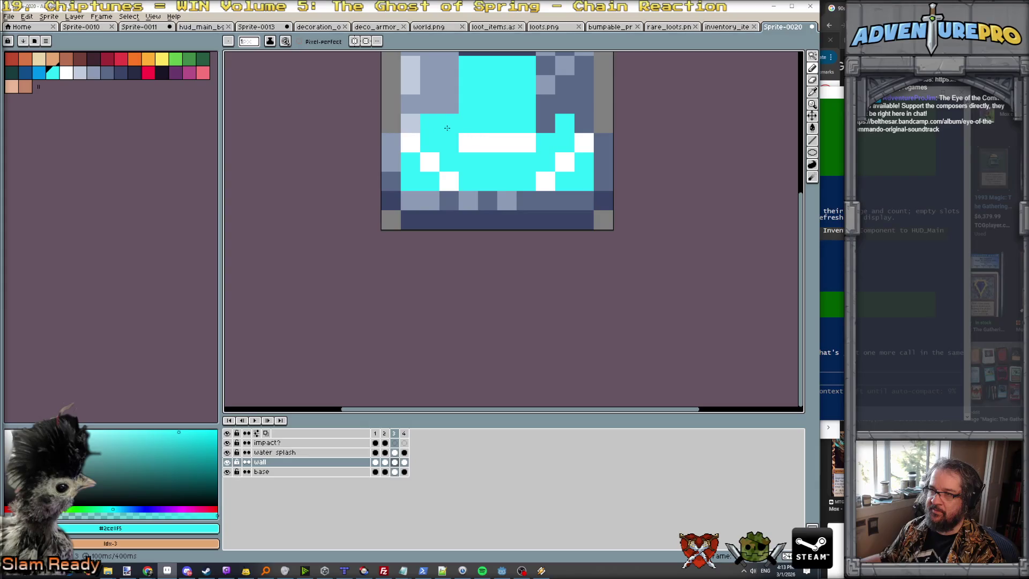
pyautogui.click(545, 125)
# Replay the fountain animation to review the spilled water.
pyautogui.press('Right')
pyautogui.press('Return')
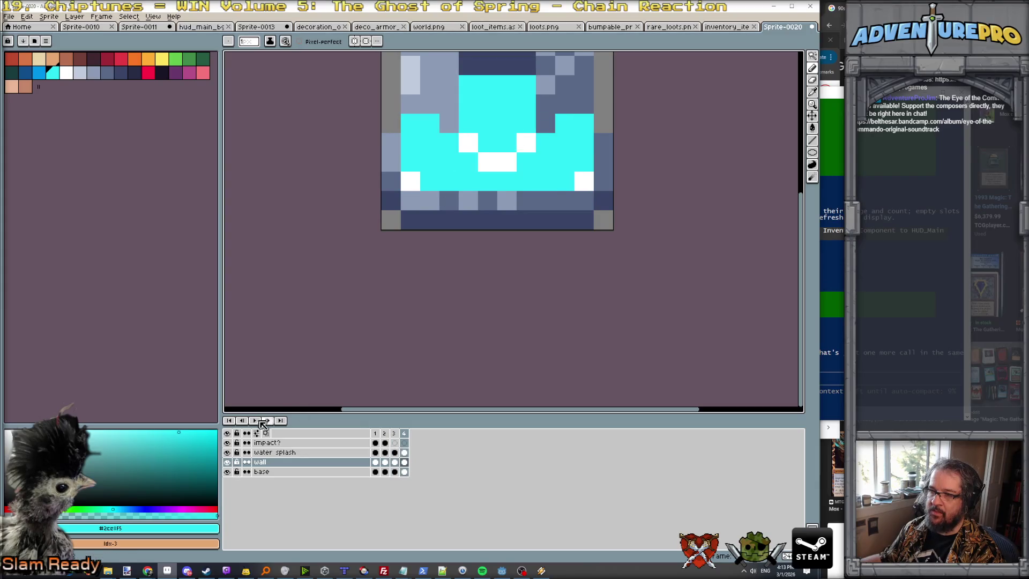
pyautogui.scroll(-3, 296, 334)
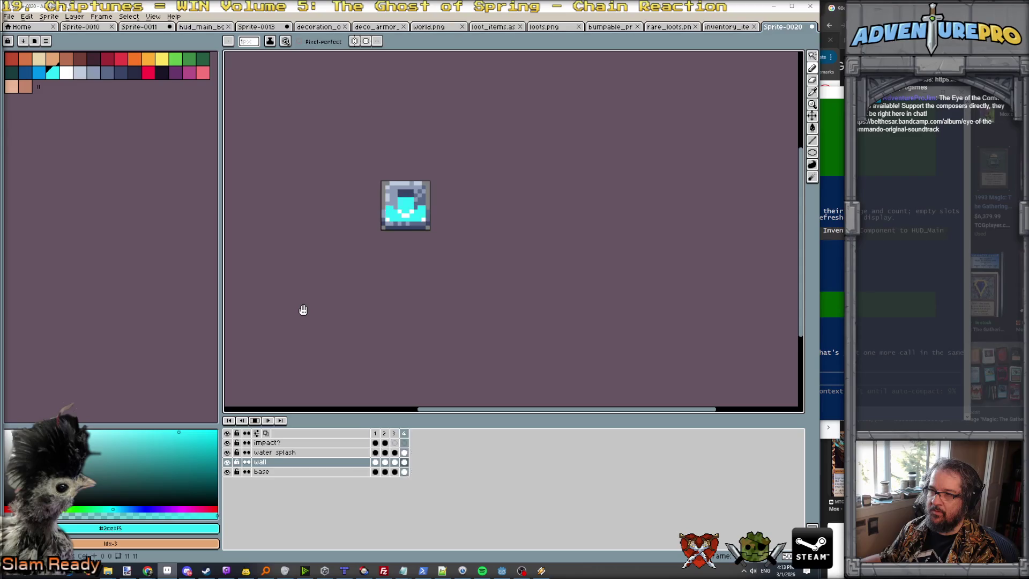
pyautogui.scroll(-2, 302, 309)
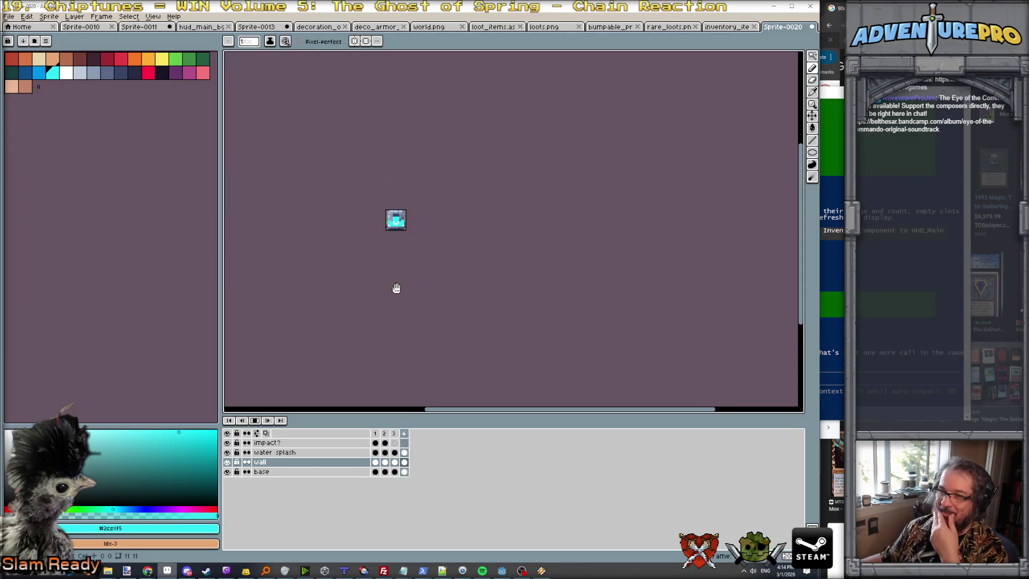
pyautogui.scroll(3, 421, 221)
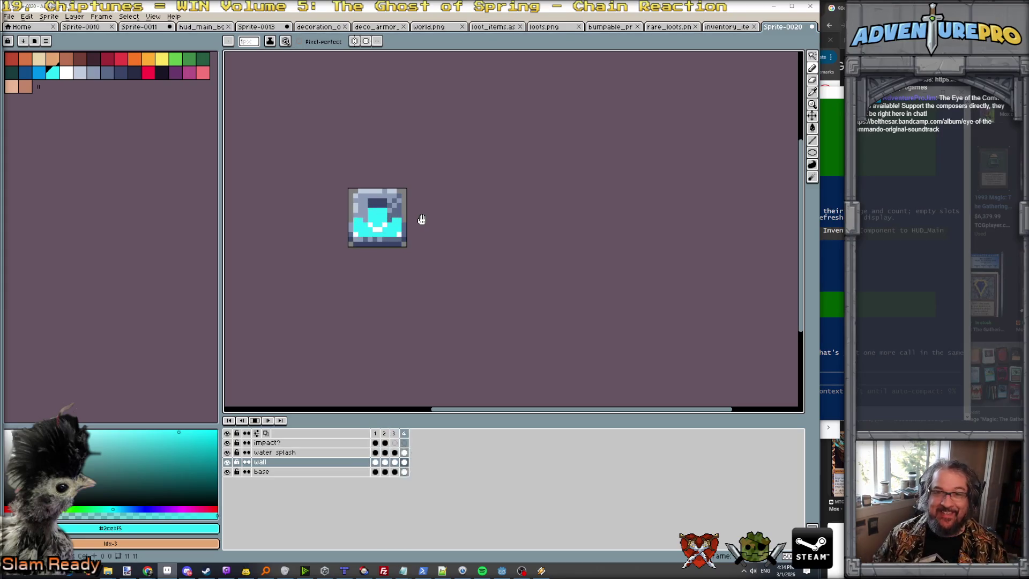
pyautogui.scroll(-3, 446, 249)
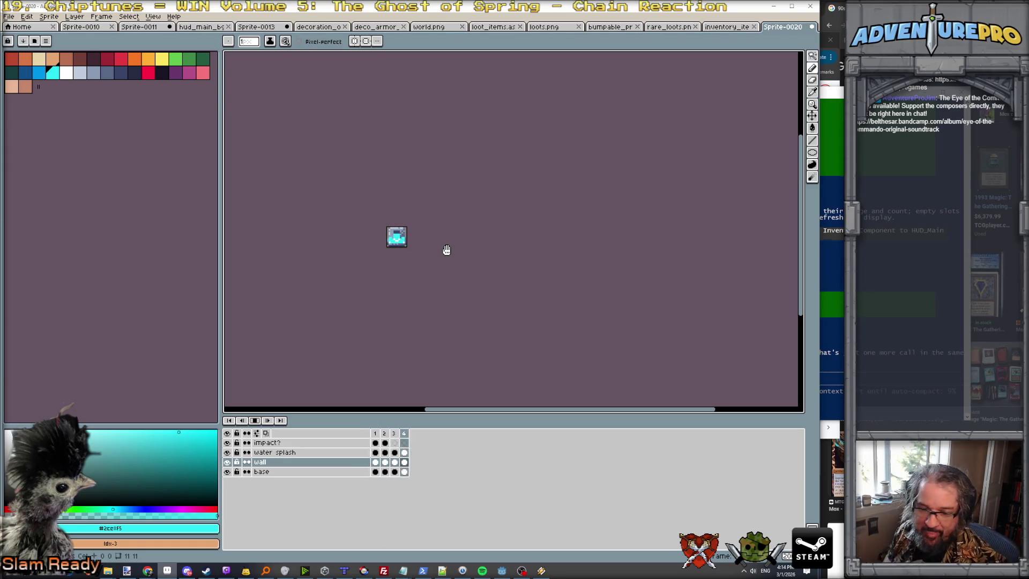
pyautogui.scroll(3, 447, 250)
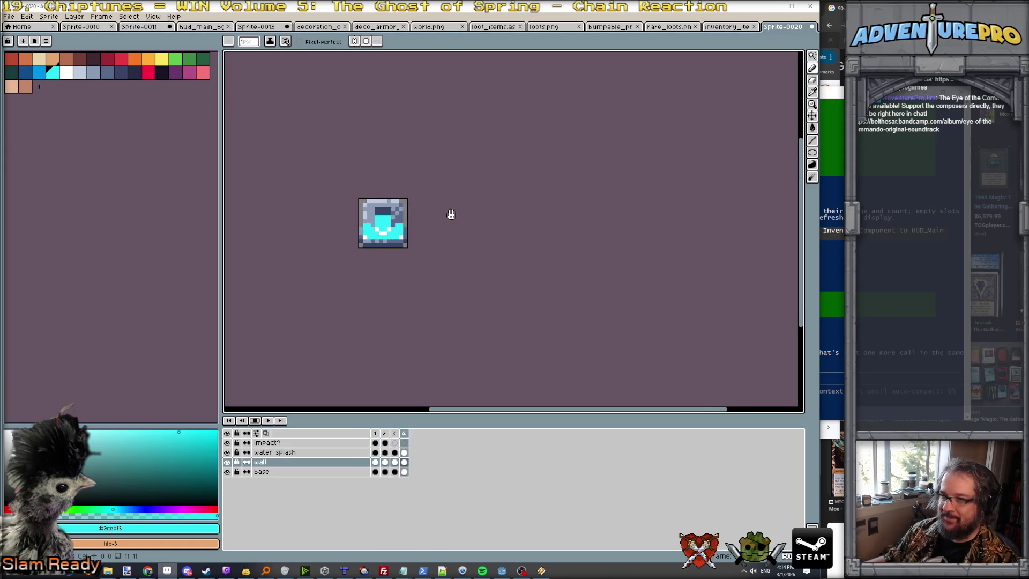
# Save As water_fountain into the art scratch folder chosen from Recent Folders.
pyautogui.click(9, 16)
pyautogui.click(41, 58)
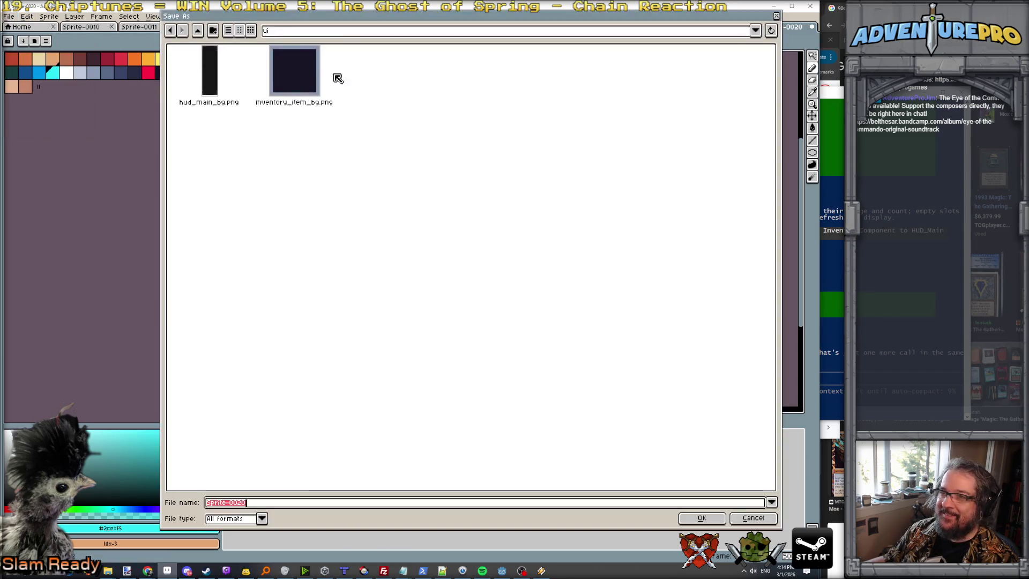
pyautogui.click(197, 30)
pyautogui.click(325, 35)
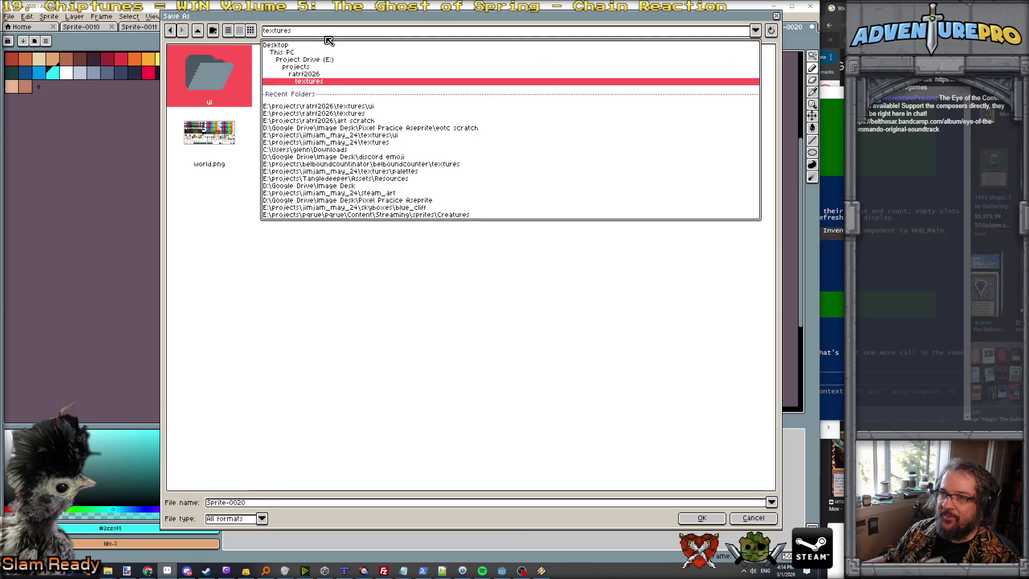
pyautogui.click(372, 120)
pyautogui.click(266, 502)
pyautogui.write('water_fountain')
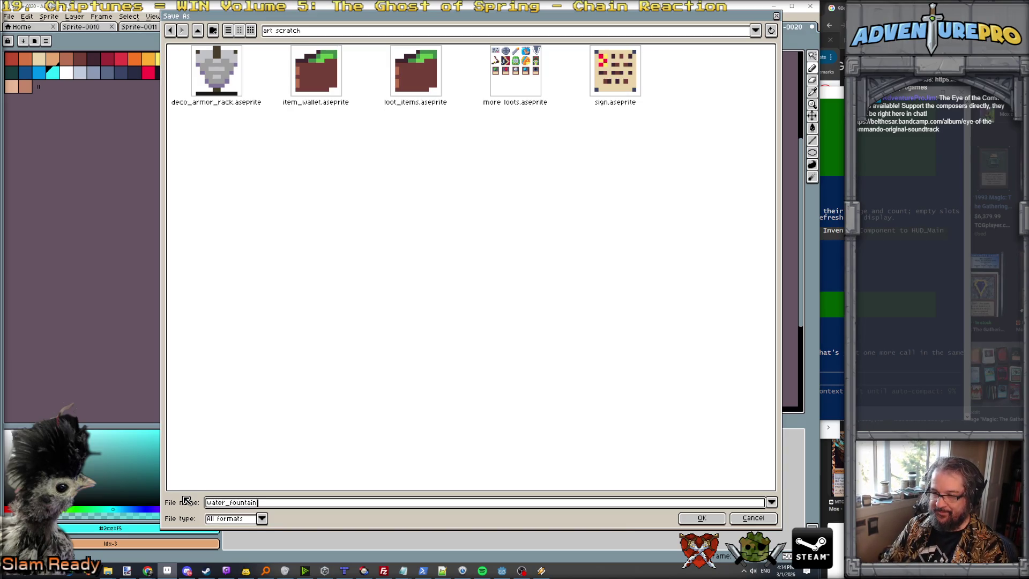
pyautogui.press('Return')
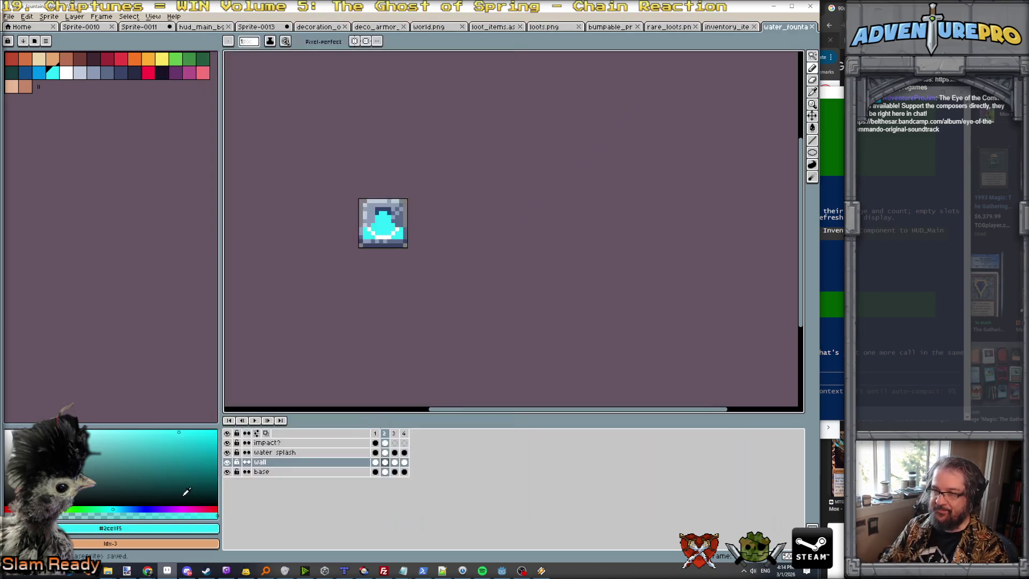
# Export the water_fountain sprite's four frames as a sprite sheet.
pyautogui.click(734, 27)
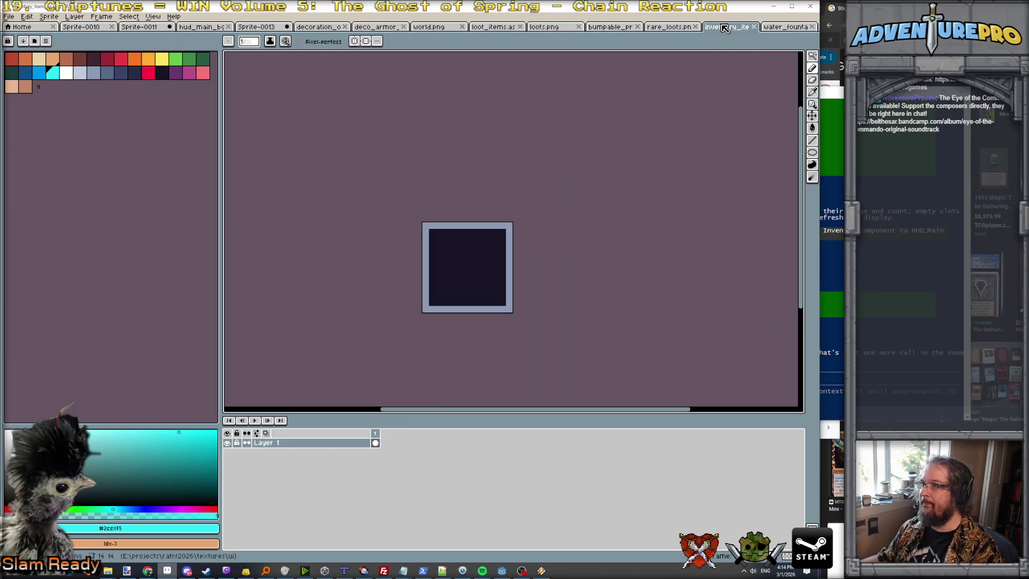
pyautogui.click(774, 27)
pyautogui.click(8, 17)
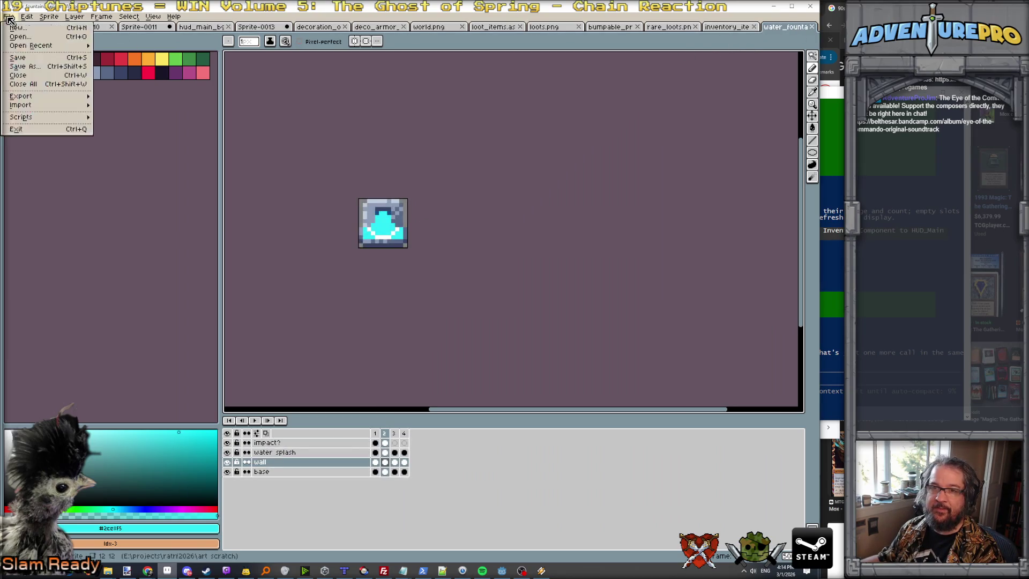
pyautogui.moveTo(48, 98)
pyautogui.click(160, 109)
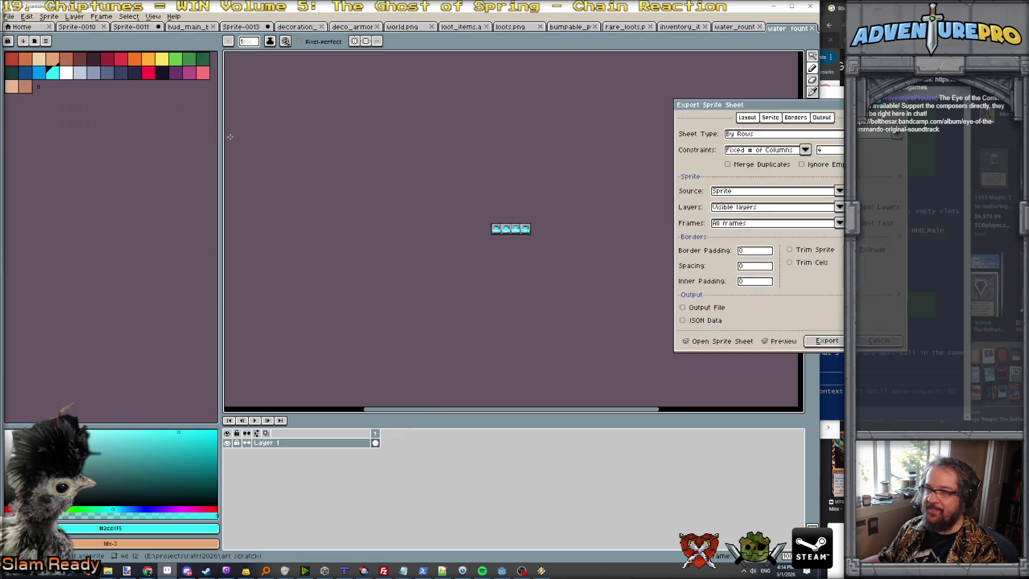
pyautogui.click(828, 339)
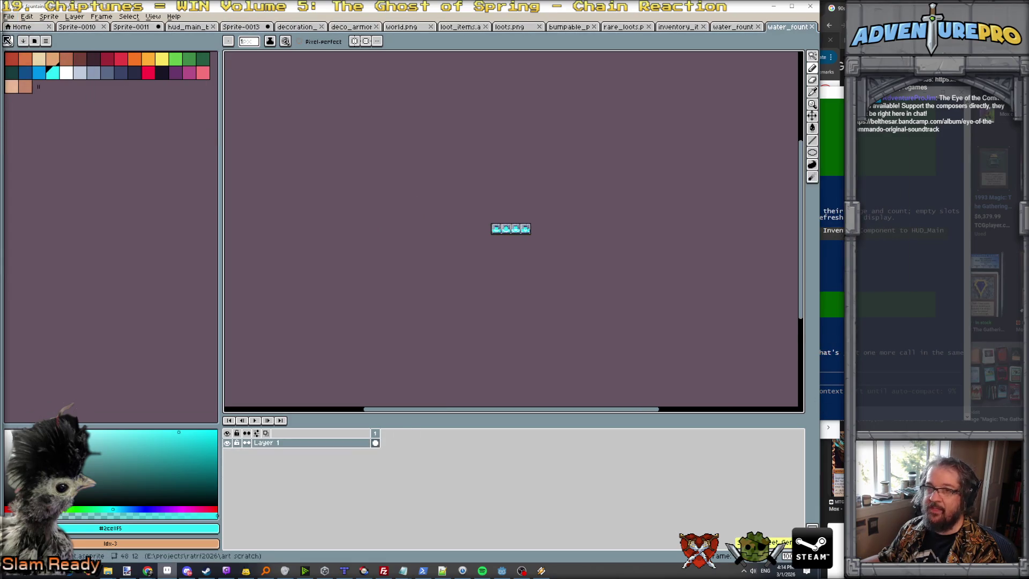
# Save the sprite sheet as a water fountain PNG in the textures folder.
pyautogui.click(8, 16)
pyautogui.click(44, 70)
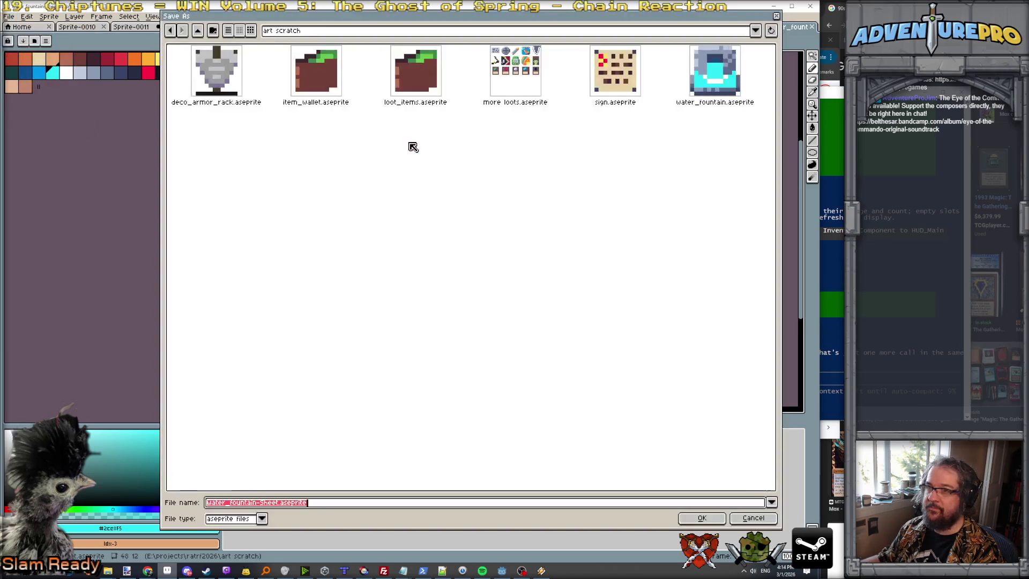
pyautogui.click(198, 30)
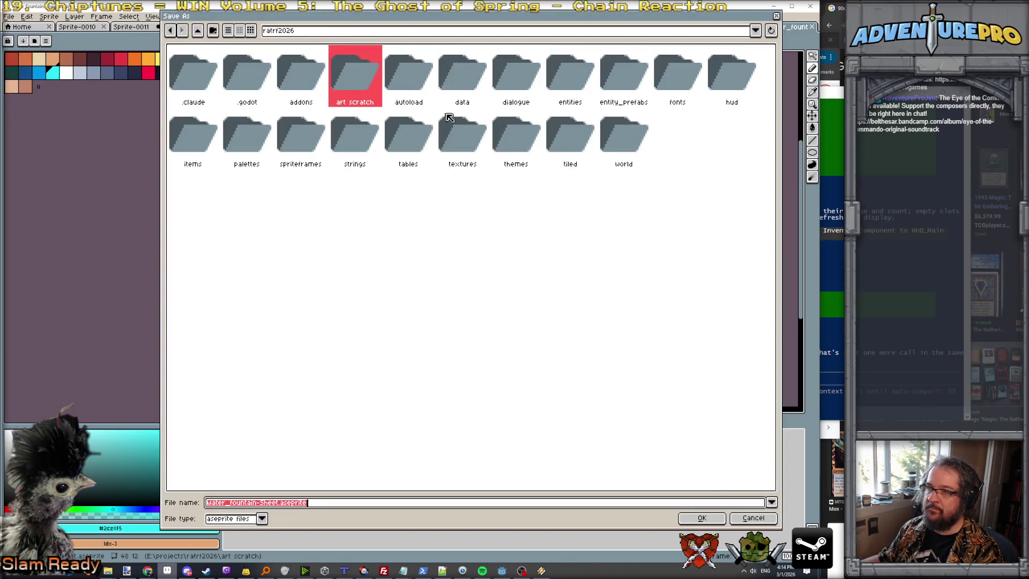
pyautogui.doubleClick(472, 144)
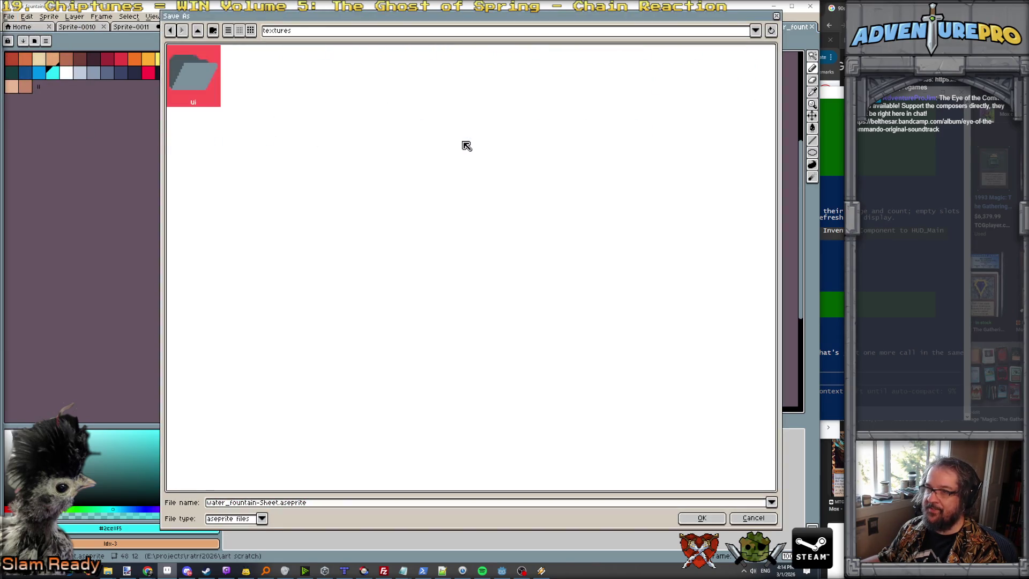
pyautogui.click(246, 519)
pyautogui.click(236, 470)
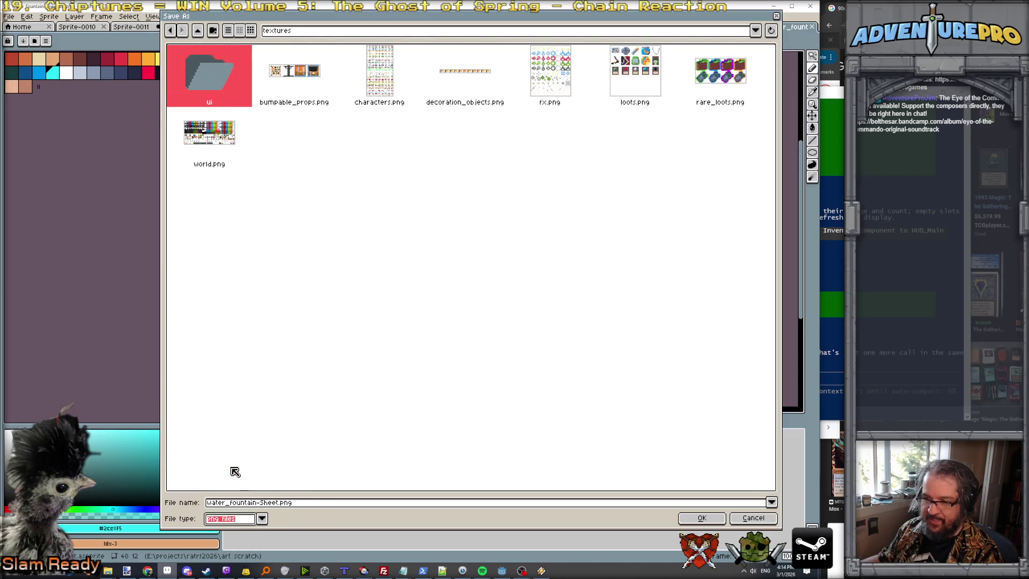
pyautogui.moveTo(315, 507); pyautogui.dragTo(195, 504)
pyautogui.write('water')
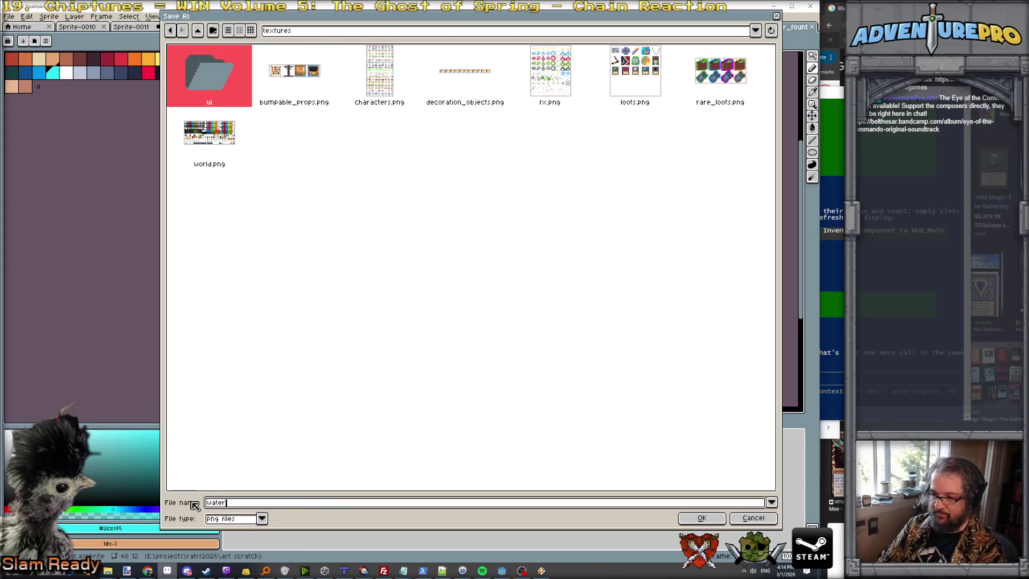
pyautogui.write('ain')
pyautogui.press('Return')
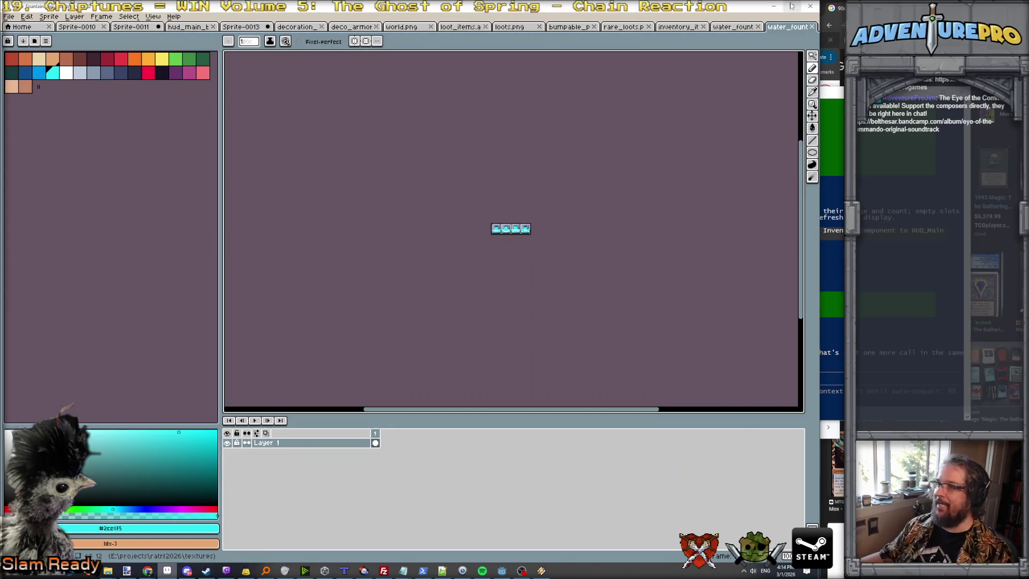
pyautogui.hotkey('alt', 'Tab')
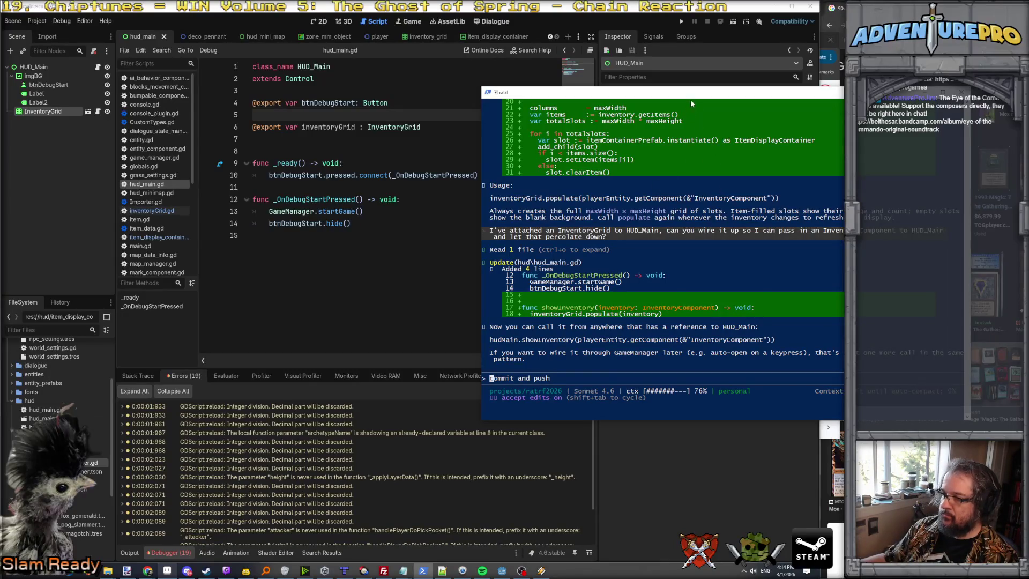
# Request a TestInventory console command filling an inventory from mark_loot_table_01, then show random_tables.yaml.
pyautogui.moveTo(690, 93); pyautogui.dragTo(861, 103)
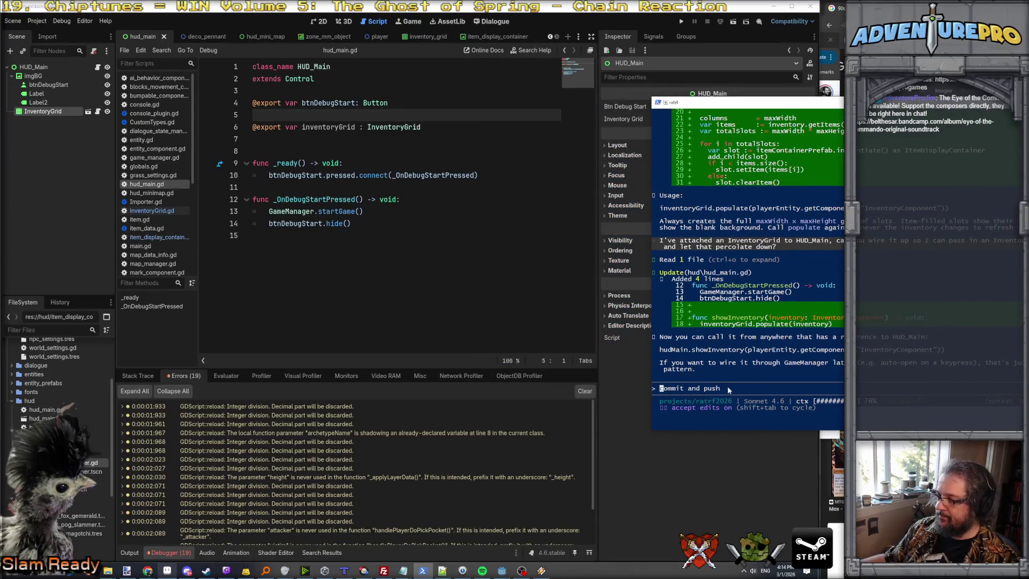
pyautogui.moveTo(726, 390); pyautogui.dragTo(661, 391)
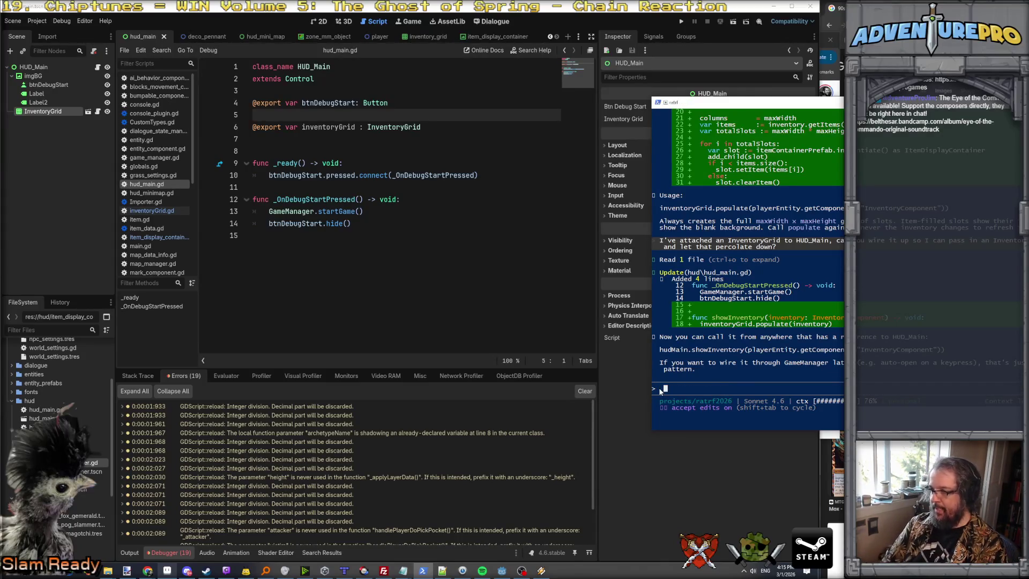
pyautogui.write("Let's try a co")
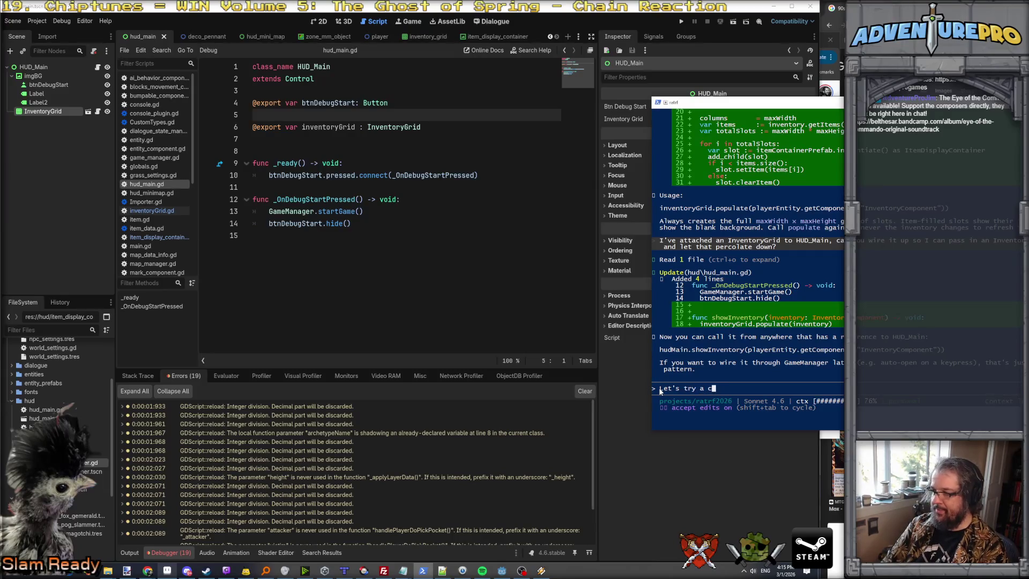
pyautogui.write('nsole command call')
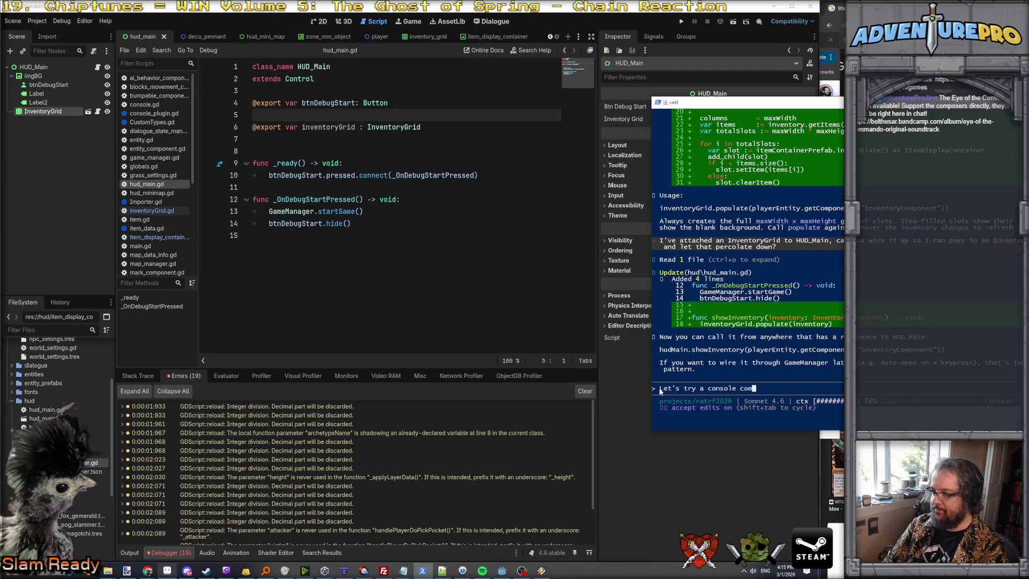
pyautogui.write('ed TestInventory,')
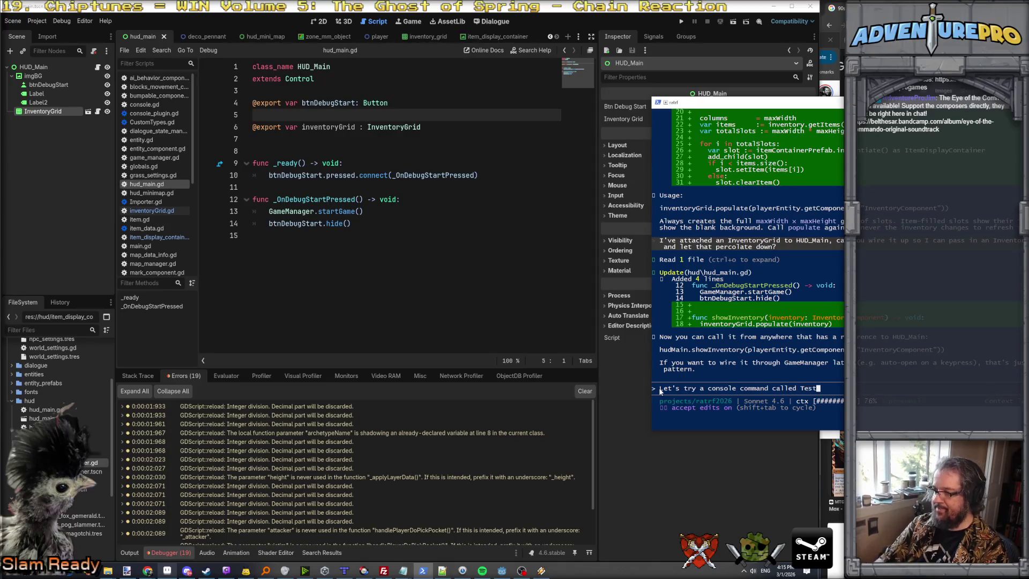
pyautogui.write(' when I ca')
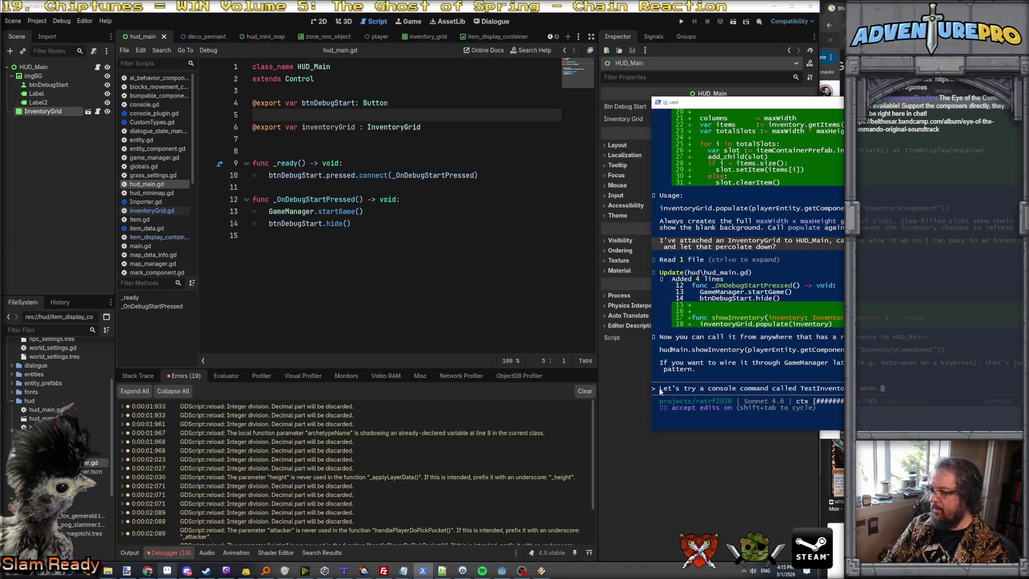
pyautogui.write('ll that, it generates a ')
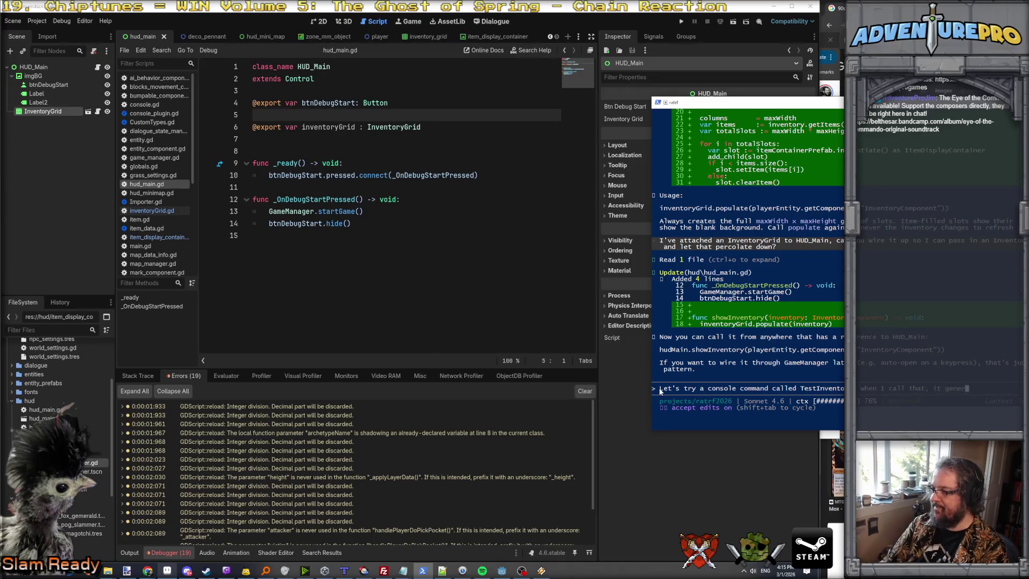
pyautogui.write('brand ne ')
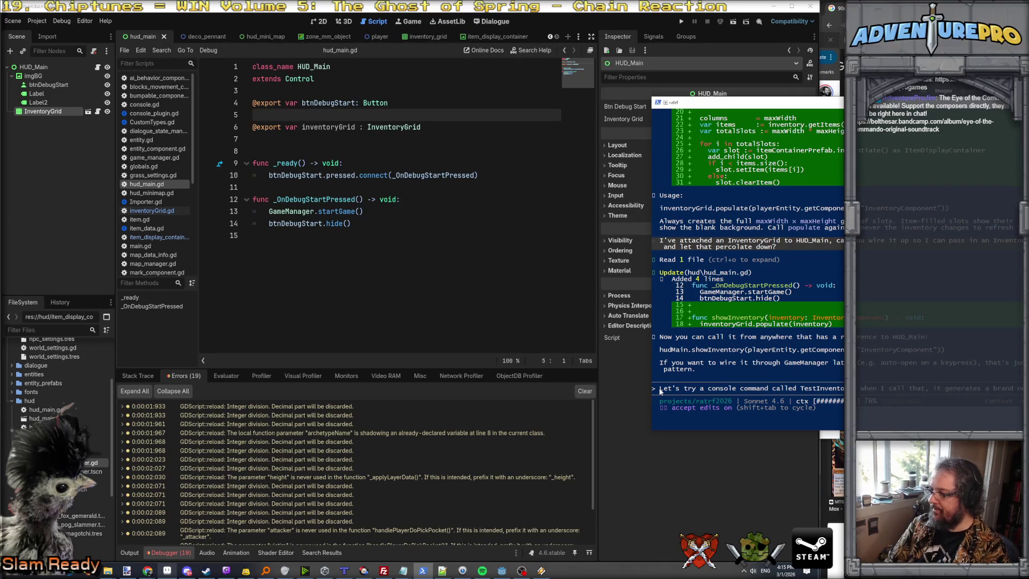
pyautogui.write('fills it with ')
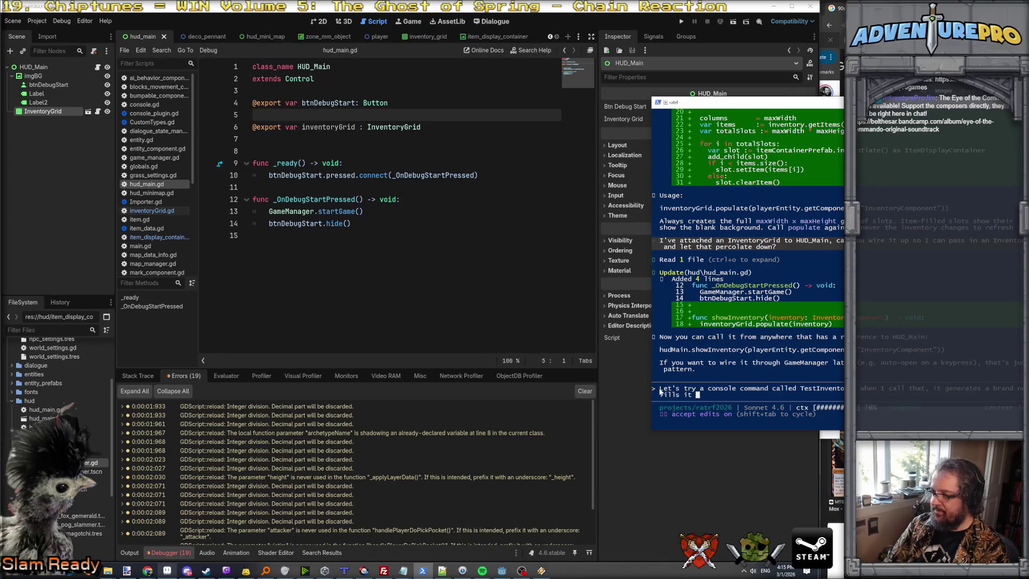
pyautogui.write('a bunch of random')
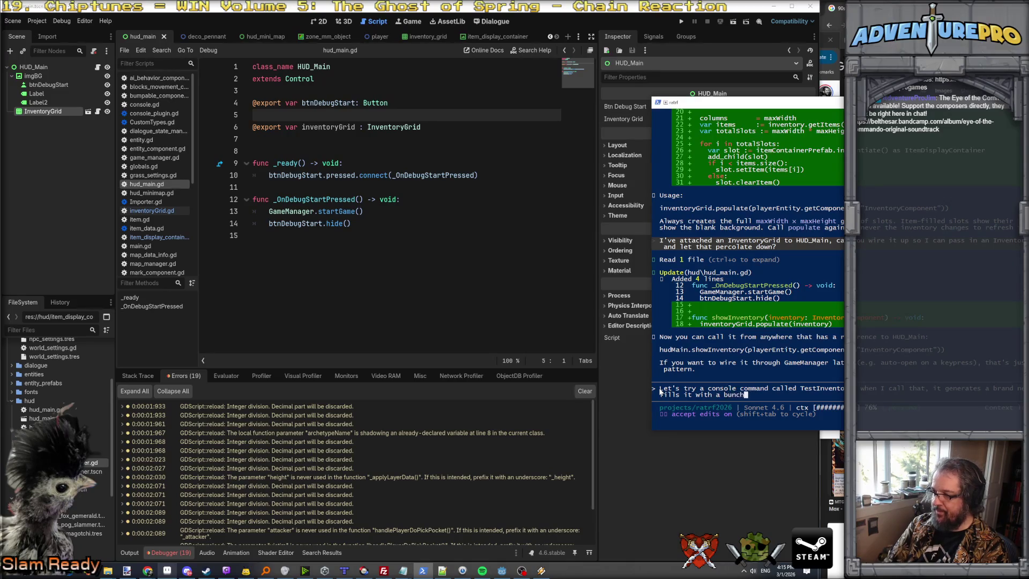
pyautogui.write(' items generate')
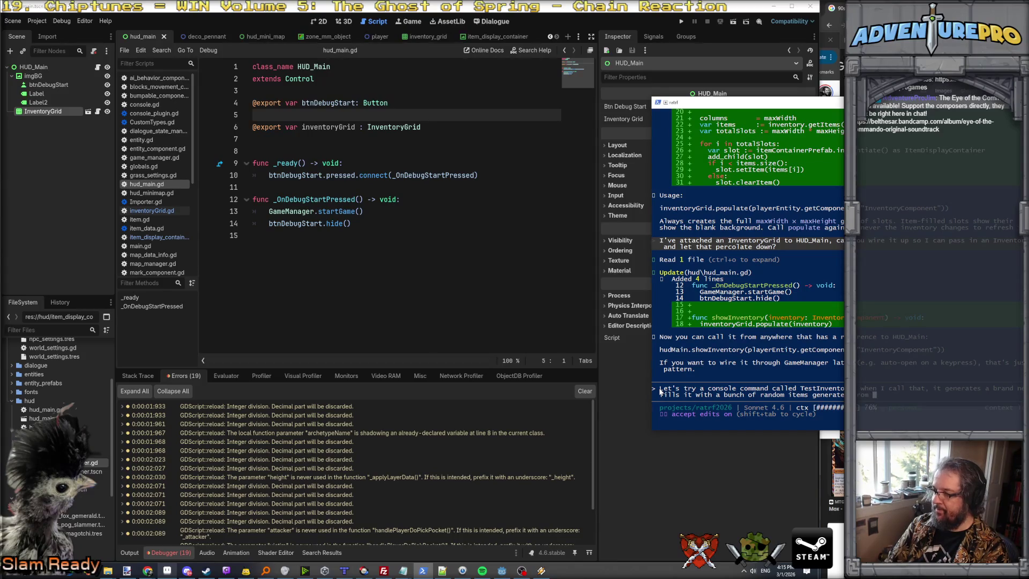
pyautogui.write('d from table mark_l')
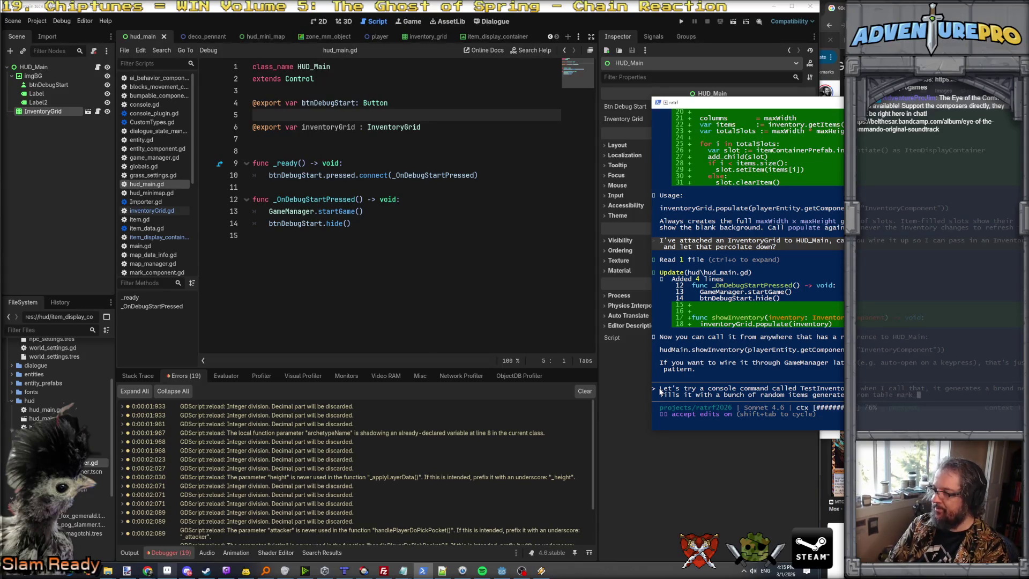
pyautogui.write('oot_table_01, a')
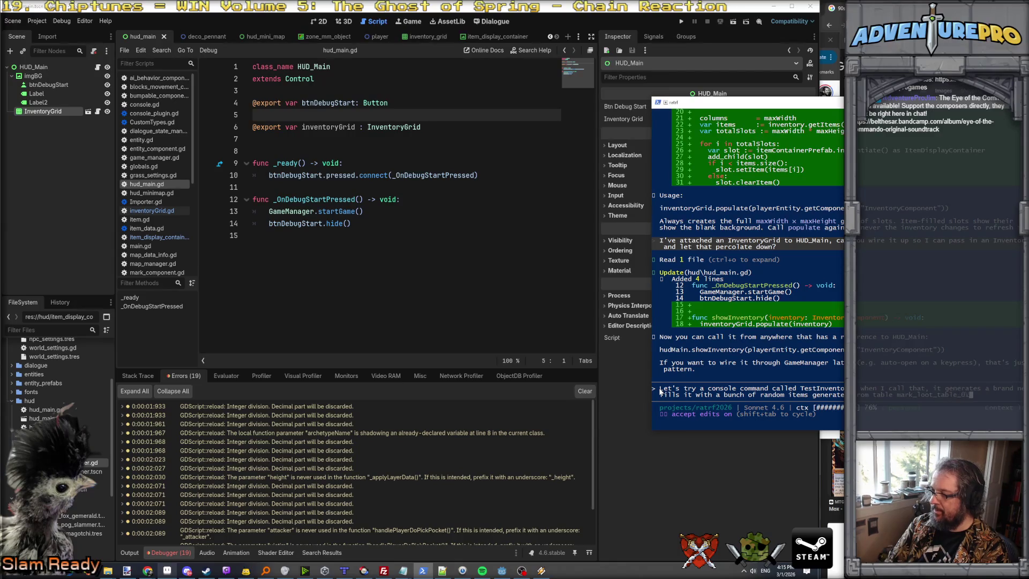
pyautogui.write('nd then dis')
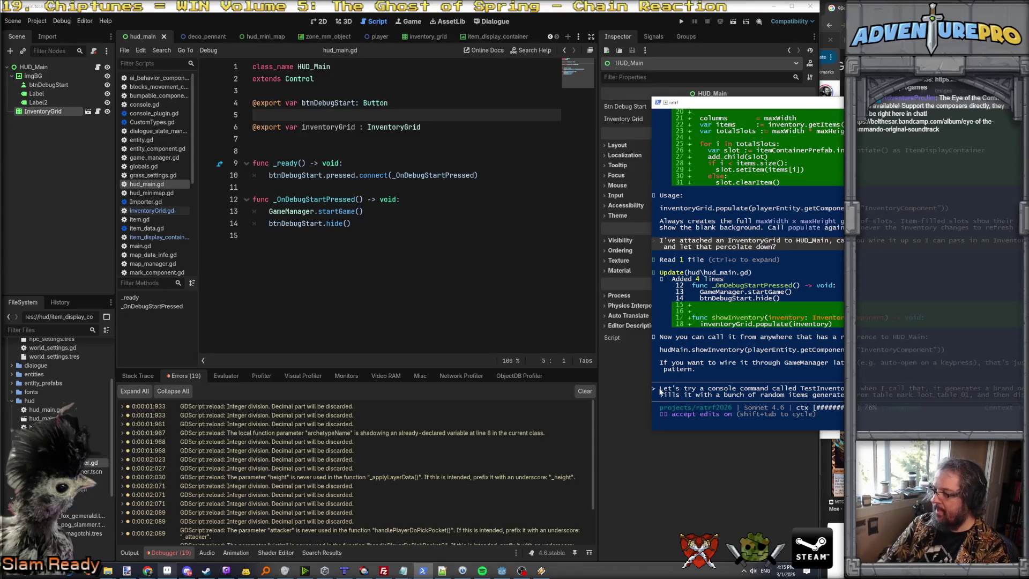
pyautogui.write('the table rto')
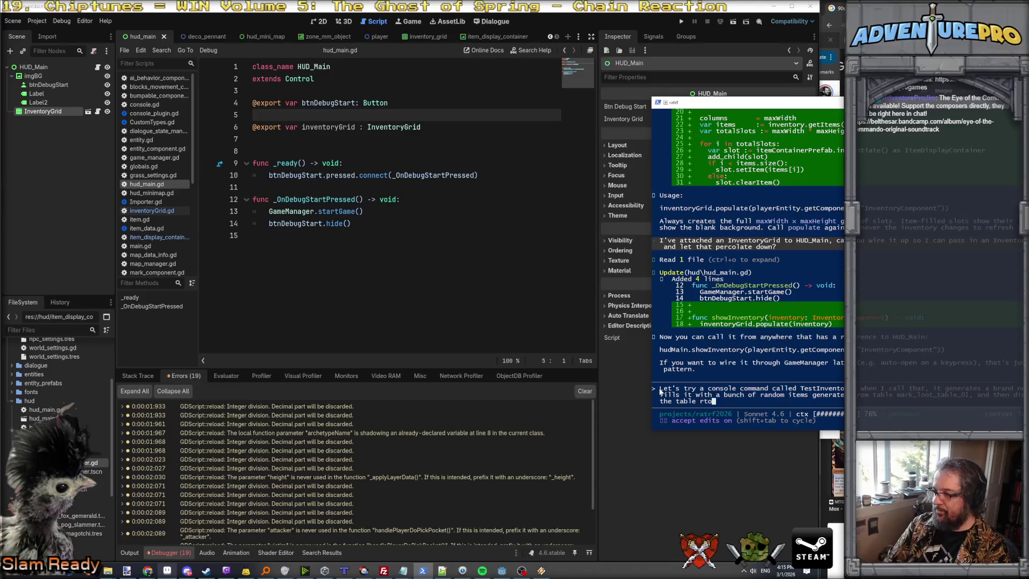
pyautogui.press('BackSpace')
pyautogui.press('BackSpace')
pyautogui.write('olls coins, just ')
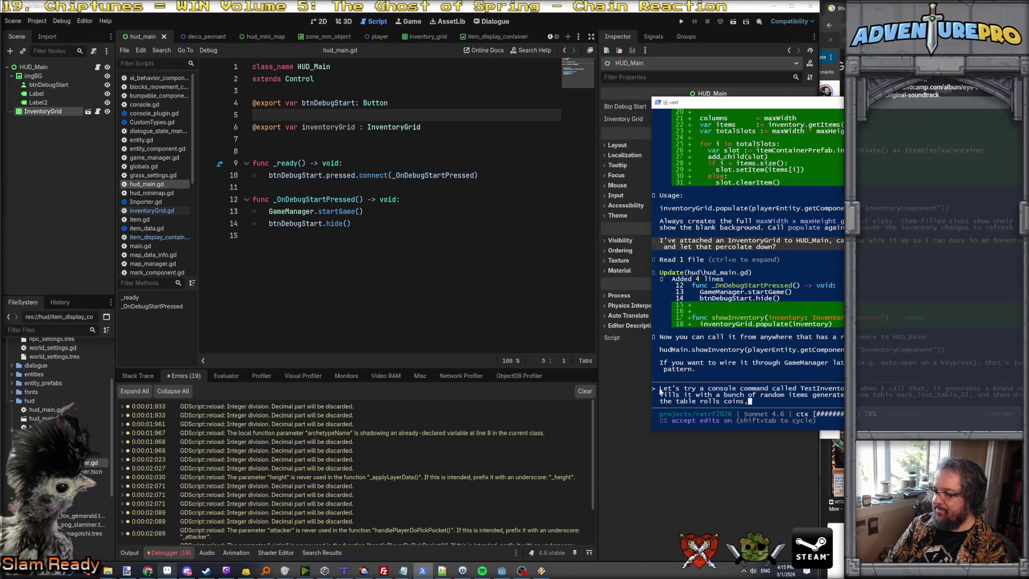
pyautogui.write('nore that for n')
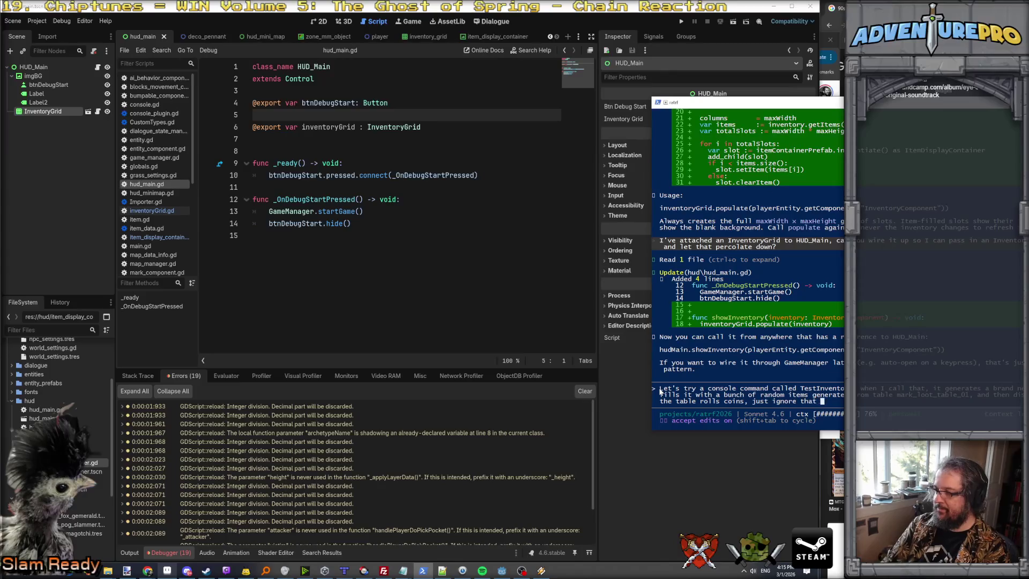
pyautogui.write('w.')
pyautogui.press('Return')
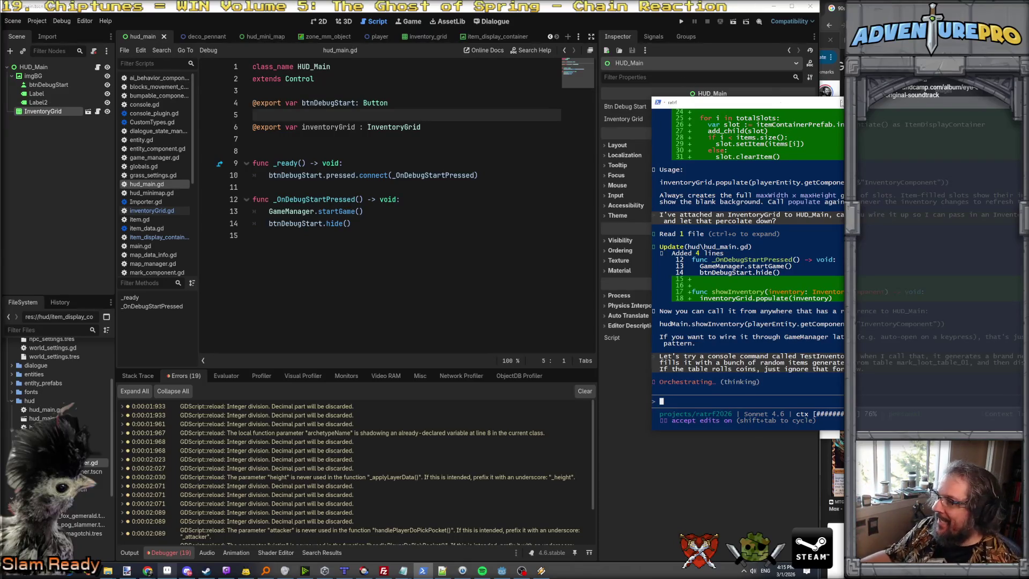
pyautogui.moveTo(841, 105); pyautogui.dragTo(761, 96)
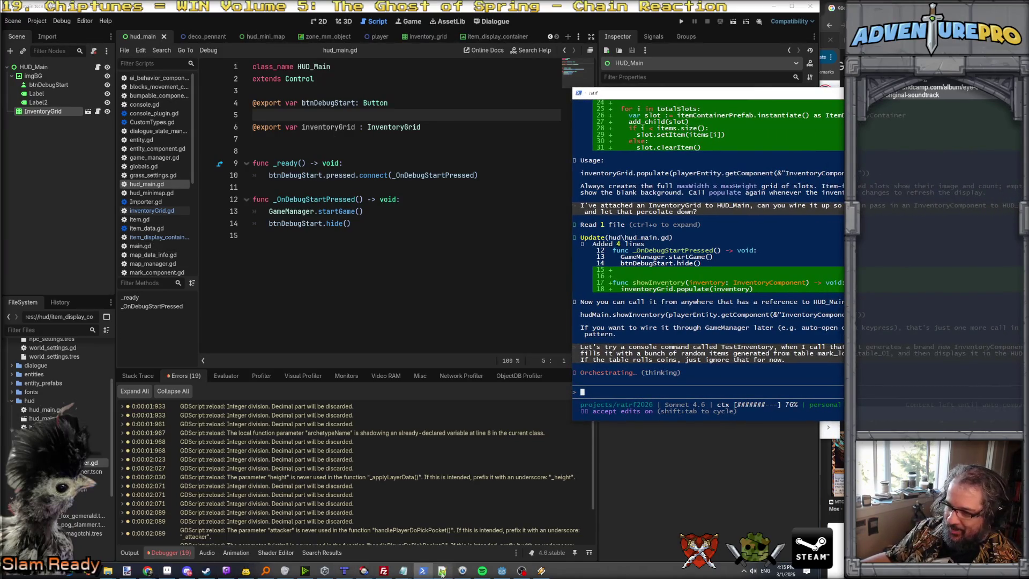
pyautogui.click(442, 571)
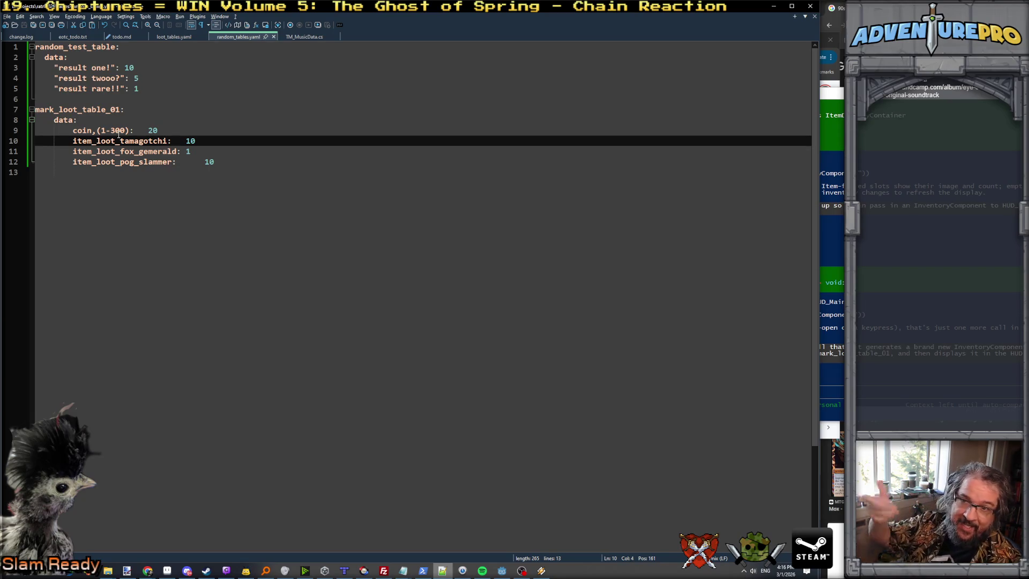
# Highlight the item_loot_tamagotchi entry in random_tables.yaml, then minimize Notepad++ to return to Godot.
pyautogui.moveTo(73, 142); pyautogui.dragTo(172, 142)
pyautogui.click(156, 145)
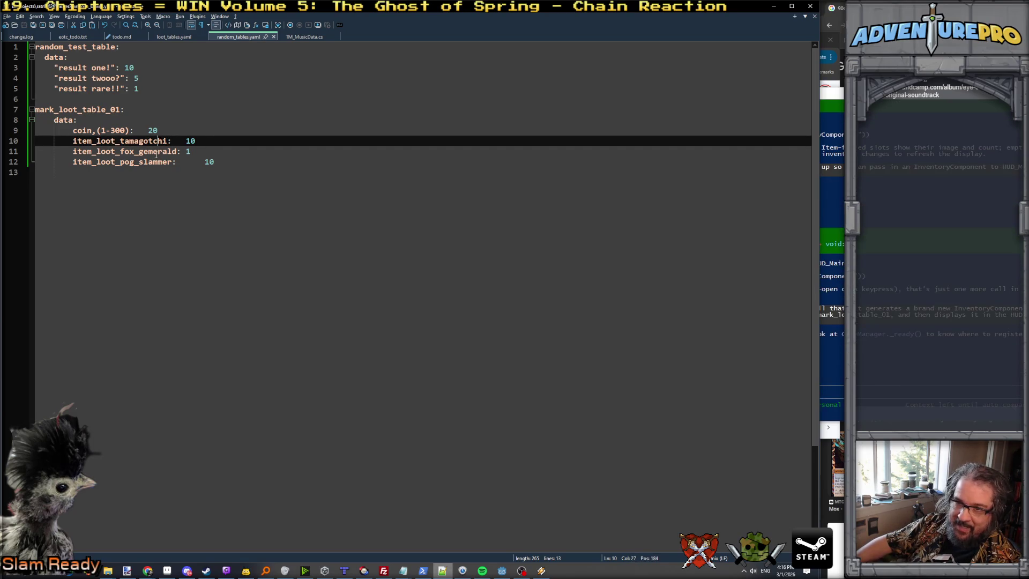
pyautogui.click(774, 6)
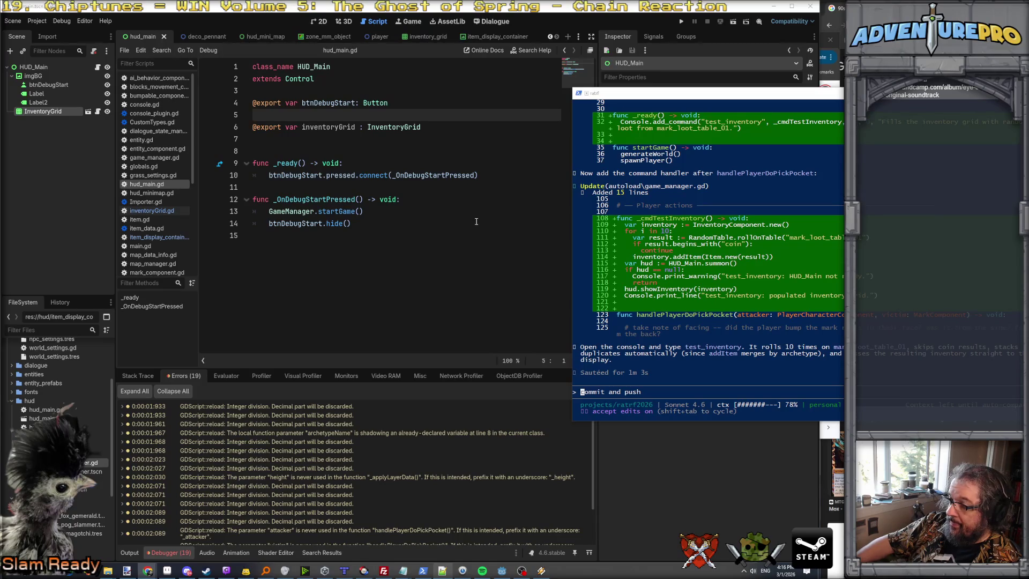
# Run the game from the Godot editor and start it from the title screen.
pyautogui.click(497, 575)
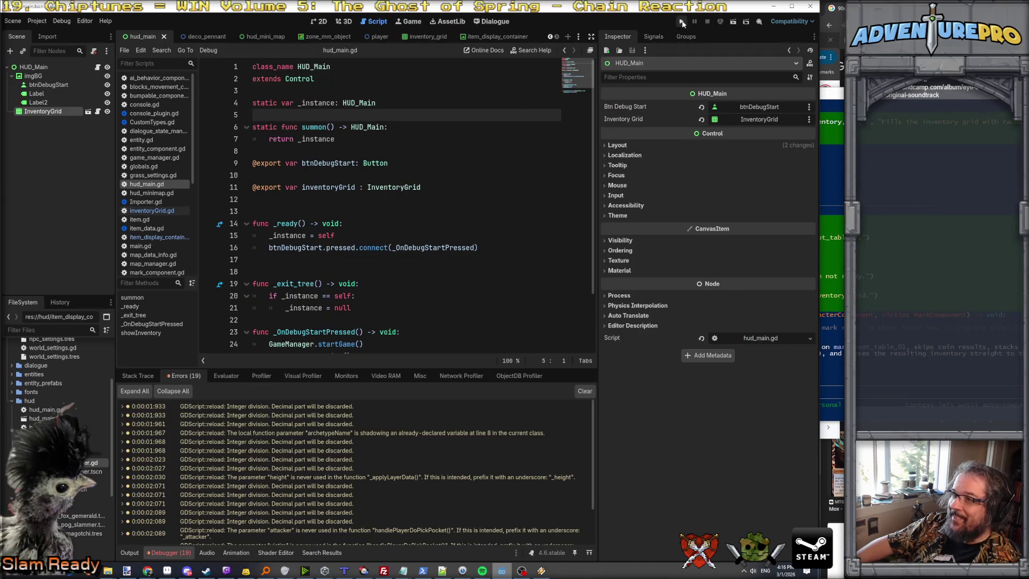
pyautogui.click(682, 22)
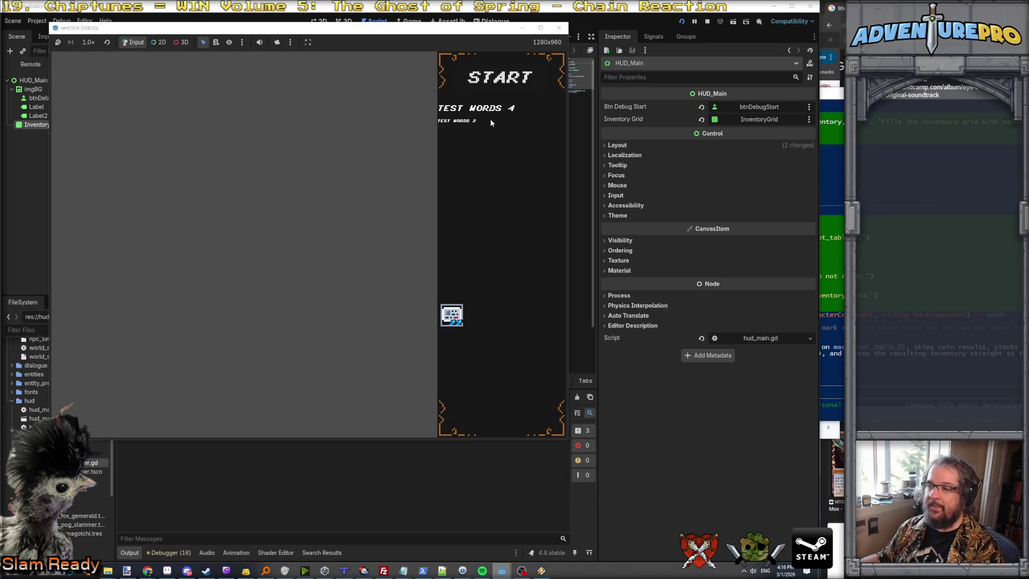
pyautogui.click(494, 81)
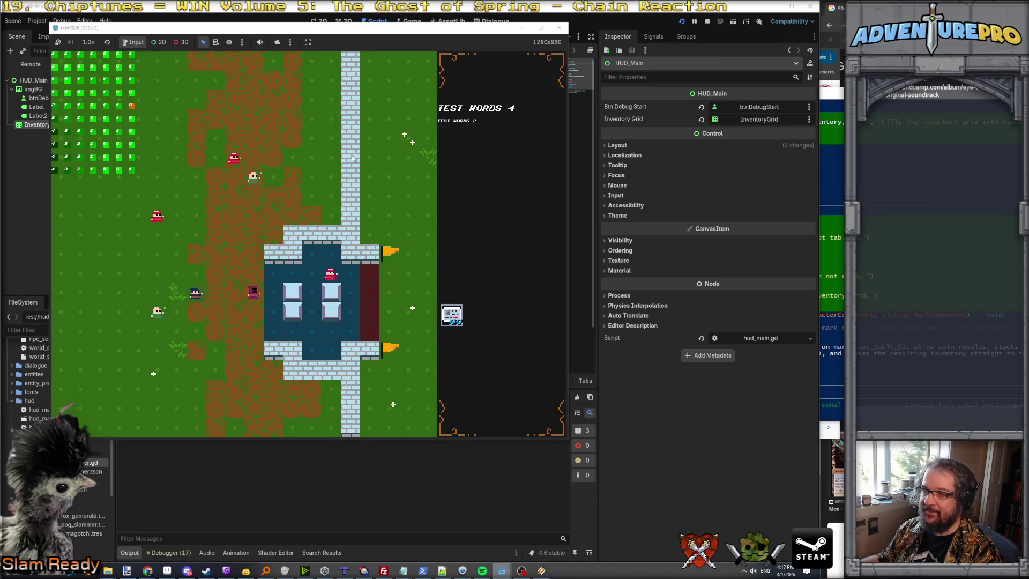
# Run test_inventory in the dev console to fill the inventory grid.
pyautogui.press('`')
pyautogui.write('tr')
pyautogui.press('BackSpace')
pyautogui.write('est_inventory')
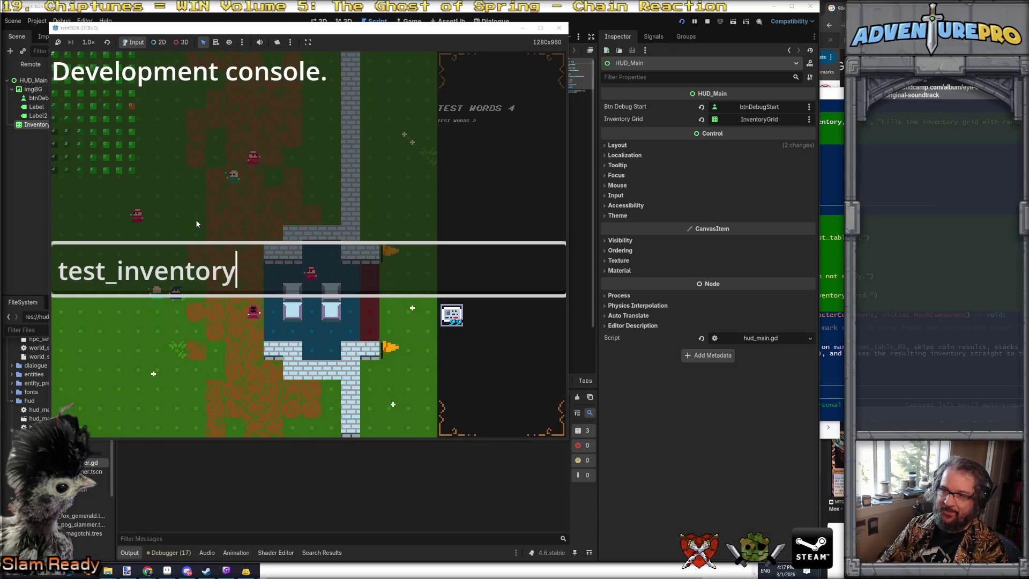
pyautogui.press('Return')
pyautogui.press('`')
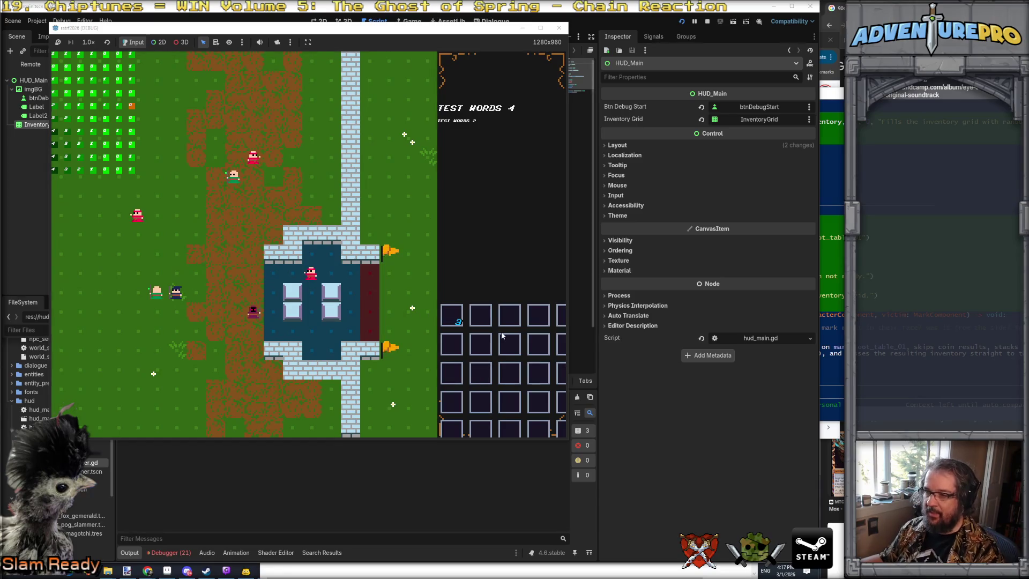
# Open the Debugger's Errors list and go to the new error's script line.
pyautogui.click(170, 552)
pyautogui.scroll(-5, 300, 482)
pyautogui.click(301, 512)
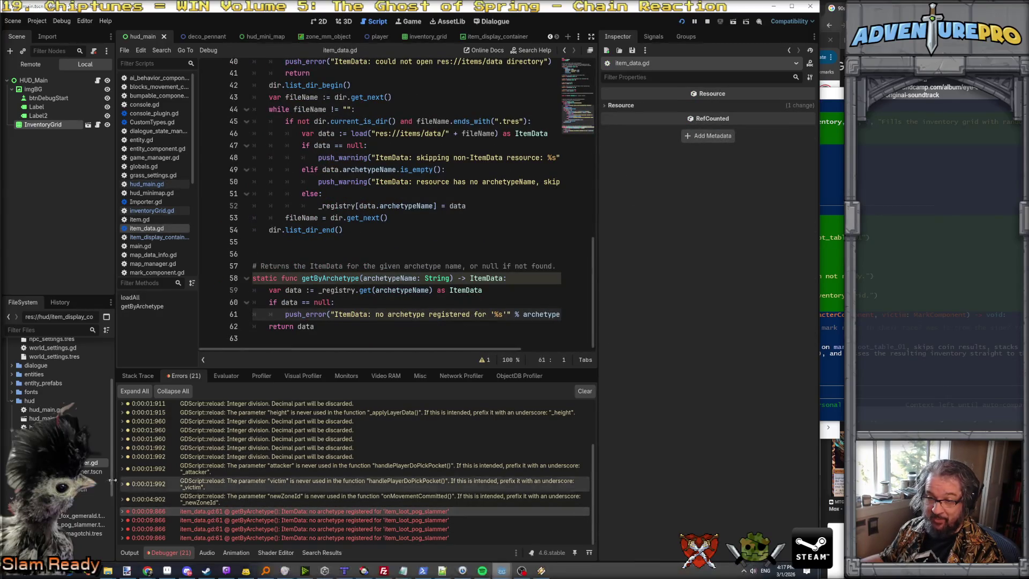
# Widen the left dock, select the pog_slammer item data, and stop the running game.
pyautogui.scroll(-1, 112, 503)
pyautogui.moveTo(112, 504)
pyautogui.mouseDown()
pyautogui.moveTo(177, 505)
pyautogui.moveTo(146, 505)
pyautogui.mouseUp()
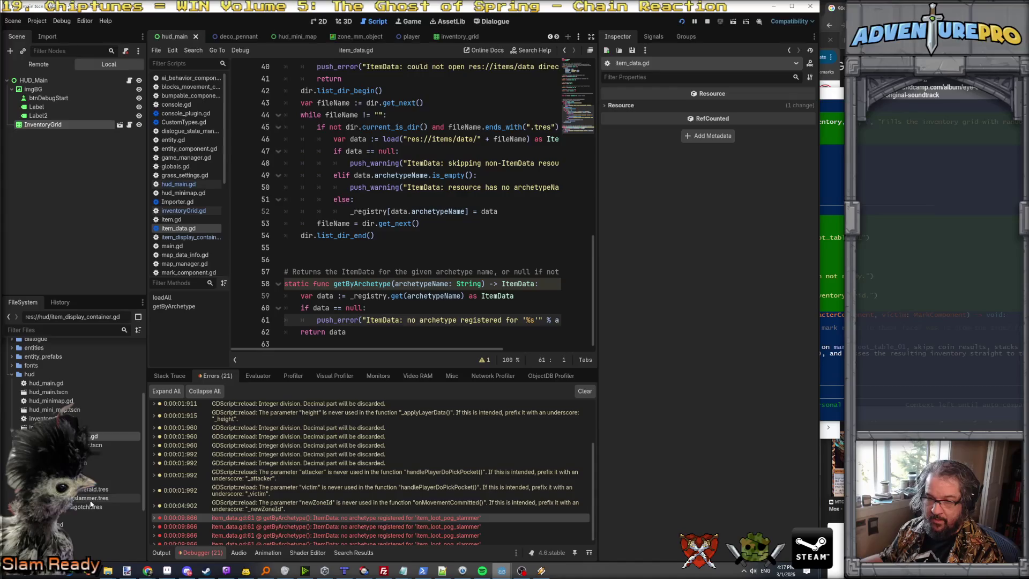
pyautogui.scroll(-1, 320, 529)
pyautogui.click(120, 508)
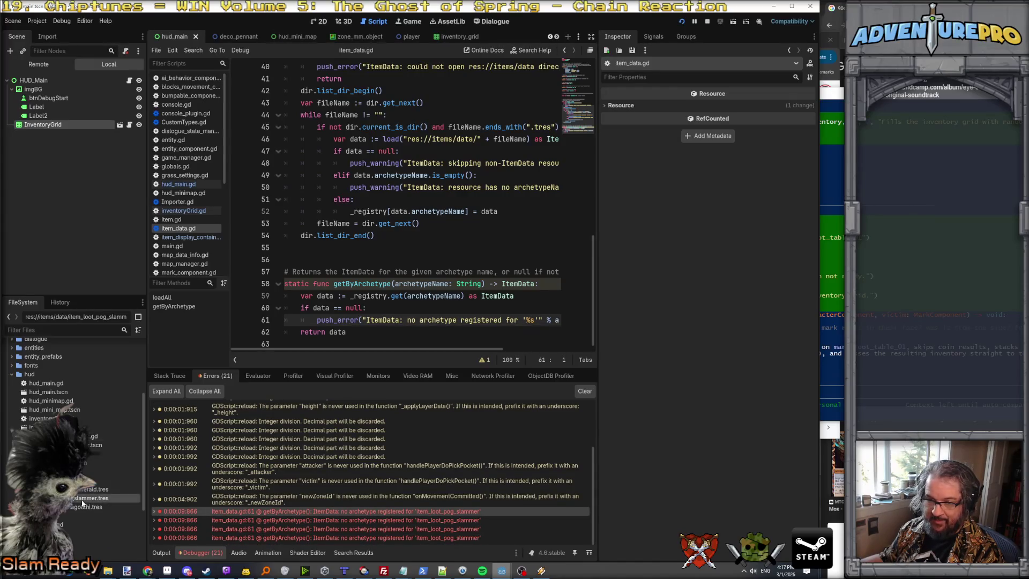
pyautogui.click(94, 498)
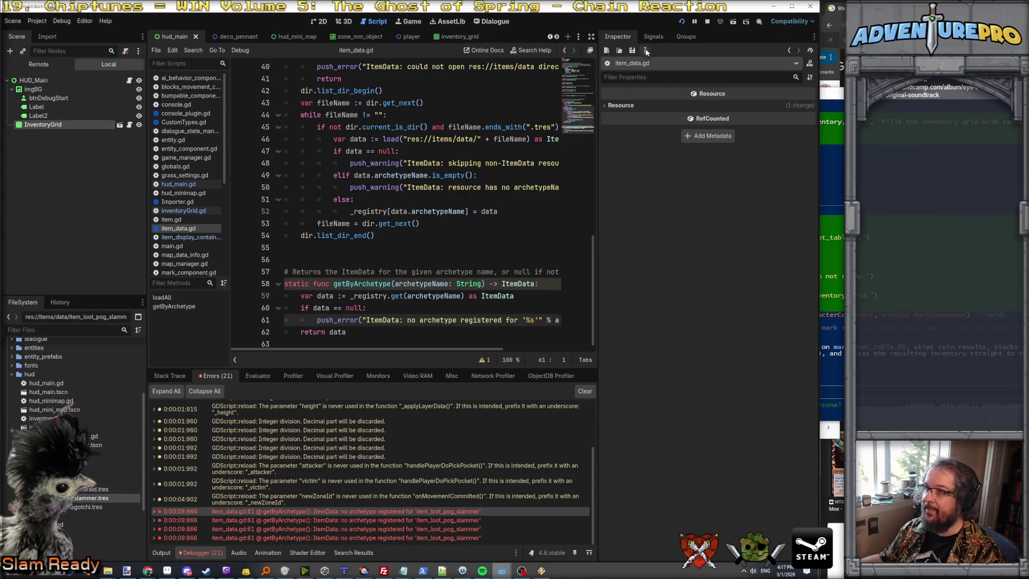
pyautogui.click(707, 24)
# Compare Archetype Name across the fox_gemerald, pog_slammer and tamagotchi item data files.
pyautogui.click(91, 489)
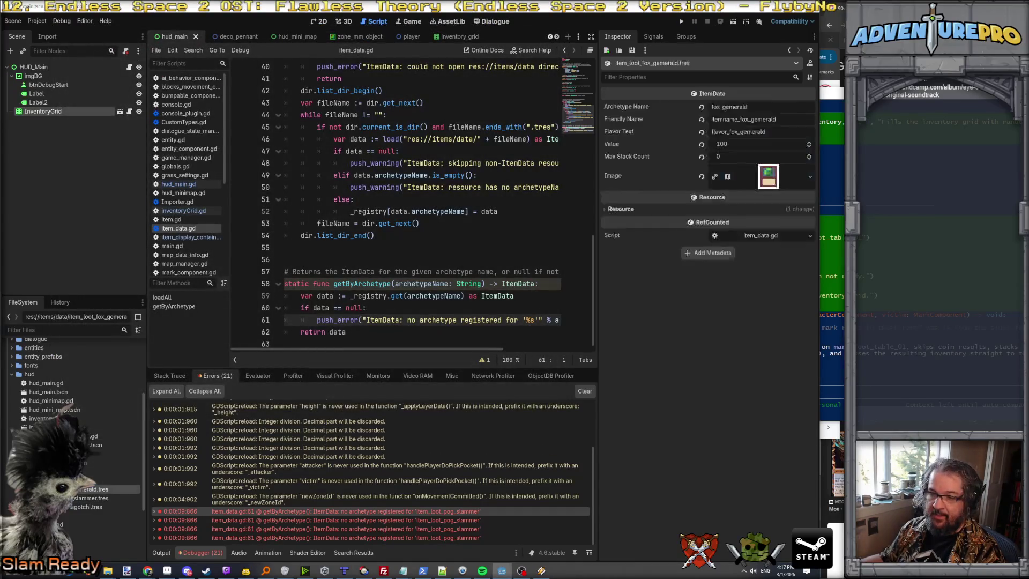
pyautogui.click(91, 498)
pyautogui.click(92, 506)
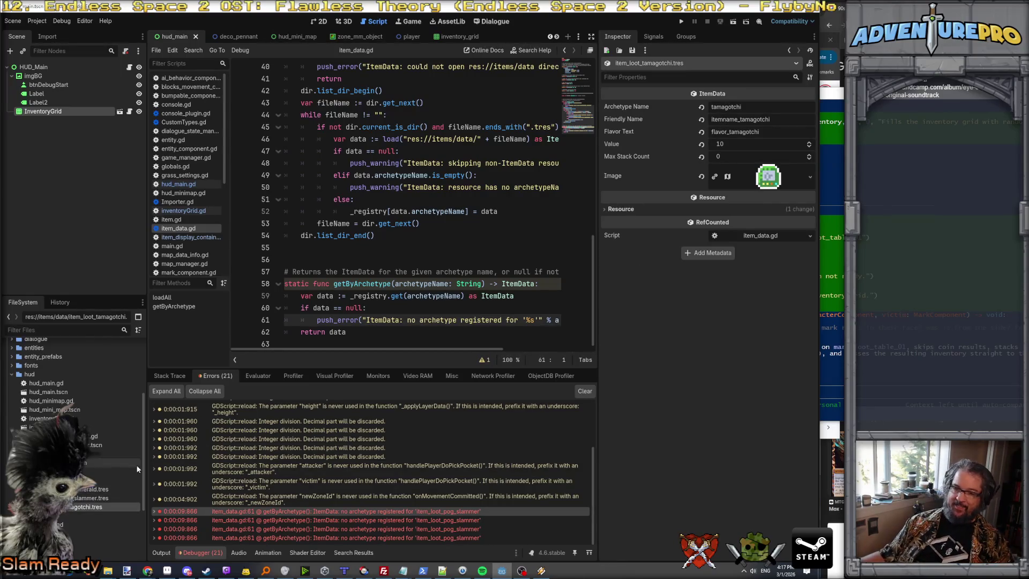
pyautogui.click(80, 498)
pyautogui.click(80, 489)
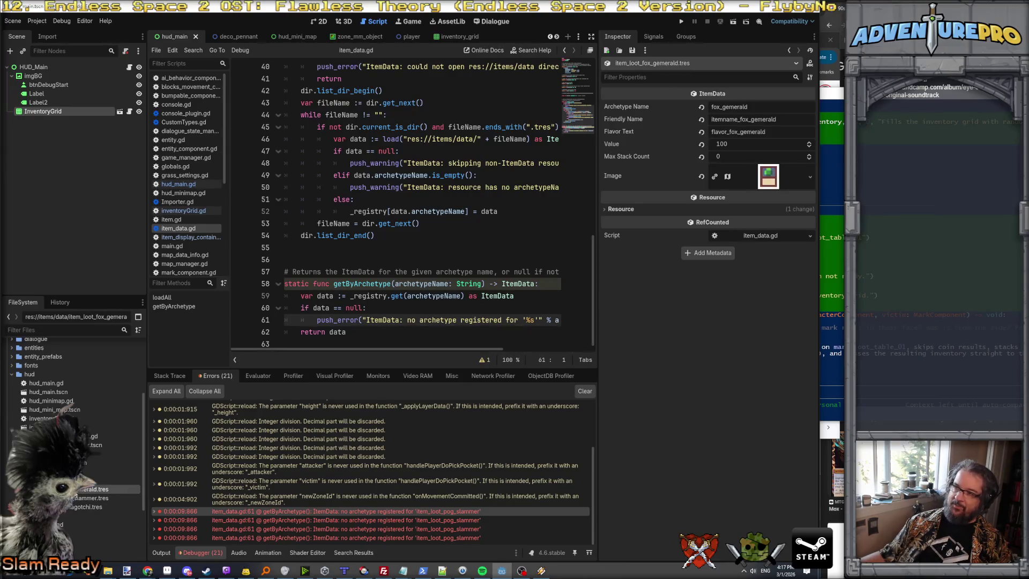
pyautogui.click(81, 498)
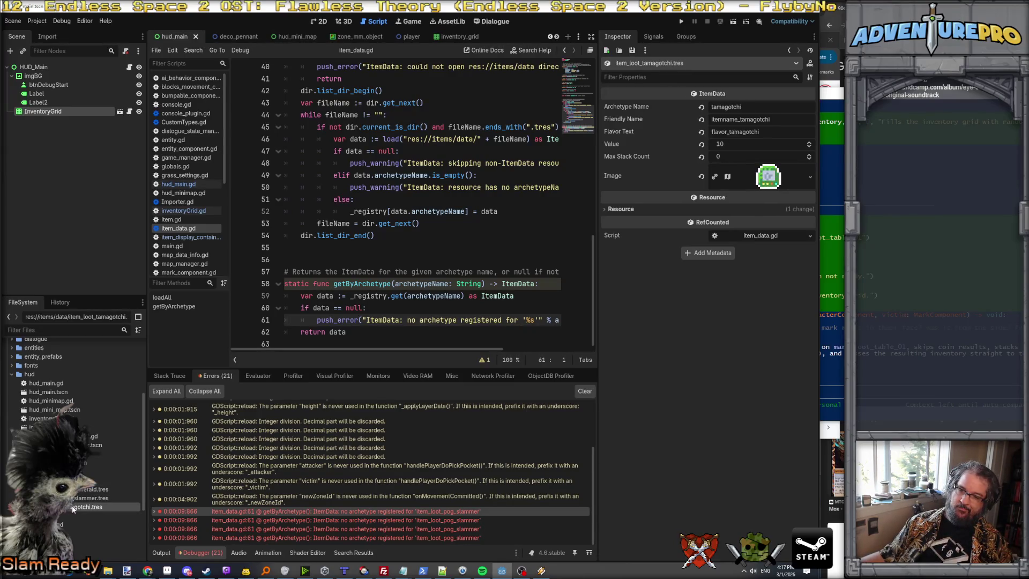
pyautogui.click(78, 489)
pyautogui.click(75, 498)
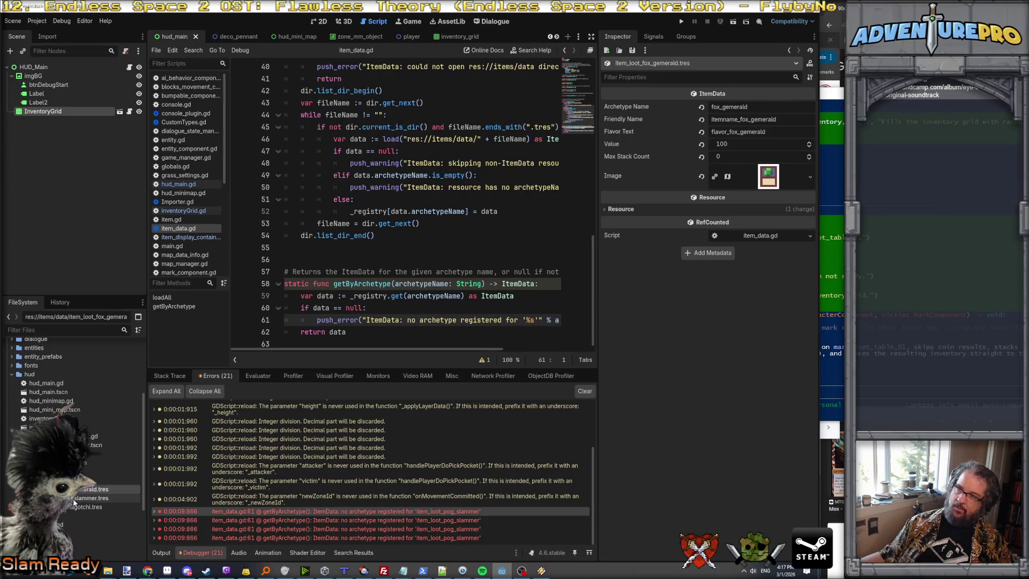
pyautogui.click(73, 507)
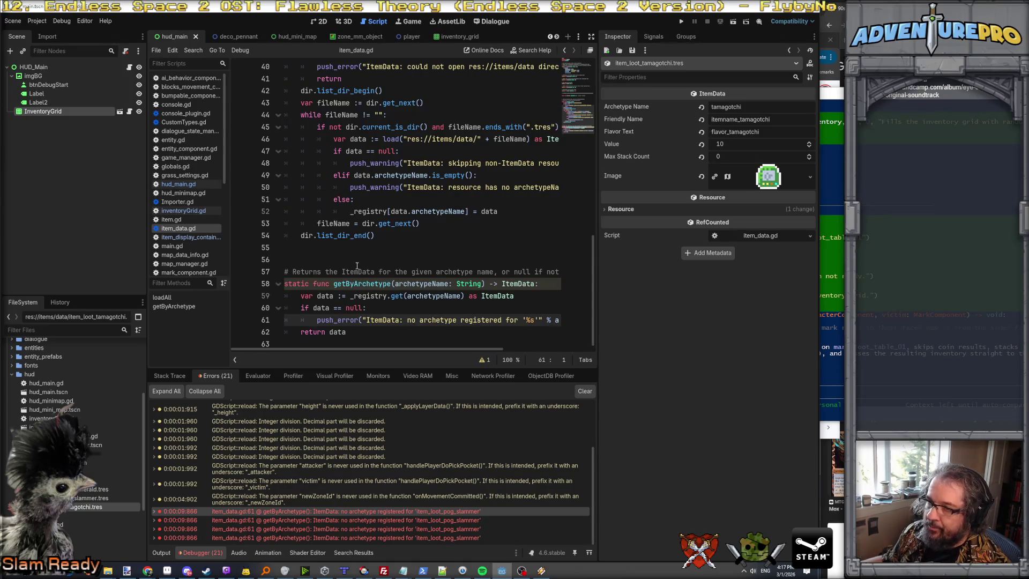
# Switch to random_tables.yaml in the text editor.
pyautogui.scroll(-5, 184, 236)
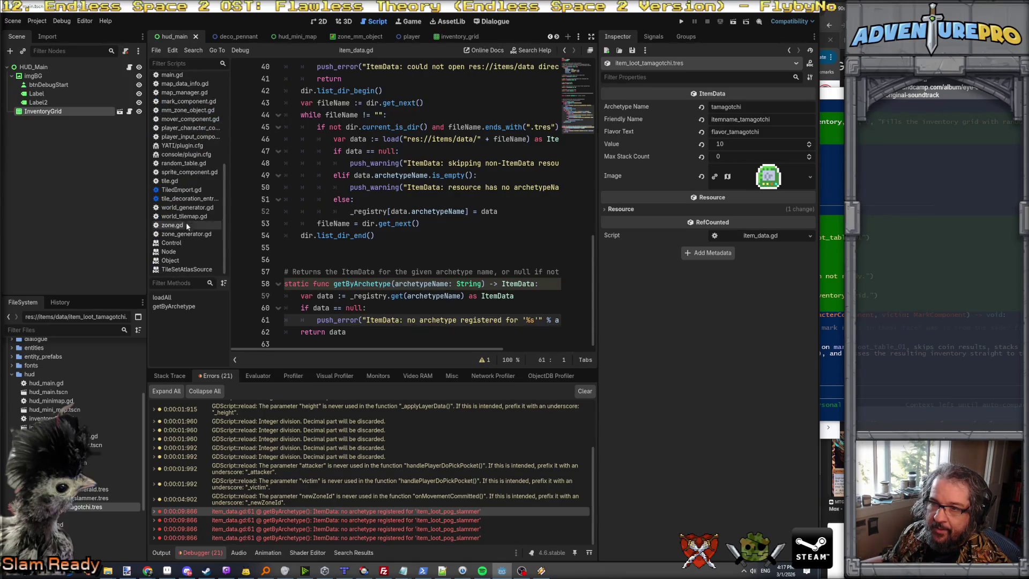
pyautogui.scroll(5, 186, 223)
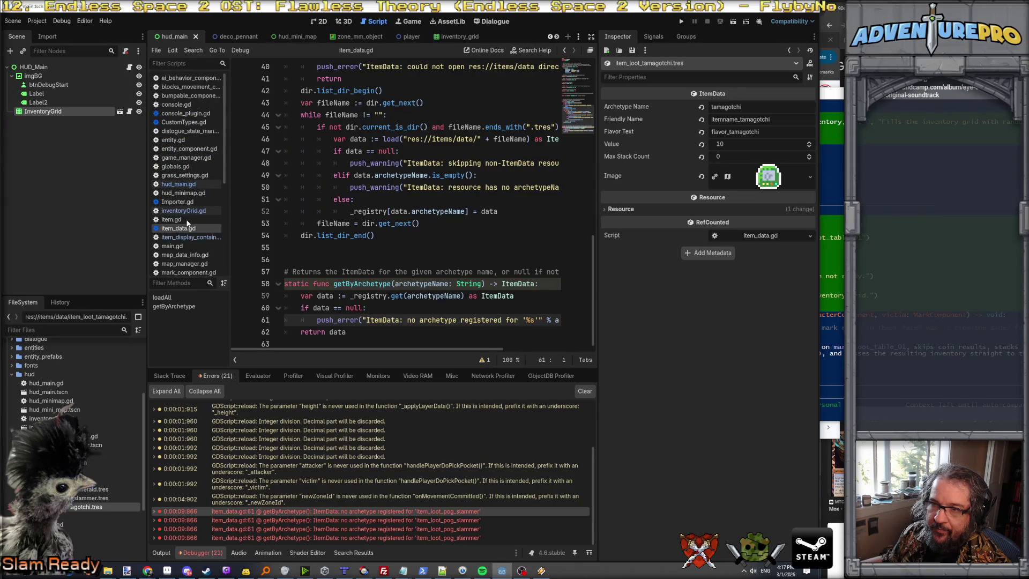
pyautogui.scroll(-5, 191, 240)
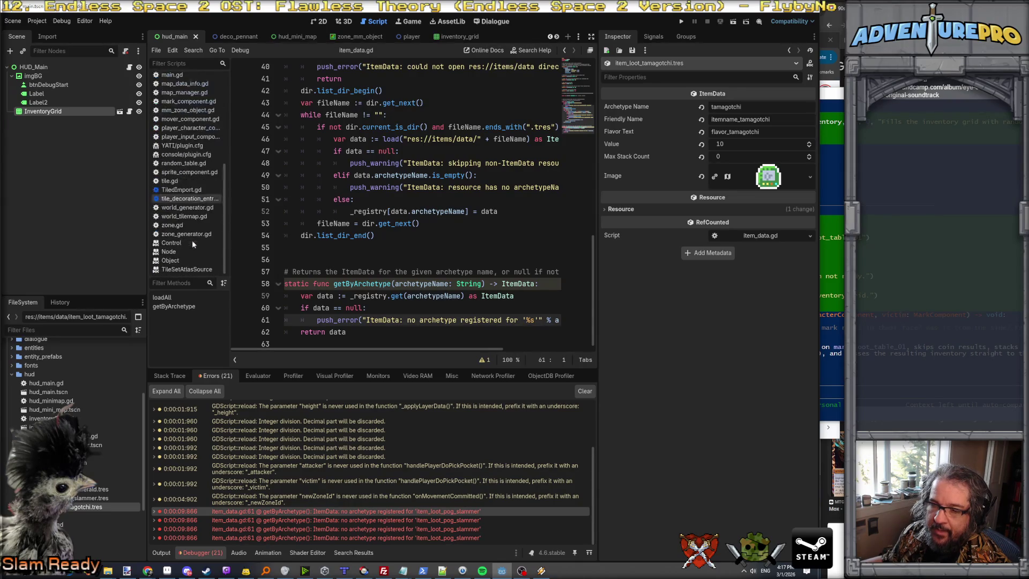
pyautogui.moveTo(324, 570)
pyautogui.click(444, 572)
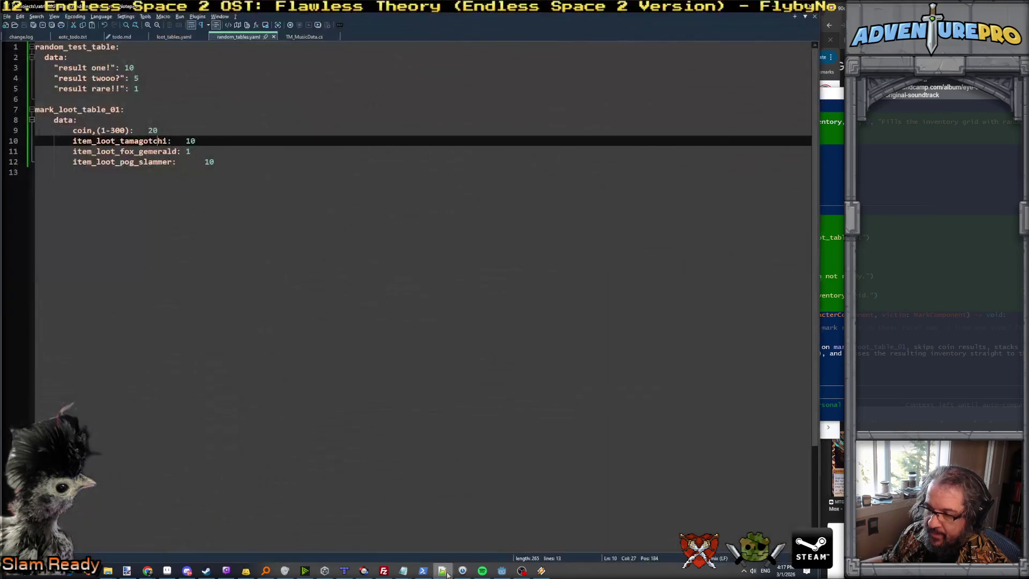
# Delete the item_loot_ prefix from the three loot entries with a column selection, then rerun the Godot game.
pyautogui.click(123, 162)
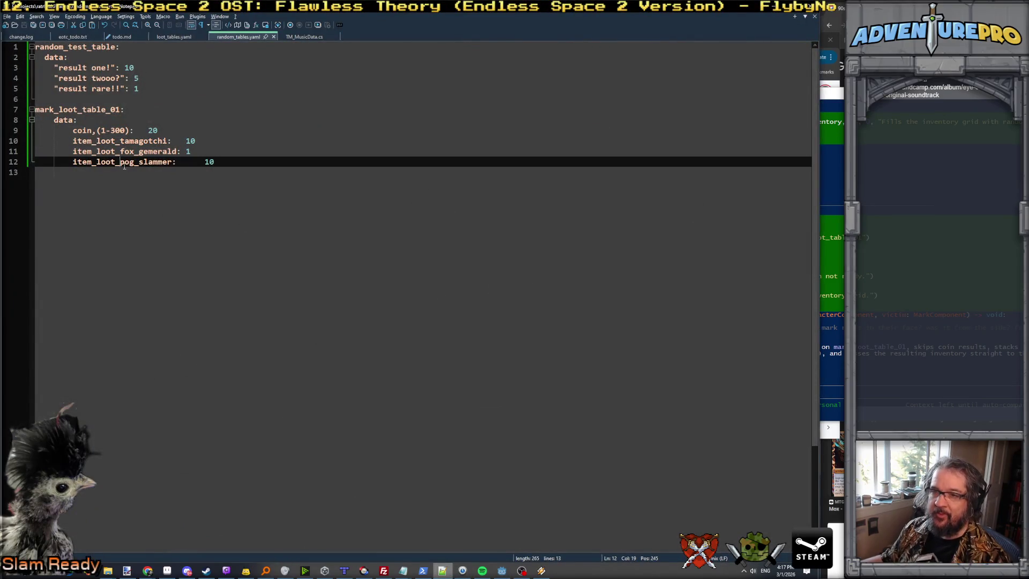
pyautogui.moveTo(120, 161)
pyautogui.mouseDown()
pyautogui.moveTo(119, 152)
pyautogui.moveTo(75, 141)
pyautogui.mouseUp()
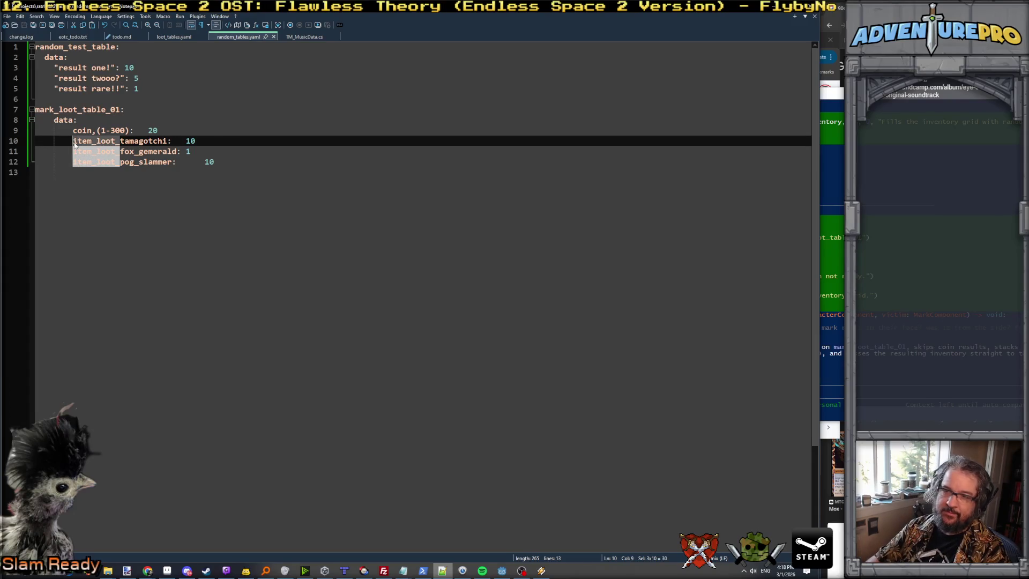
pyautogui.press('Delete')
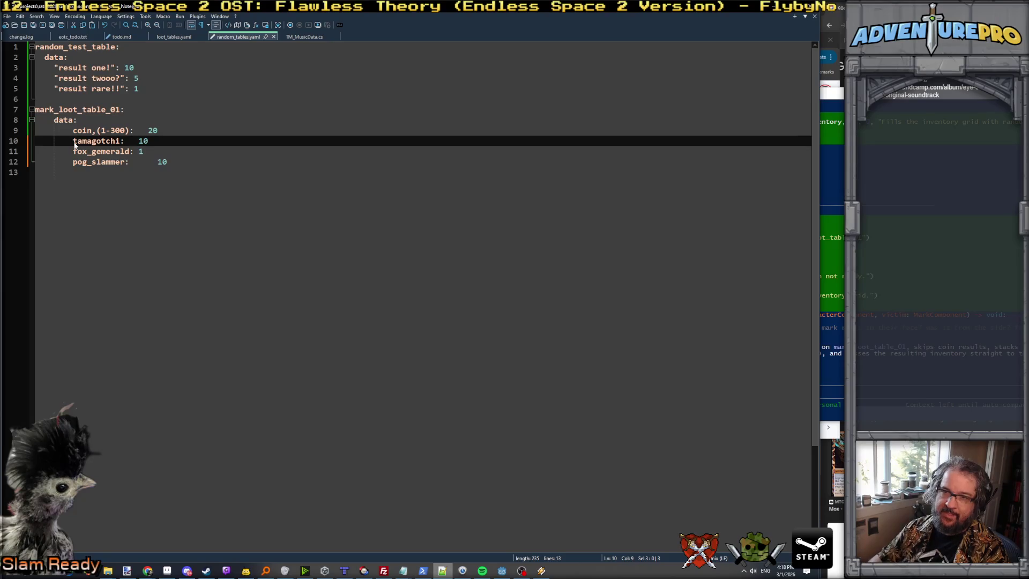
pyautogui.click(238, 163)
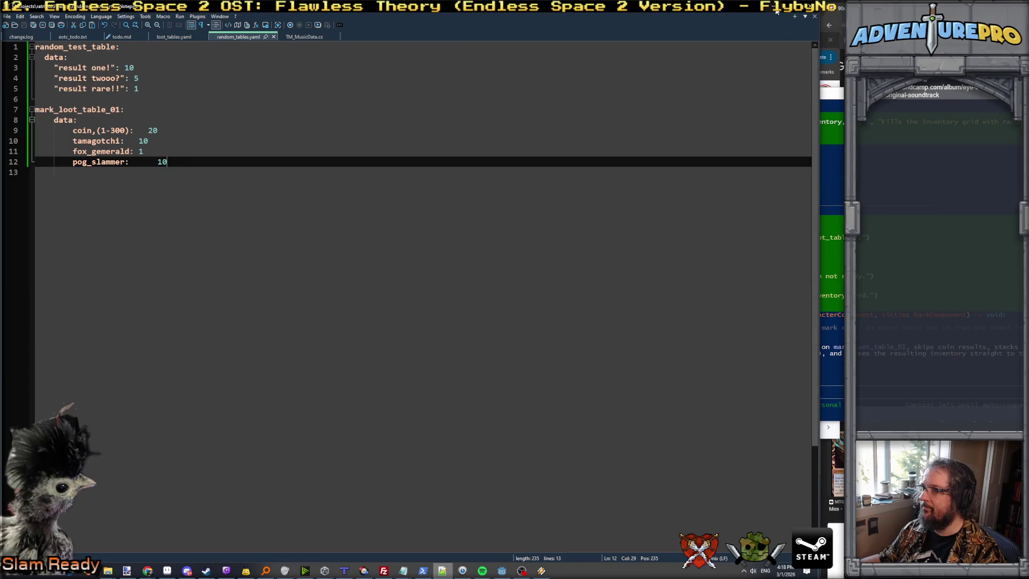
pyautogui.hotkey('alt', 'Tab')
pyautogui.click(681, 22)
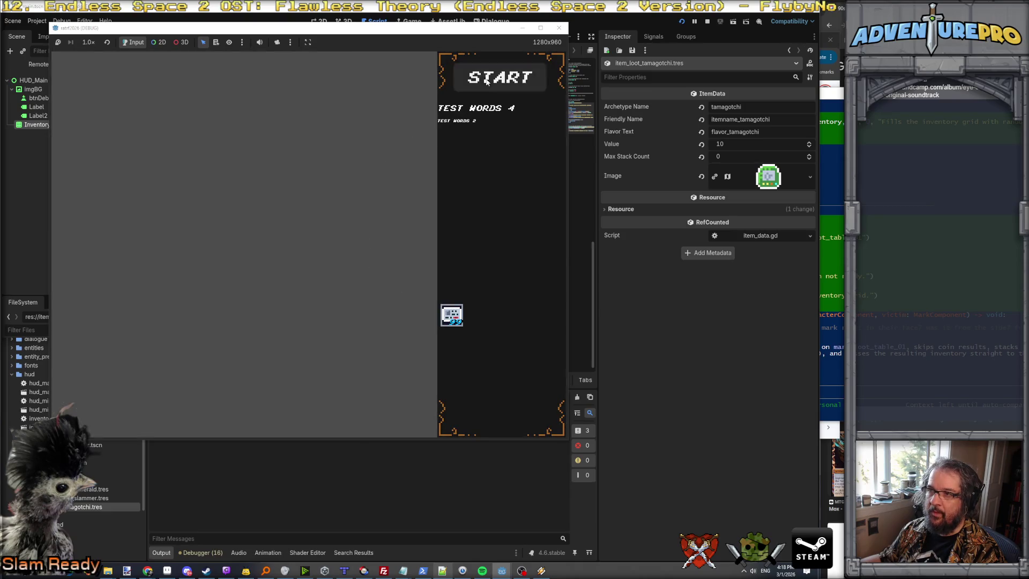
# Run test_inventory in the game's dev console to show the inventory grid.
pyautogui.press('`')
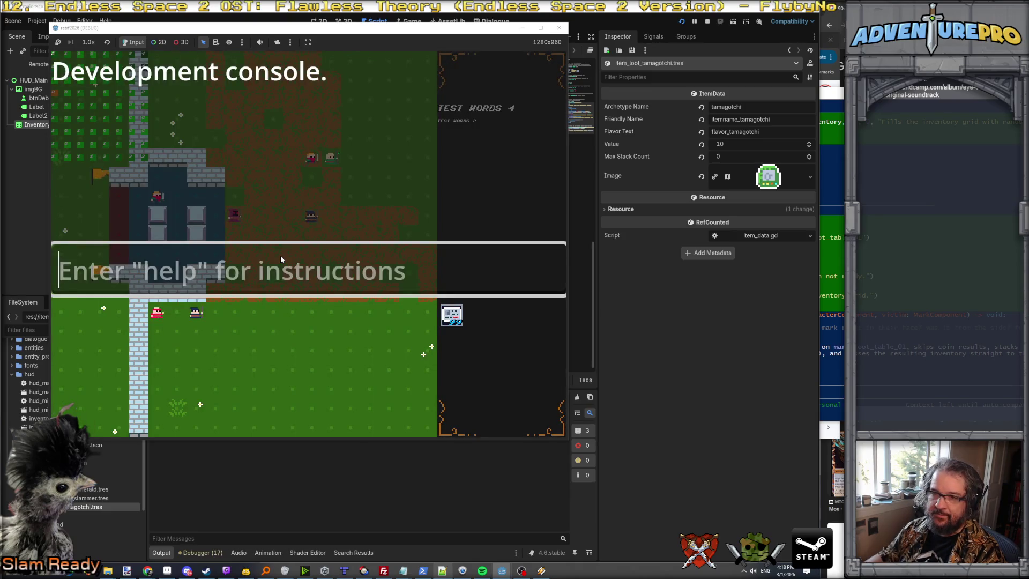
pyautogui.press('Up')
pyautogui.write('1')
pyautogui.press('BackSpace')
pyautogui.press('BackSpace')
pyautogui.press('BackSpace')
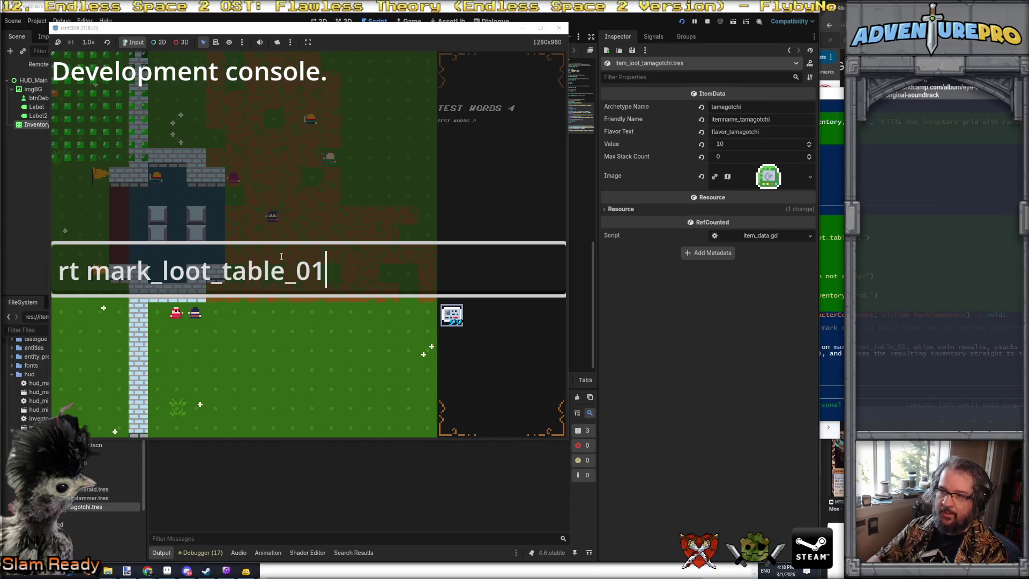
pyautogui.write('test_loto')
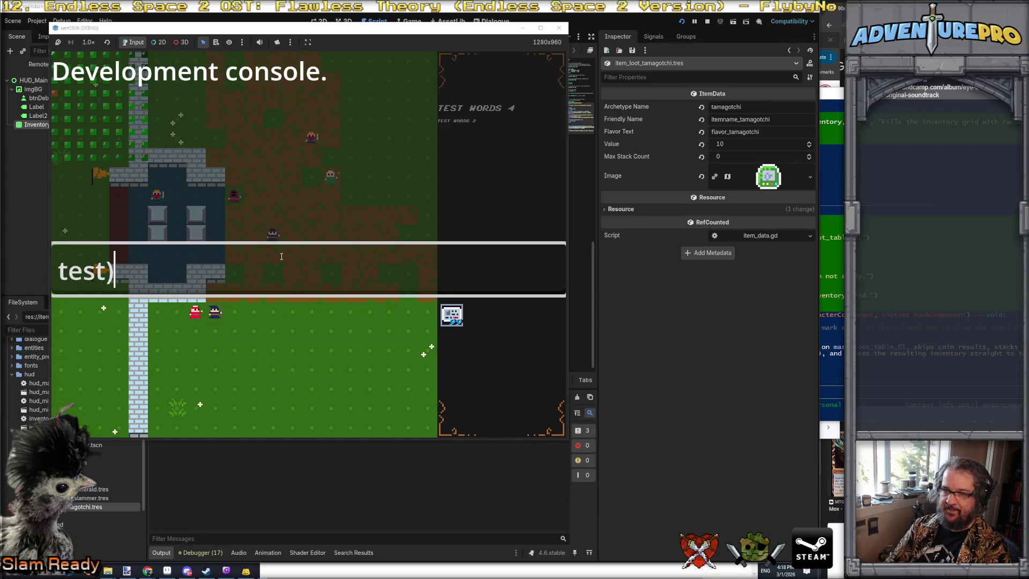
pyautogui.press('BackSpace')
pyautogui.press('BackSpace')
pyautogui.press('BackSpace')
pyautogui.write('iu')
pyautogui.press('BackSpace')
pyautogui.write('nventory')
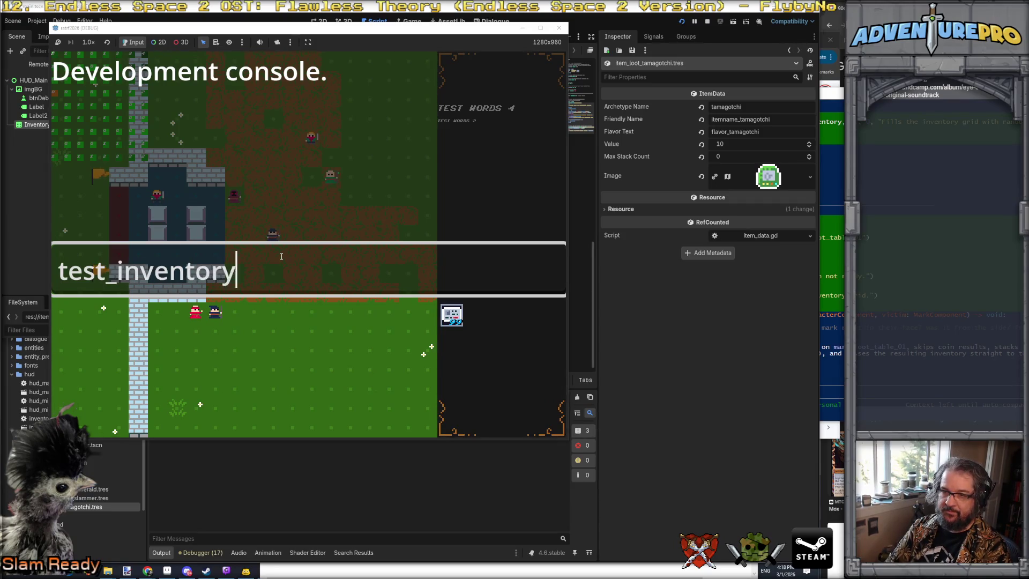
pyautogui.press('Return')
pyautogui.press('Escape')
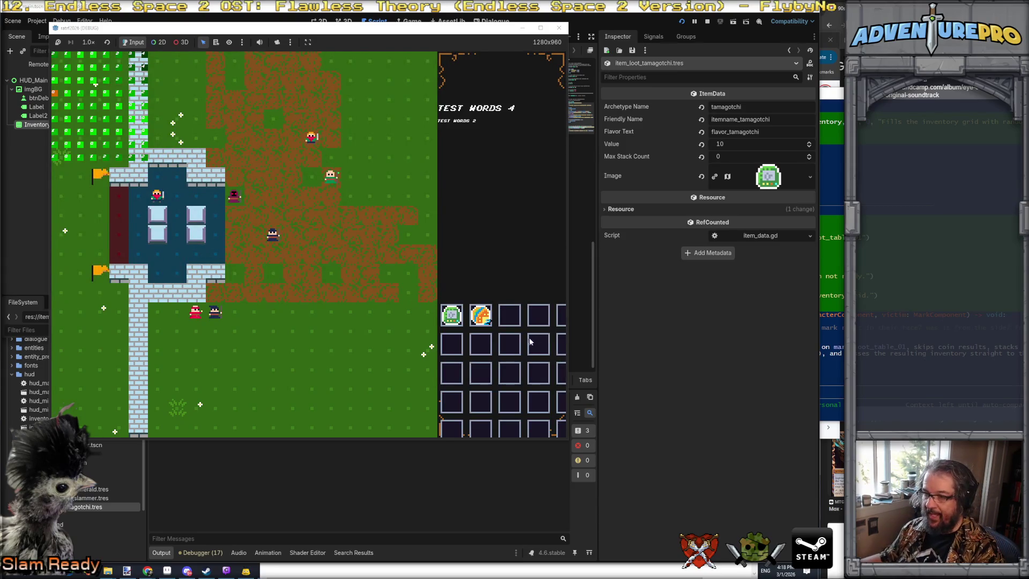
# Check the Debugger errors, reposition the game window, then stop the test run.
pyautogui.click(211, 555)
pyautogui.scroll(-2, 249, 487)
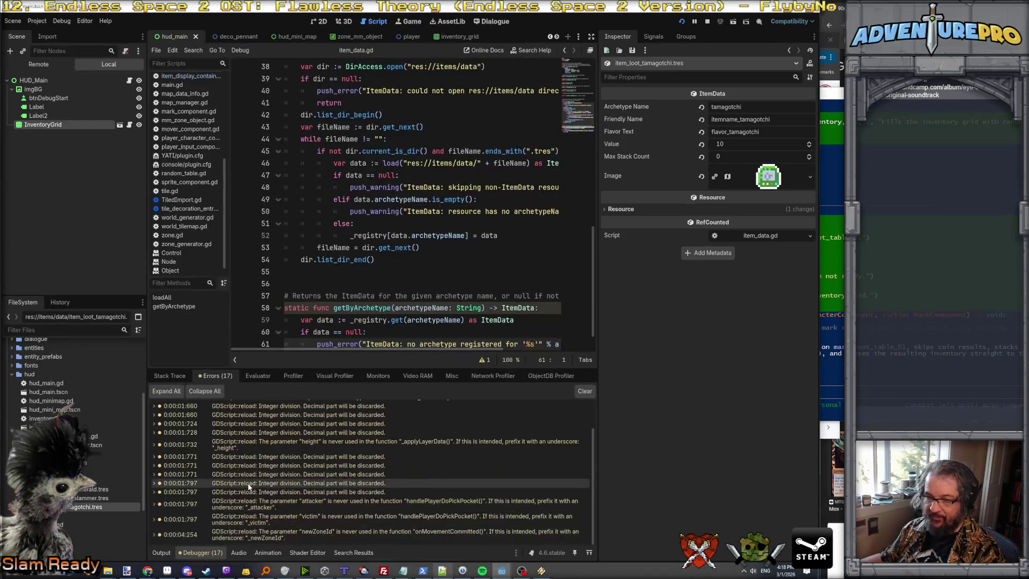
pyautogui.hotkey('alt', 'Tab')
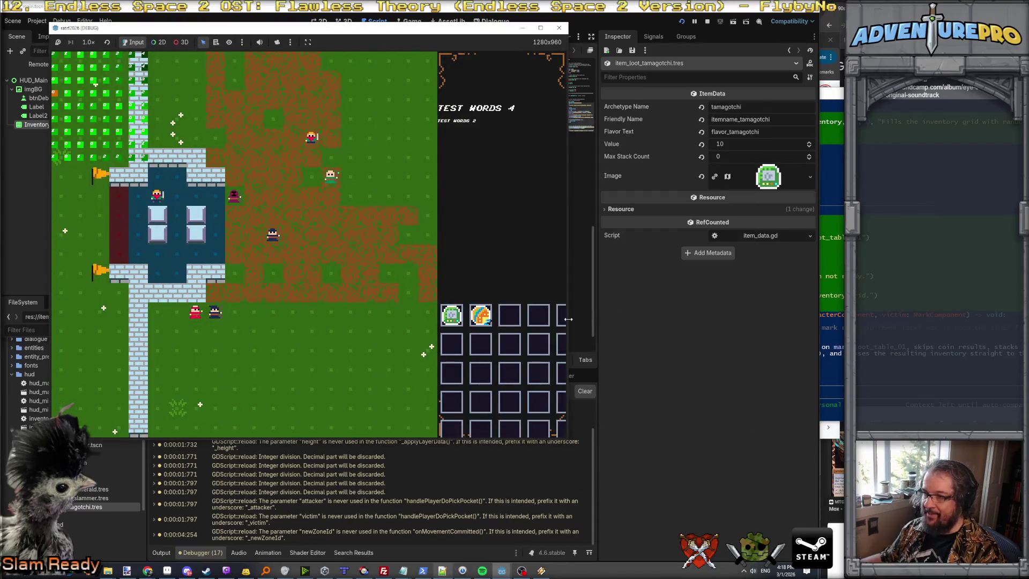
pyautogui.moveTo(268, 28); pyautogui.dragTo(264, 12)
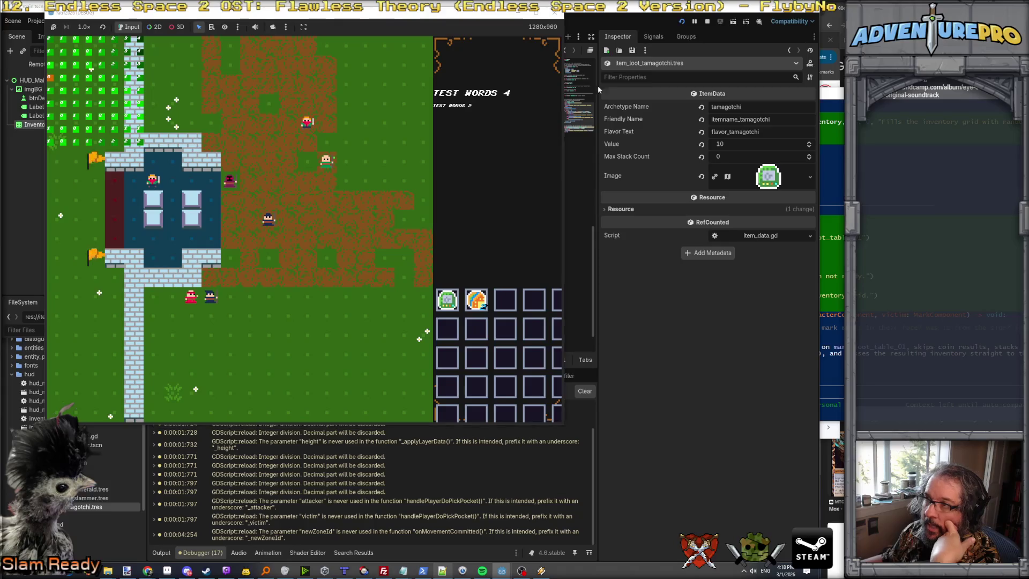
pyautogui.click(707, 23)
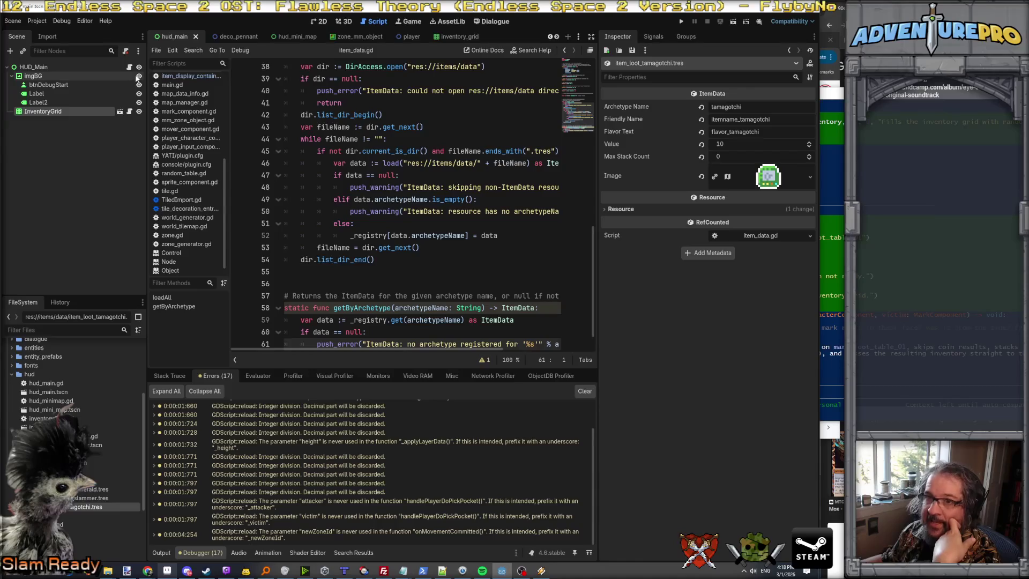
# In 2D view, set InventoryGrid's Max Width and Max Height to 4.
pyautogui.click(319, 21)
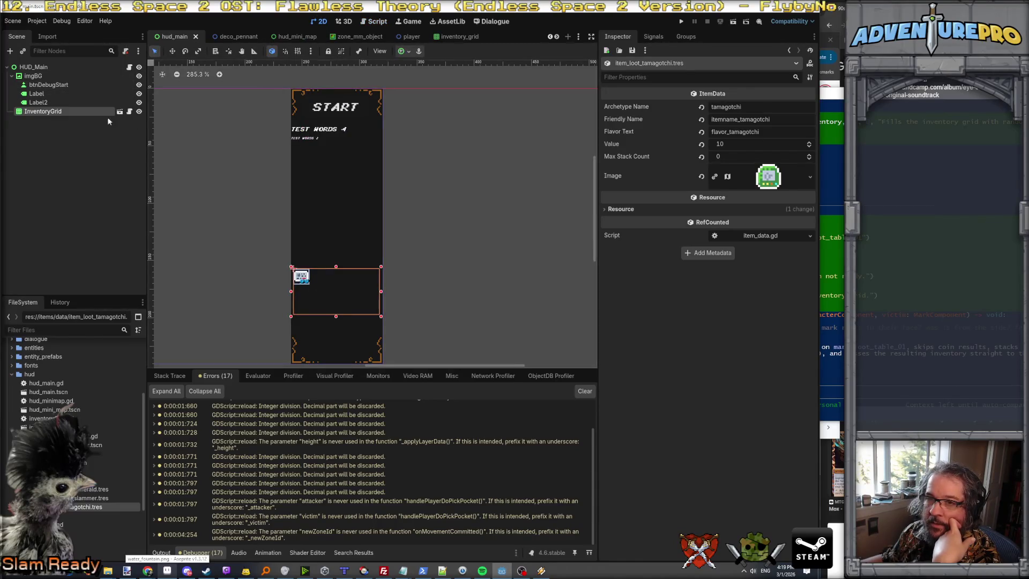
pyautogui.click(69, 111)
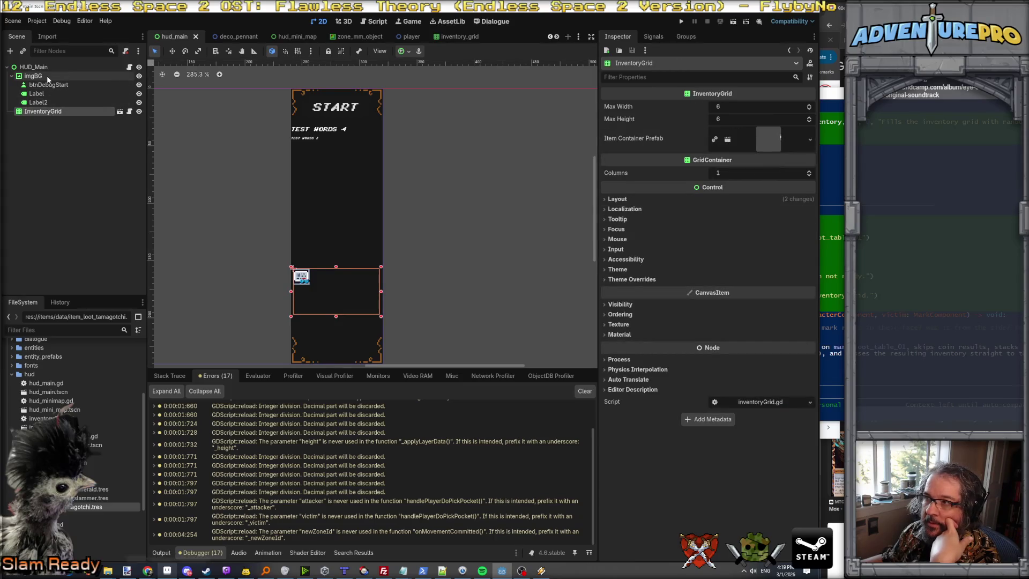
pyautogui.click(748, 108)
pyautogui.write('4')
pyautogui.press('Tab')
pyautogui.write('4')
pyautogui.hotkey('shift', 'Tab')
pyautogui.scroll(2, 349, 286)
pyautogui.scroll(2, 349, 286)
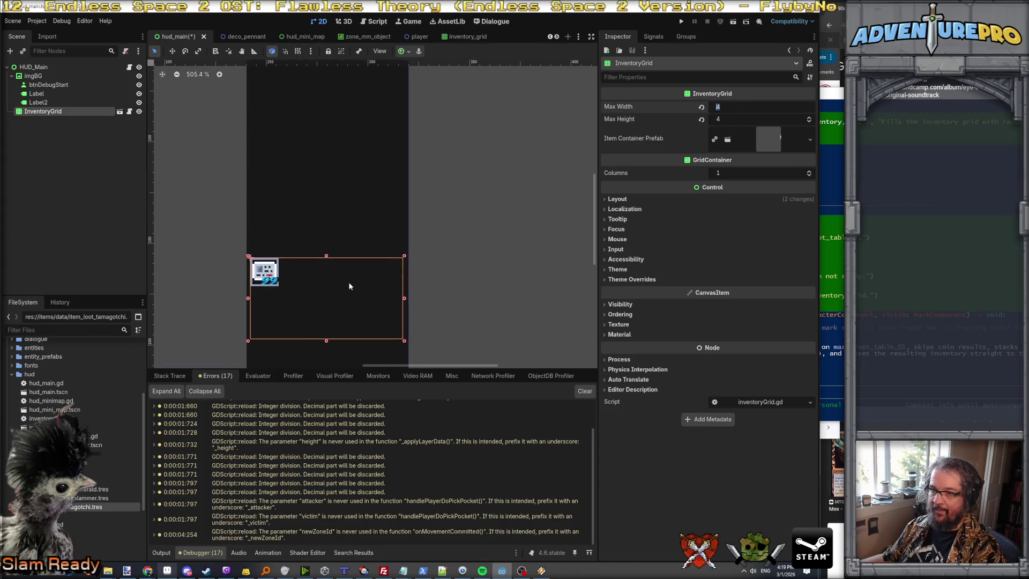
# Drag the InventoryGrid box's left and right edges slightly inward.
pyautogui.moveTo(248, 299); pyautogui.dragTo(255, 298)
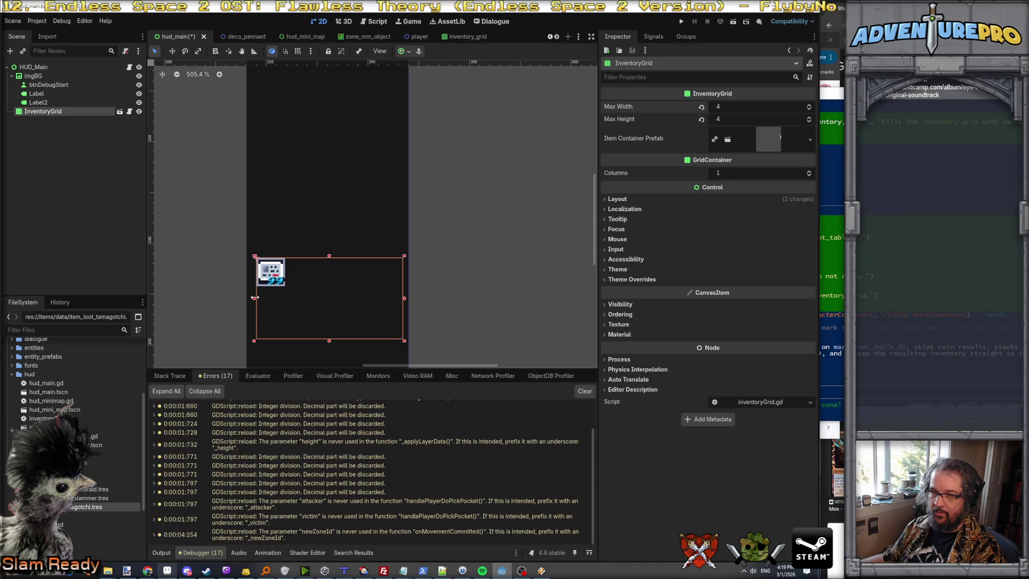
pyautogui.scroll(-2, 371, 300)
pyautogui.scroll(1, 372, 301)
pyautogui.moveTo(398, 291); pyautogui.dragTo(395, 292)
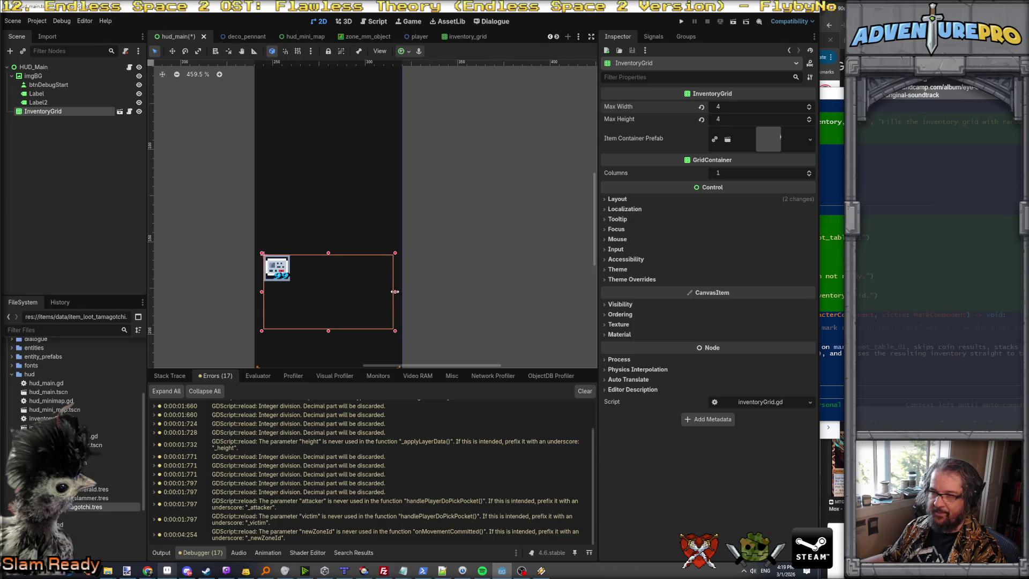
# Open the inventory_grid scene and set the InventoryGrid's Columns to 4.
pyautogui.click(121, 112)
pyautogui.click(56, 77)
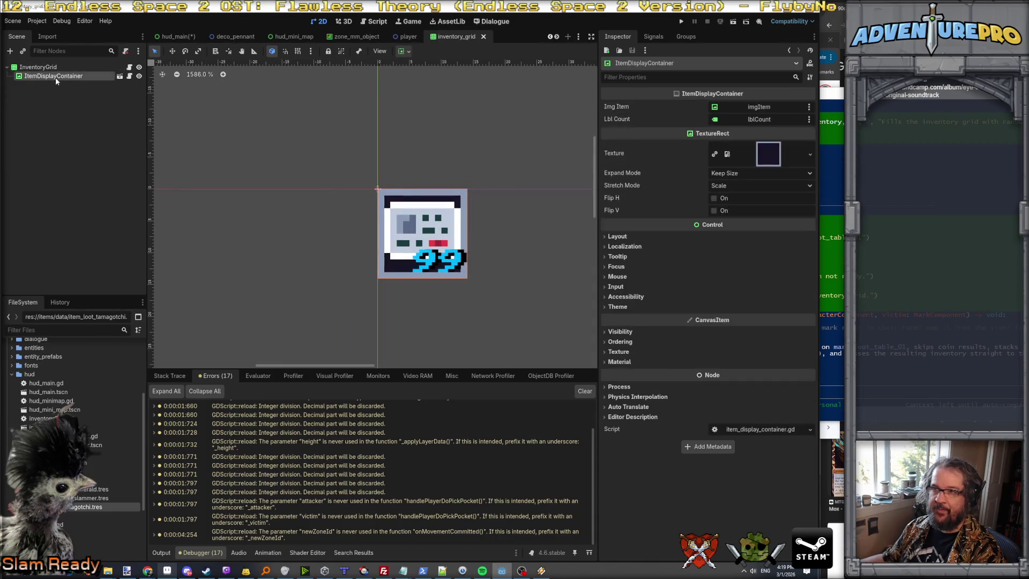
pyautogui.click(81, 67)
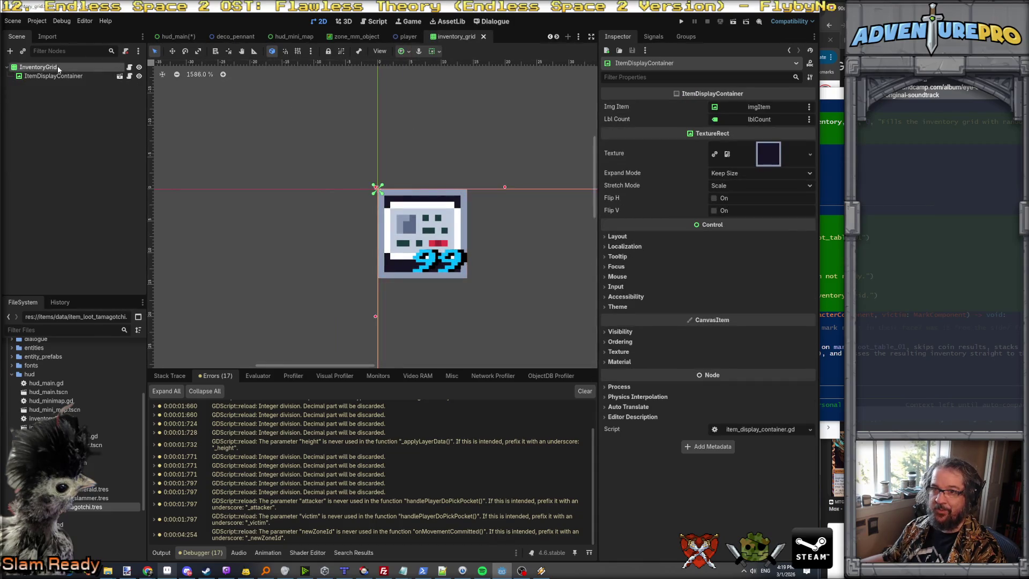
pyautogui.click(735, 173)
pyautogui.write('4')
pyautogui.press('Return')
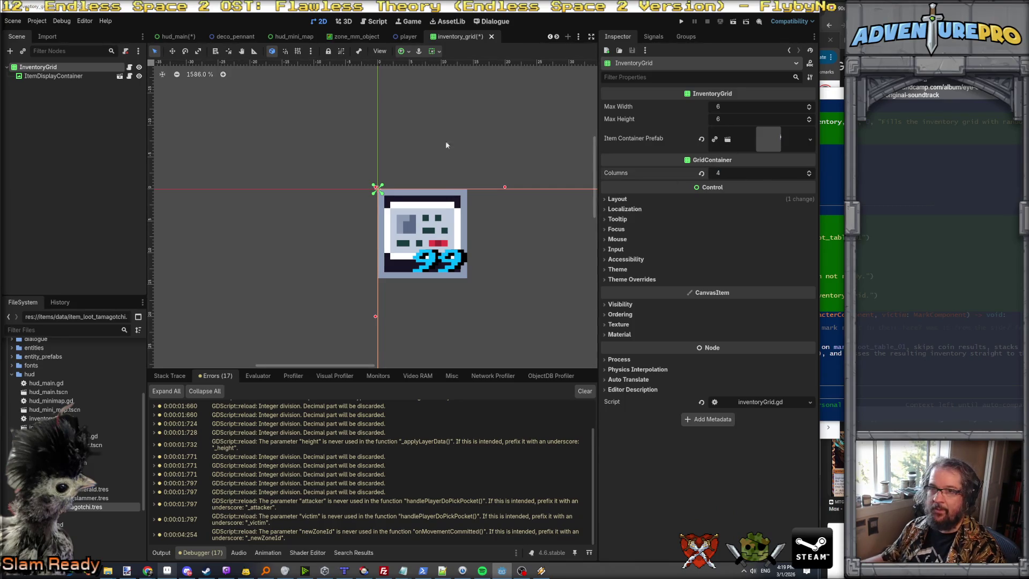
# Duplicate ItemDisplayContainer into a row of four slots directly under InventoryGrid.
pyautogui.click(80, 77)
pyautogui.hotkey('ctrl', 'd')
pyautogui.hotkey('ctrl', 'v')
pyautogui.hotkey('ctrl', 'v')
pyautogui.scroll(-5, 390, 222)
pyautogui.scroll(-2, 392, 224)
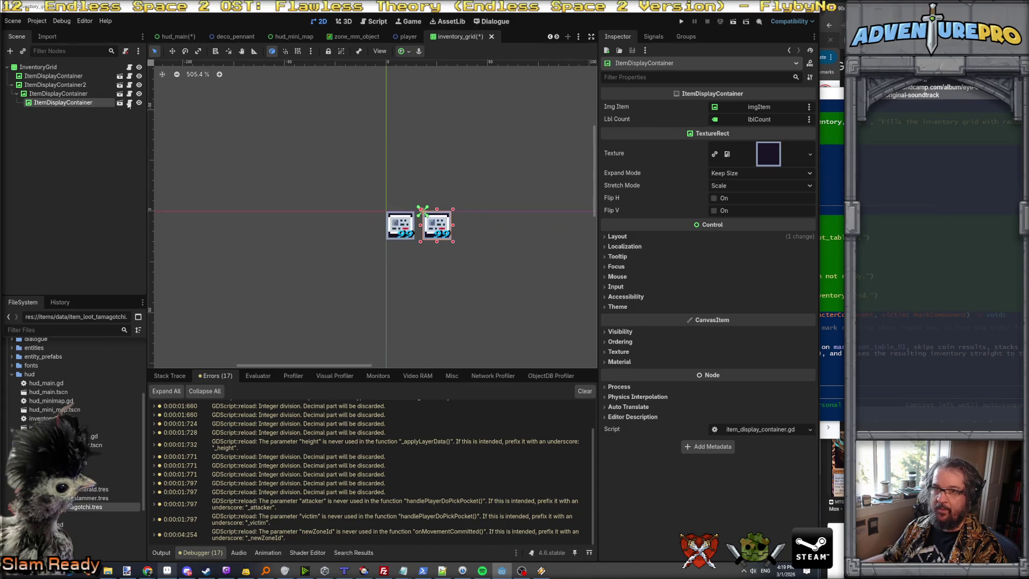
pyautogui.click(66, 97)
pyautogui.moveTo(67, 97)
pyautogui.mouseDown()
pyautogui.moveTo(56, 68)
pyautogui.moveTo(55, 92)
pyautogui.moveTo(53, 69)
pyautogui.mouseUp()
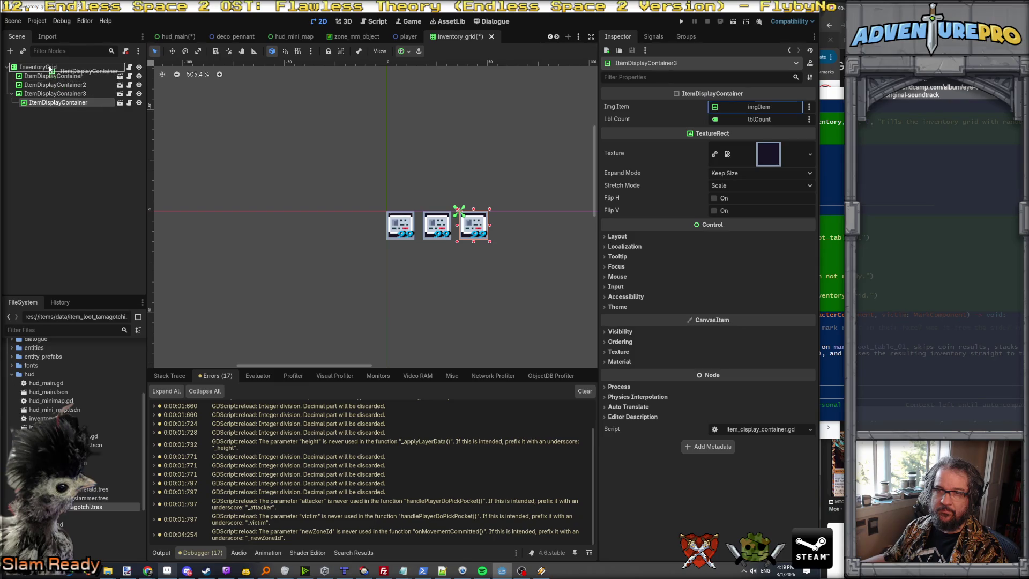
# Duplicate the four-slot row until InventoryGrid holds 16 ItemDisplayContainers, then go to zone_mm_object.
pyautogui.keyDown('shift'); pyautogui.click(54, 77); pyautogui.keyUp('shift')
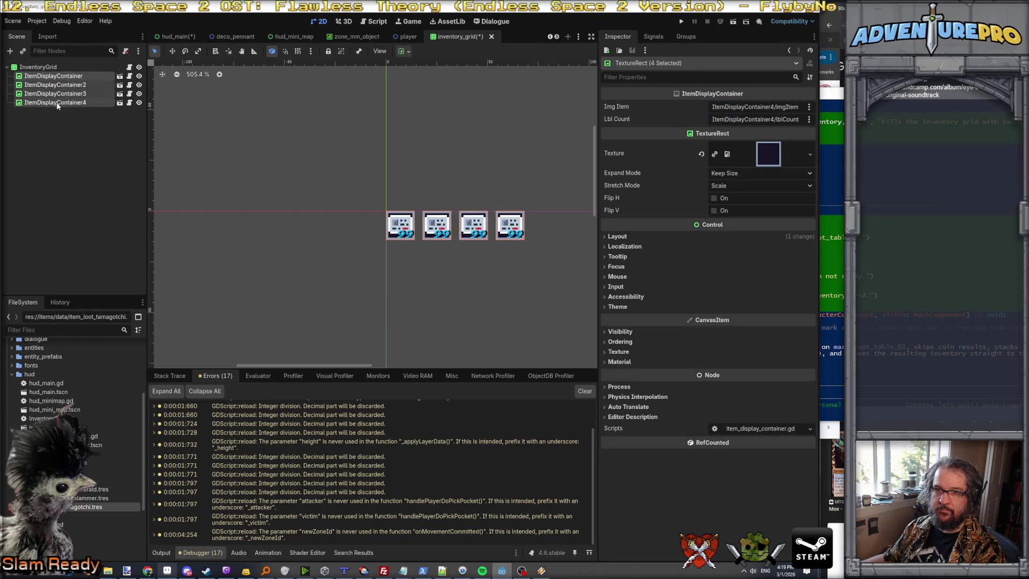
pyautogui.hotkey('ctrl', 'd')
pyautogui.click(54, 69)
pyautogui.hotkey('ctrl', 'd')
pyautogui.click(54, 68)
pyautogui.hotkey('ctrl', 'd')
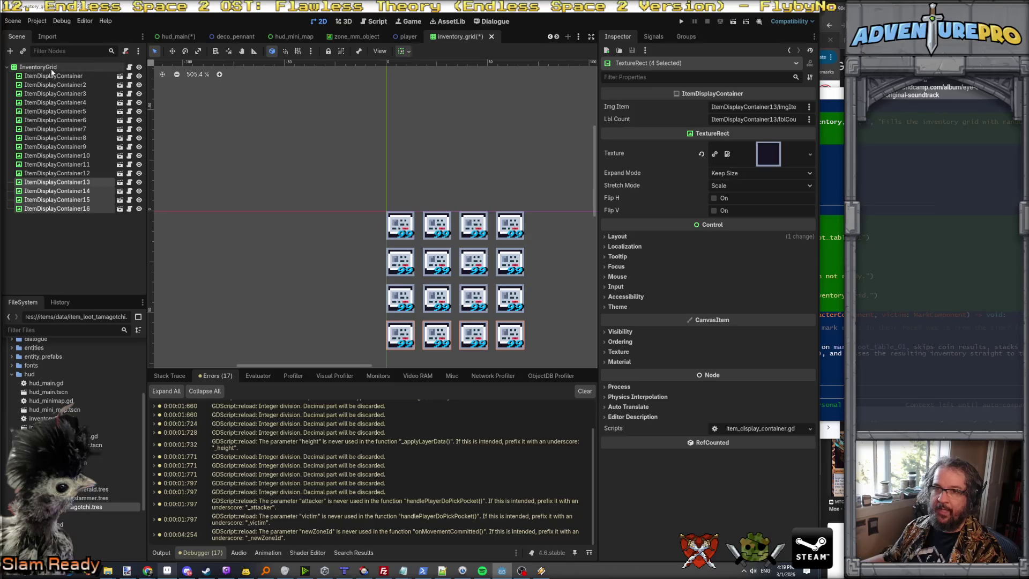
pyautogui.click(53, 67)
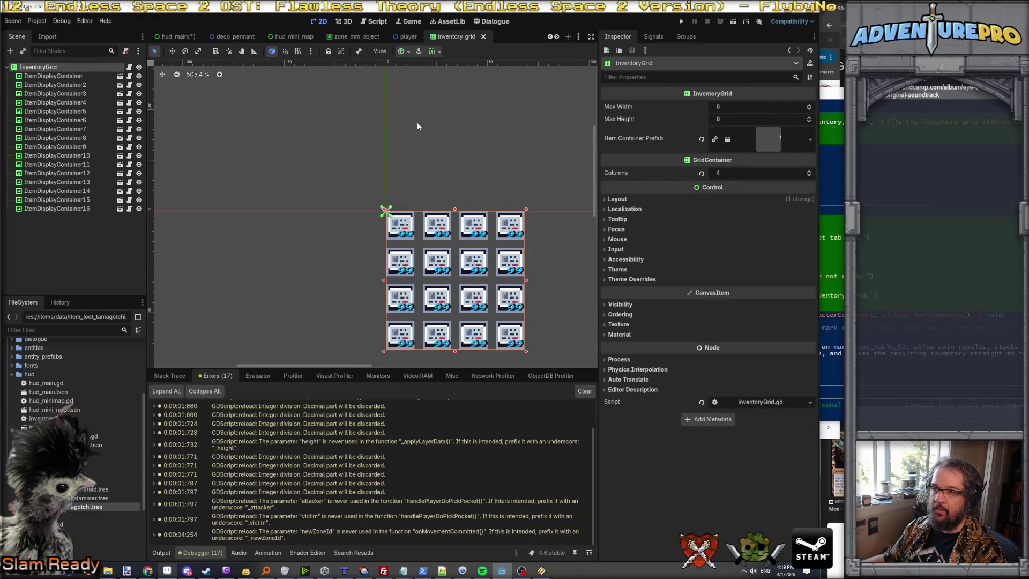
pyautogui.click(53, 75)
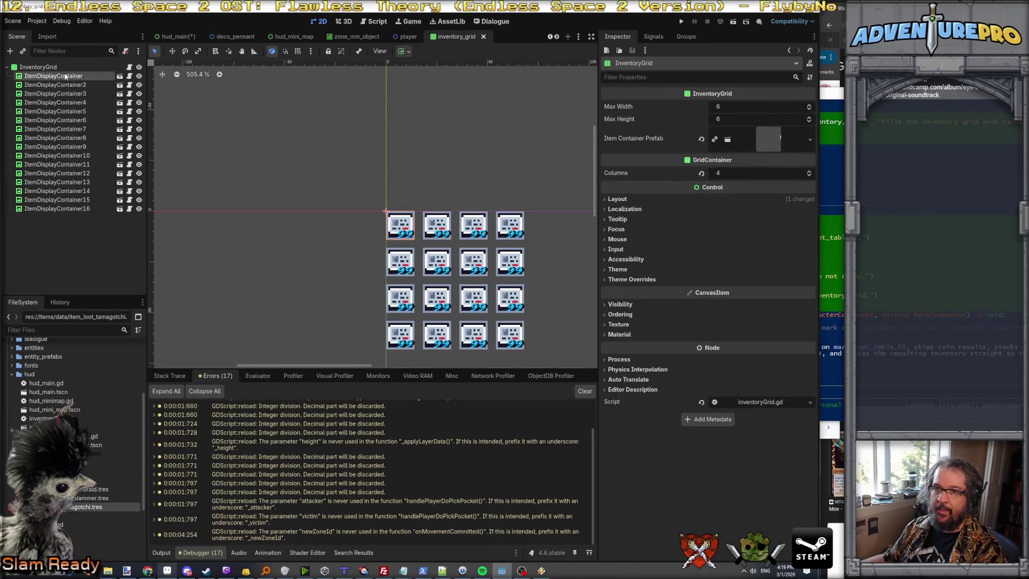
pyautogui.keyDown('shift'); pyautogui.click(71, 209); pyautogui.keyUp('shift')
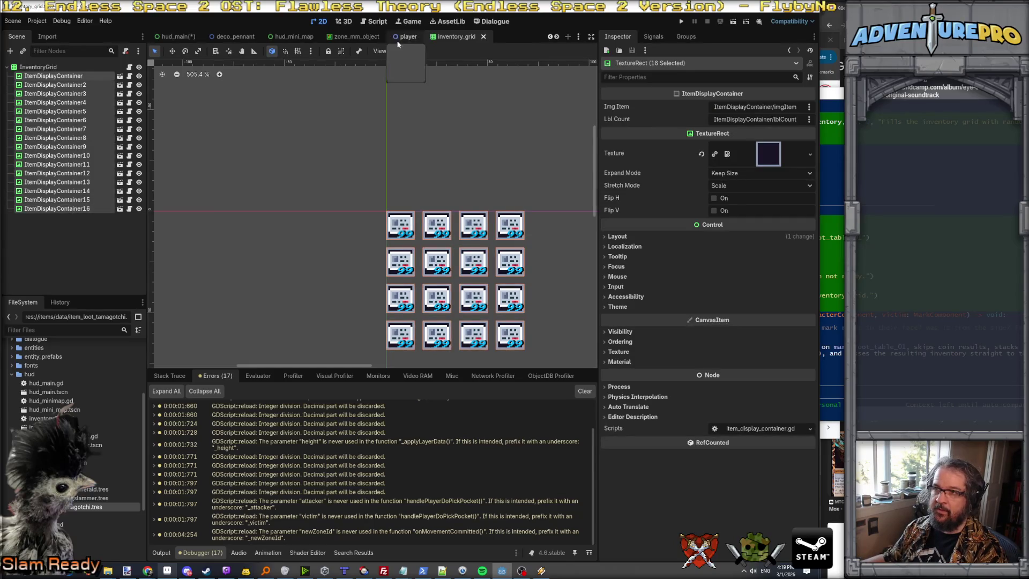
pyautogui.click(362, 38)
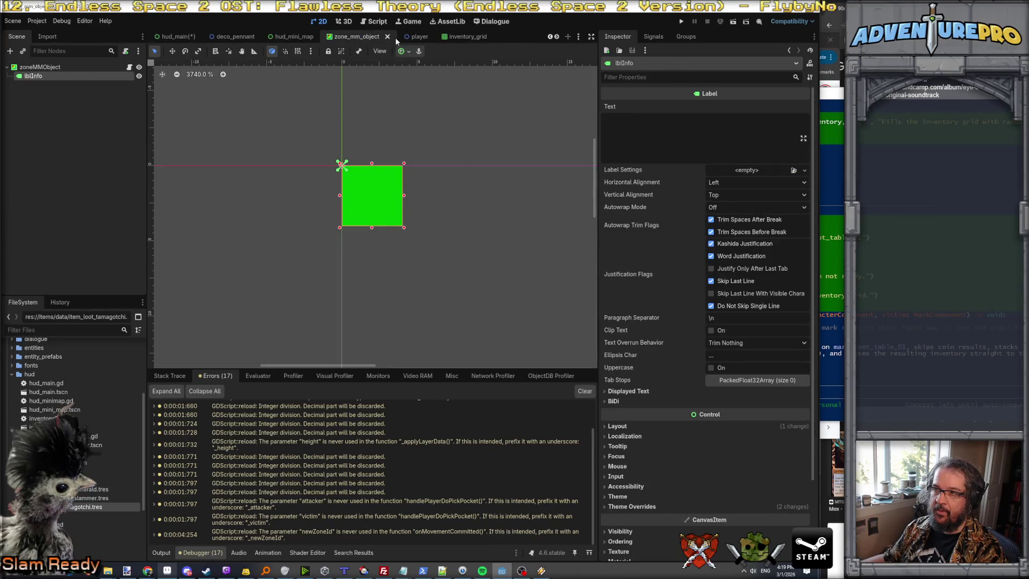
# On hud_main, shift the InventoryGrid 8 px down and 2 px right.
pyautogui.click(176, 37)
pyautogui.scroll(-3, 369, 169)
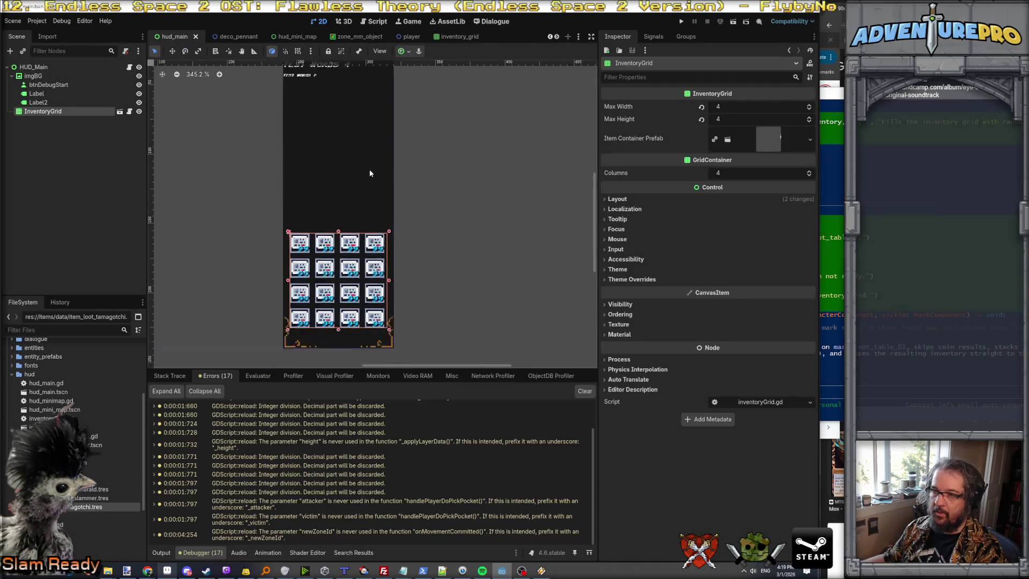
pyautogui.scroll(2, 438, 232)
pyautogui.scroll(3, 469, 225)
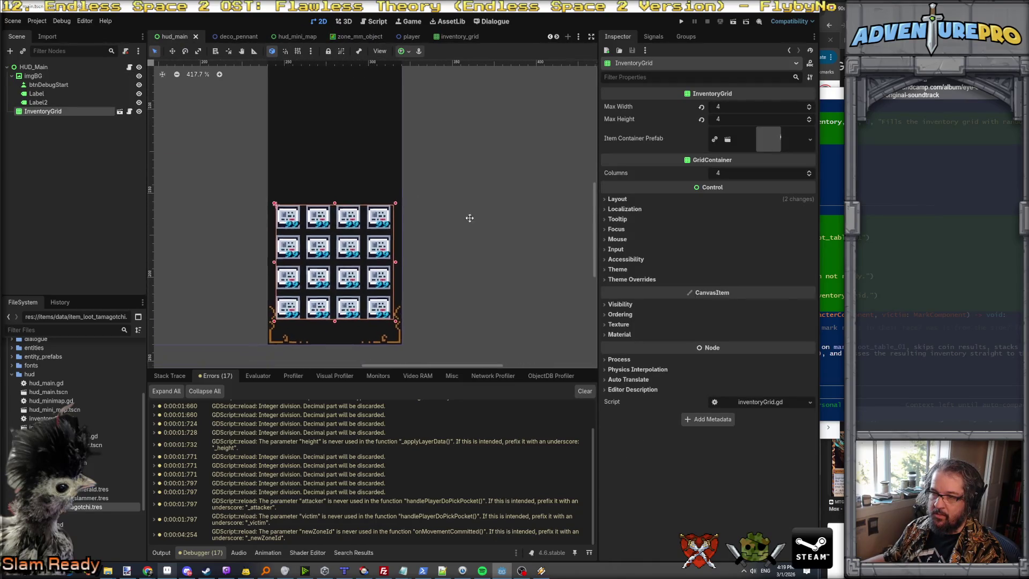
pyautogui.moveTo(357, 303); pyautogui.dragTo(356, 317)
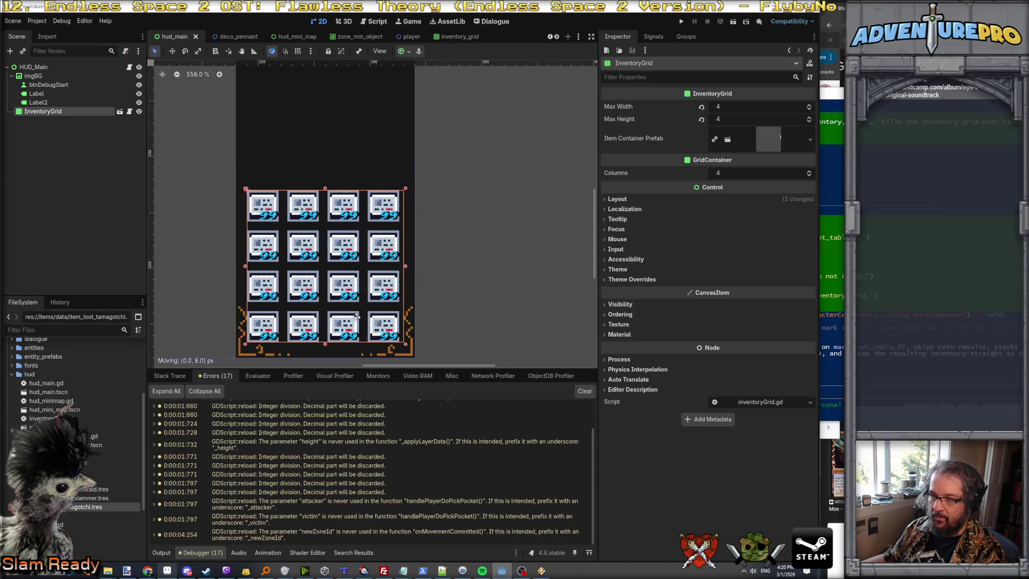
pyautogui.click(472, 261)
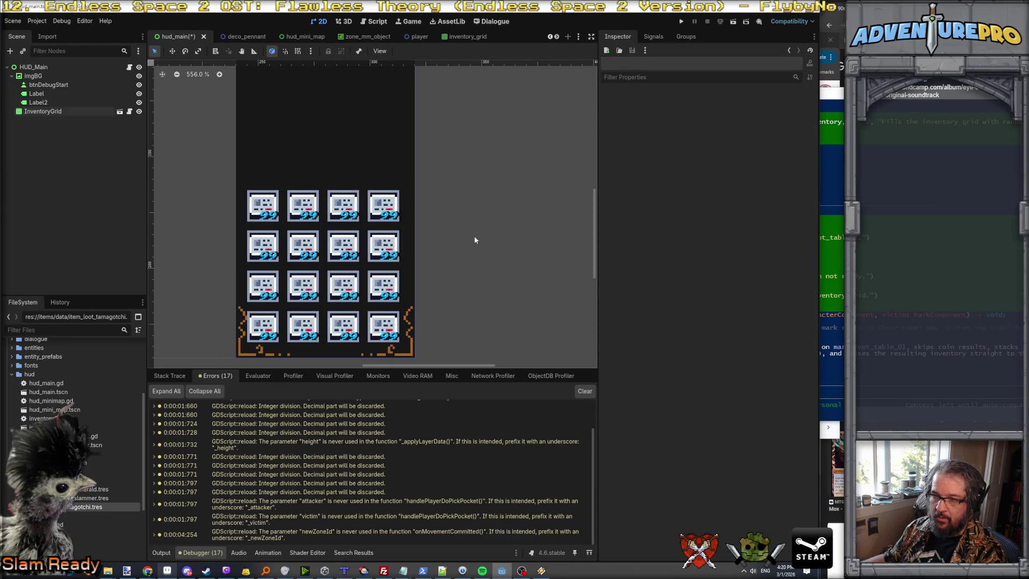
pyautogui.moveTo(378, 267); pyautogui.dragTo(381, 267)
pyautogui.click(475, 263)
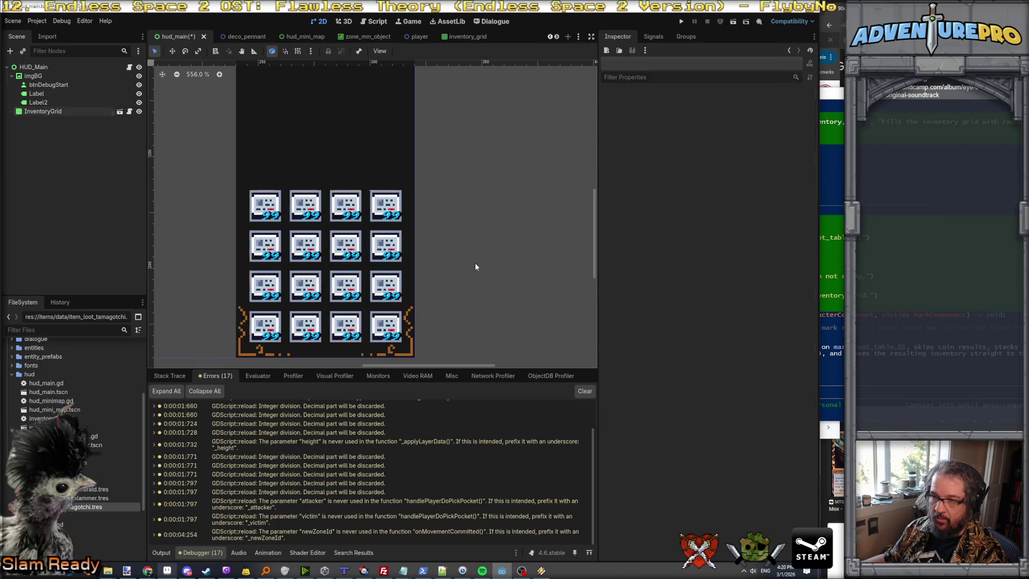
pyautogui.scroll(4, 257, 313)
pyautogui.scroll(-3, 257, 313)
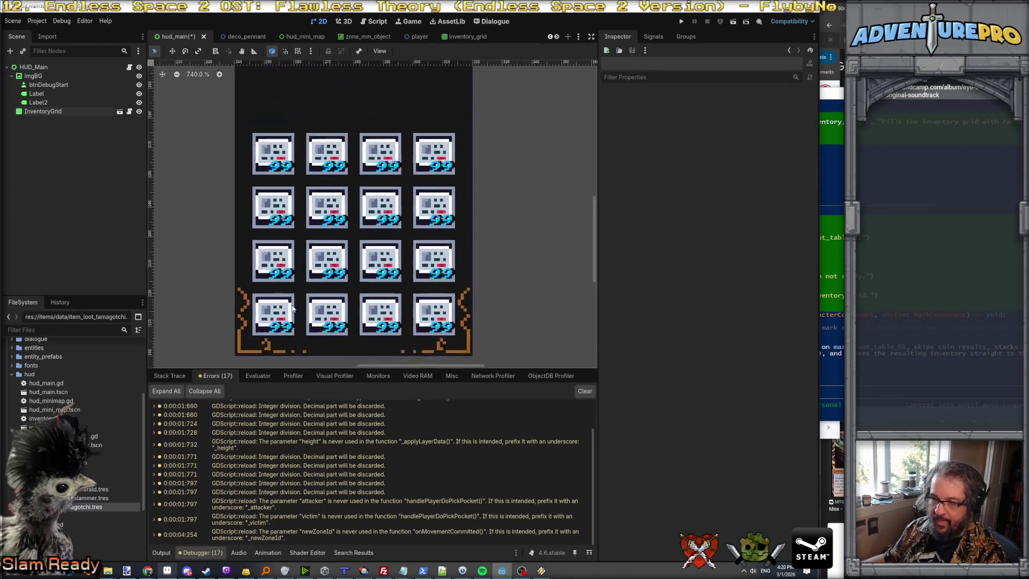